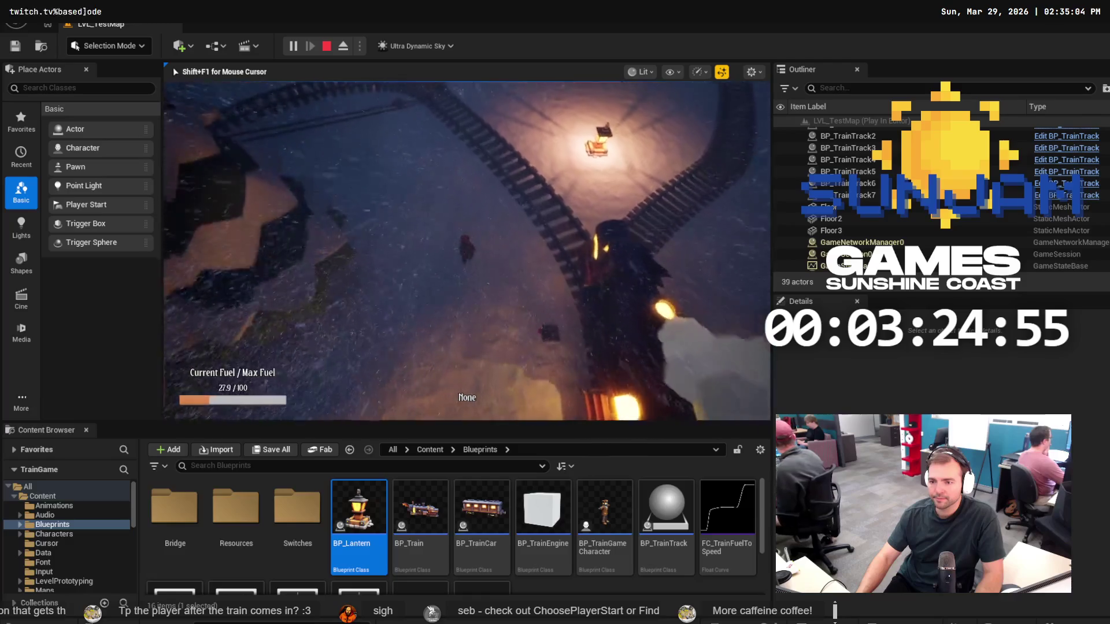
Stop the play test and frame the view on the track junction.
{"action": "key", "text": "Escape"}
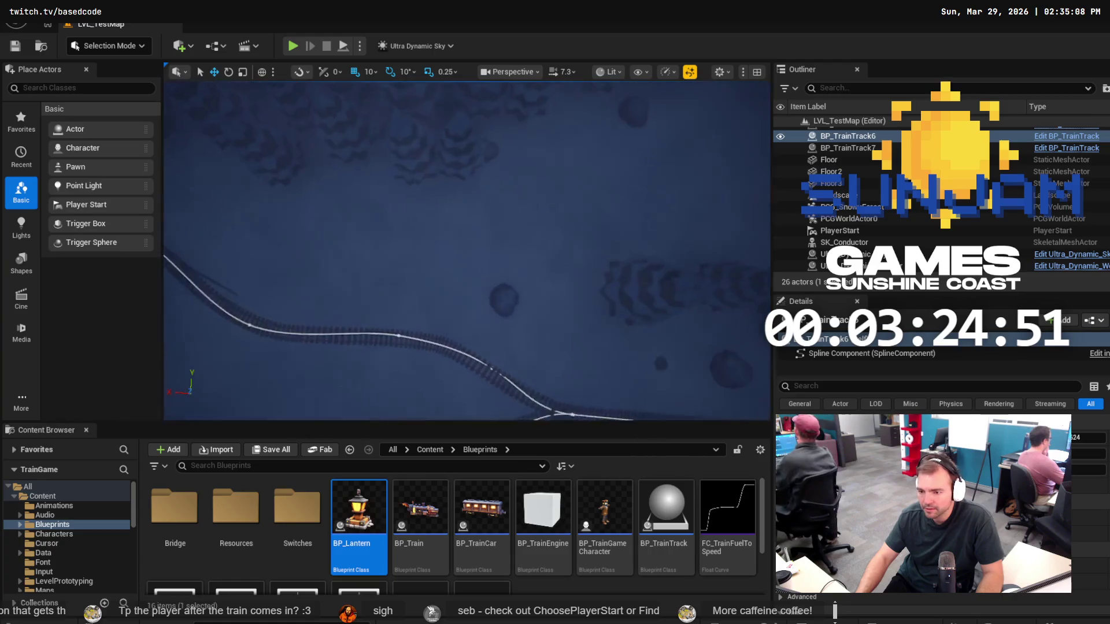
{"action": "key", "text": "f"}
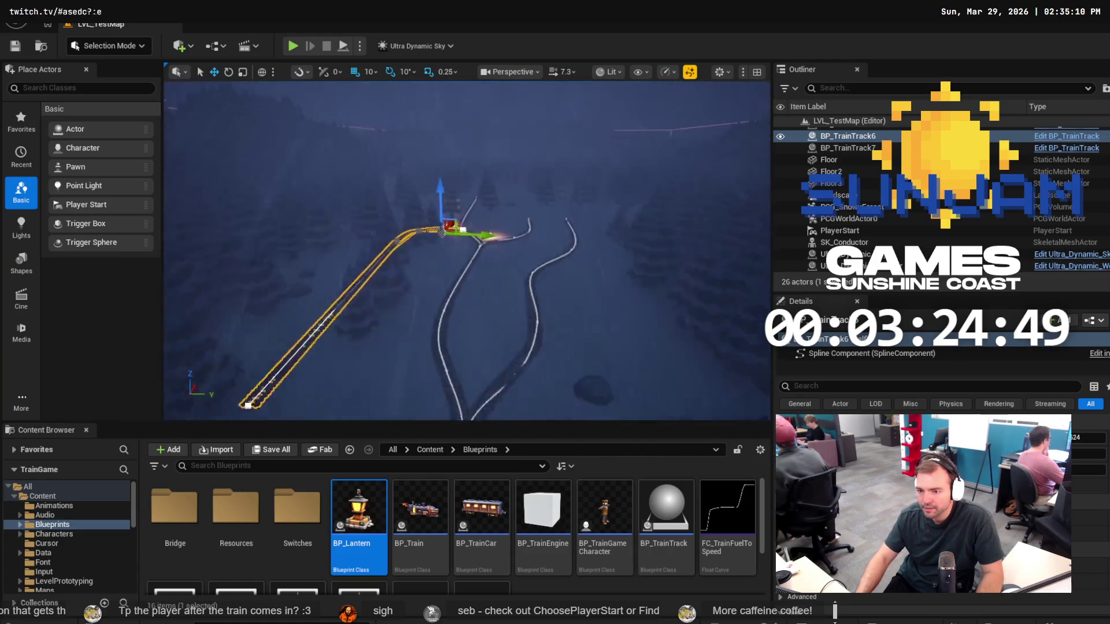
{"action": "mouse_move", "coordinate": [628, 288]}
{"action": "left_mouse_down"}
{"action": "mouse_move", "coordinate": [606, 272]}
{"action": "mouse_move", "coordinate": [601, 315]}
{"action": "mouse_move", "coordinate": [575, 329]}
{"action": "left_mouse_up"}
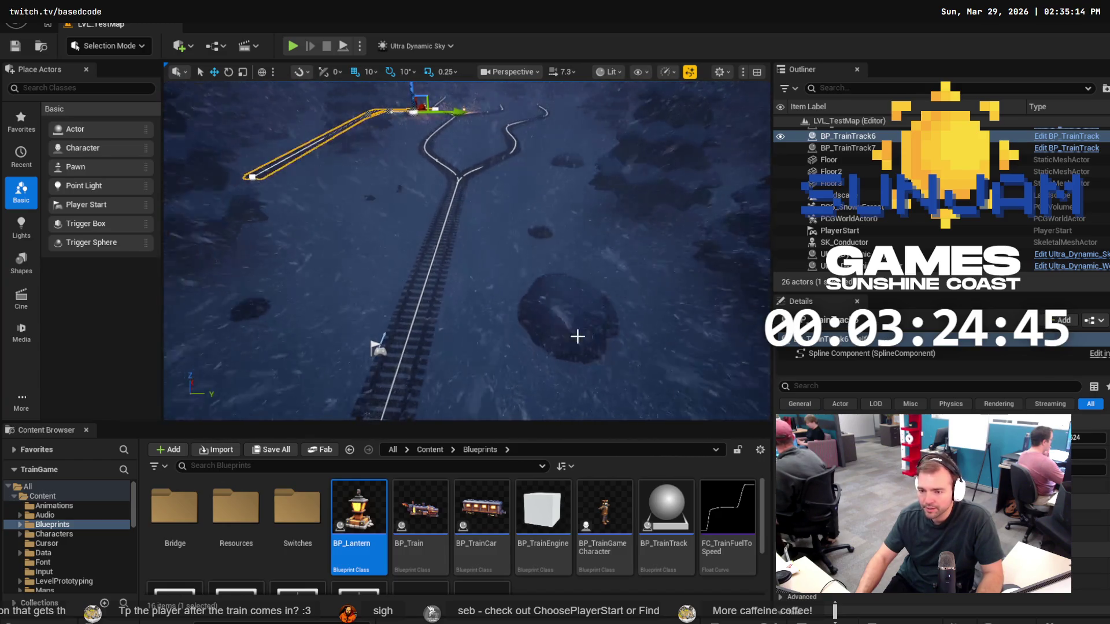
Place two BP_Lantern actors beside the track near the junction.
{"action": "left_click_drag", "start_coordinate": [369, 480], "coordinate": [331, 378]}
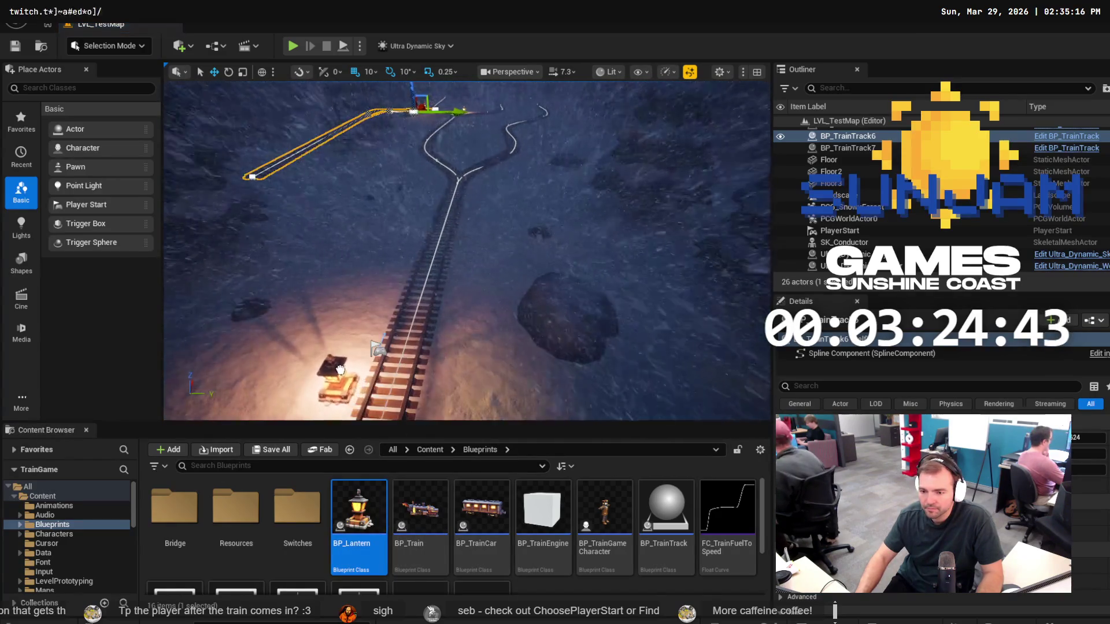
{"action": "left_click_drag", "start_coordinate": [379, 497], "coordinate": [453, 380]}
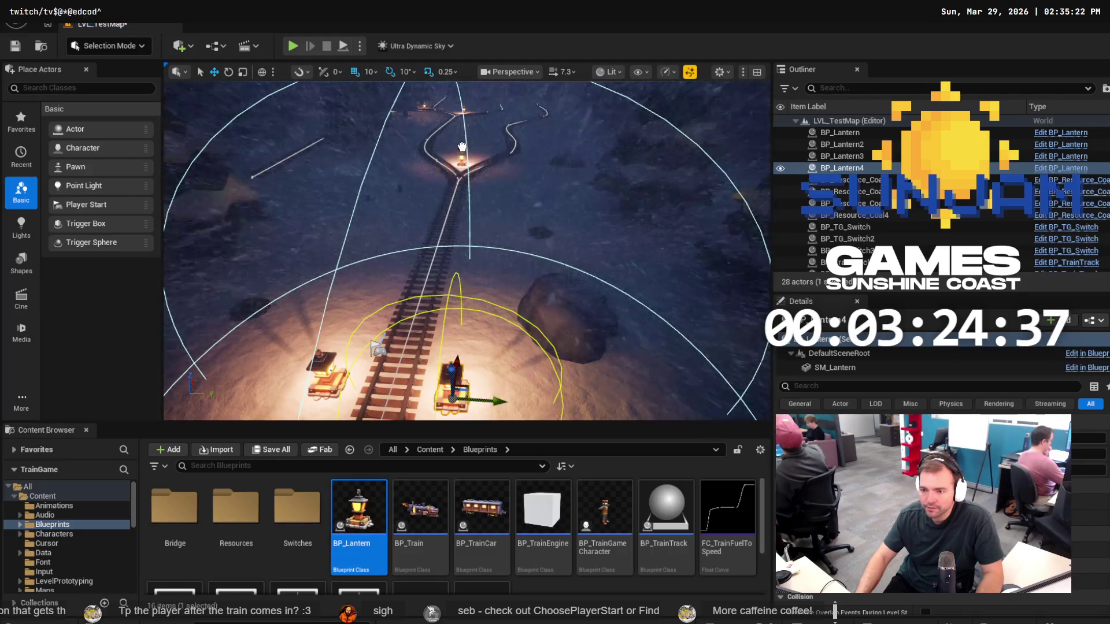
{"action": "left_click_drag", "start_coordinate": [462, 147], "coordinate": [462, 148]}
{"action": "left_click", "coordinate": [399, 191]}
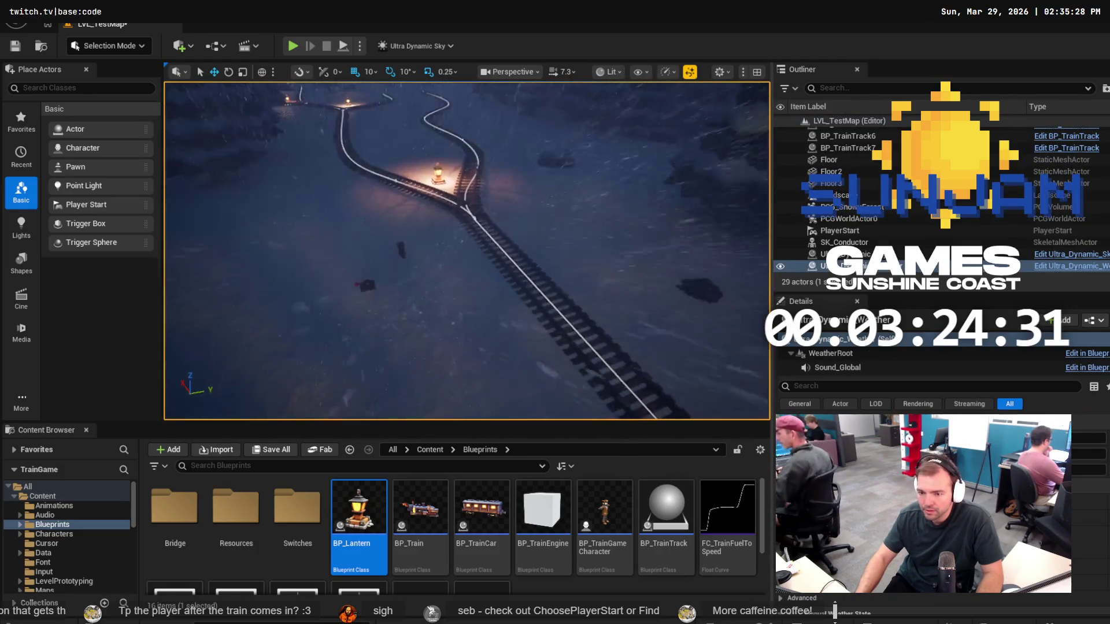
{"action": "left_click", "coordinate": [386, 248]}
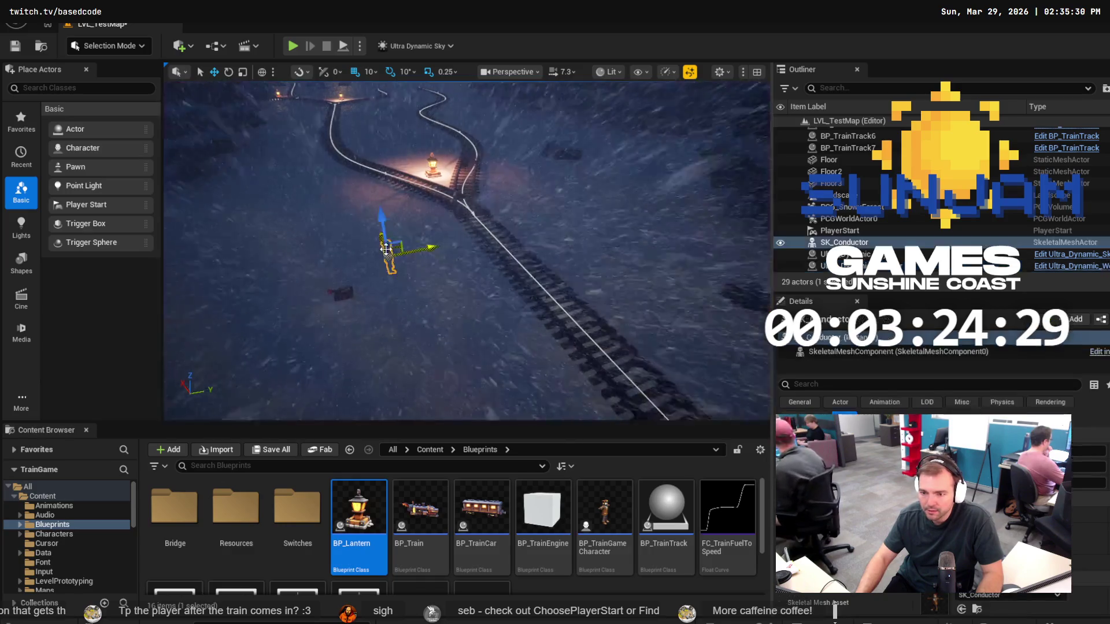
Delete the SK_Conductor character and select the BP_TG_Switch.
{"action": "left_click", "coordinate": [862, 244]}
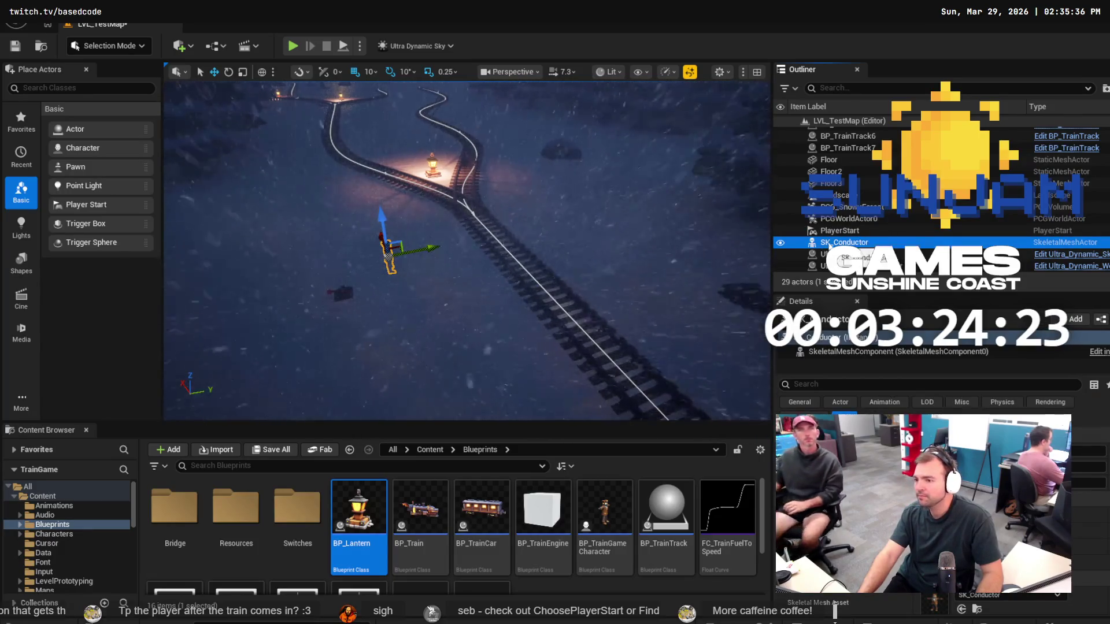
{"action": "key", "text": "Delete"}
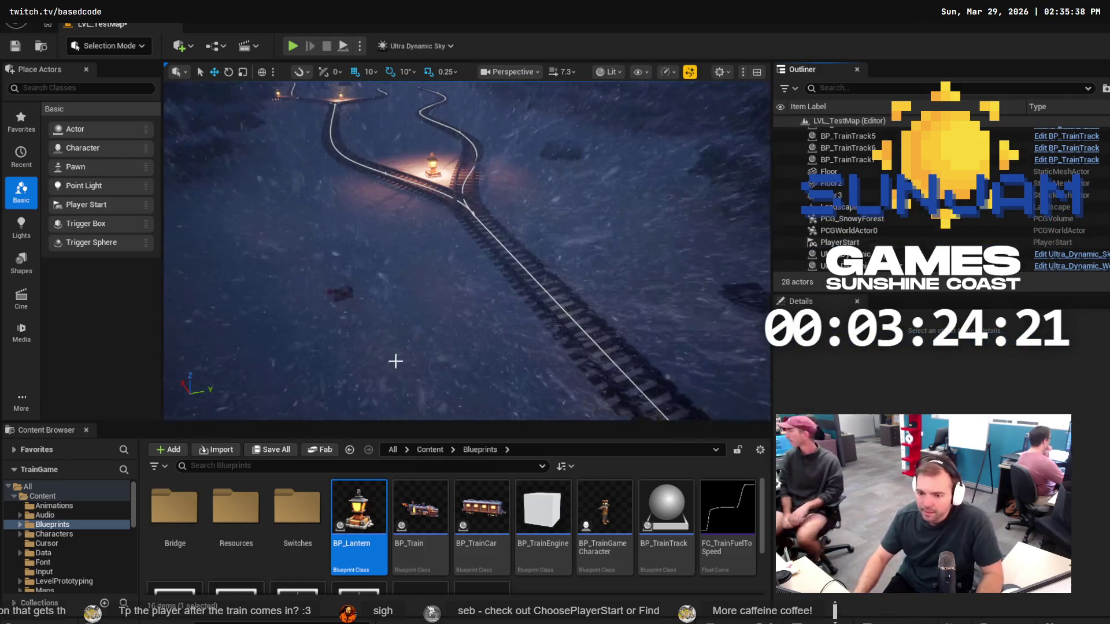
{"action": "left_click", "coordinate": [340, 296]}
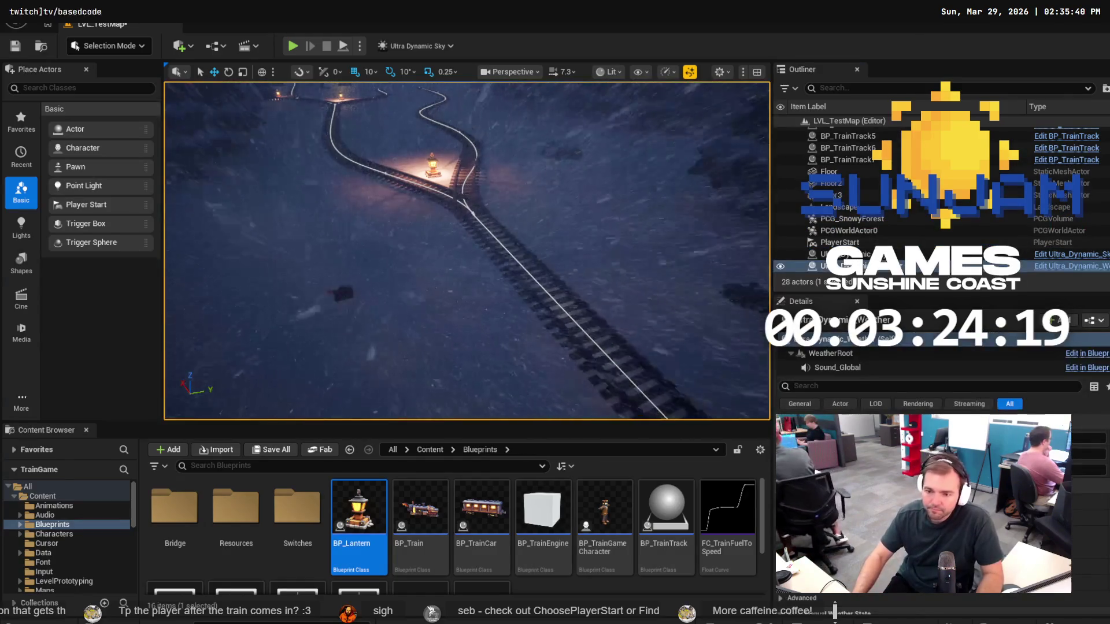
{"action": "left_click", "coordinate": [345, 296]}
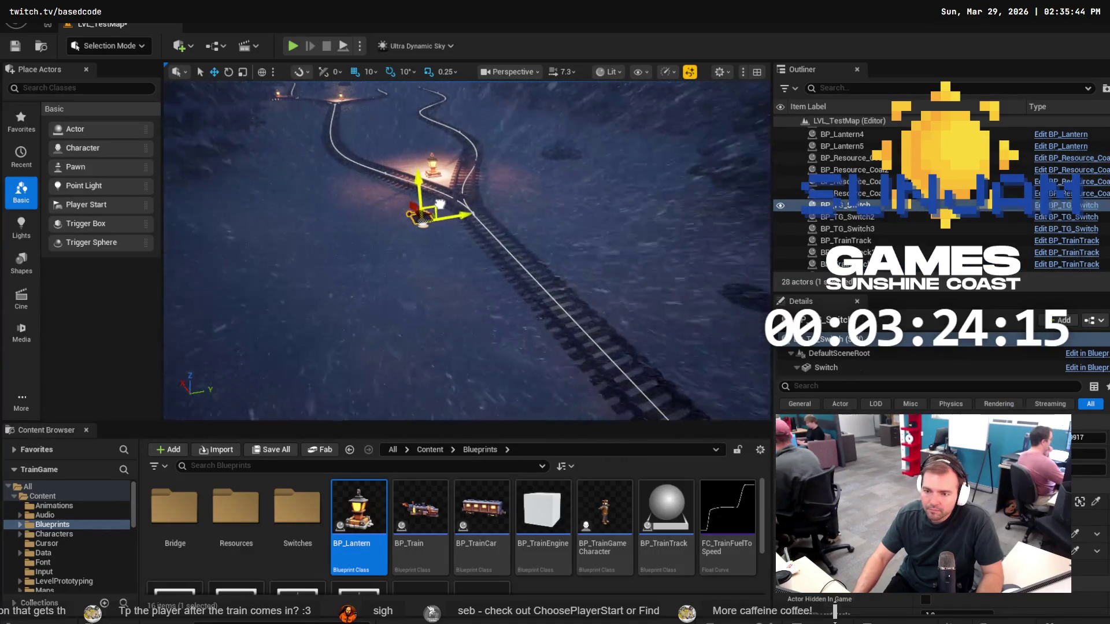
Move BP_TG_Switch beside the track just before the junction.
{"action": "scroll", "coordinate": [440, 204], "scroll_direction": "down", "scroll_amount": 2}
{"action": "left_click_drag", "start_coordinate": [441, 204], "coordinate": [463, 208]}
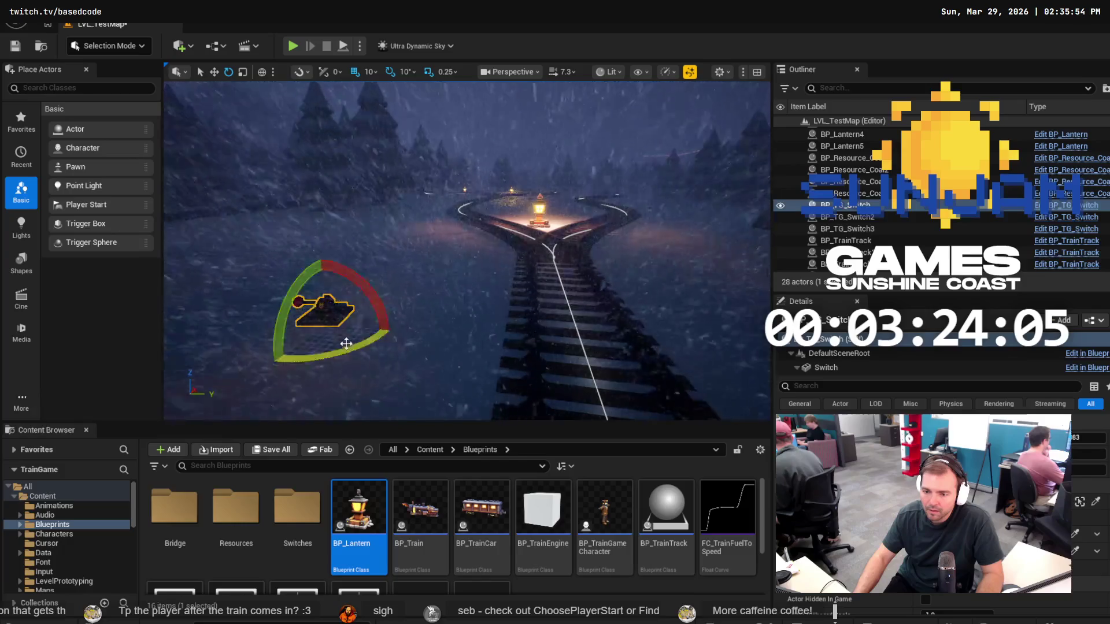
{"action": "key", "text": "w"}
{"action": "mouse_move", "coordinate": [347, 314]}
{"action": "left_mouse_down"}
{"action": "mouse_move", "coordinate": [378, 275]}
{"action": "mouse_move", "coordinate": [490, 260]}
{"action": "left_mouse_up"}
{"action": "key", "text": "f"}
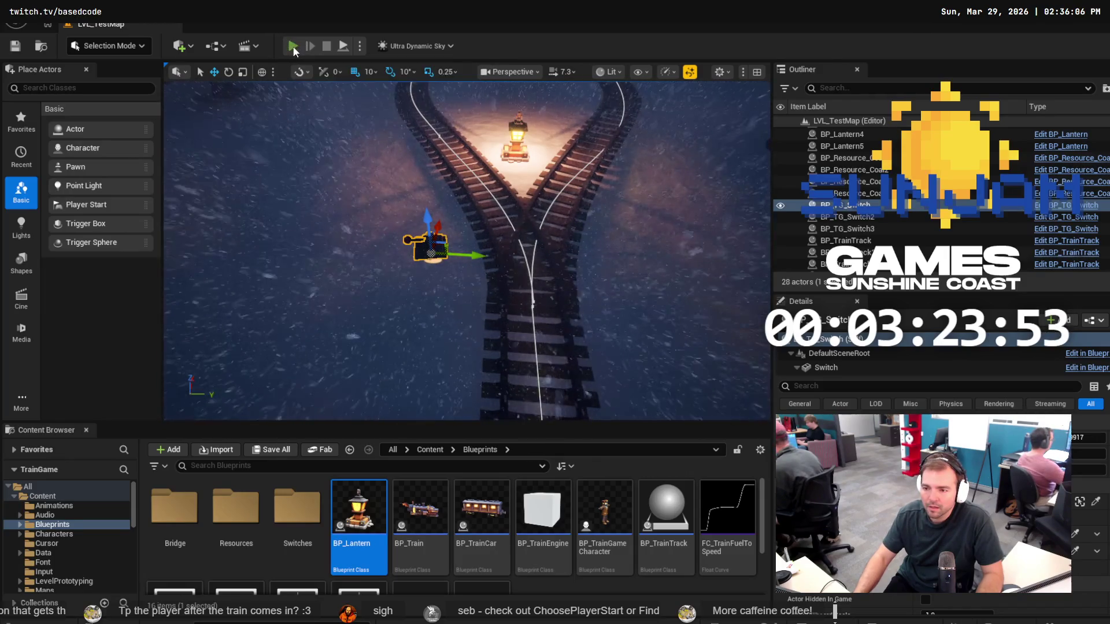
After a brief play test, push BP_Lantern3 and BP_Lantern4 farther out from the track.
{"action": "left_click", "coordinate": [293, 46]}
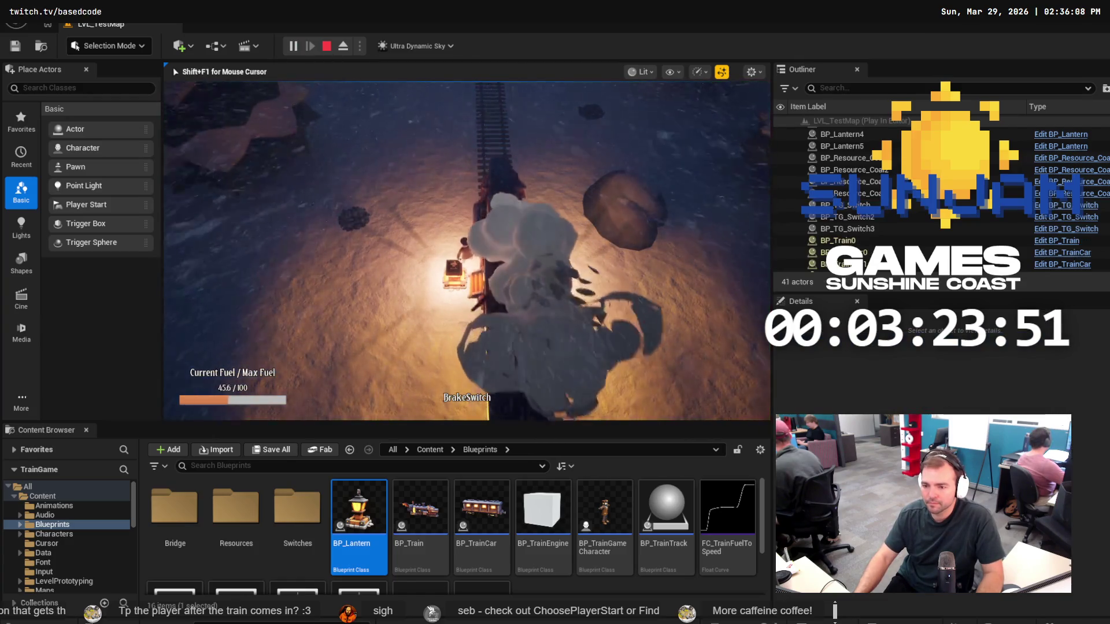
{"action": "key", "text": "Escape"}
{"action": "left_click", "coordinate": [453, 277]}
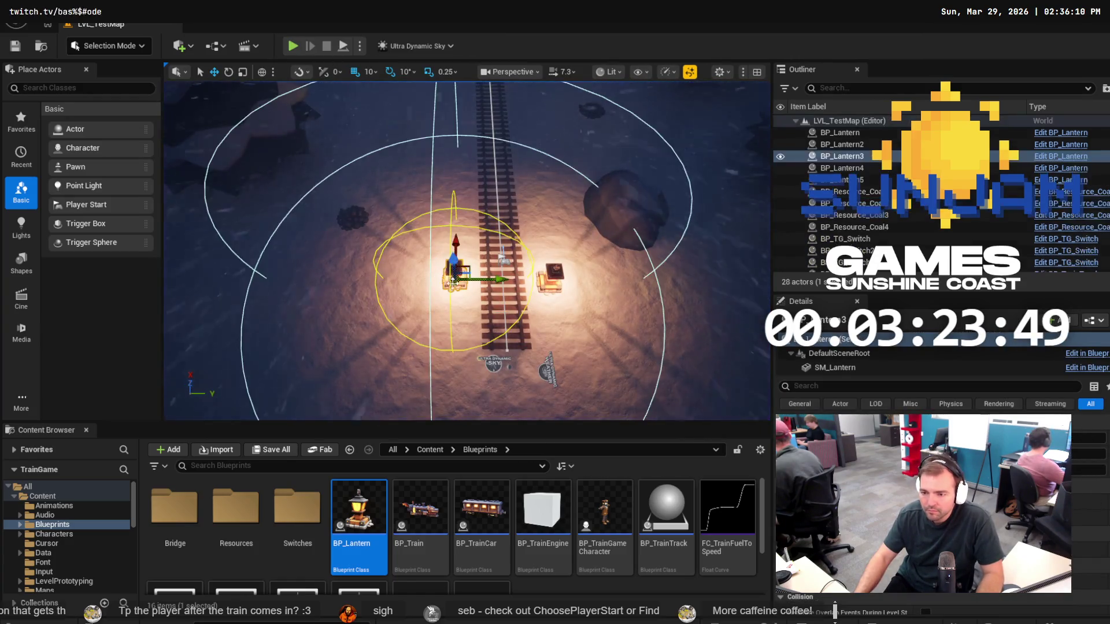
{"action": "left_click_drag", "start_coordinate": [492, 279], "coordinate": [460, 280]}
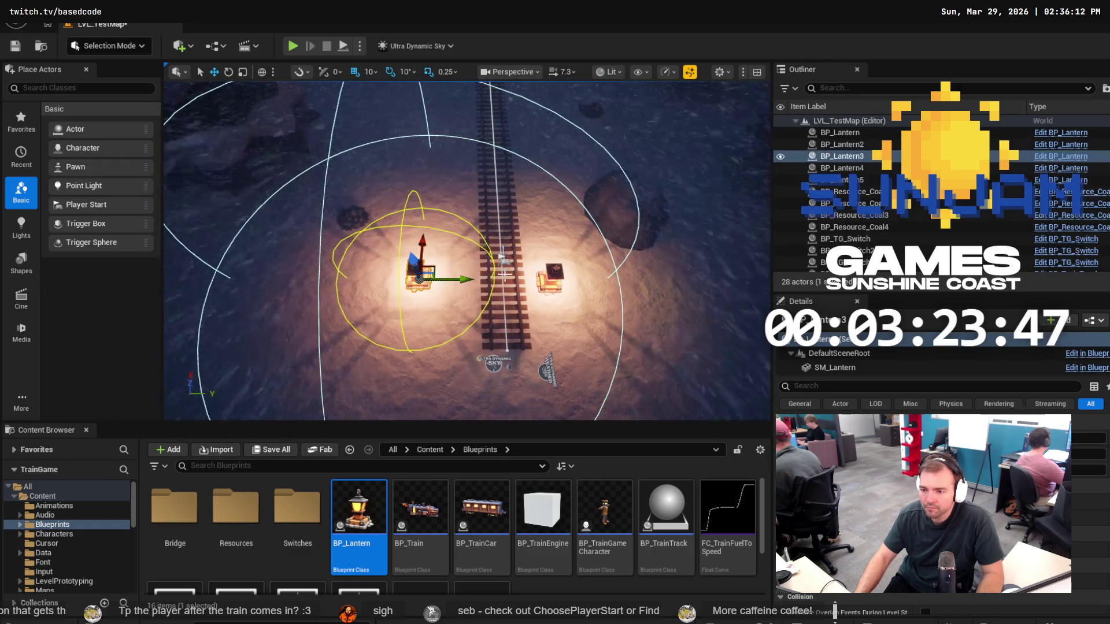
{"action": "left_click", "coordinate": [552, 279]}
{"action": "left_click_drag", "start_coordinate": [594, 273], "coordinate": [635, 272]}
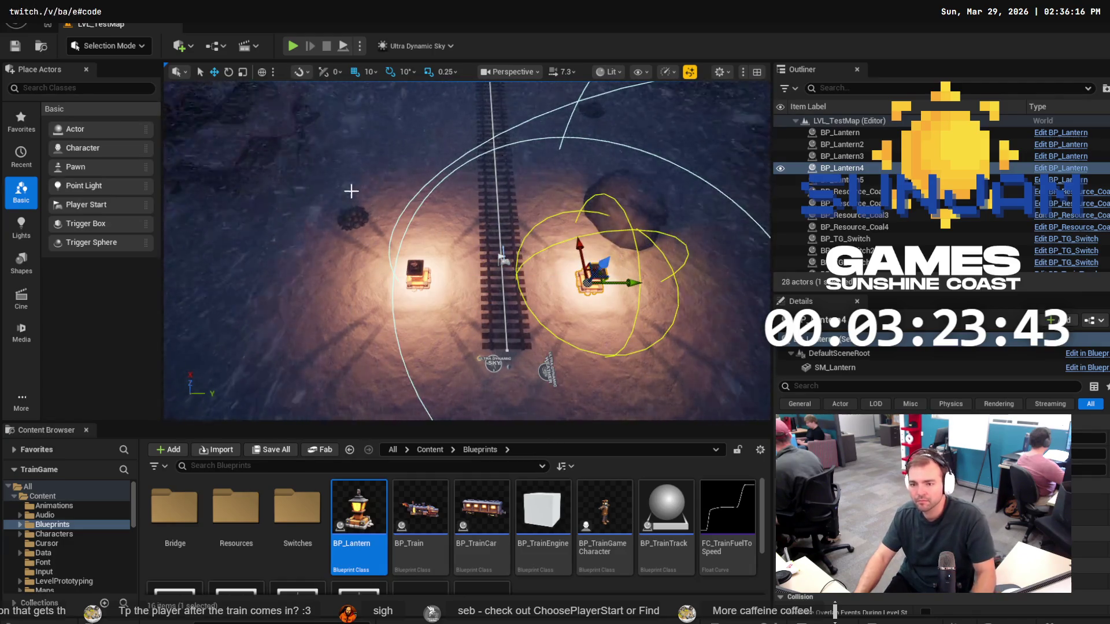
{"action": "left_click", "coordinate": [548, 370]}
{"action": "left_click", "coordinate": [357, 215]}
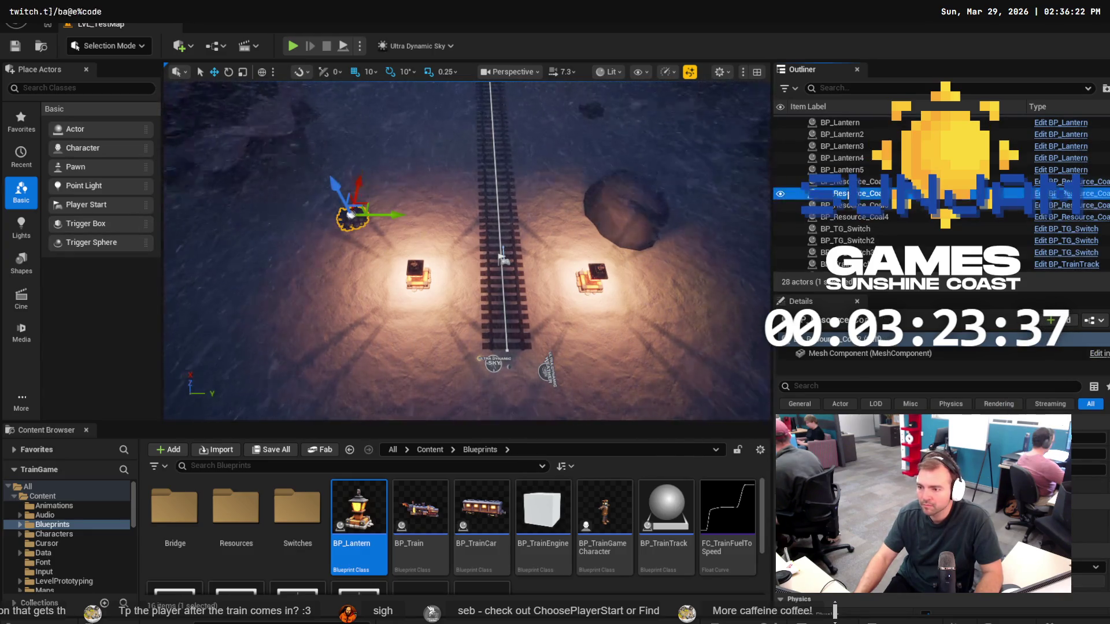
Duplicate the BP_Resource_Coal pile twice, placing the copies beside the left lantern.
{"action": "key", "text": "Escape"}
{"action": "key", "text": "ctrl+v"}
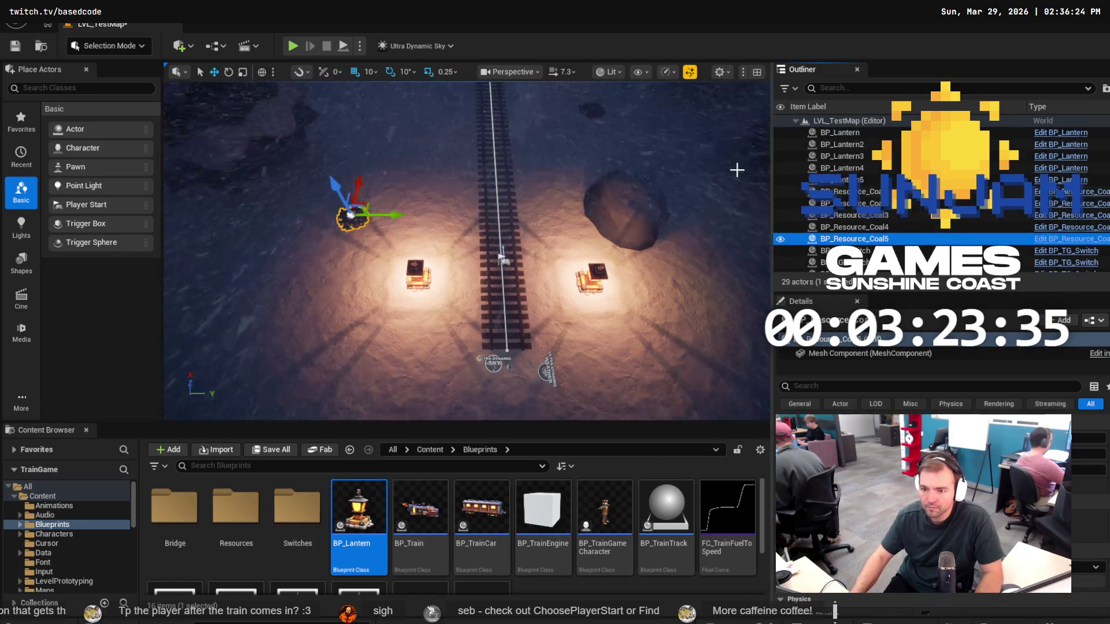
{"action": "left_click_drag", "start_coordinate": [395, 217], "coordinate": [426, 219]}
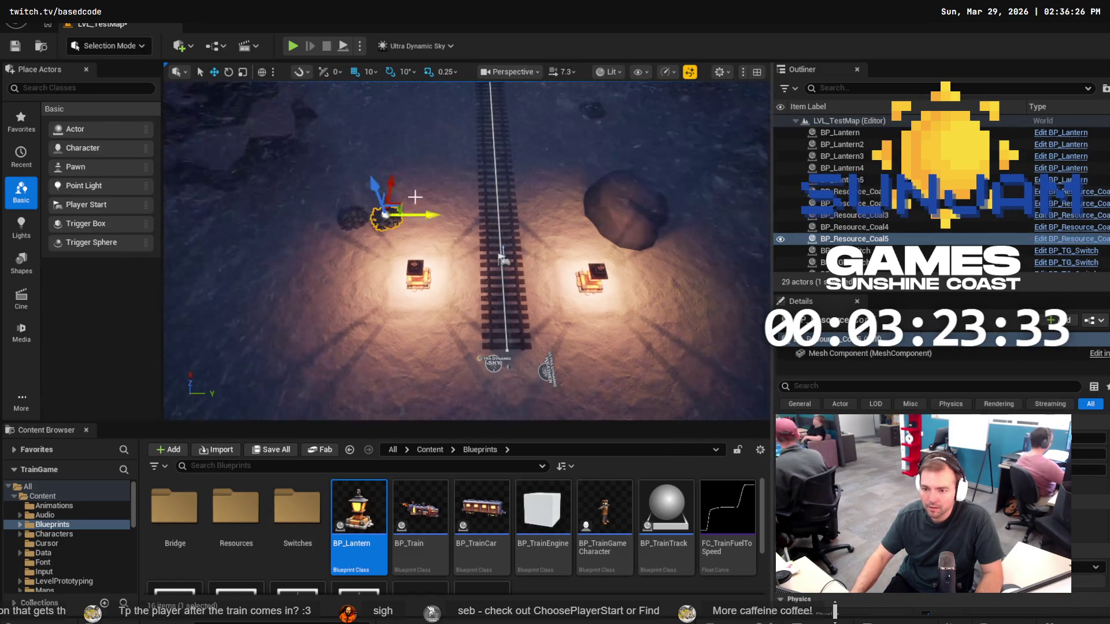
{"action": "left_click_drag", "start_coordinate": [391, 184], "coordinate": [394, 166]}
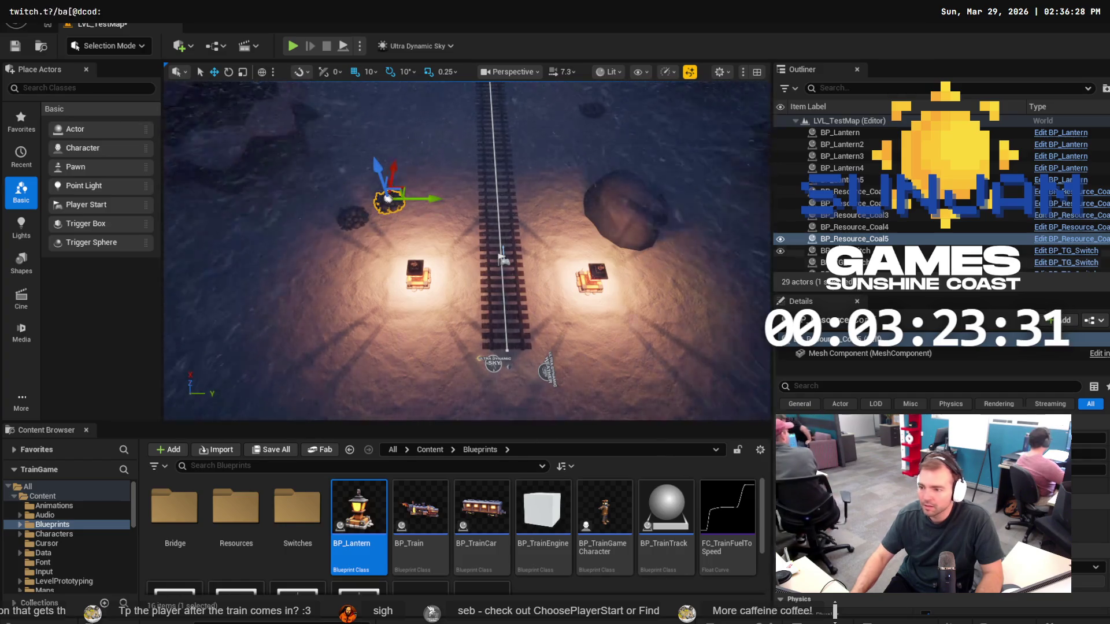
{"action": "left_click", "coordinate": [793, 239]}
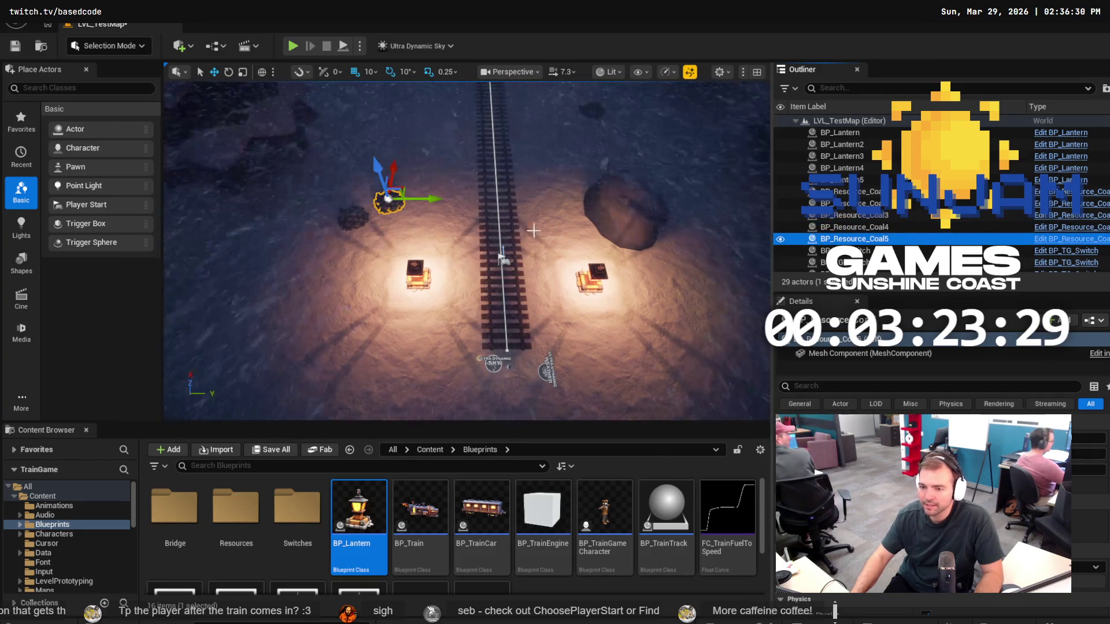
{"action": "key", "text": "ctrl+d"}
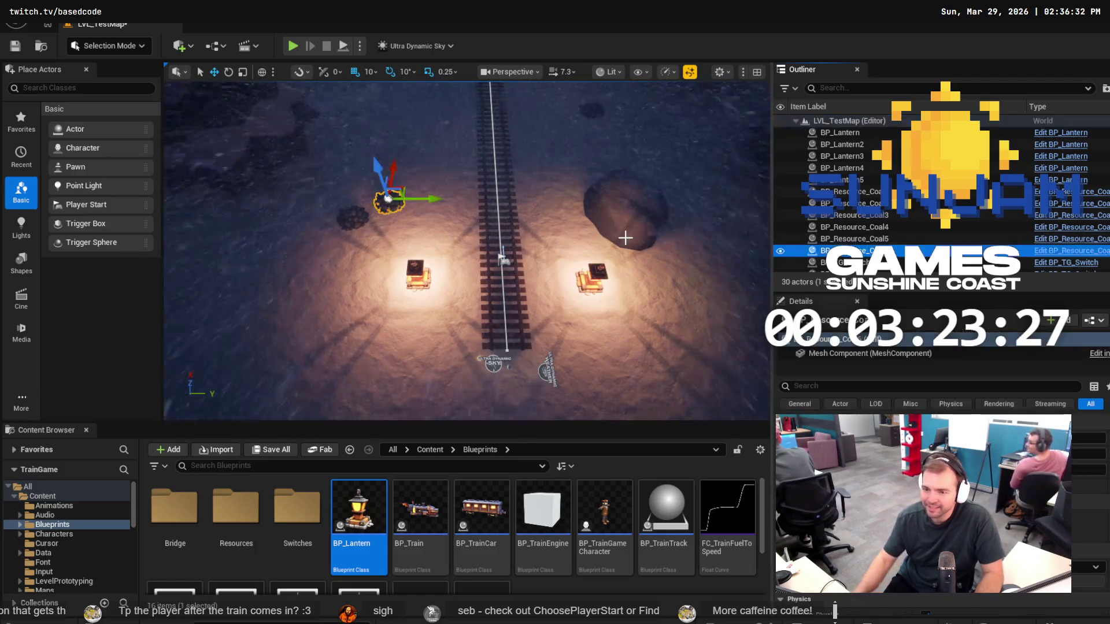
{"action": "mouse_move", "coordinate": [394, 168]}
{"action": "left_mouse_down"}
{"action": "mouse_move", "coordinate": [379, 209]}
{"action": "mouse_move", "coordinate": [375, 196]}
{"action": "left_mouse_up"}
Add two more coal pile copies into the cluster by the left lantern.
{"action": "left_click", "coordinate": [351, 217]}
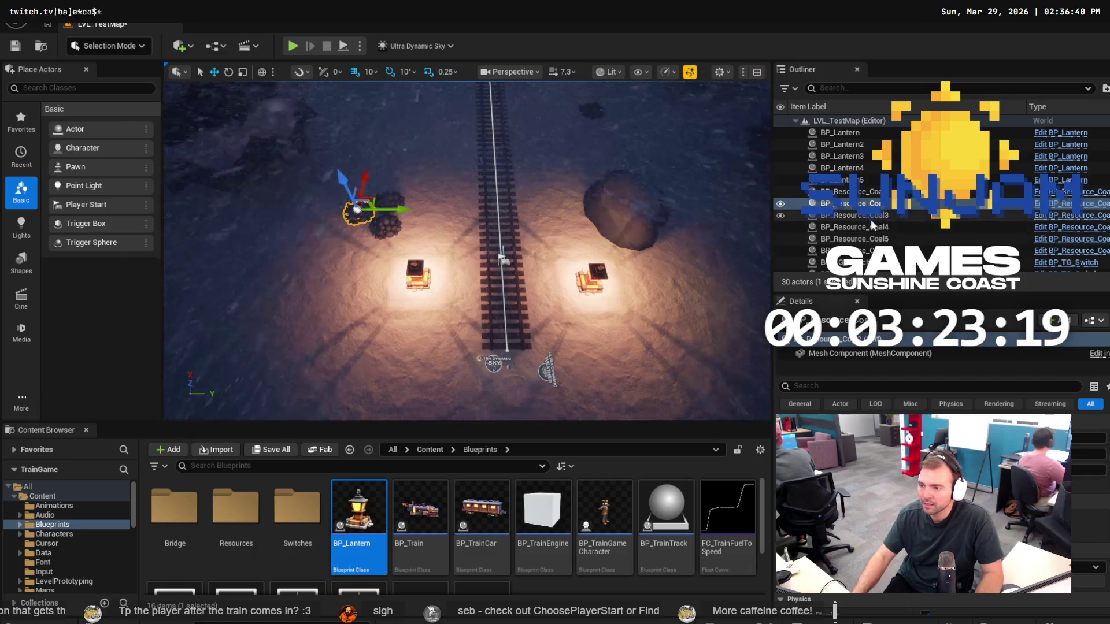
{"action": "left_click", "coordinate": [866, 237]}
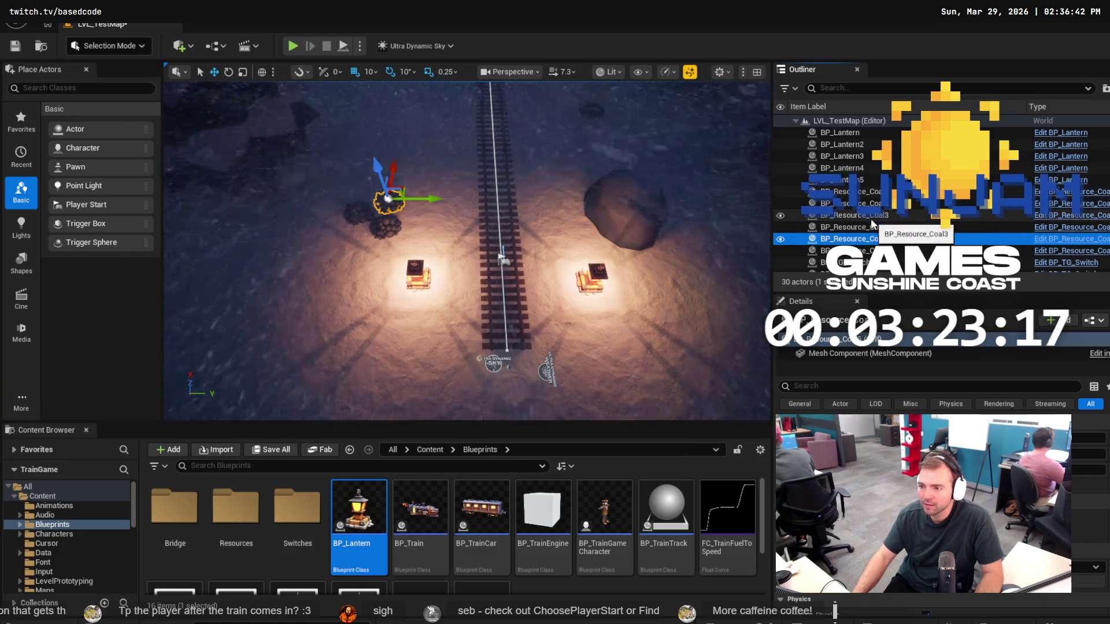
{"action": "key", "text": "Delete"}
{"action": "key", "text": "ctrl+z"}
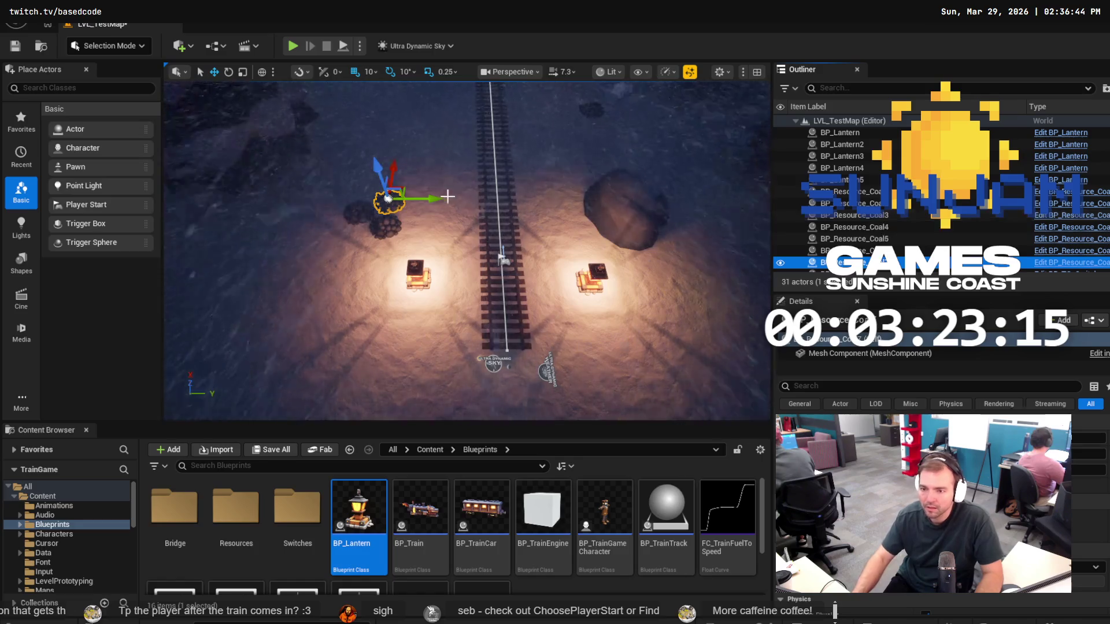
{"action": "mouse_move", "coordinate": [405, 184]}
{"action": "left_mouse_down"}
{"action": "mouse_move", "coordinate": [379, 176]}
{"action": "mouse_move", "coordinate": [376, 211]}
{"action": "mouse_move", "coordinate": [365, 172]}
{"action": "left_mouse_up"}
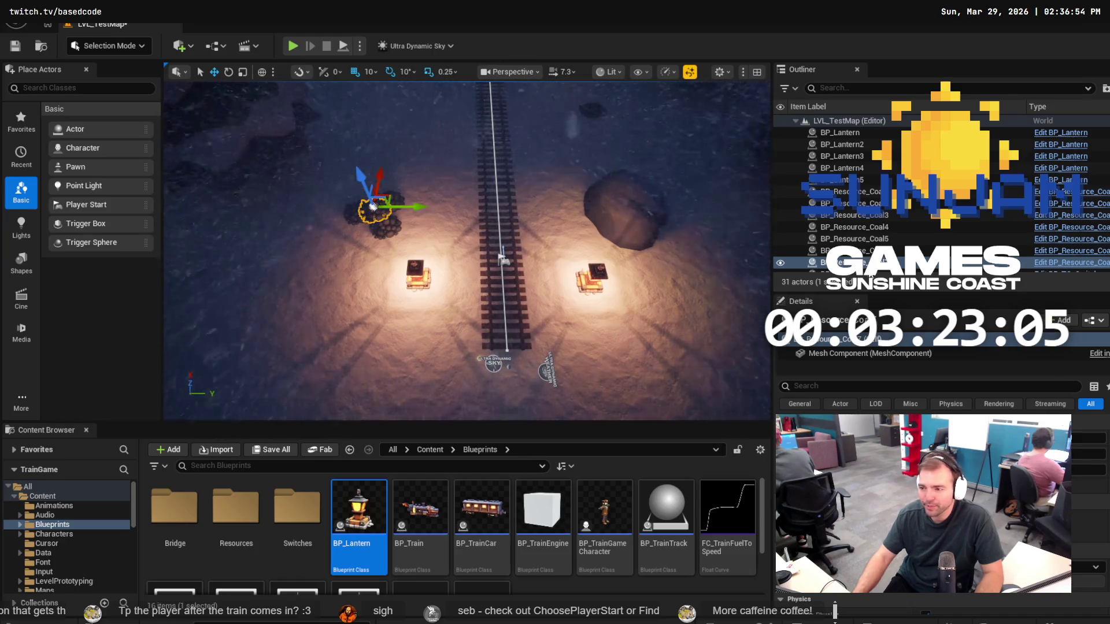
{"action": "key", "text": "ctrl+d"}
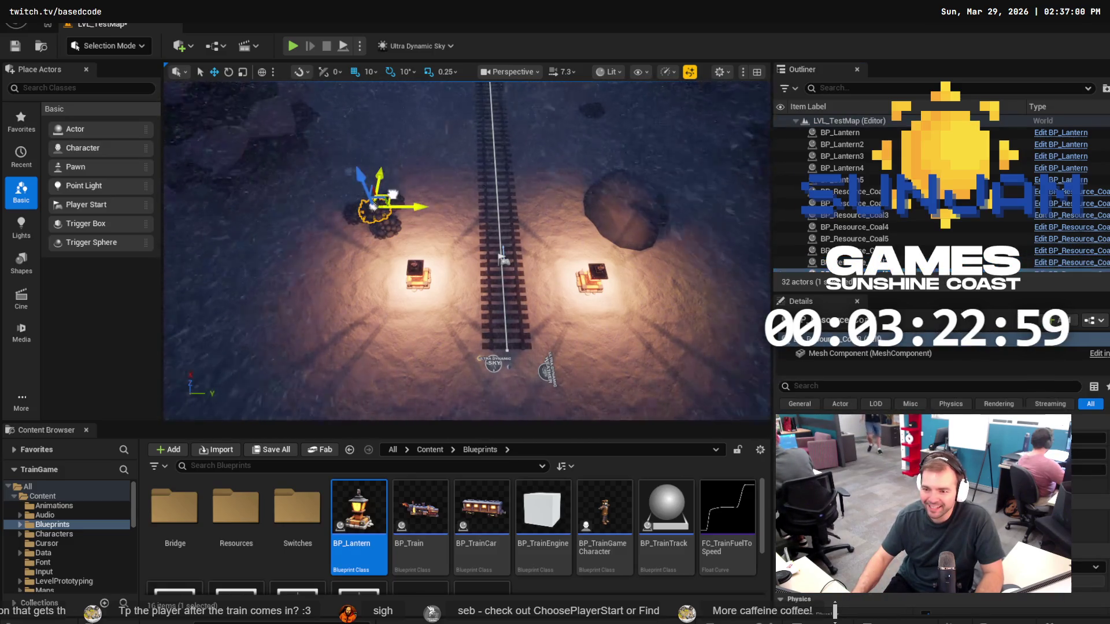
{"action": "mouse_move", "coordinate": [394, 190]}
{"action": "left_mouse_down"}
{"action": "mouse_move", "coordinate": [374, 218]}
{"action": "mouse_move", "coordinate": [340, 208]}
{"action": "left_mouse_up"}
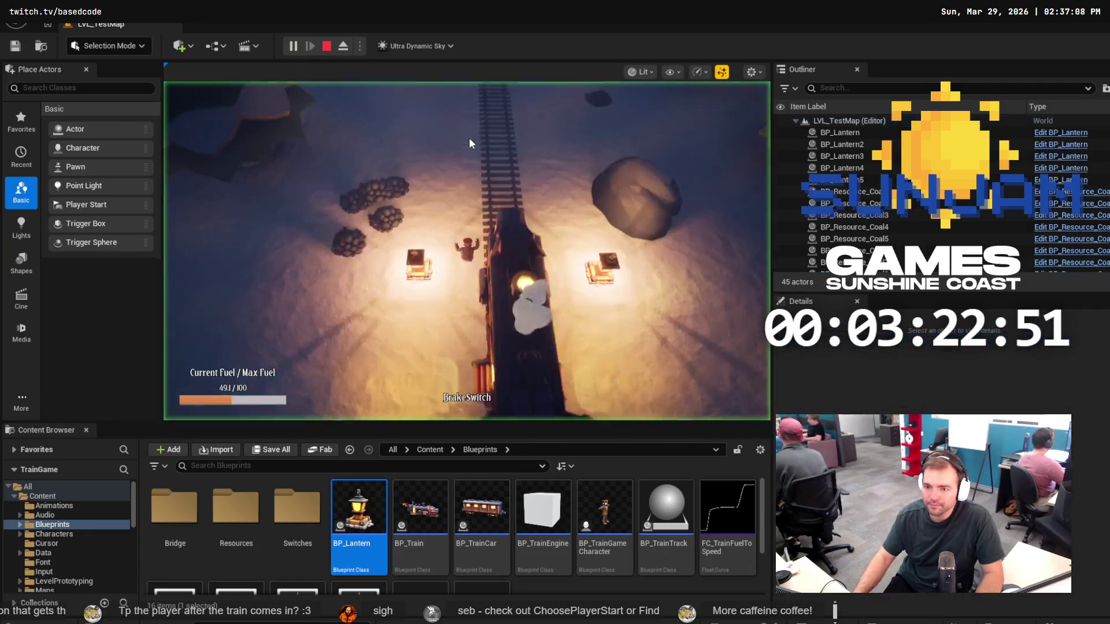
Watch the train run past the new coal piles and lanterns, then exit Play In Editor.
{"action": "left_click", "coordinate": [437, 115]}
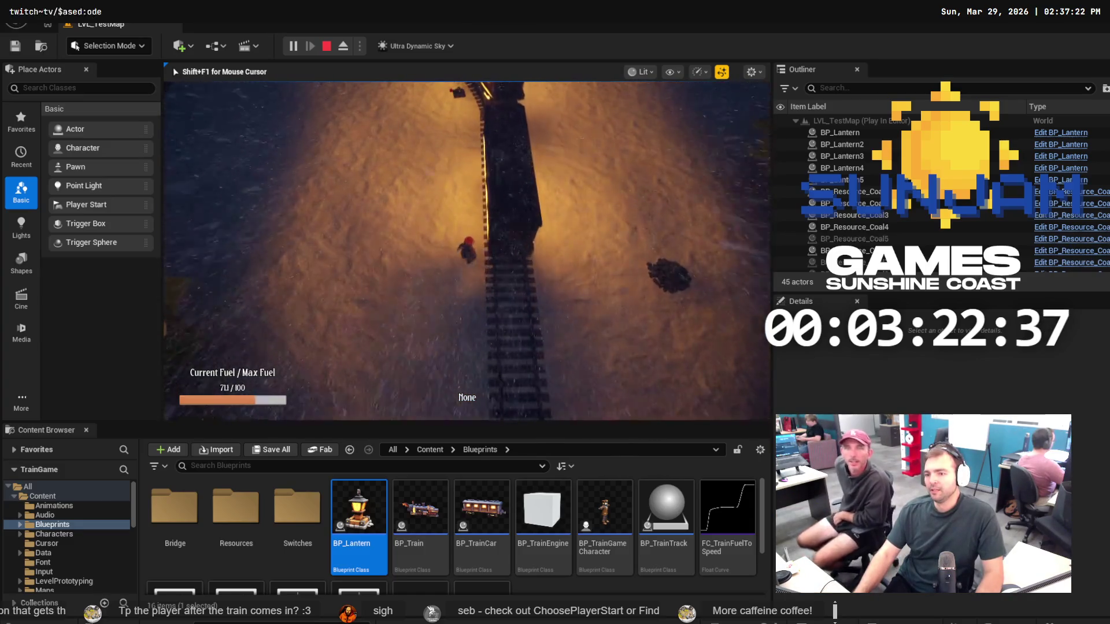
{"action": "key", "text": "Escape"}
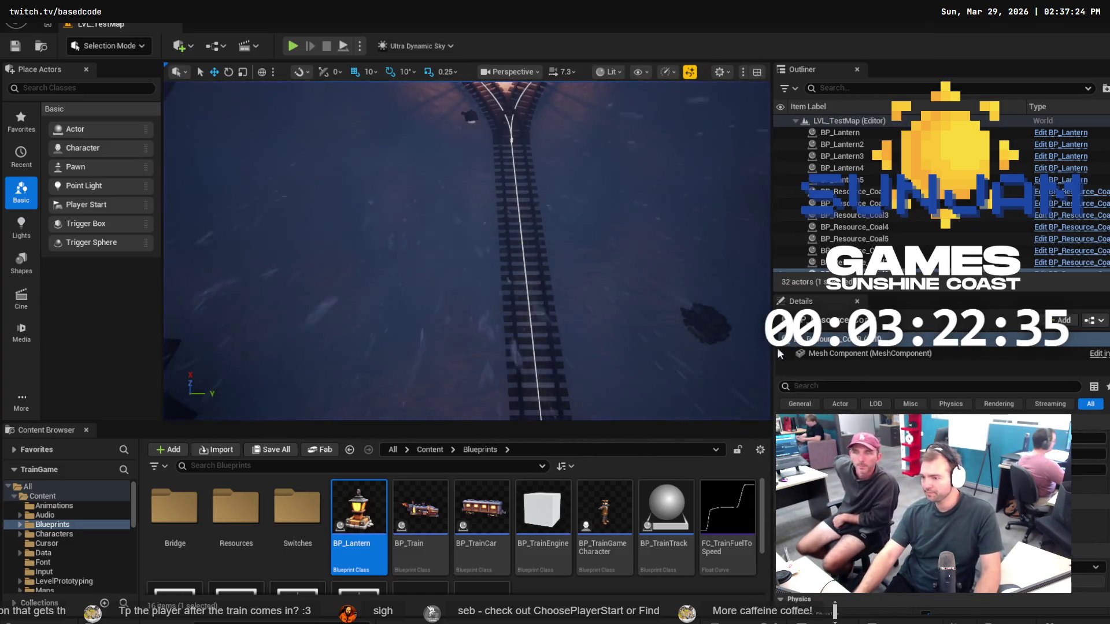
In BP_Train's Class Defaults, change the value just below Max Fuel.
{"action": "left_click", "coordinate": [419, 507]}
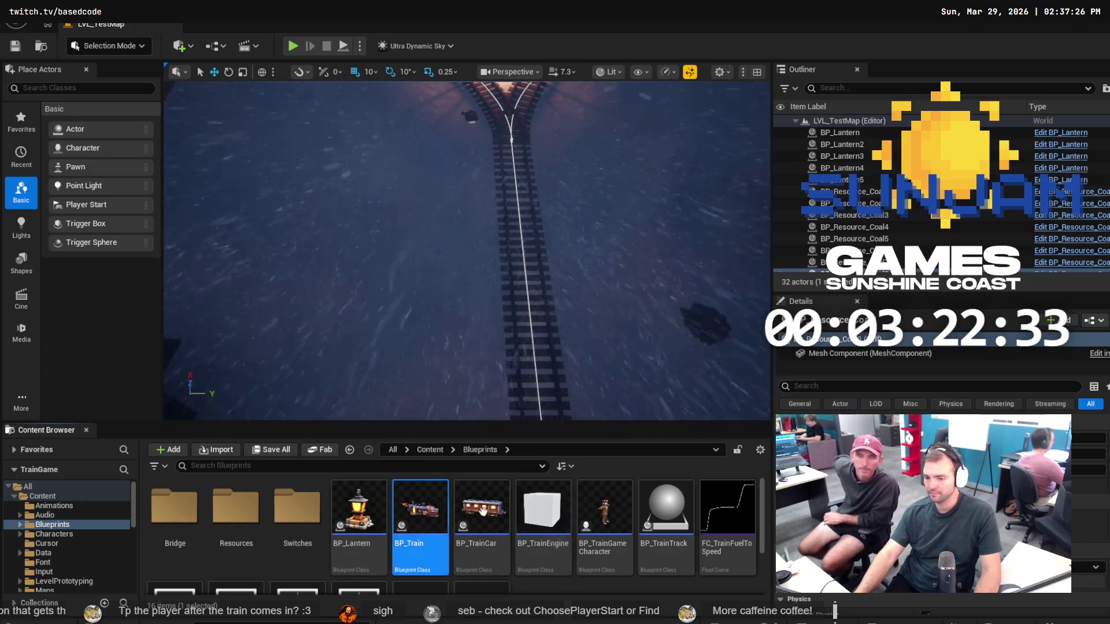
{"action": "scroll", "coordinate": [942, 508], "scroll_direction": "down", "scroll_amount": 2}
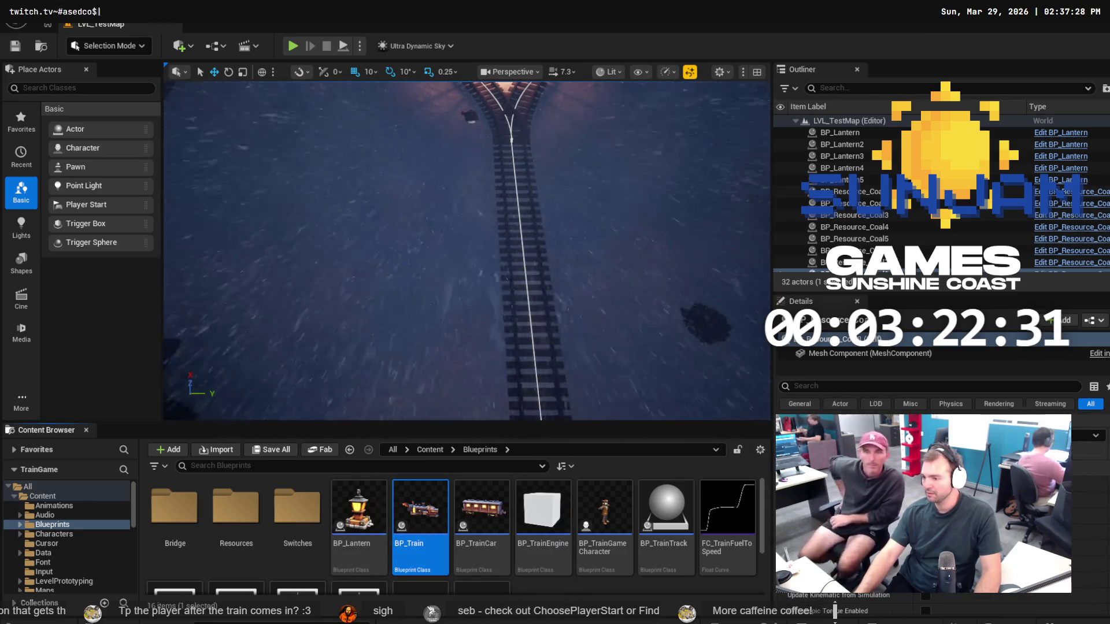
{"action": "scroll", "coordinate": [942, 509], "scroll_direction": "up", "scroll_amount": 2}
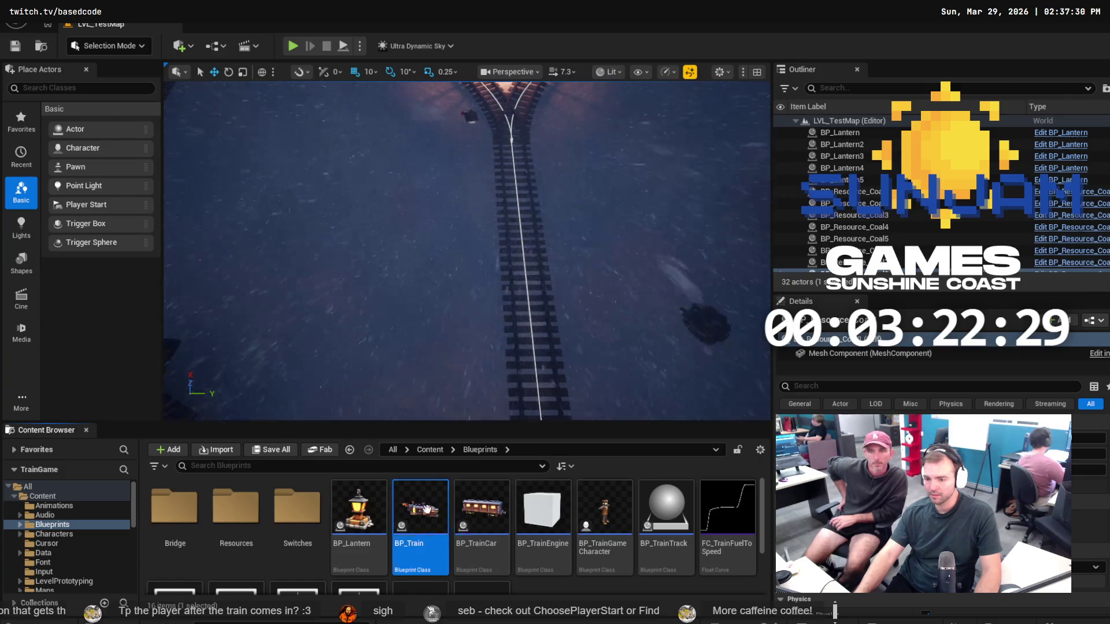
{"action": "double_click", "coordinate": [426, 509]}
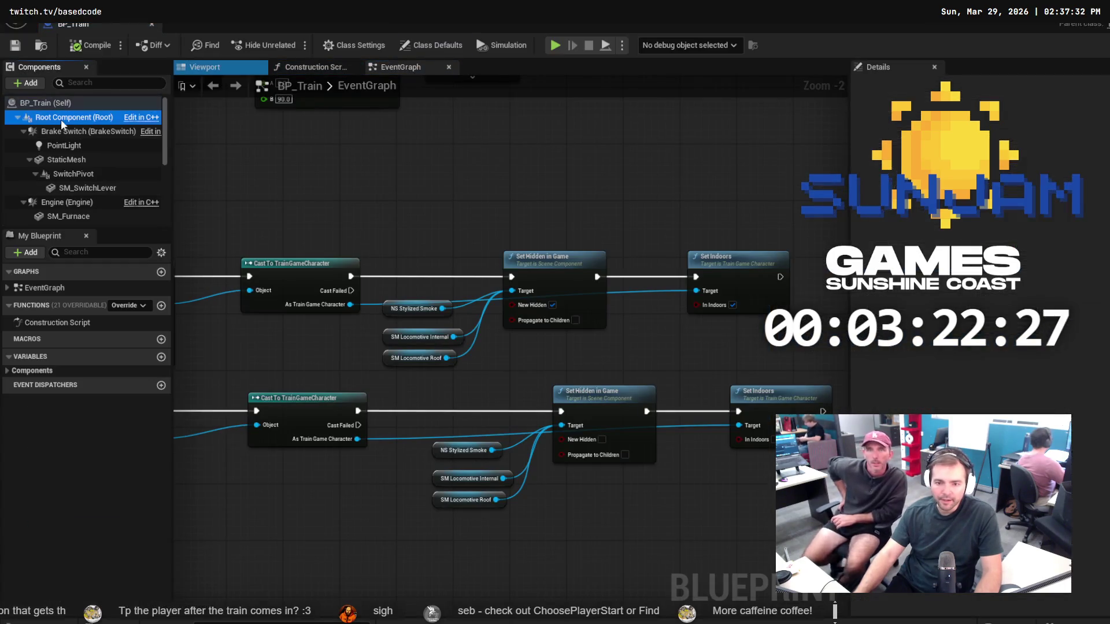
{"action": "left_click", "coordinate": [433, 45]}
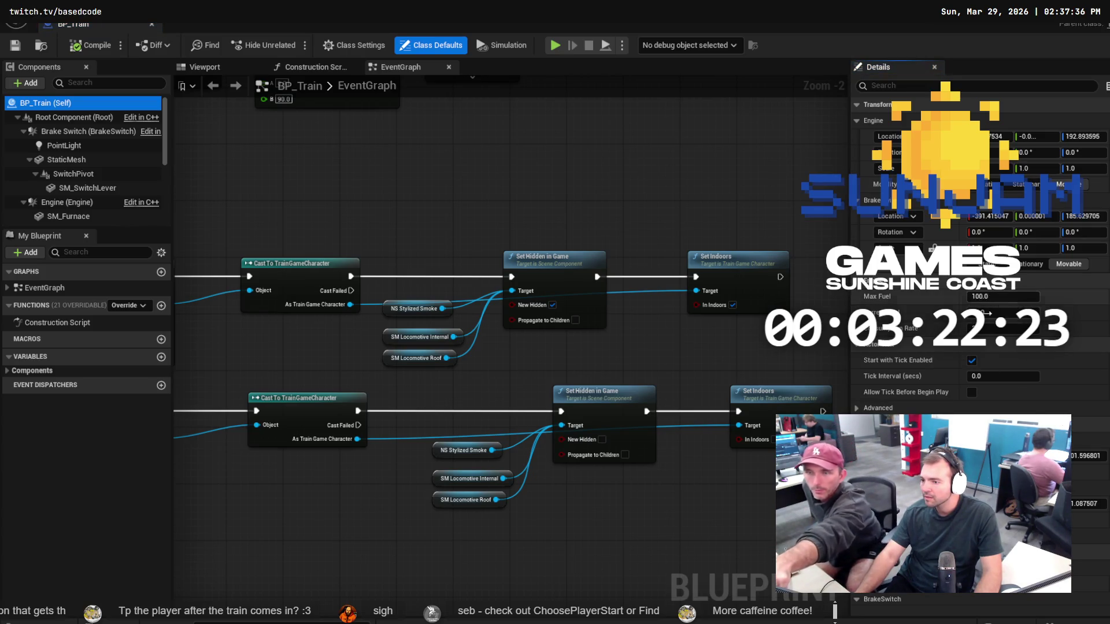
{"action": "left_click", "coordinate": [985, 313]}
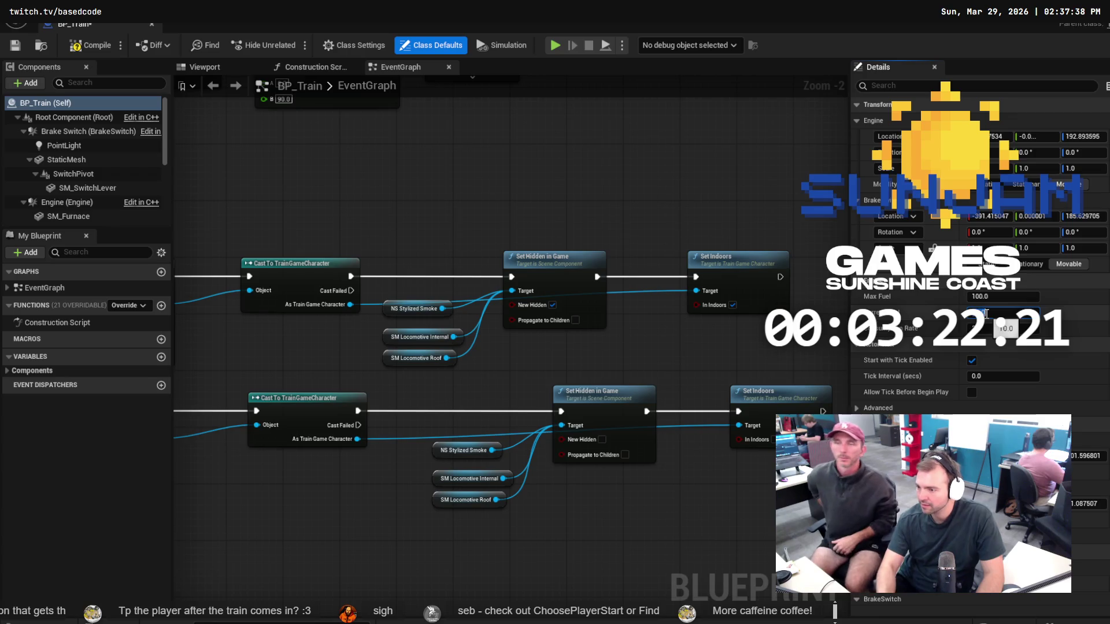
{"action": "key", "text": "ctrl+s"}
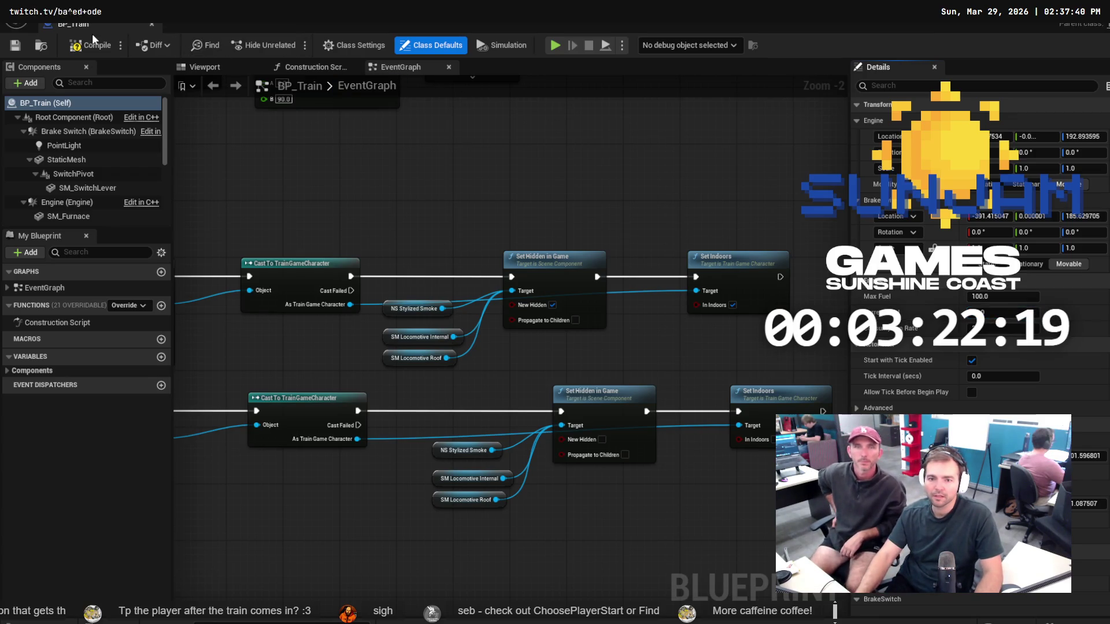
Compile BP_Train, return to LVL_TestMap and start a play test.
{"action": "left_click", "coordinate": [82, 46]}
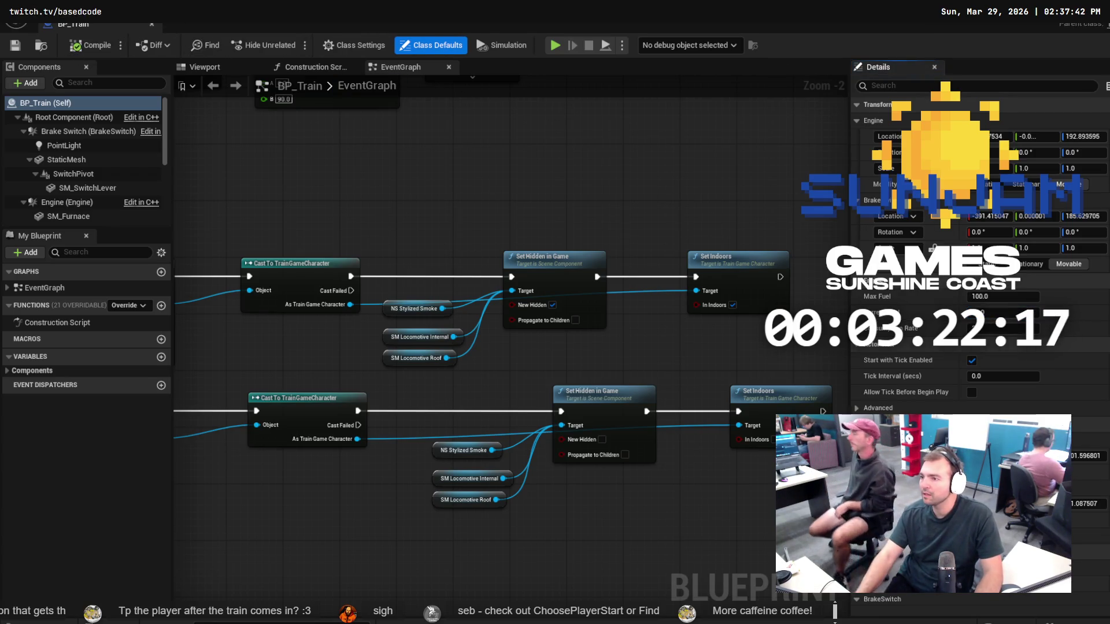
{"action": "key", "text": "alt+Tab"}
{"action": "left_click", "coordinate": [288, 45]}
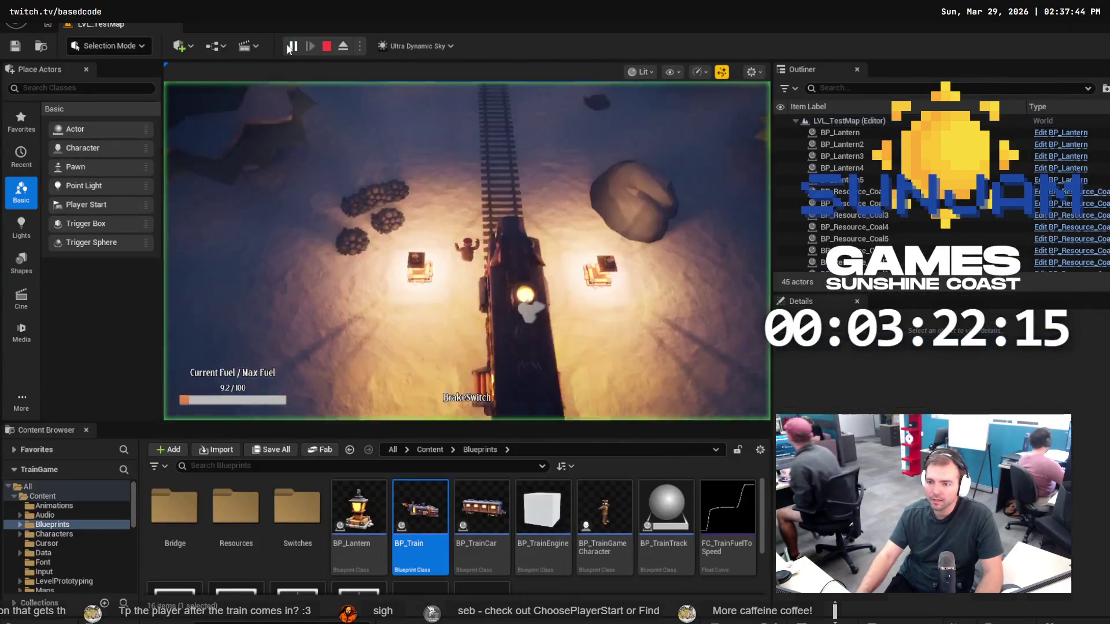
{"action": "left_click", "coordinate": [486, 173]}
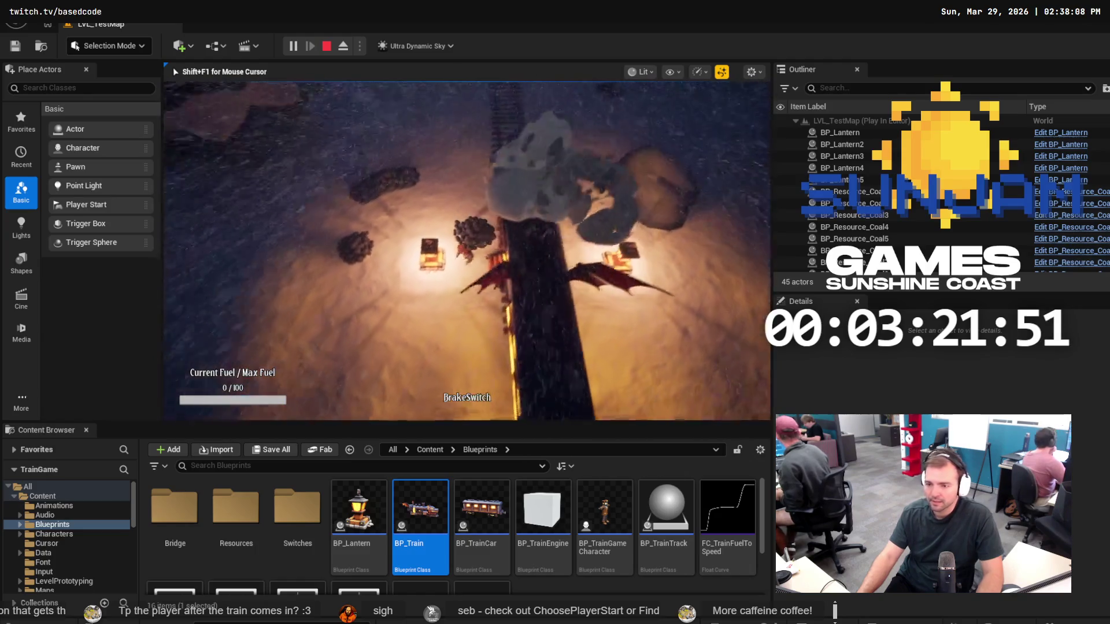
{"action": "key", "text": "Escape"}
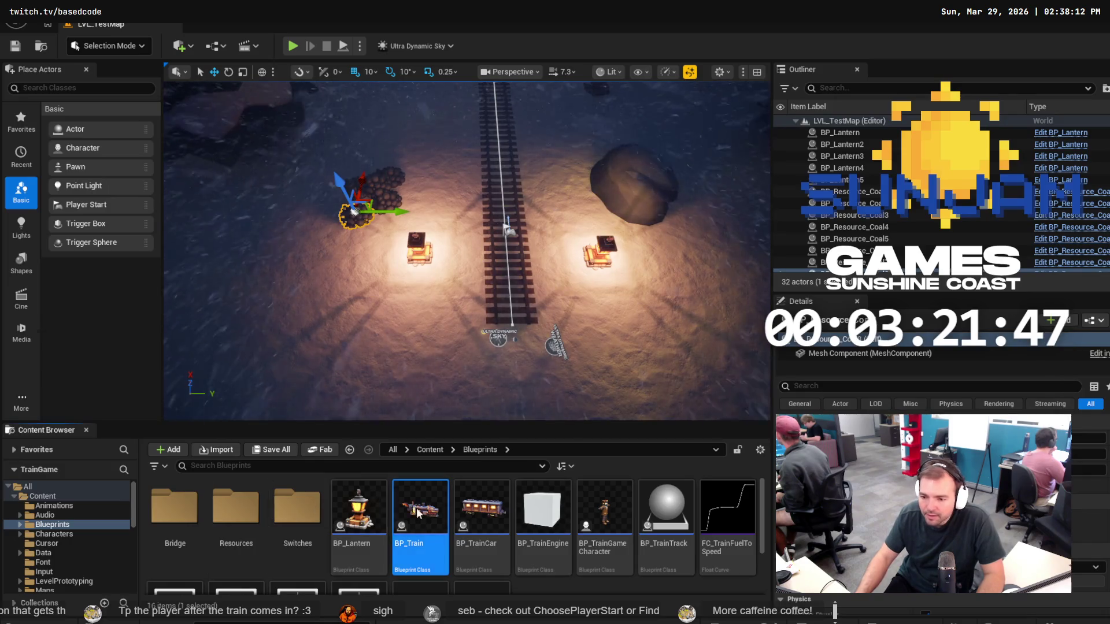
Select BP_Train's boarding stairs in its Viewport and open SM_Stairs in the Static Mesh Editor.
{"action": "double_click", "coordinate": [429, 502]}
{"action": "left_click", "coordinate": [211, 67]}
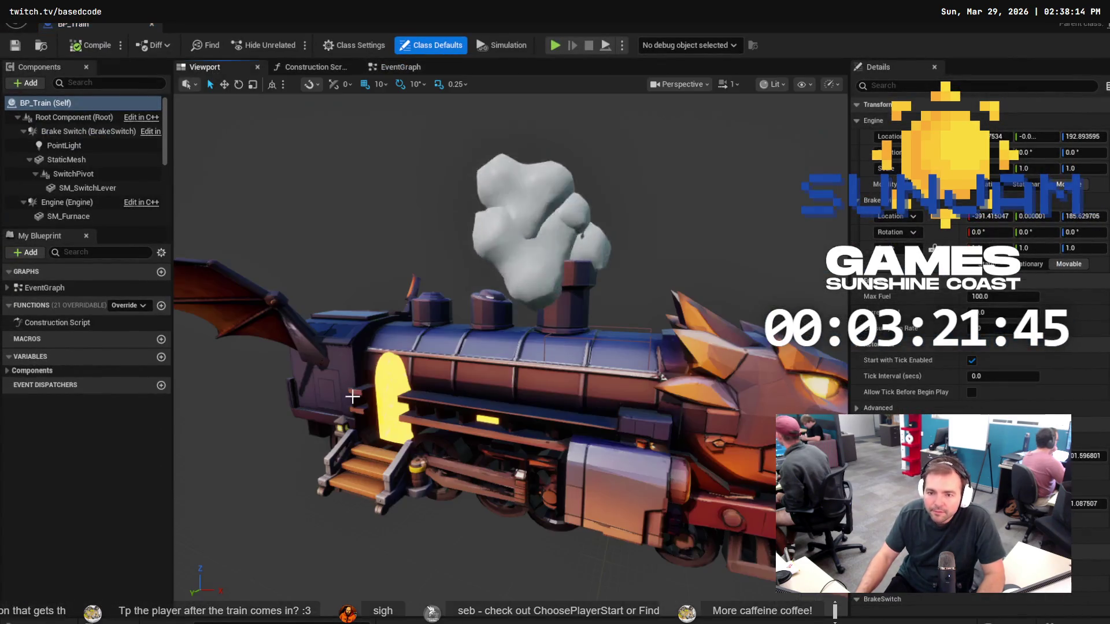
{"action": "left_click", "coordinate": [377, 483]}
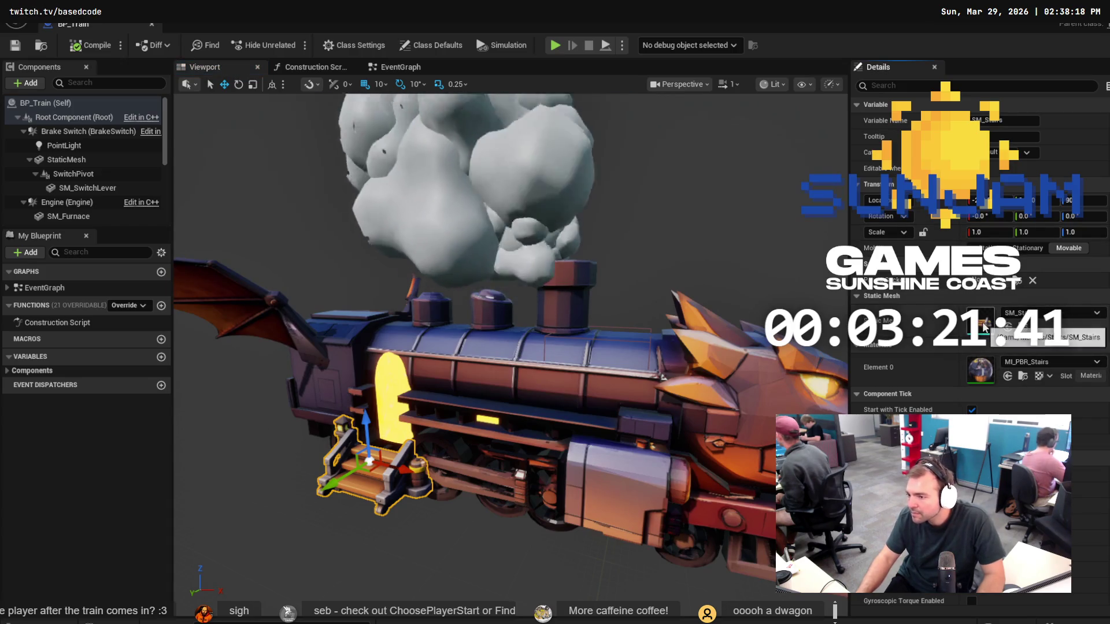
{"action": "double_click", "coordinate": [985, 326]}
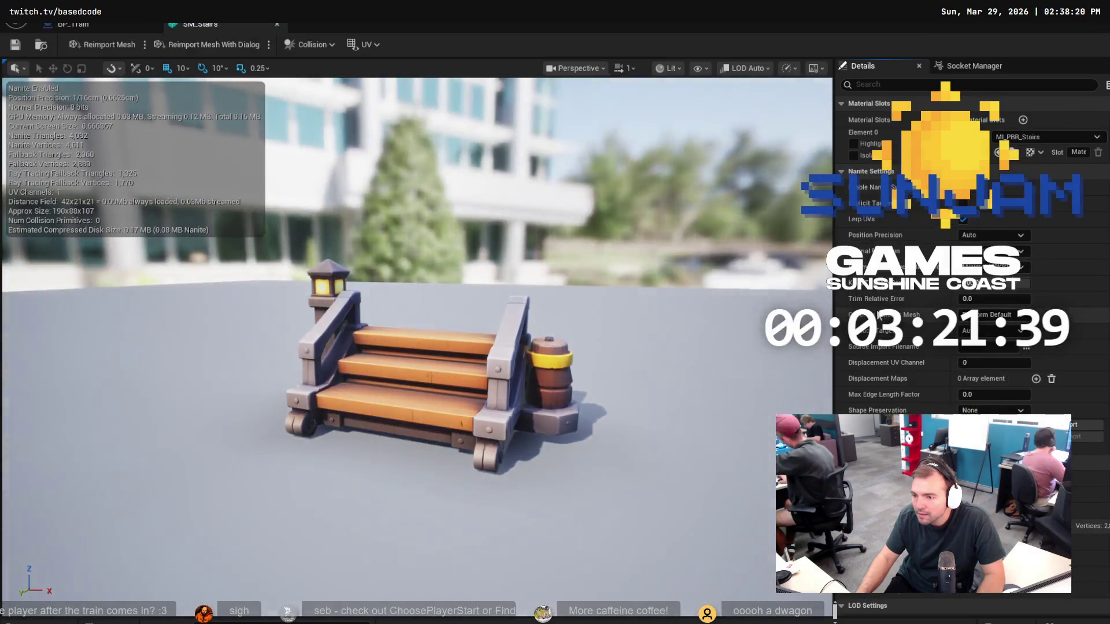
Turn on Simple Collision display for SM_Stairs, then leave the mesh editor.
{"action": "left_click", "coordinate": [702, 68]}
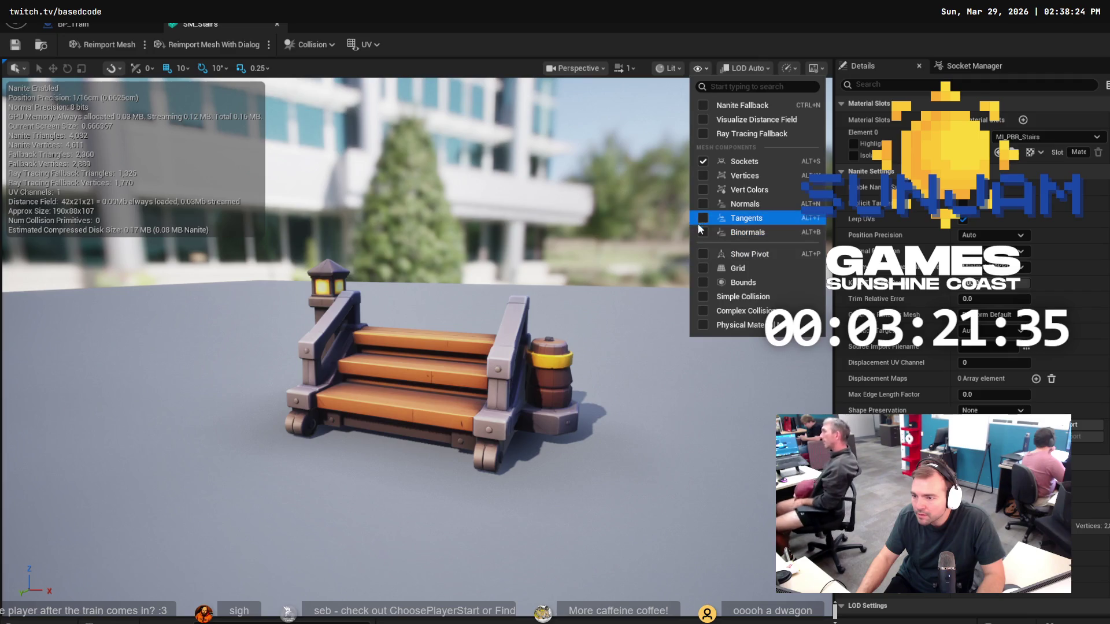
{"action": "left_click", "coordinate": [702, 298]}
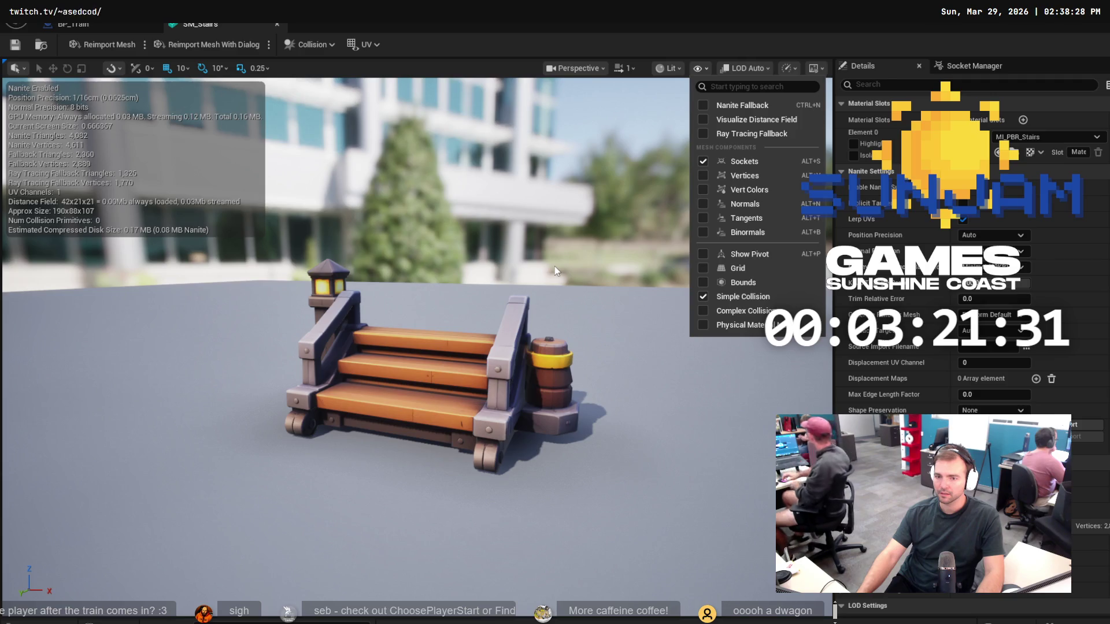
{"action": "left_click", "coordinate": [86, 24]}
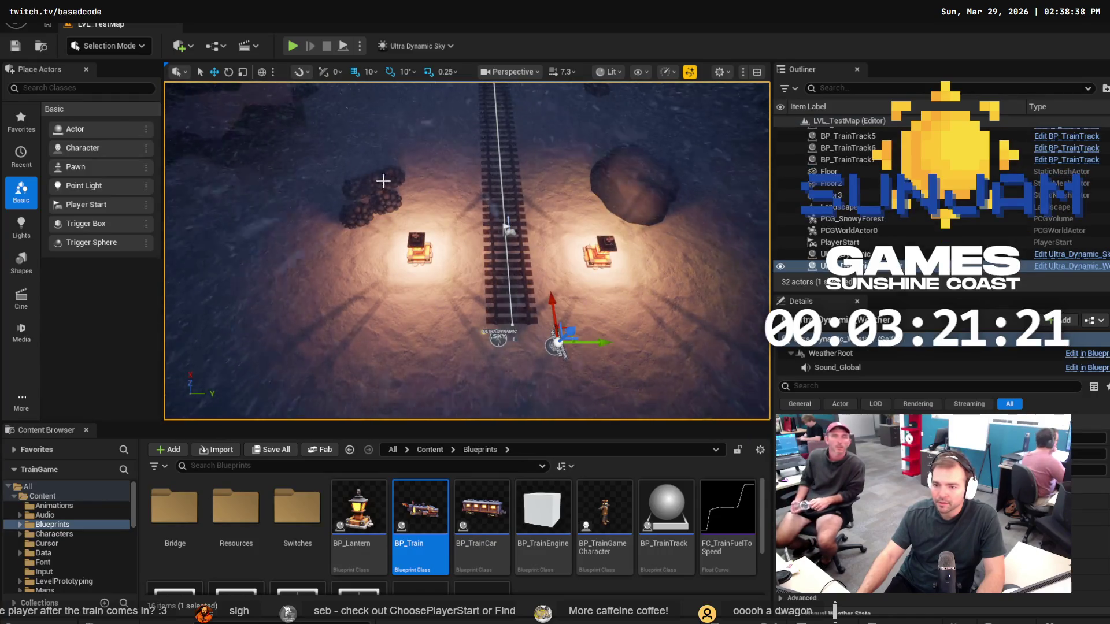
{"action": "left_click_drag", "start_coordinate": [383, 181], "coordinate": [413, 166]}
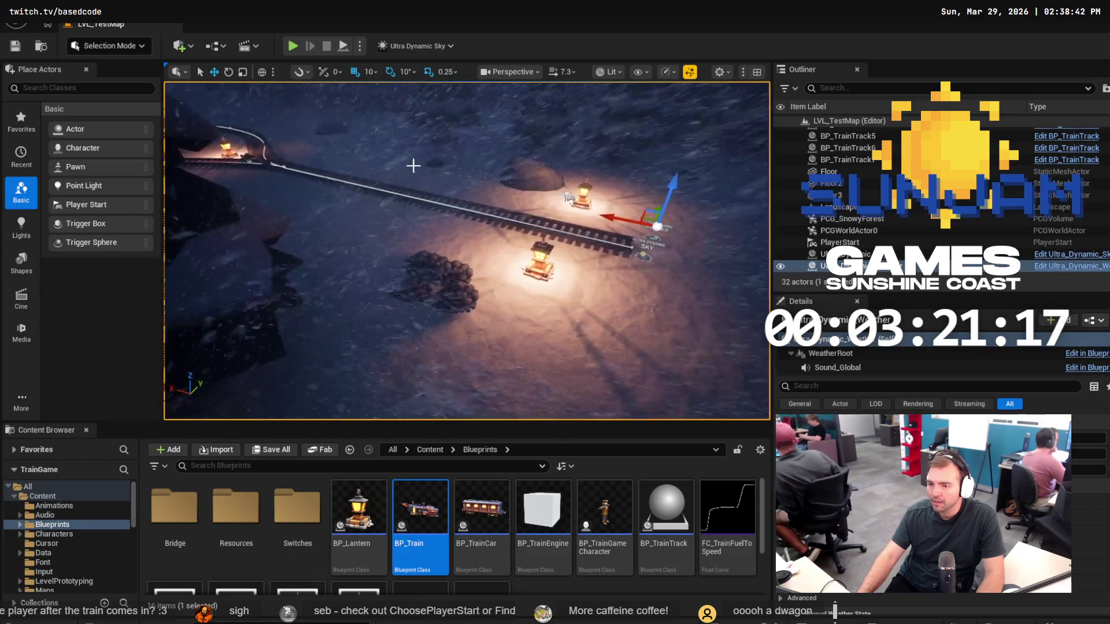
{"action": "left_click", "coordinate": [223, 395]}
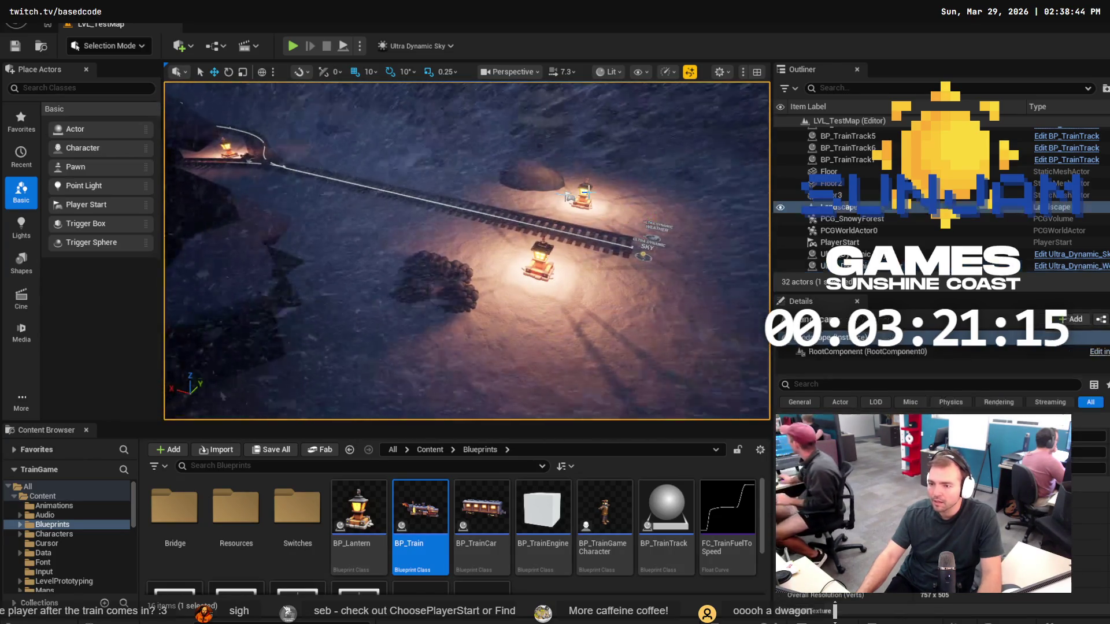
{"action": "left_click", "coordinate": [644, 245]}
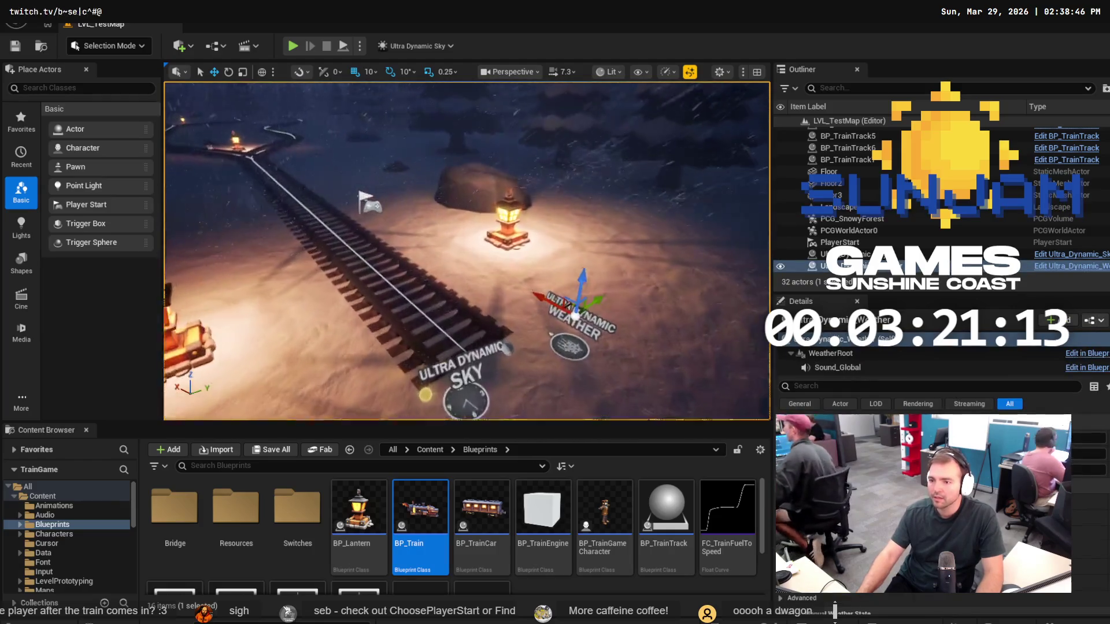
{"action": "left_click", "coordinate": [511, 226]}
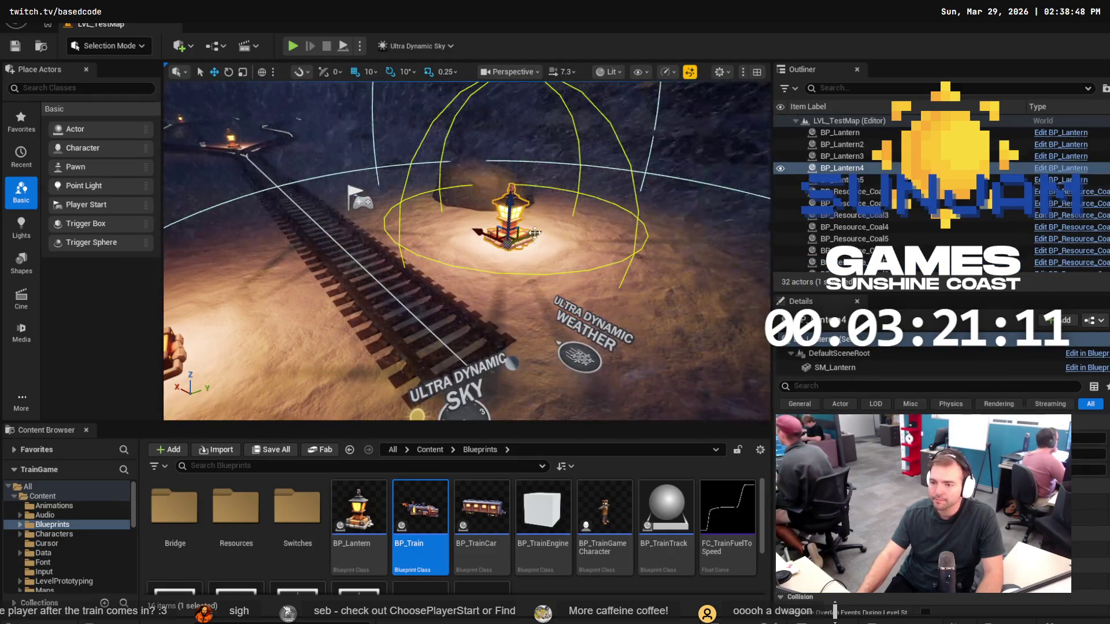
{"action": "key", "text": "f"}
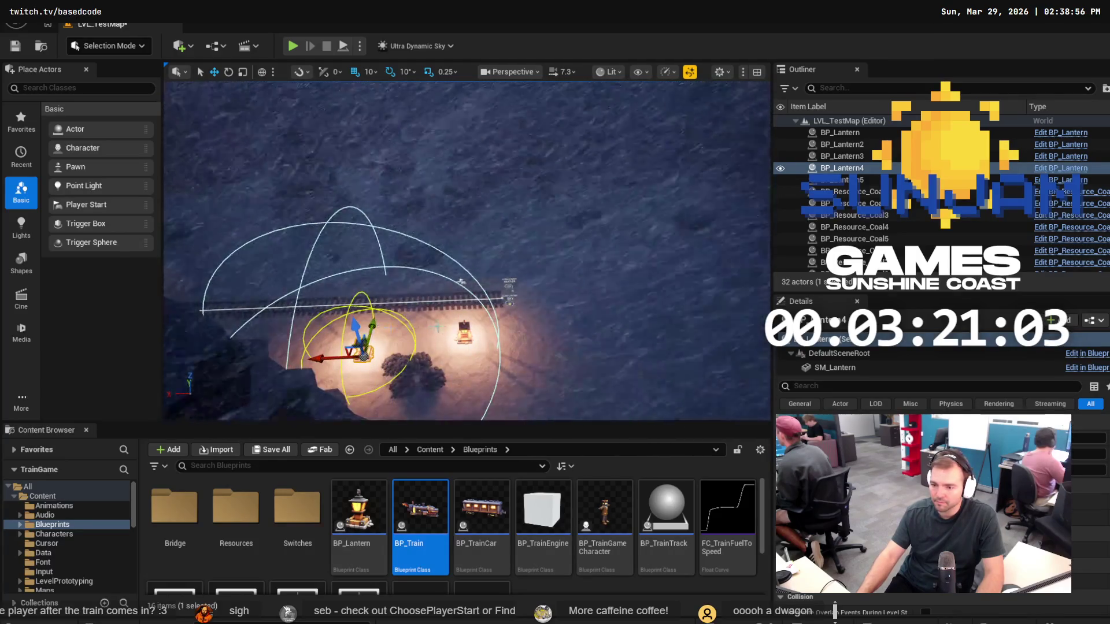
{"action": "left_click", "coordinate": [509, 283]}
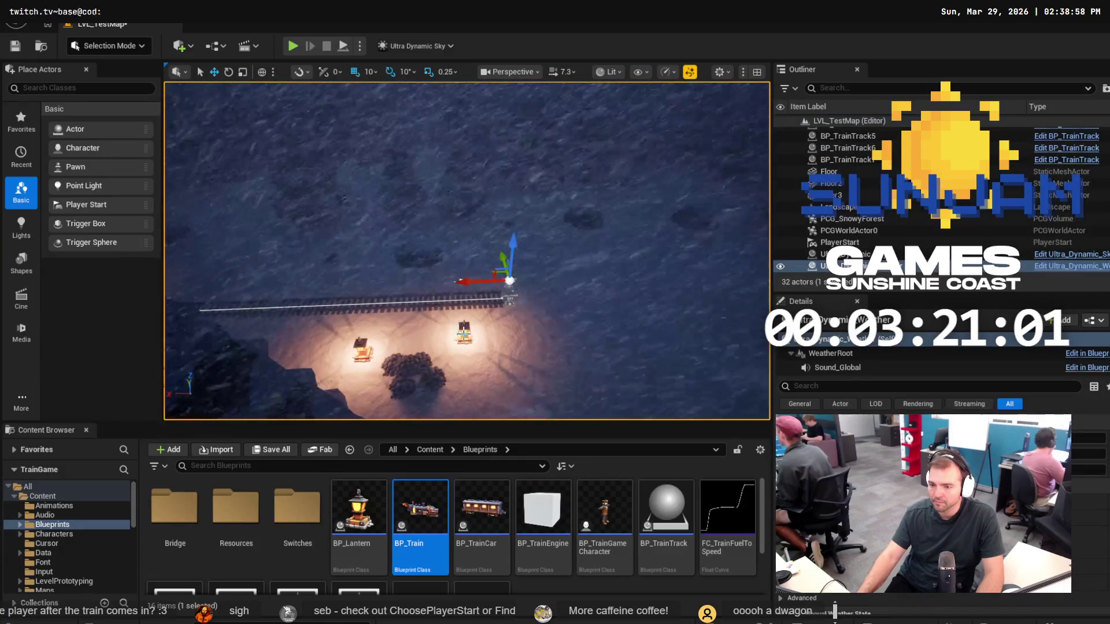
{"action": "scroll", "coordinate": [406, 164], "scroll_direction": "down", "scroll_amount": 5}
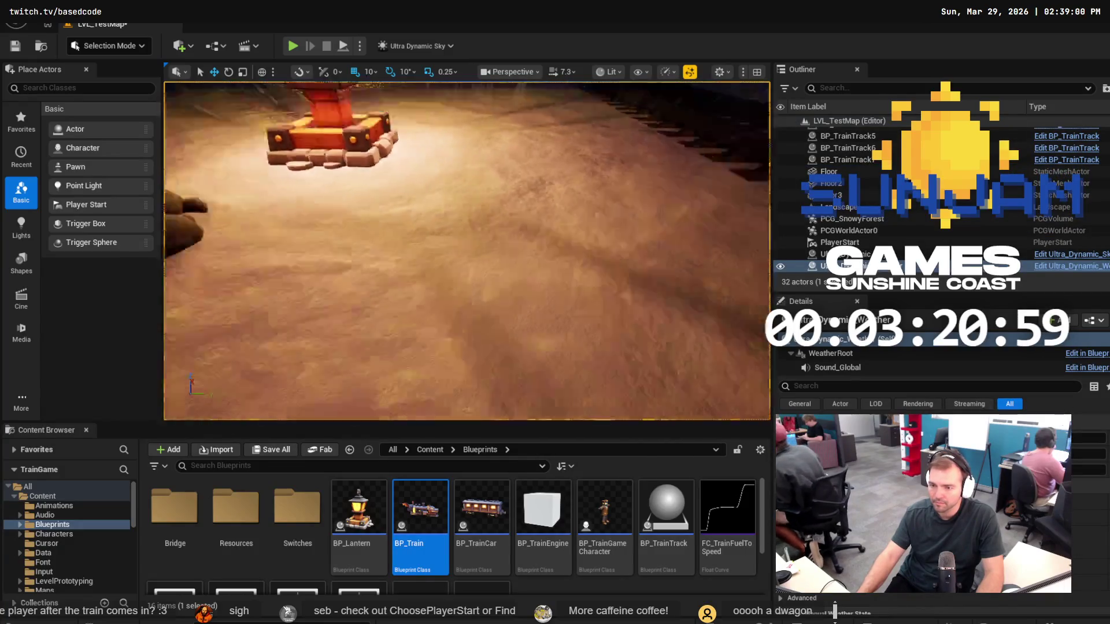
{"action": "left_click", "coordinate": [448, 333]}
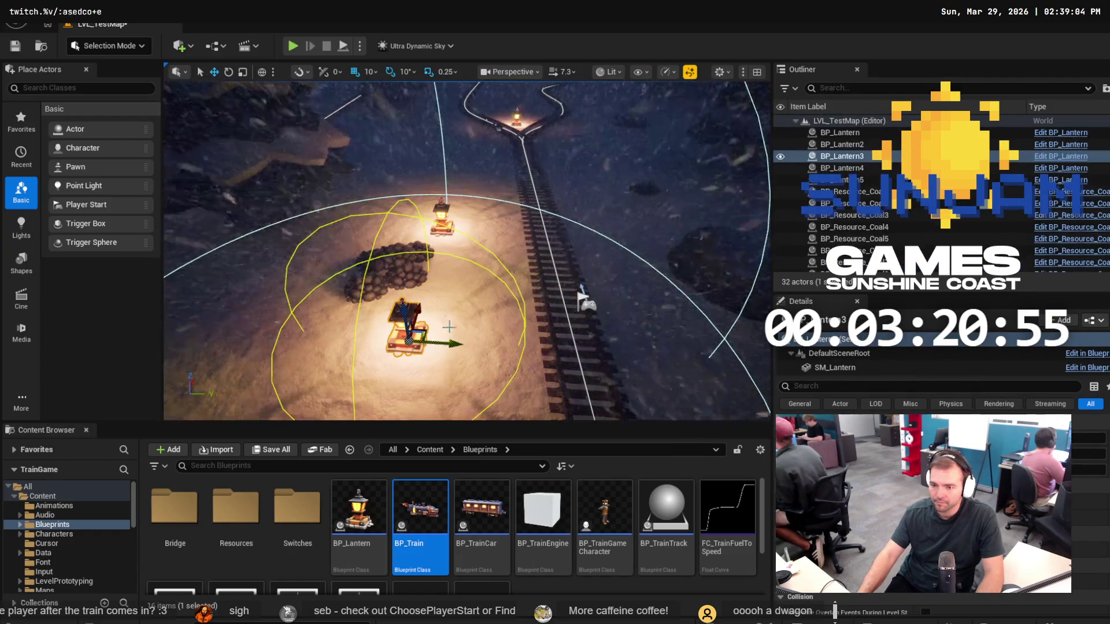
{"action": "left_click", "coordinate": [402, 252]}
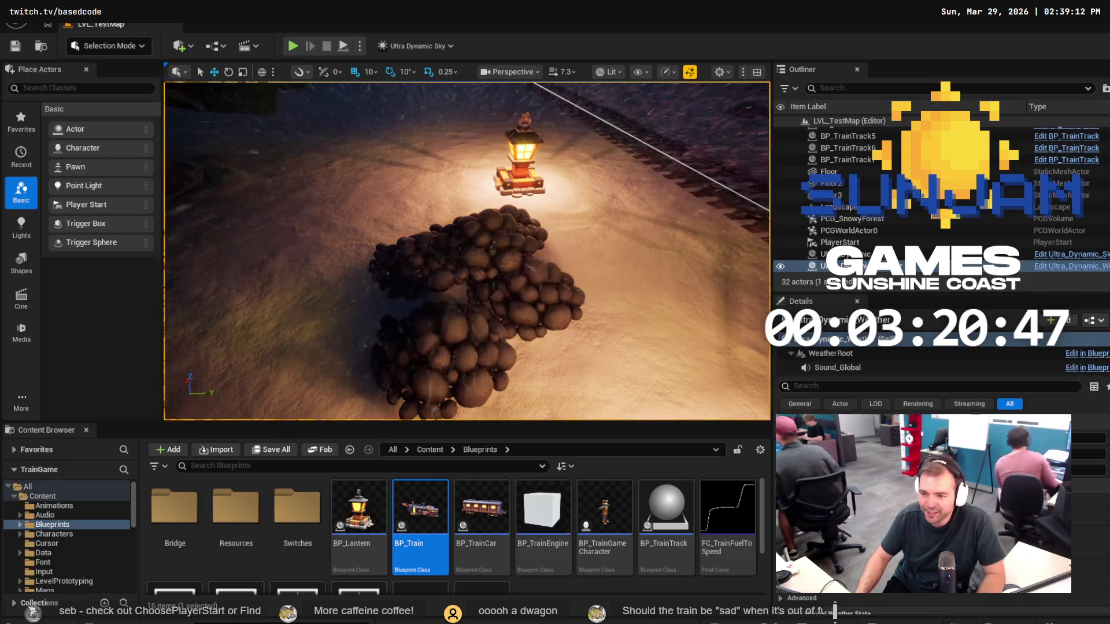
Frame the coal pile in front of the lantern and slide it left.
{"action": "left_click", "coordinate": [440, 271]}
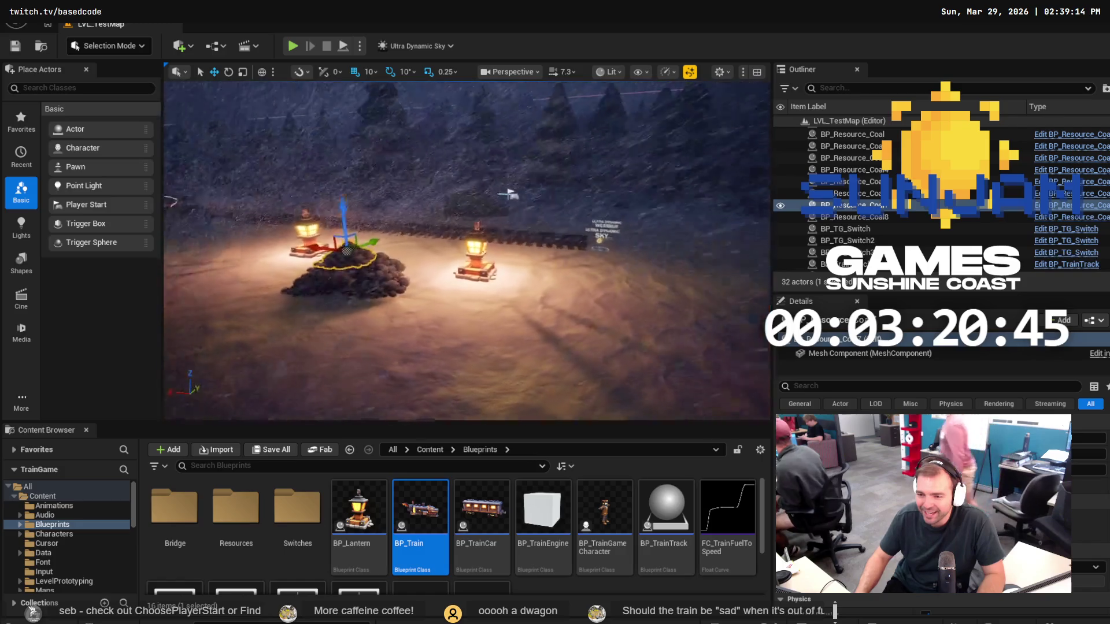
{"action": "key", "text": "f"}
{"action": "scroll", "coordinate": [467, 251], "scroll_direction": "down", "scroll_amount": 3}
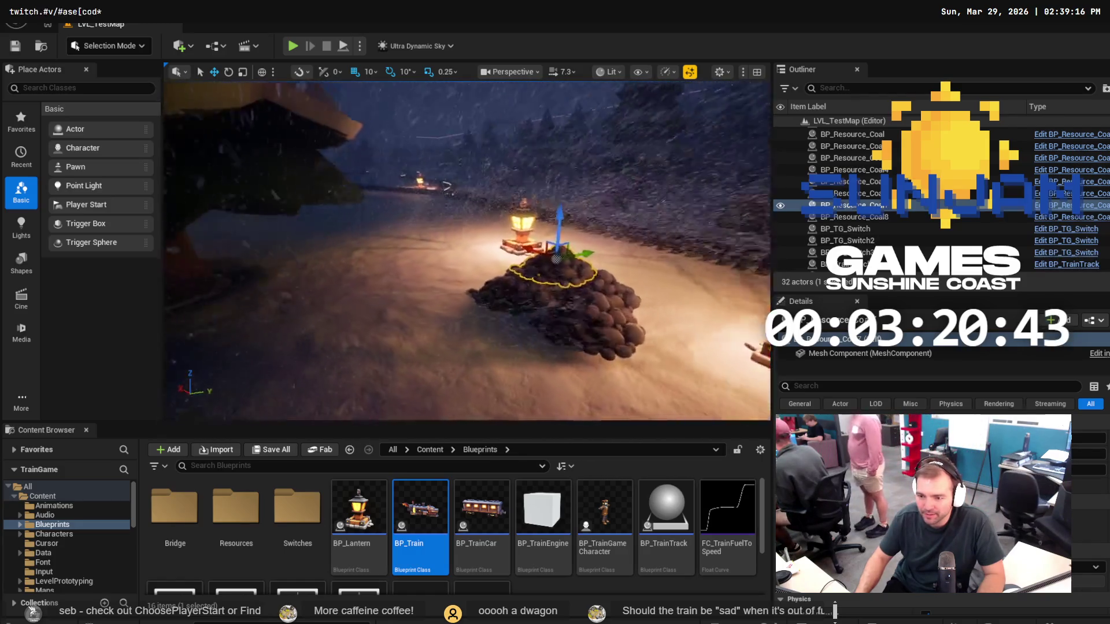
{"action": "left_click_drag", "start_coordinate": [467, 252], "coordinate": [440, 298]}
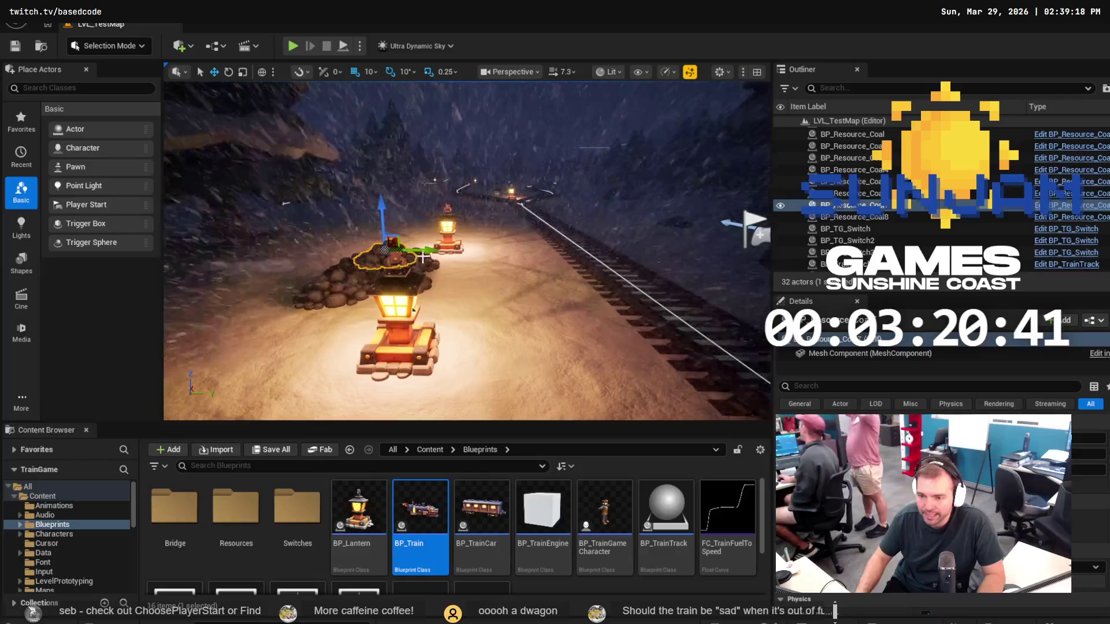
{"action": "left_click_drag", "start_coordinate": [423, 257], "coordinate": [419, 252]}
{"action": "left_click_drag", "start_coordinate": [352, 254], "coordinate": [333, 257]}
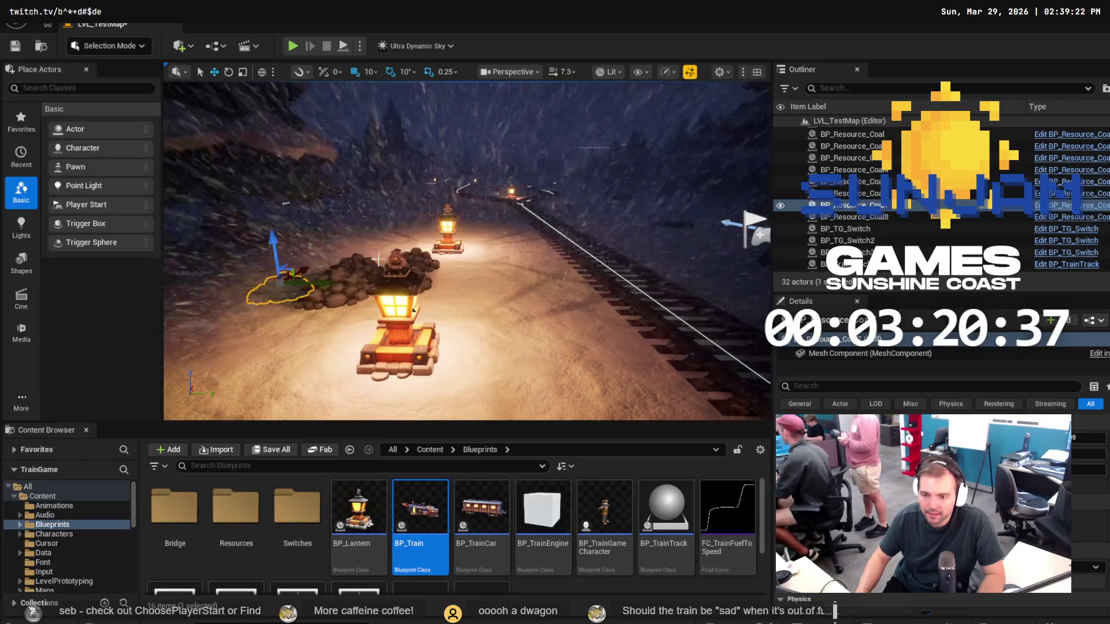
Reframe the view on the coal cluster between the two lanterns.
{"action": "left_click_drag", "start_coordinate": [379, 258], "coordinate": [416, 260]}
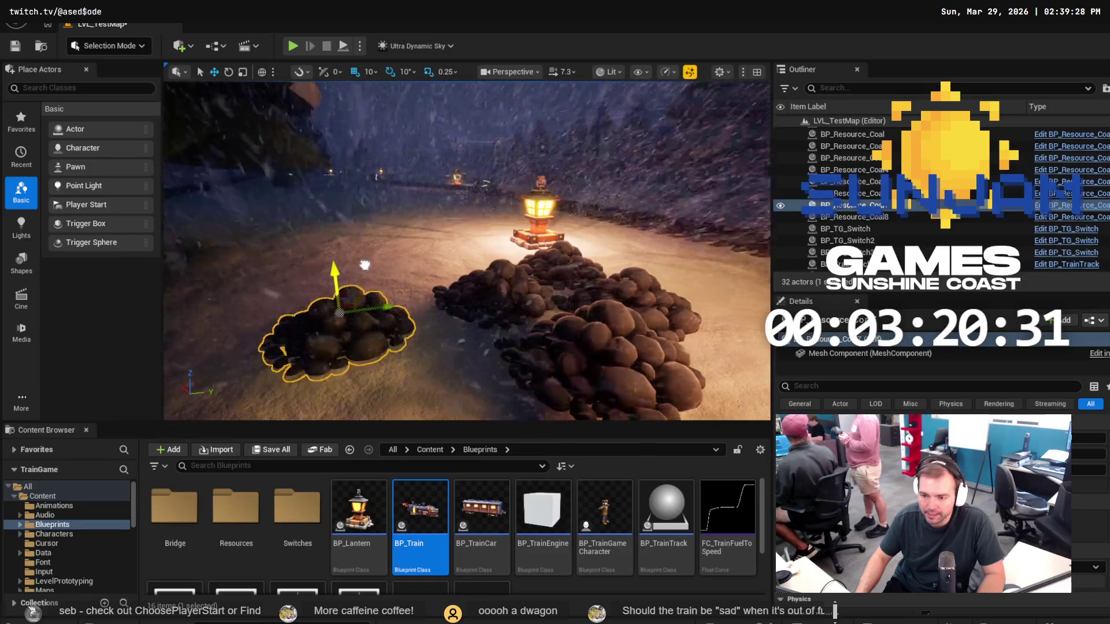
{"action": "left_click_drag", "start_coordinate": [365, 265], "coordinate": [346, 312]}
{"action": "left_click_drag", "start_coordinate": [369, 266], "coordinate": [353, 300]}
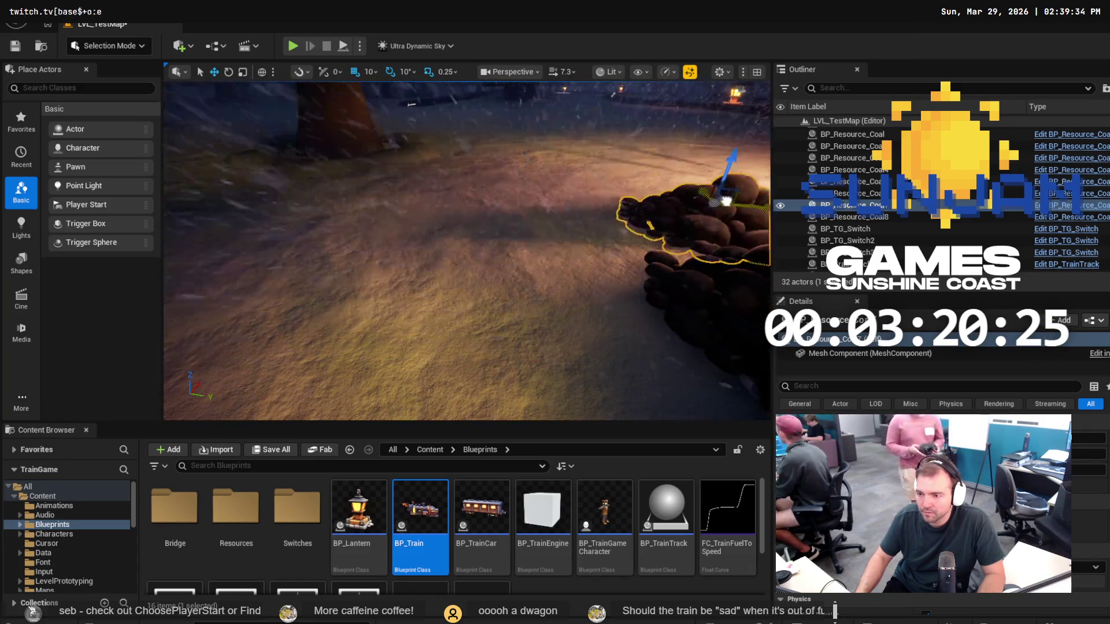
{"action": "left_click_drag", "start_coordinate": [622, 203], "coordinate": [647, 205]}
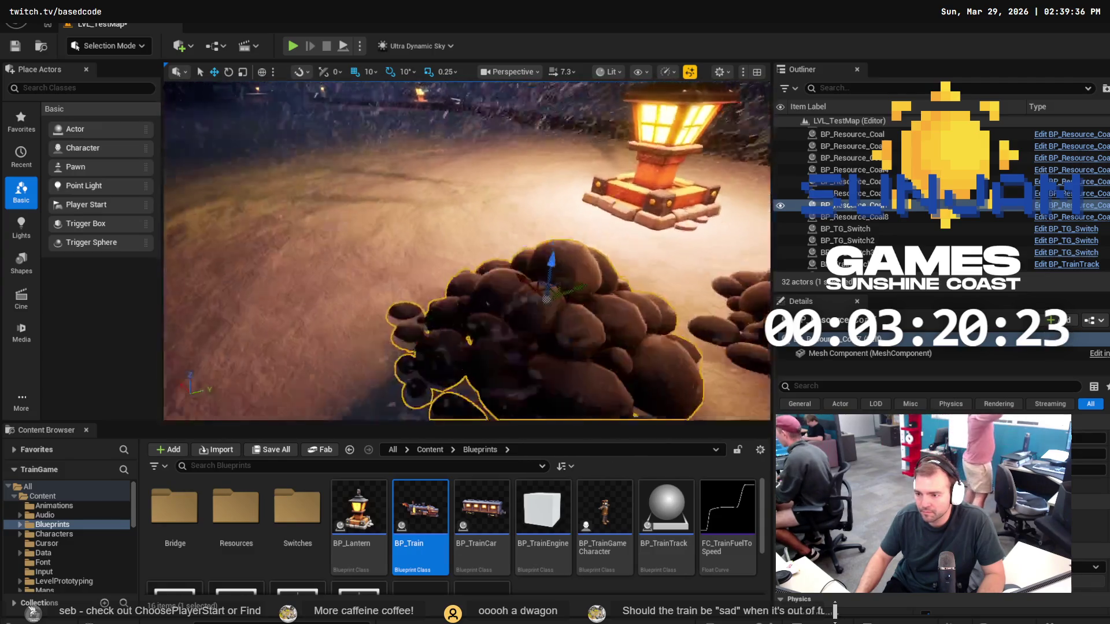
{"action": "left_click_drag", "start_coordinate": [467, 249], "coordinate": [467, 335]}
{"action": "key", "text": "f"}
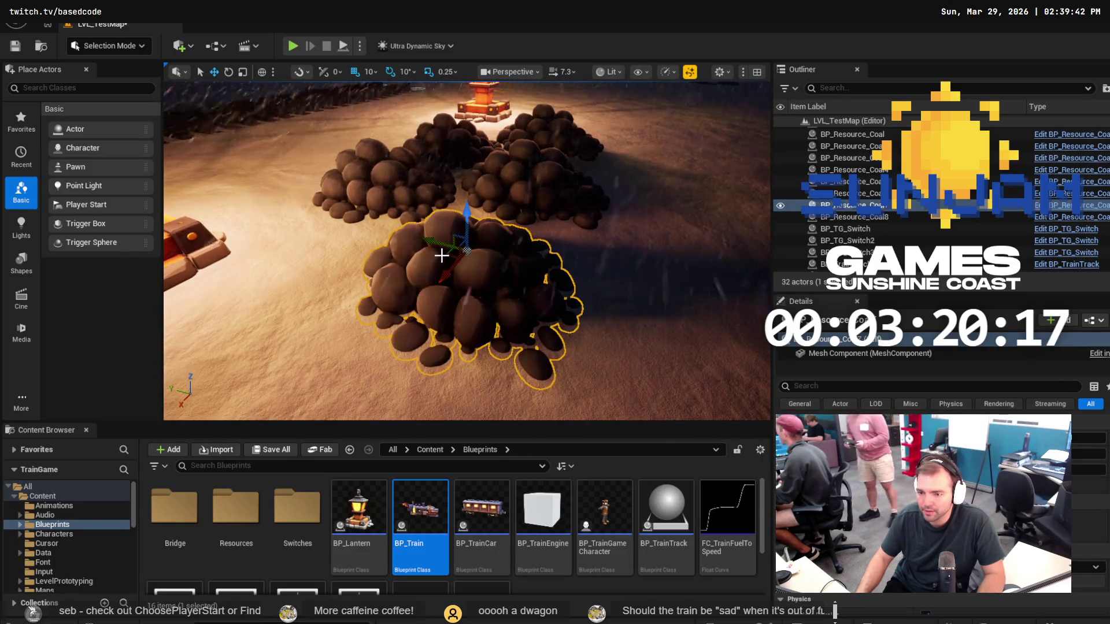
{"action": "scroll", "coordinate": [451, 239], "scroll_direction": "down", "scroll_amount": 1}
{"action": "mouse_move", "coordinate": [450, 239]}
{"action": "left_mouse_down"}
{"action": "mouse_move", "coordinate": [356, 157]}
{"action": "mouse_move", "coordinate": [477, 228]}
{"action": "left_mouse_up"}
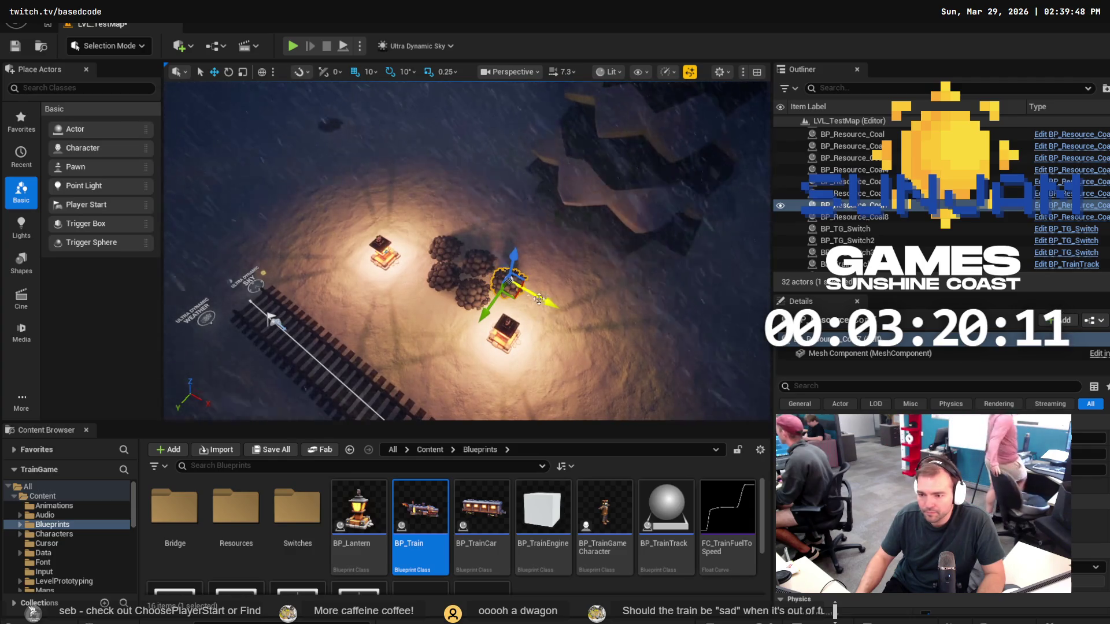
{"action": "left_click", "coordinate": [878, 205], "text": "ctrl"}
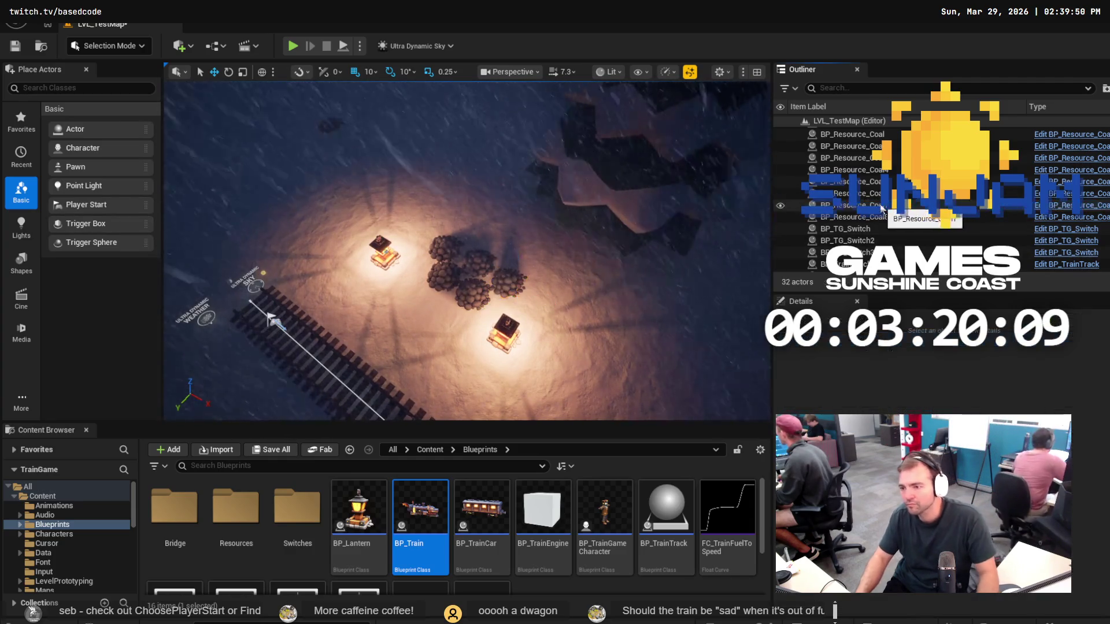
Duplicate the coal pile twice, sliding the copies into the cluster.
{"action": "key", "text": "ctrl+d"}
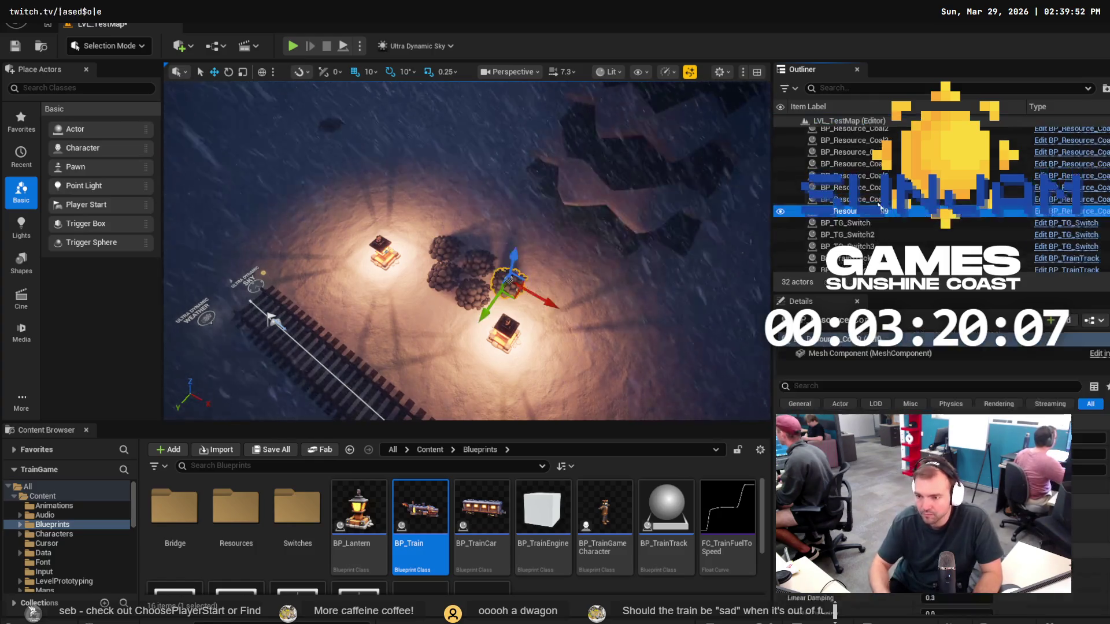
{"action": "left_click_drag", "start_coordinate": [552, 306], "coordinate": [563, 309]}
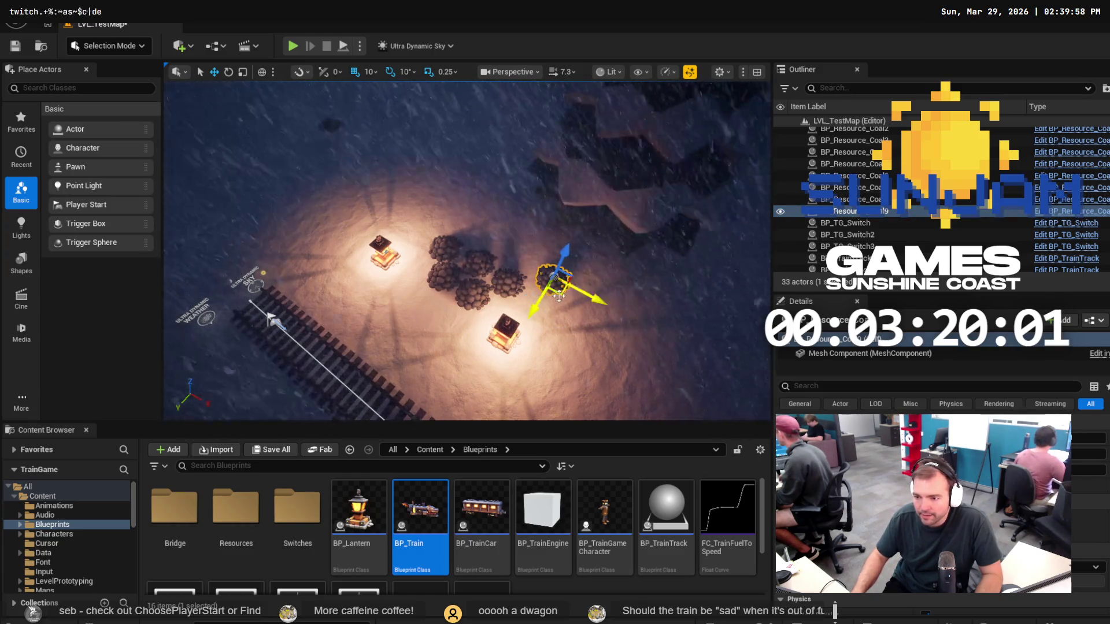
{"action": "left_click_drag", "start_coordinate": [586, 295], "coordinate": [585, 294]}
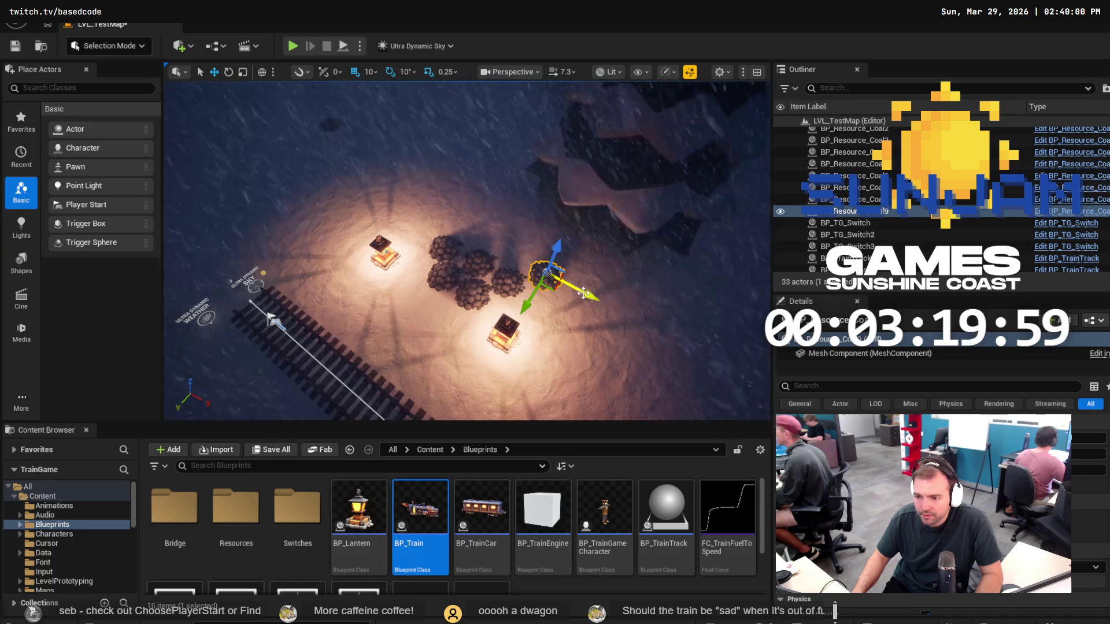
{"action": "key", "text": "Escape"}
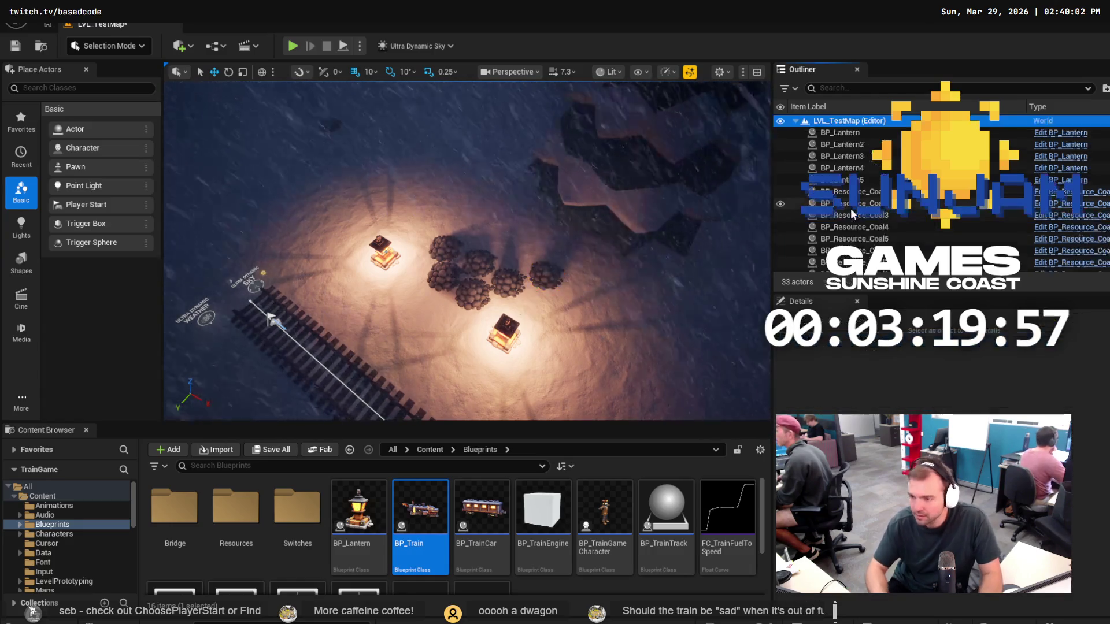
{"action": "key", "text": "ctrl+z"}
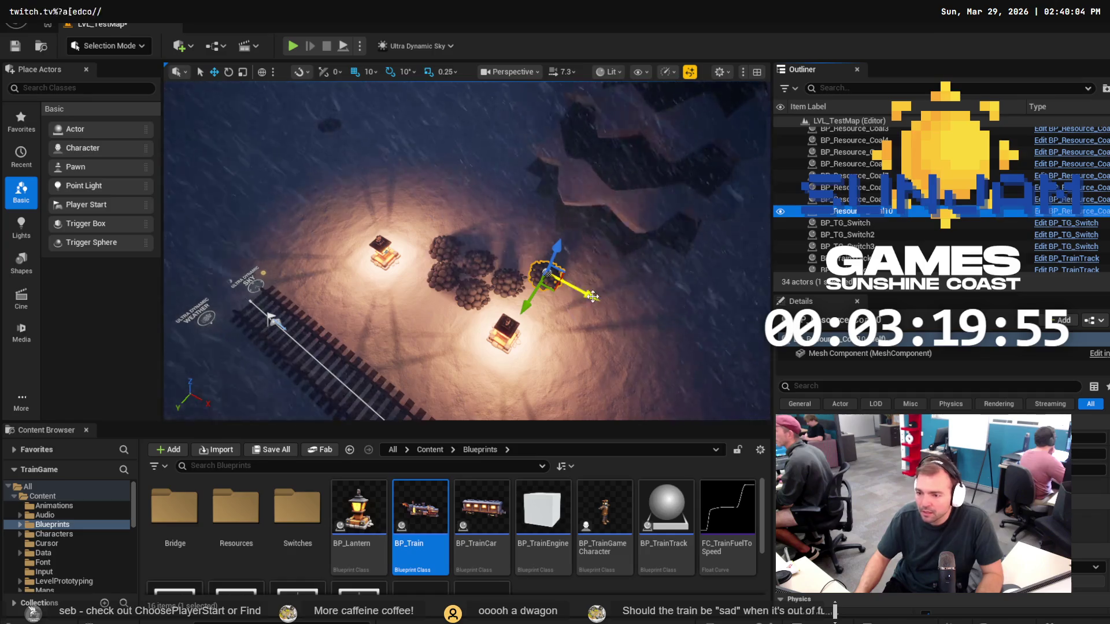
{"action": "left_click_drag", "start_coordinate": [593, 297], "coordinate": [552, 271]}
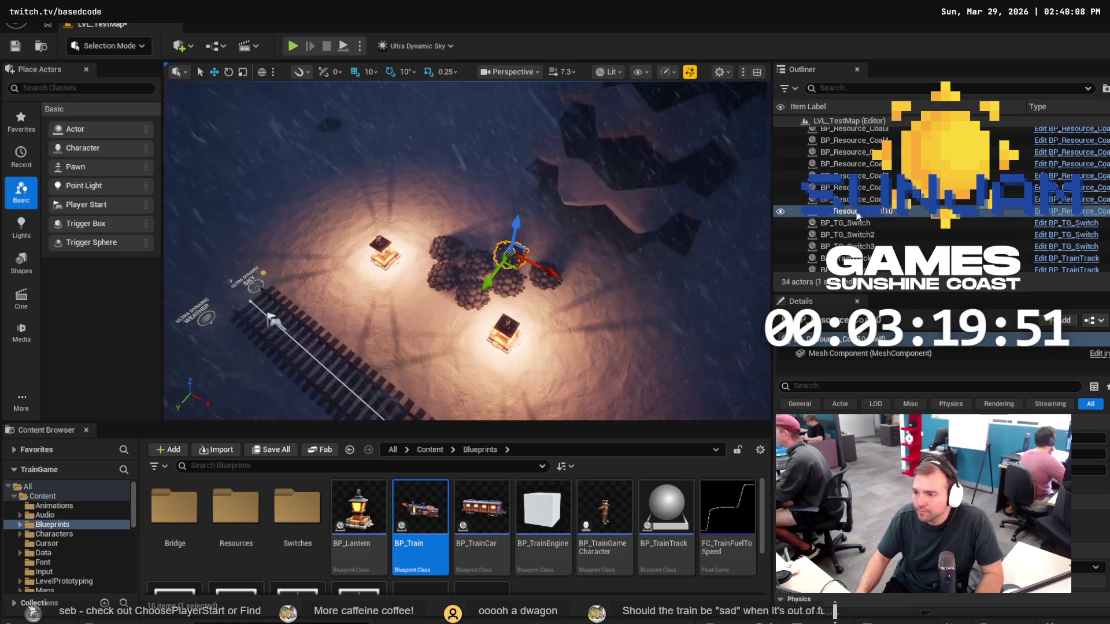
Add two more coal pile copies up-left toward the left lantern.
{"action": "left_click", "coordinate": [867, 214]}
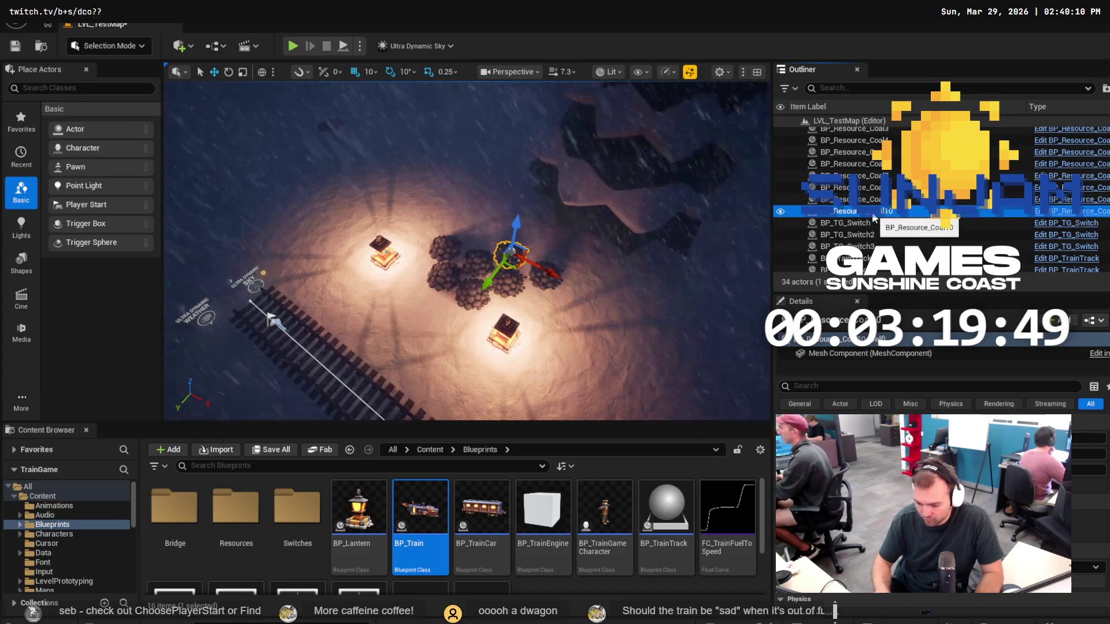
{"action": "key", "text": "ctrl+d"}
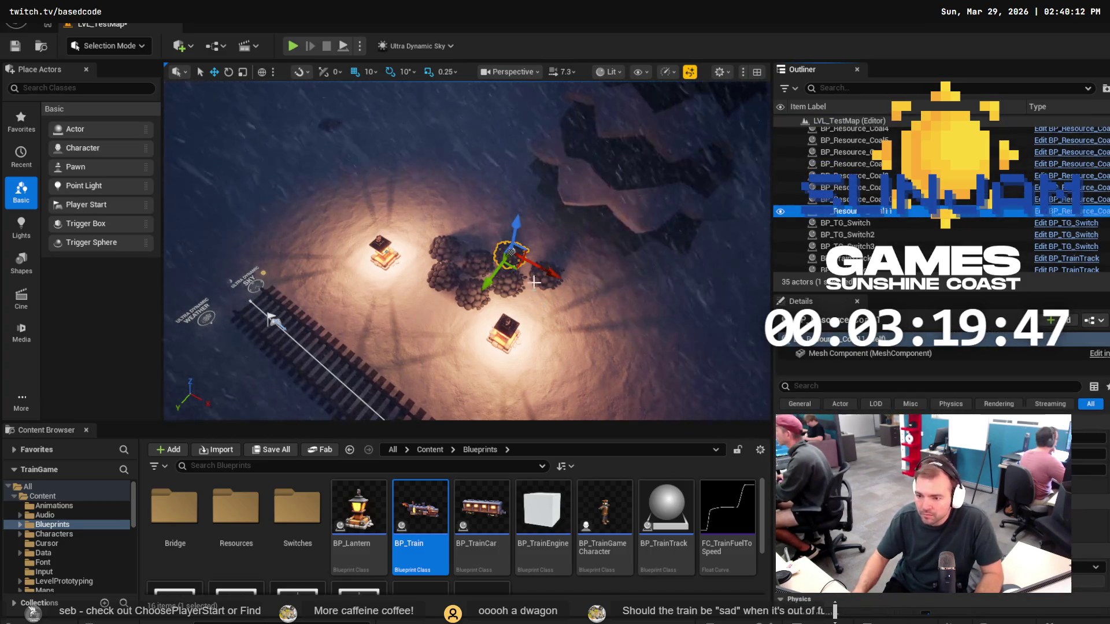
{"action": "left_click_drag", "start_coordinate": [552, 275], "coordinate": [519, 258]}
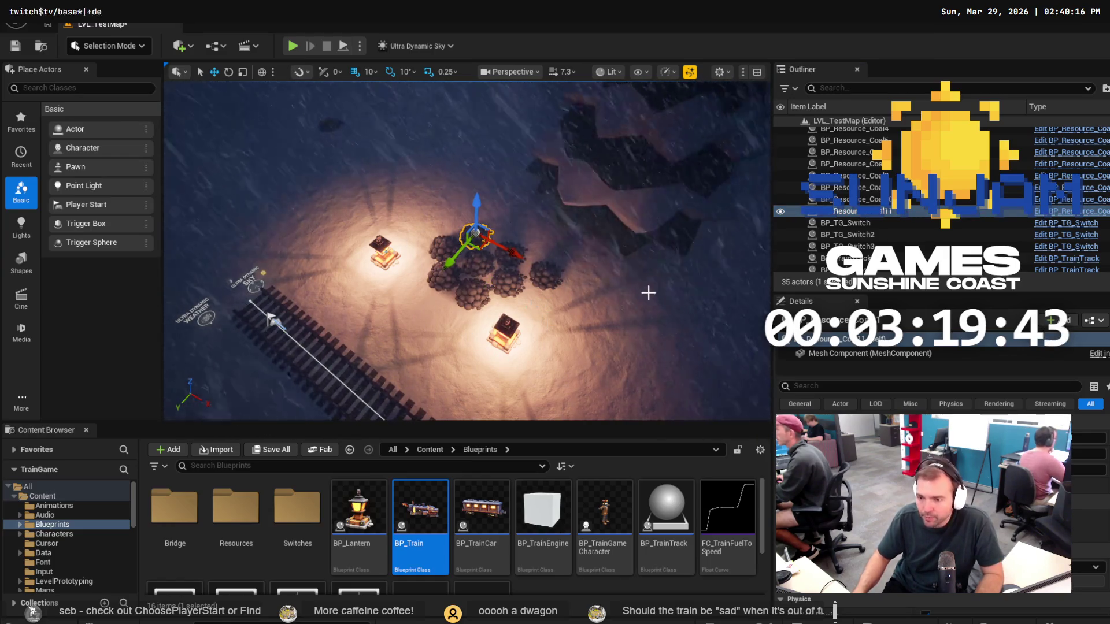
{"action": "left_click", "coordinate": [847, 212]}
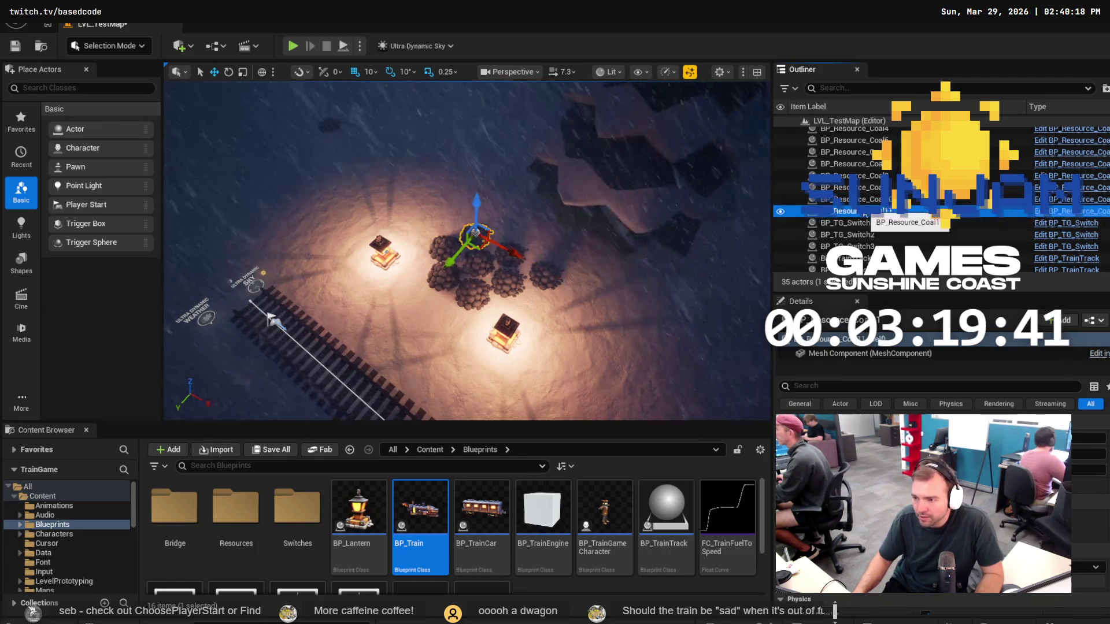
{"action": "key", "text": "ctrl+d"}
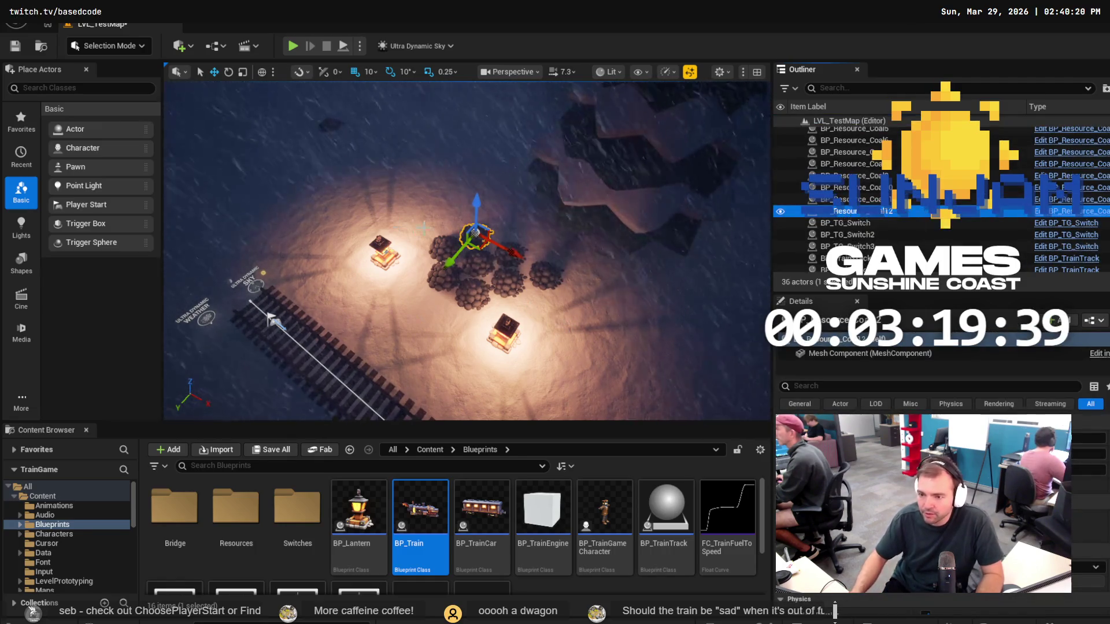
{"action": "left_click_drag", "start_coordinate": [515, 253], "coordinate": [494, 251]}
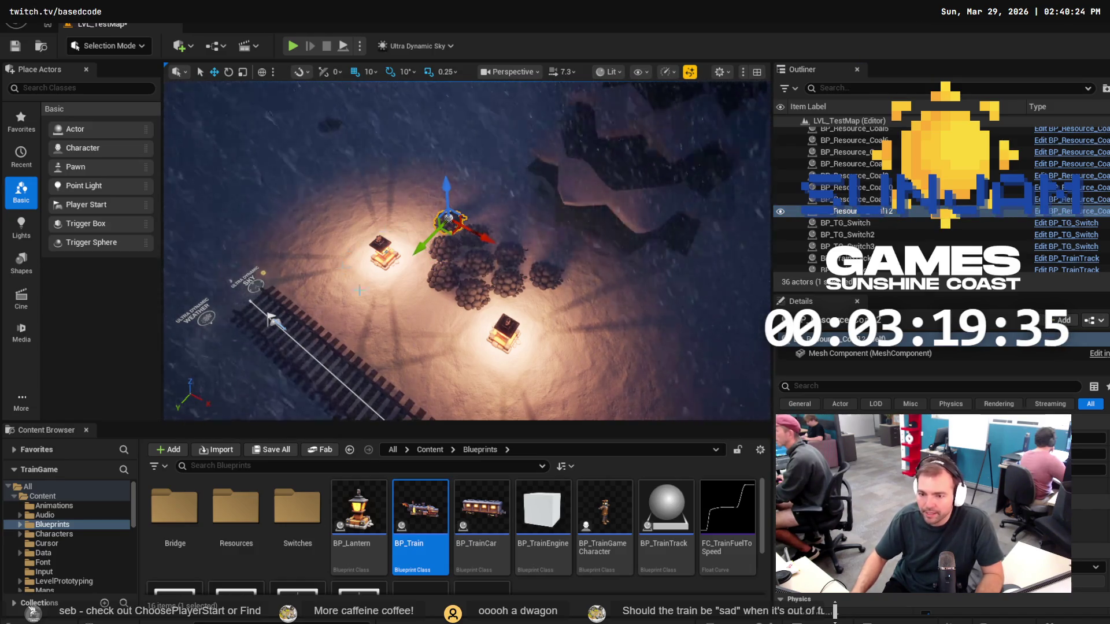
{"action": "left_click", "coordinate": [248, 302]}
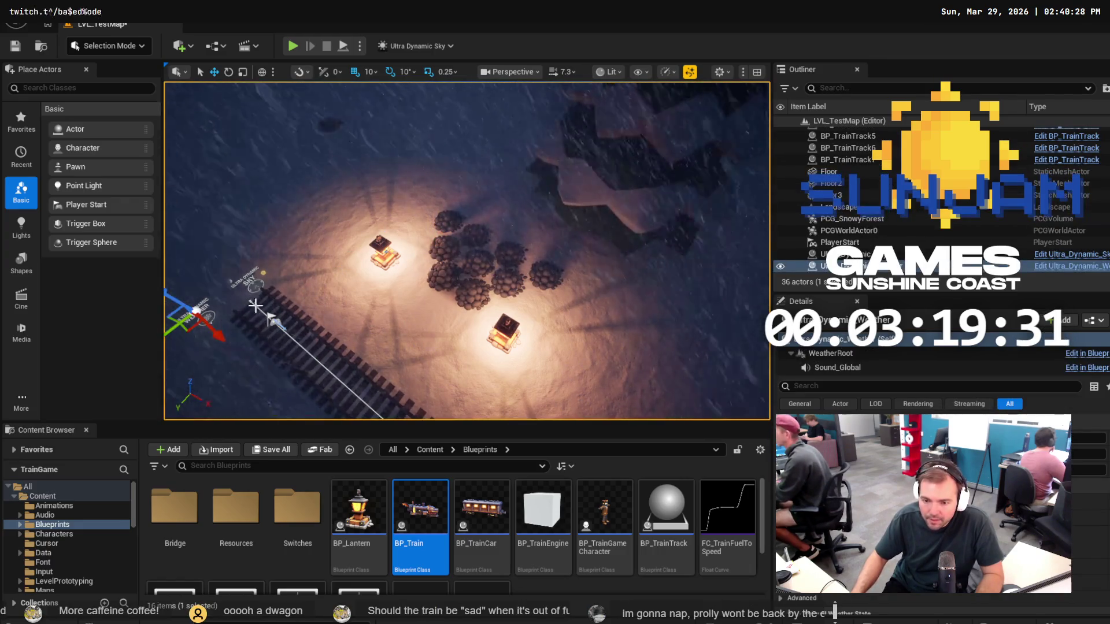
{"action": "left_click_drag", "start_coordinate": [255, 305], "coordinate": [347, 301]}
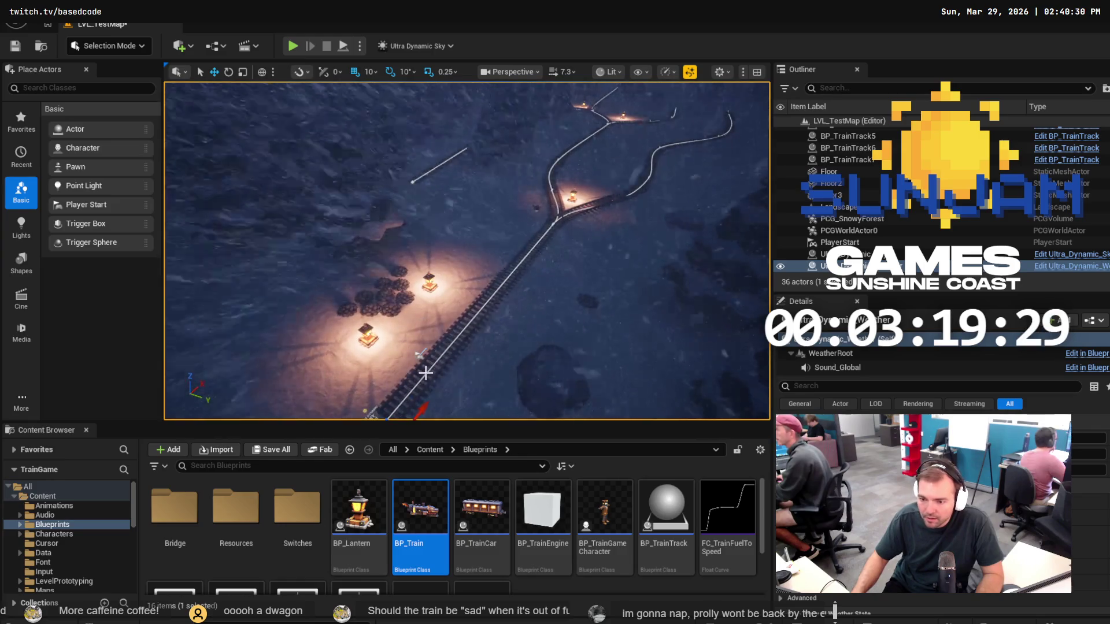
{"action": "left_click", "coordinate": [555, 221]}
{"action": "mouse_move", "coordinate": [520, 290]}
{"action": "left_mouse_down"}
{"action": "mouse_move", "coordinate": [484, 335]}
{"action": "mouse_move", "coordinate": [475, 318]}
{"action": "left_mouse_up"}
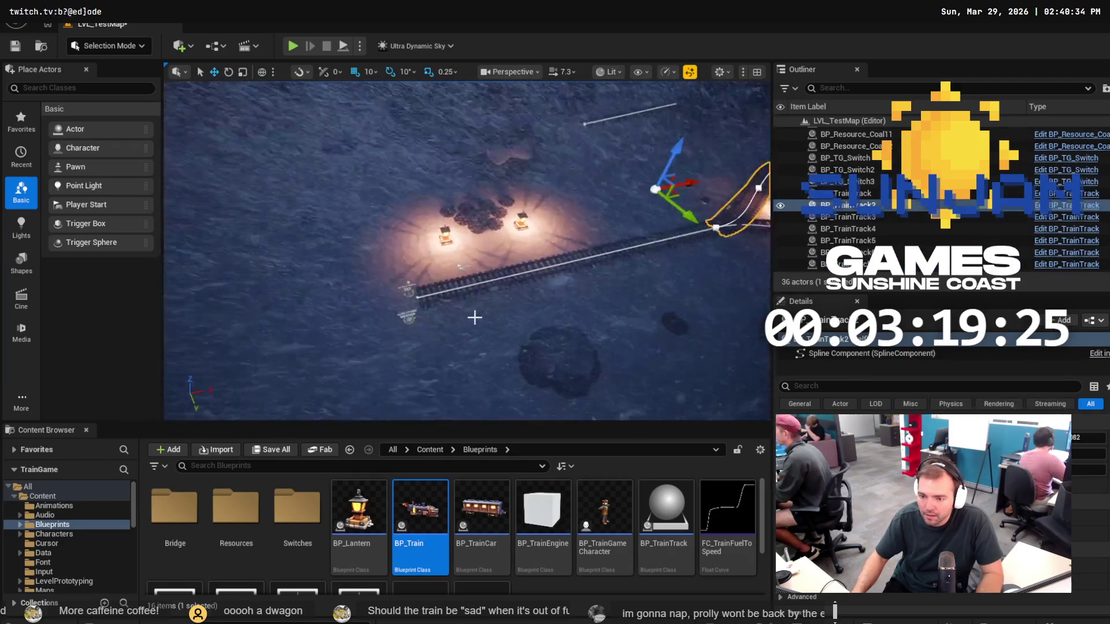
{"action": "left_click", "coordinate": [408, 315]}
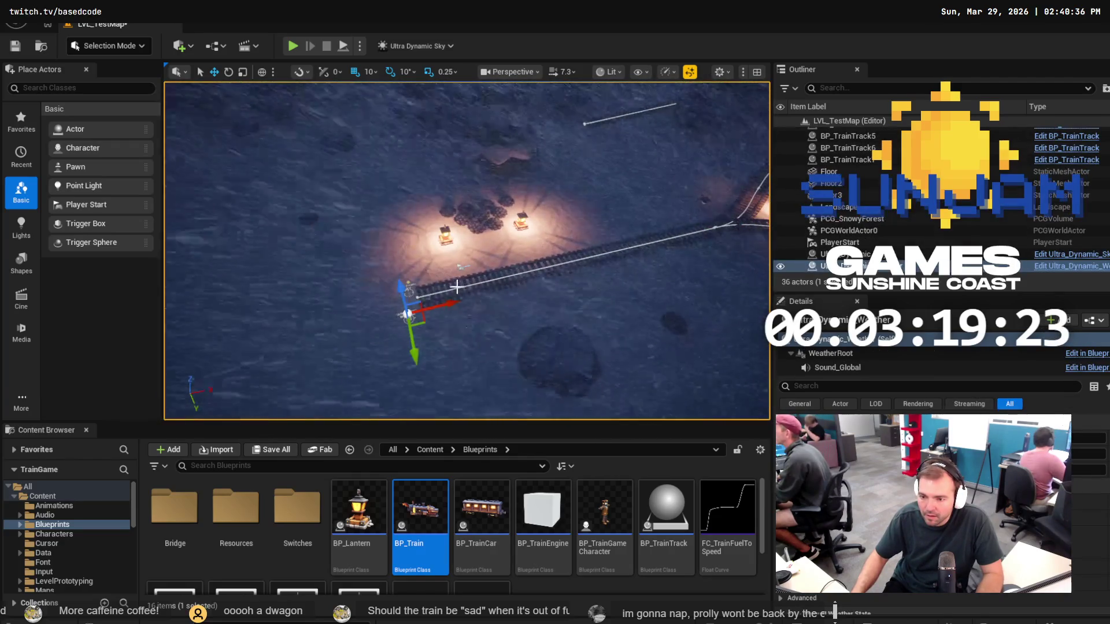
{"action": "scroll", "coordinate": [456, 288], "scroll_direction": "up", "scroll_amount": 5}
{"action": "scroll", "coordinate": [448, 294], "scroll_direction": "down", "scroll_amount": 2}
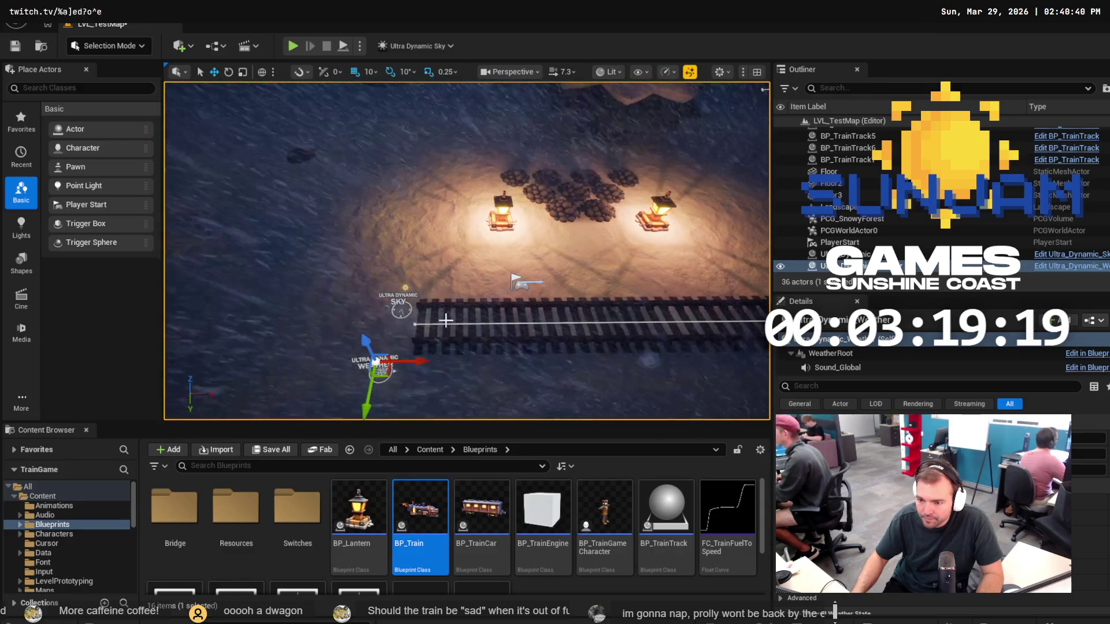
{"action": "scroll", "coordinate": [454, 317], "scroll_direction": "up", "scroll_amount": 6}
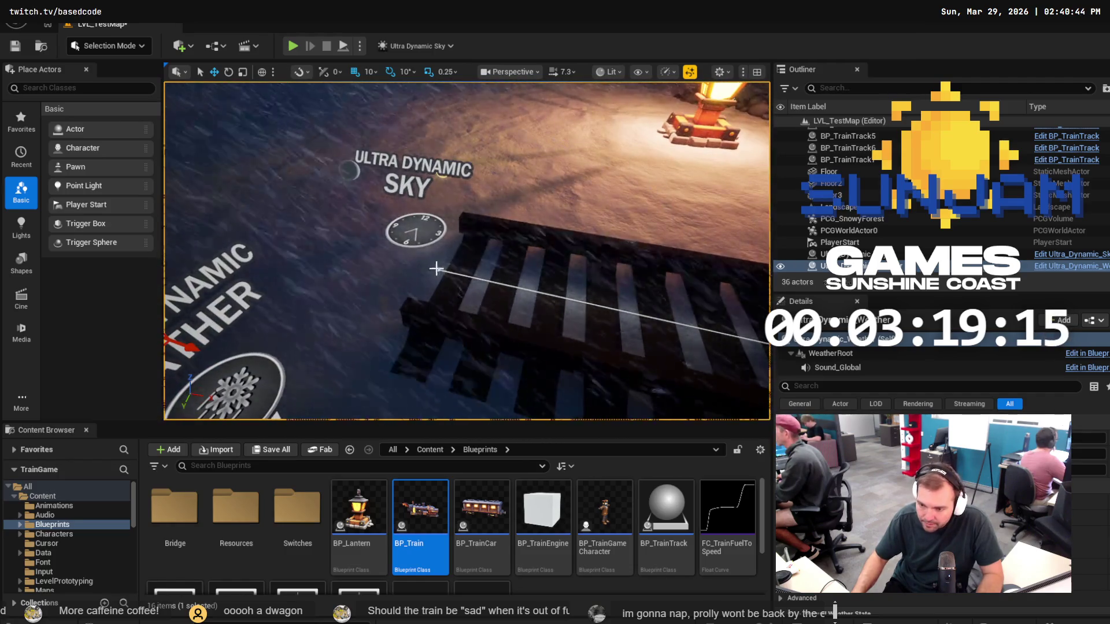
{"action": "left_click", "coordinate": [443, 269]}
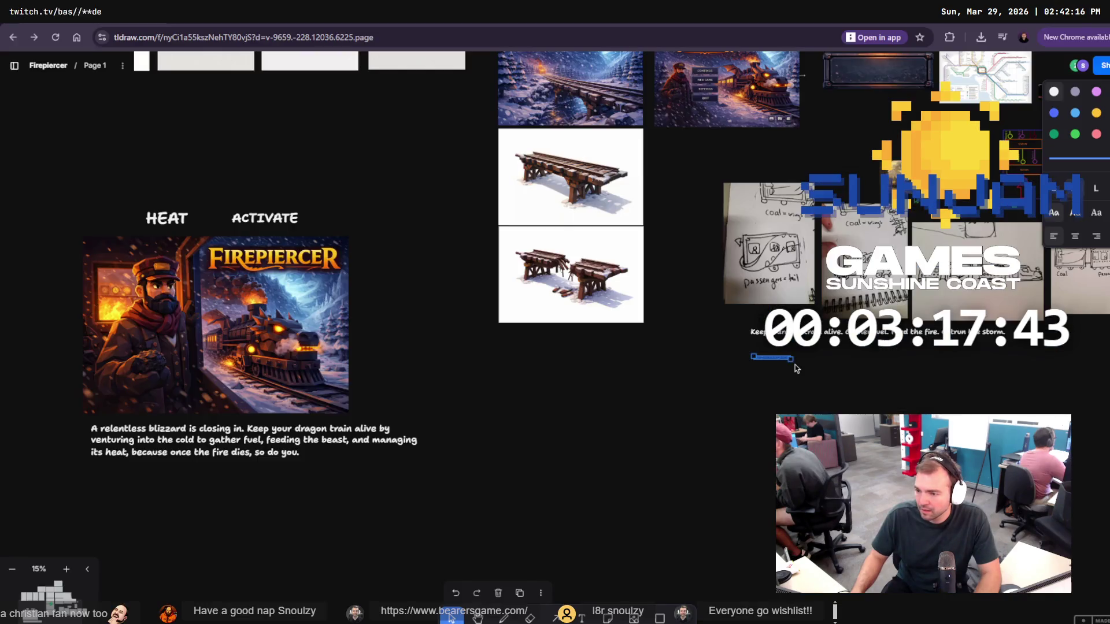
Shrink the game website link, move it lower on the board, and add a text caption.
{"action": "mouse_move", "coordinate": [825, 387]}
{"action": "left_mouse_down"}
{"action": "mouse_move", "coordinate": [751, 404]}
{"action": "mouse_move", "coordinate": [695, 443]}
{"action": "mouse_move", "coordinate": [601, 475]}
{"action": "left_mouse_up"}
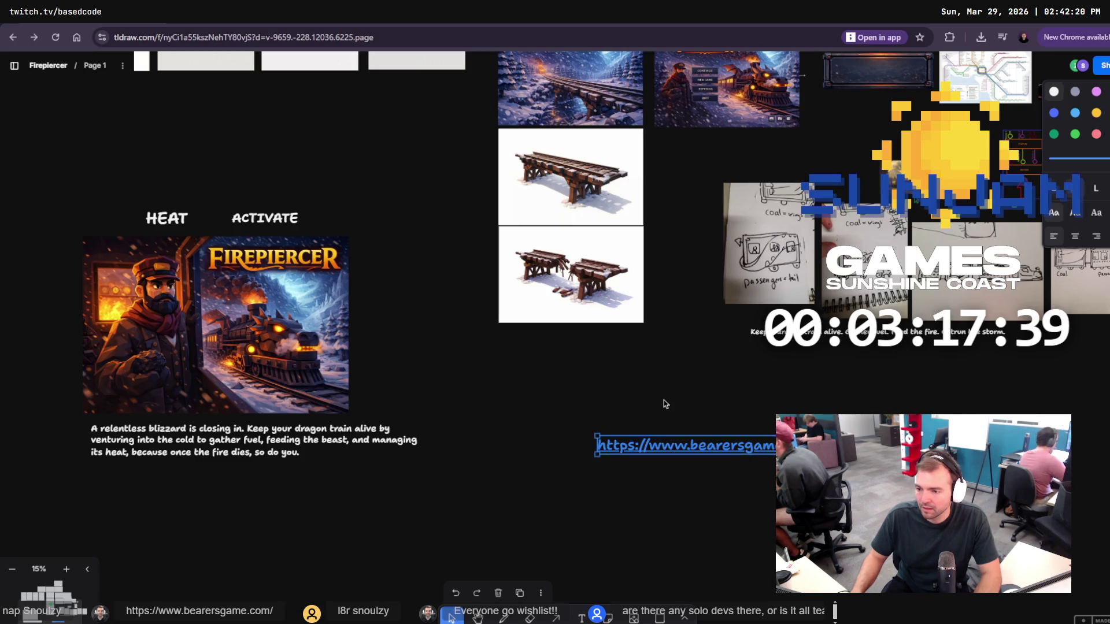
{"action": "key", "text": "t"}
{"action": "key", "text": "v"}
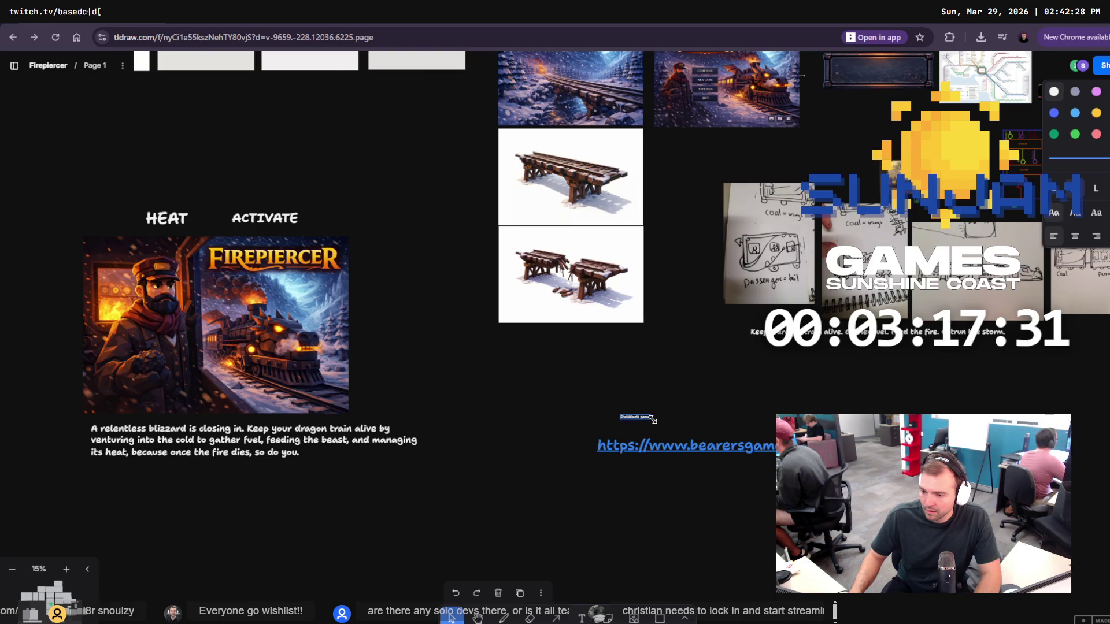
Enlarge the caption above the link, then switch back to Unreal Engine.
{"action": "left_click_drag", "start_coordinate": [652, 419], "coordinate": [679, 425]}
{"action": "left_click", "coordinate": [703, 391]}
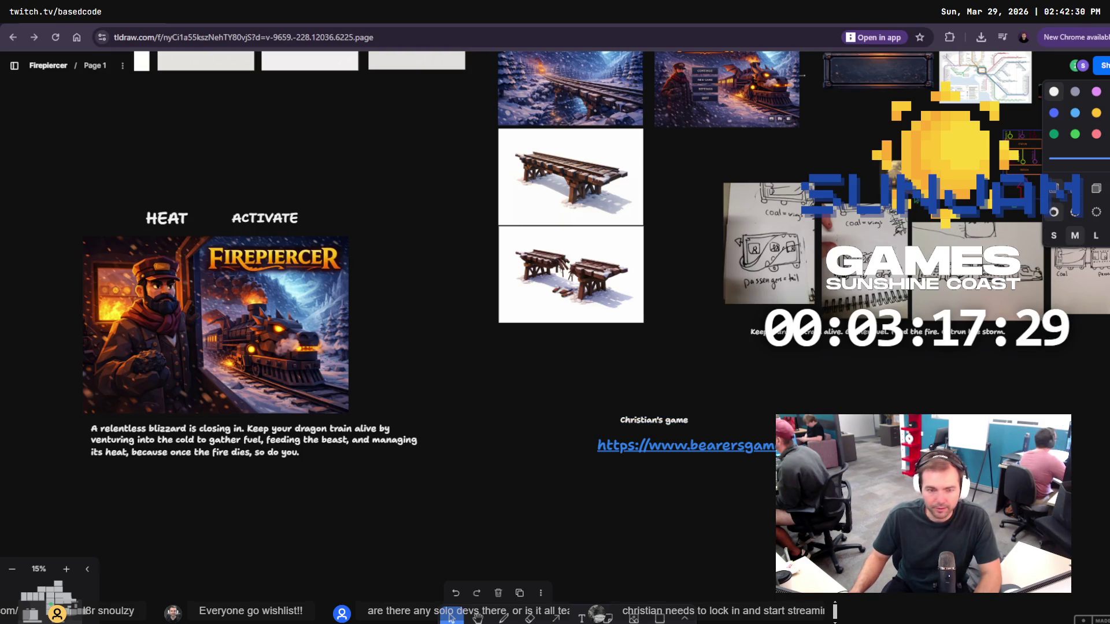
{"action": "key", "text": "alt+Tab"}
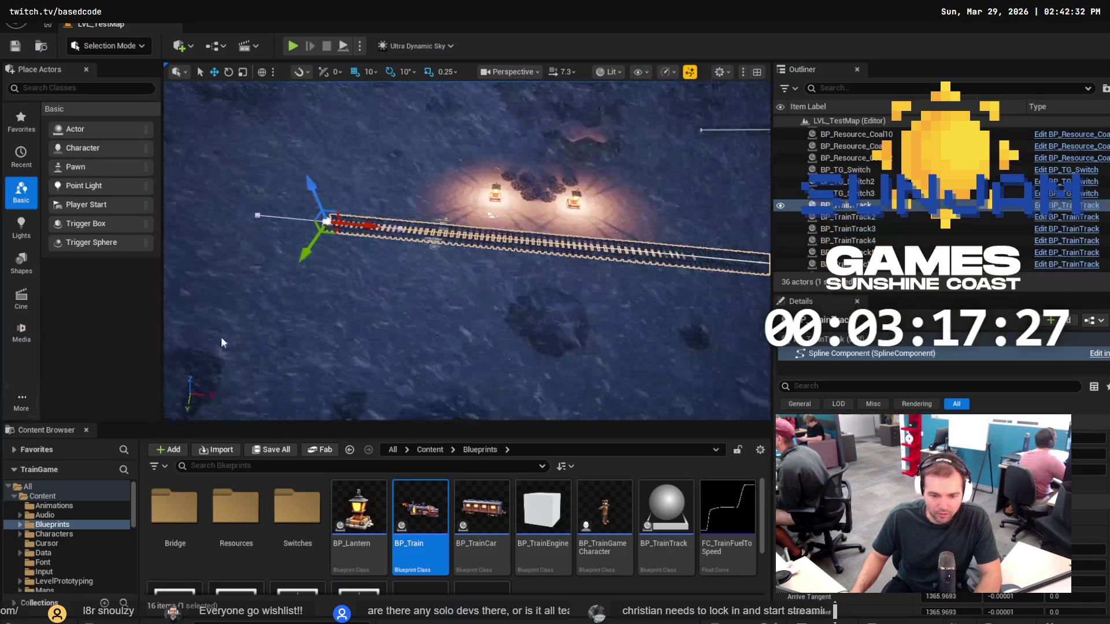
Run a quick play-test of the level and stop it.
{"action": "left_click", "coordinate": [292, 46]}
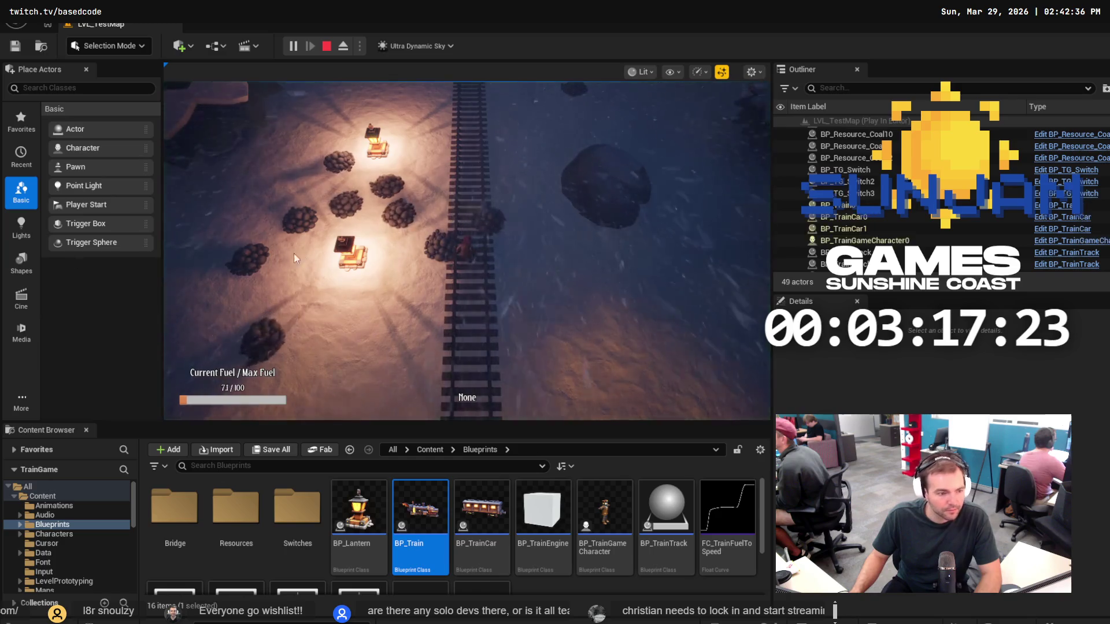
{"action": "left_click", "coordinate": [352, 282]}
{"action": "key", "text": "Escape"}
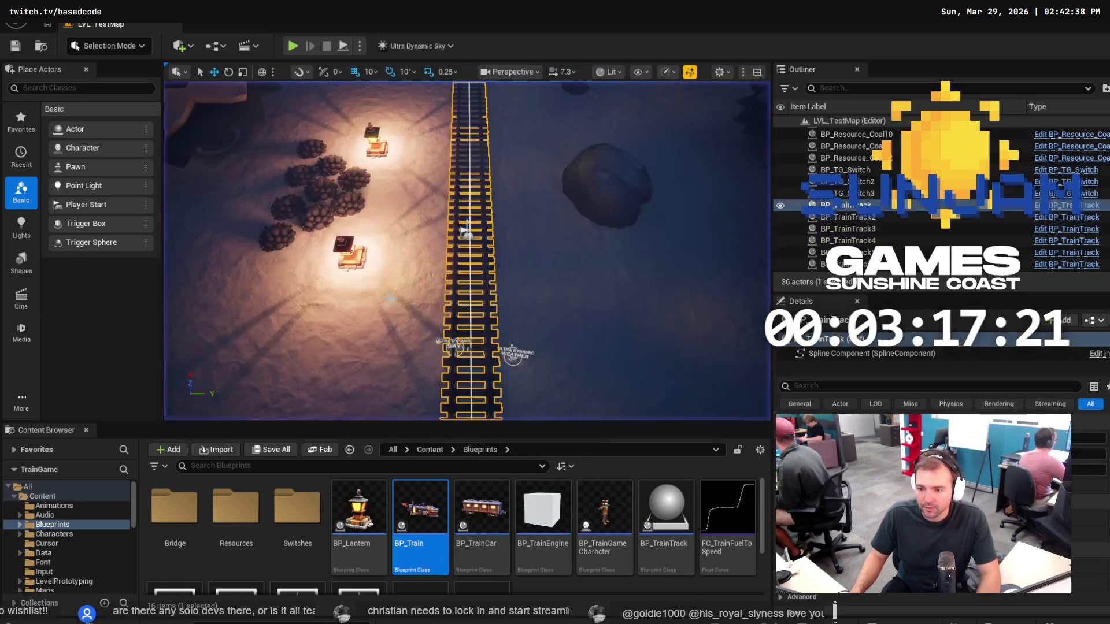
Nudge coal piles near the lanterns slightly right, including the one under the top lantern.
{"action": "left_click", "coordinate": [346, 202]}
{"action": "left_click_drag", "start_coordinate": [389, 199], "coordinate": [397, 199]}
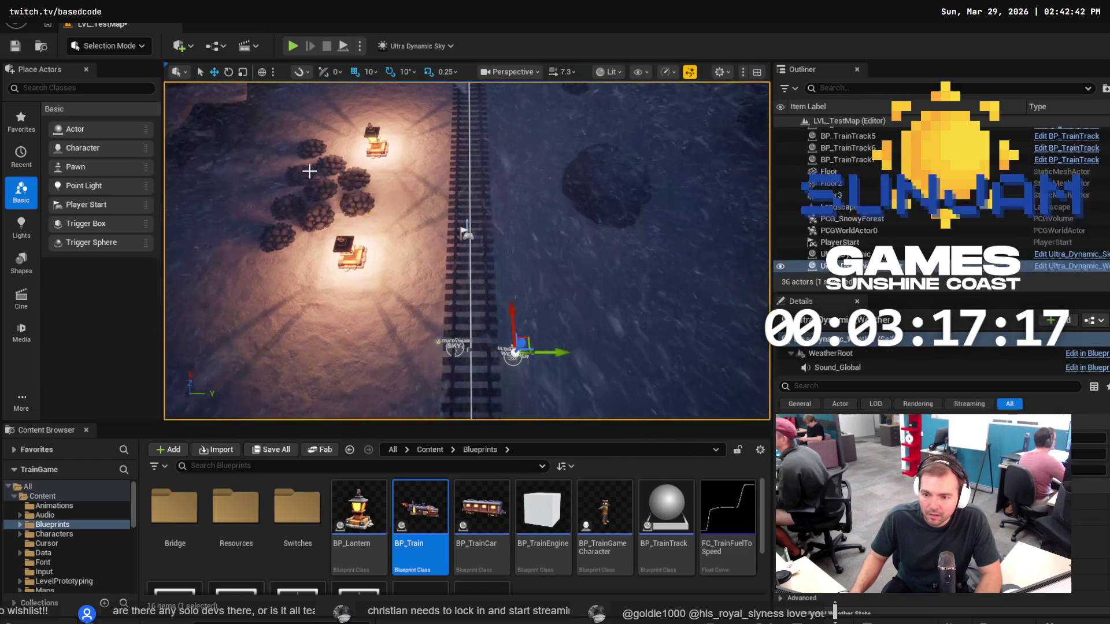
{"action": "left_click", "coordinate": [293, 173]}
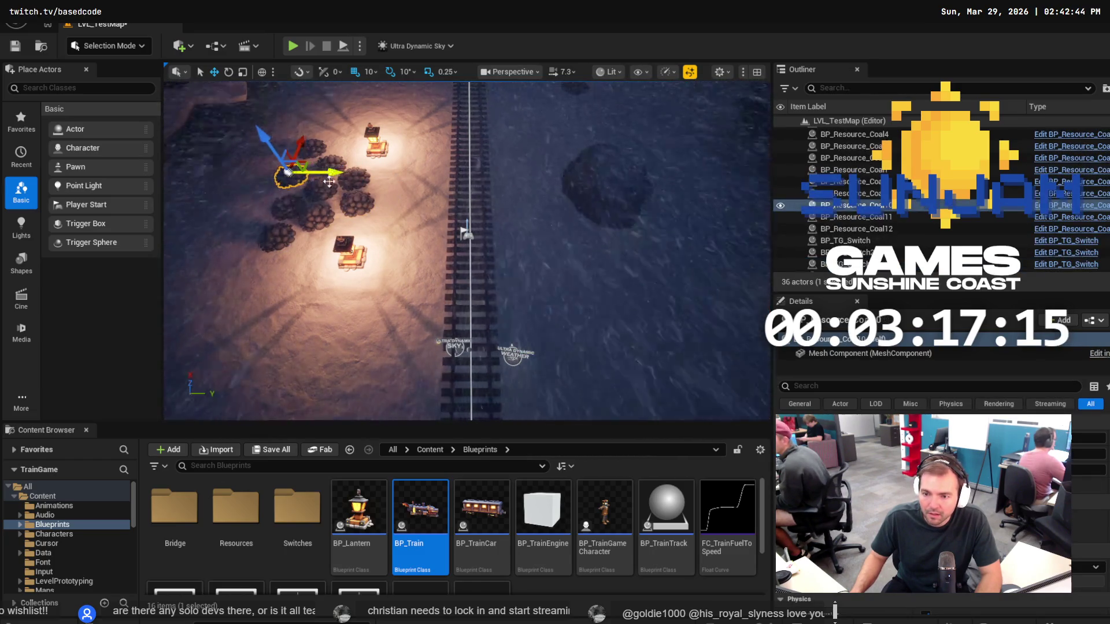
{"action": "left_click", "coordinate": [512, 352]}
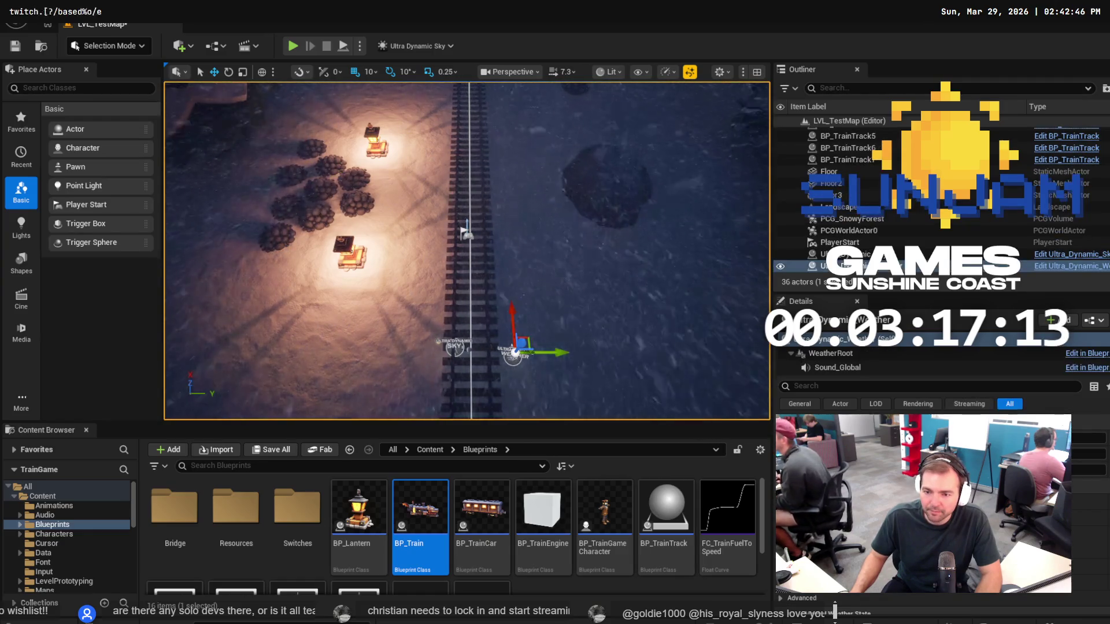
{"action": "left_click_drag", "start_coordinate": [289, 206], "coordinate": [311, 232]}
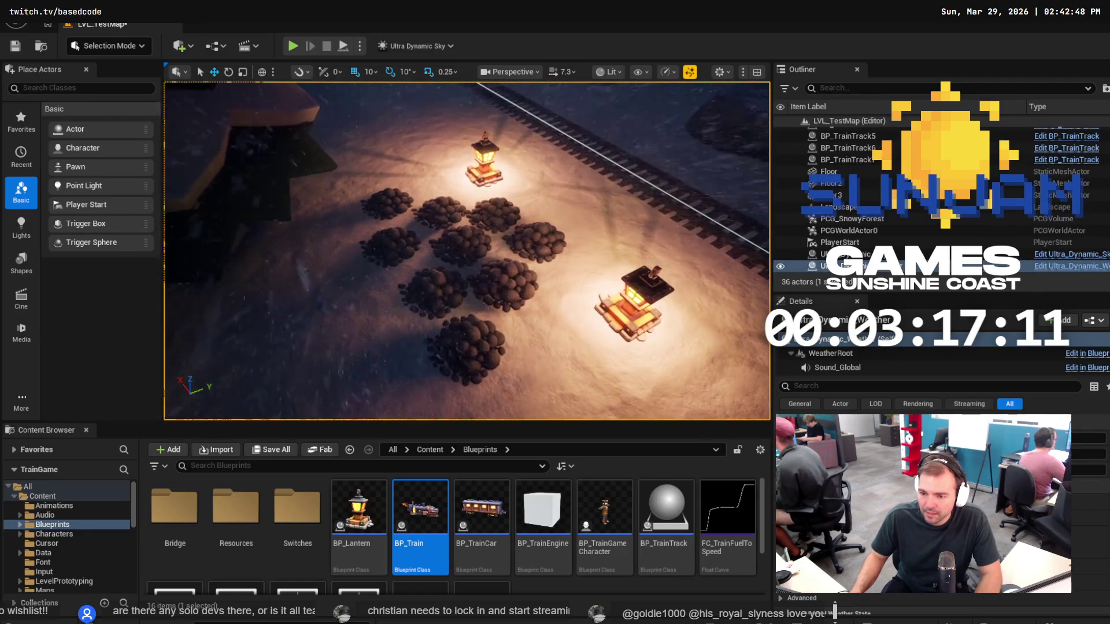
{"action": "left_click", "coordinate": [427, 289]}
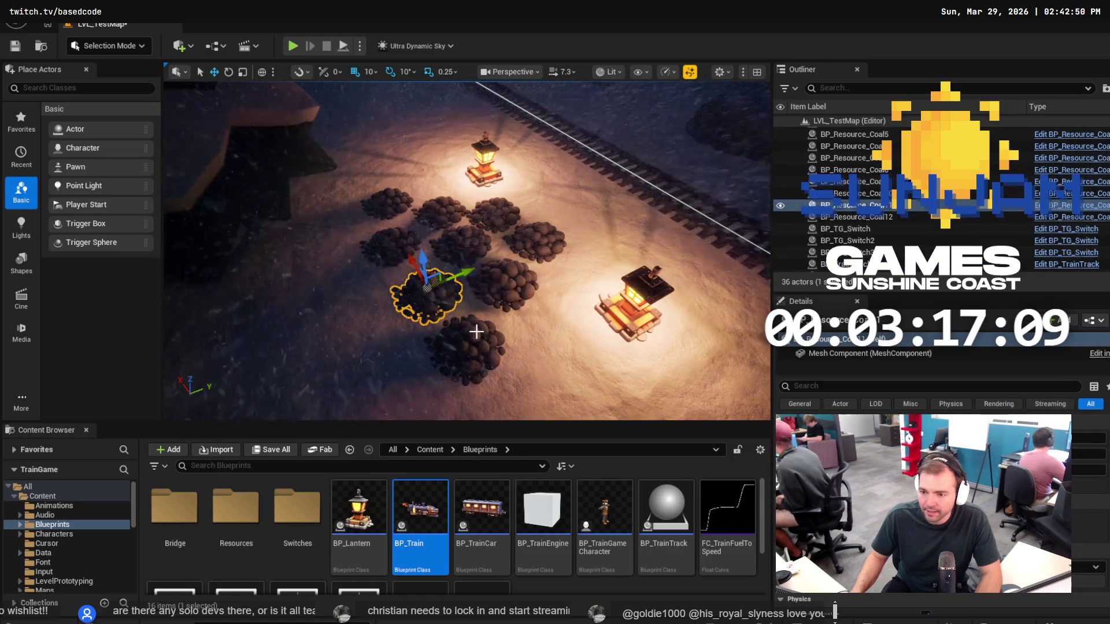
{"action": "left_click", "coordinate": [464, 341]}
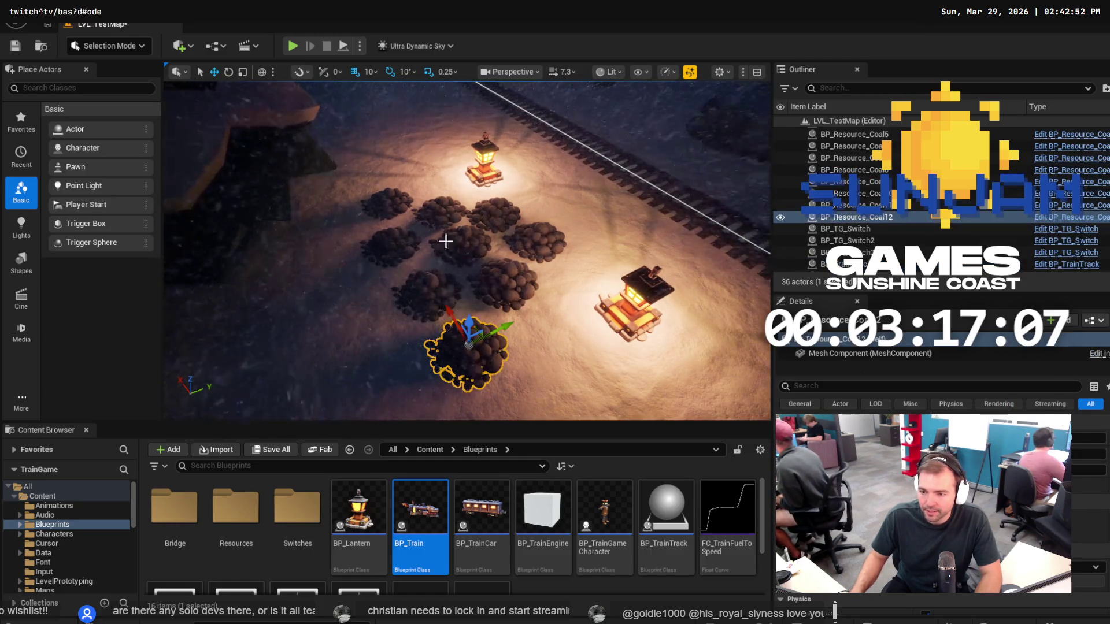
{"action": "left_click", "coordinate": [496, 215]}
{"action": "left_click_drag", "start_coordinate": [531, 197], "coordinate": [535, 198]}
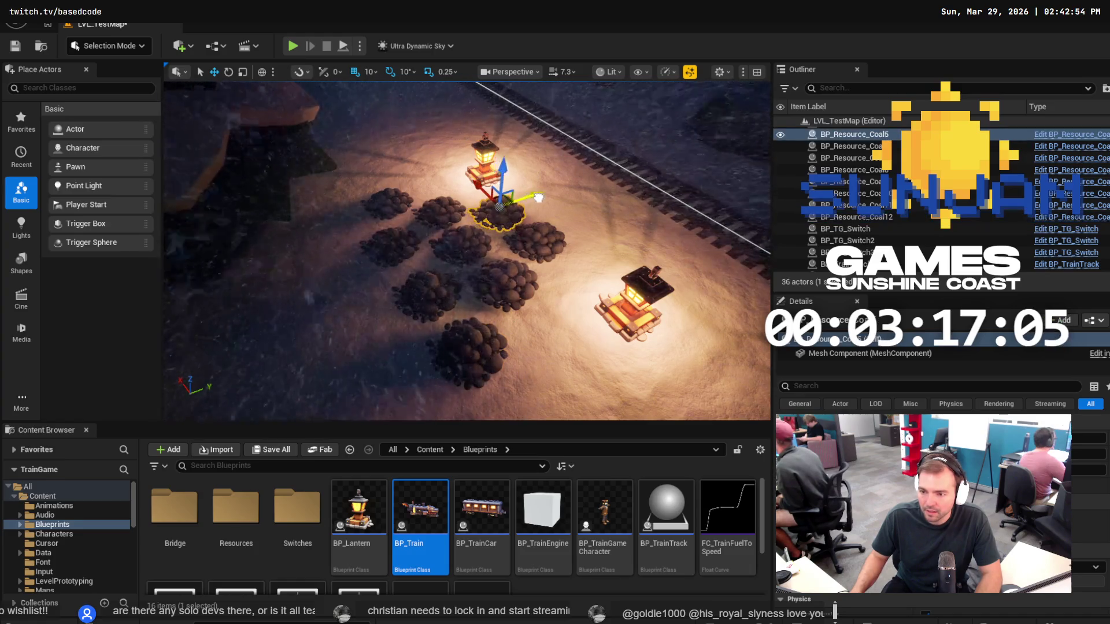
Play-test the level with the new coal layout, then stop it.
{"action": "left_click", "coordinate": [290, 45]}
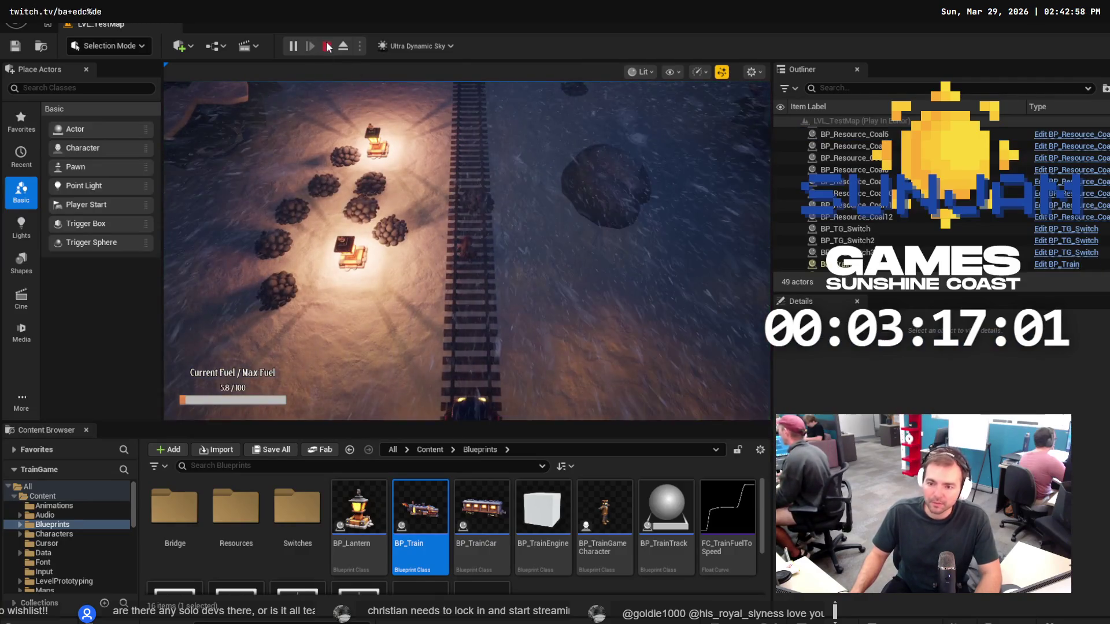
{"action": "left_click", "coordinate": [325, 45]}
{"action": "left_click", "coordinate": [329, 156]}
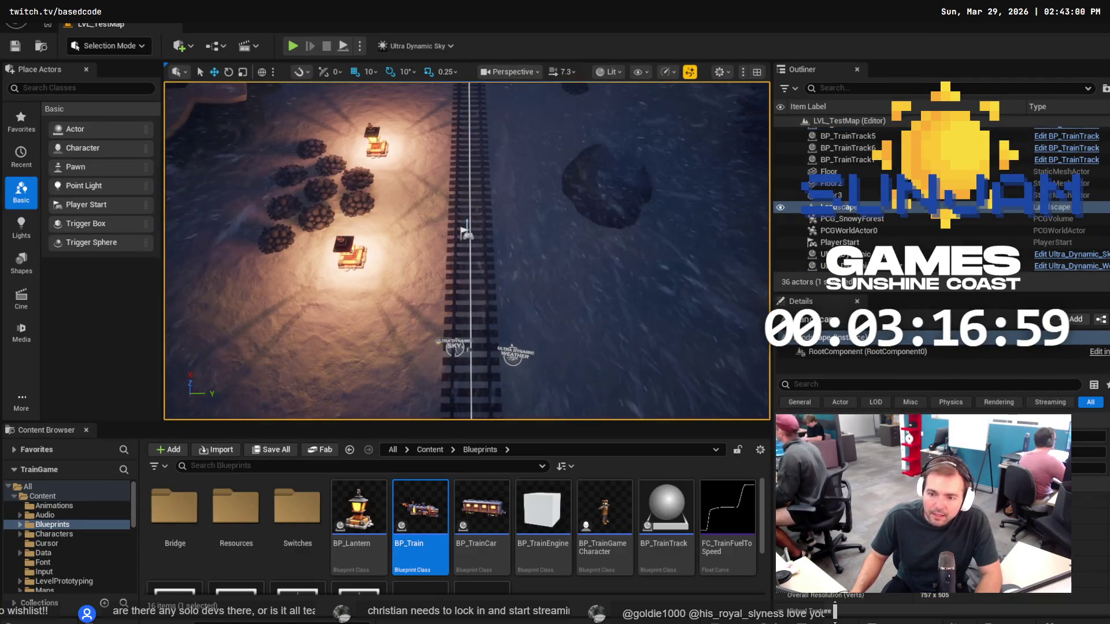
Check the coal piles left of the lantern cluster and save the level.
{"action": "left_click", "coordinate": [311, 149]}
{"action": "left_click", "coordinate": [290, 176], "text": "ctrl"}
{"action": "left_click", "coordinate": [513, 353], "text": "ctrl"}
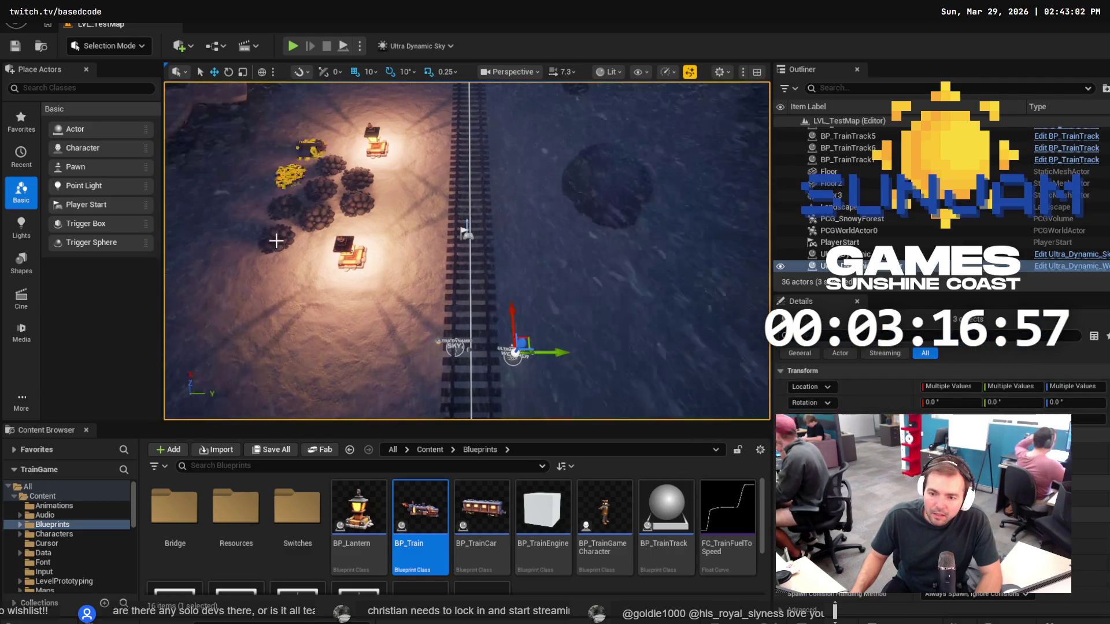
{"action": "left_click", "coordinate": [440, 295]}
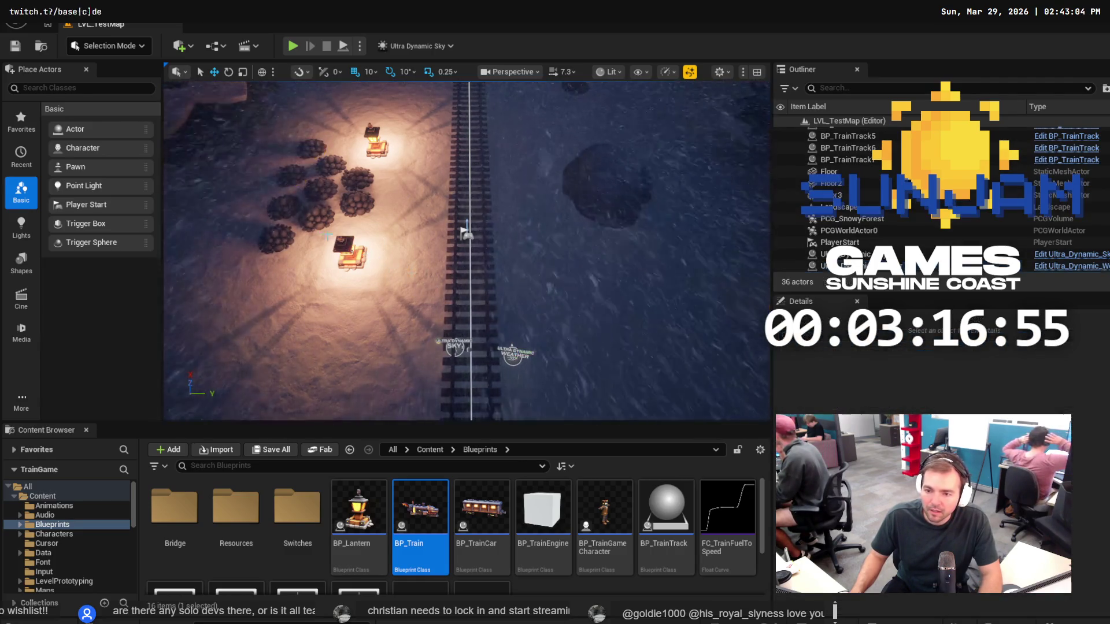
{"action": "left_click", "coordinate": [277, 211]}
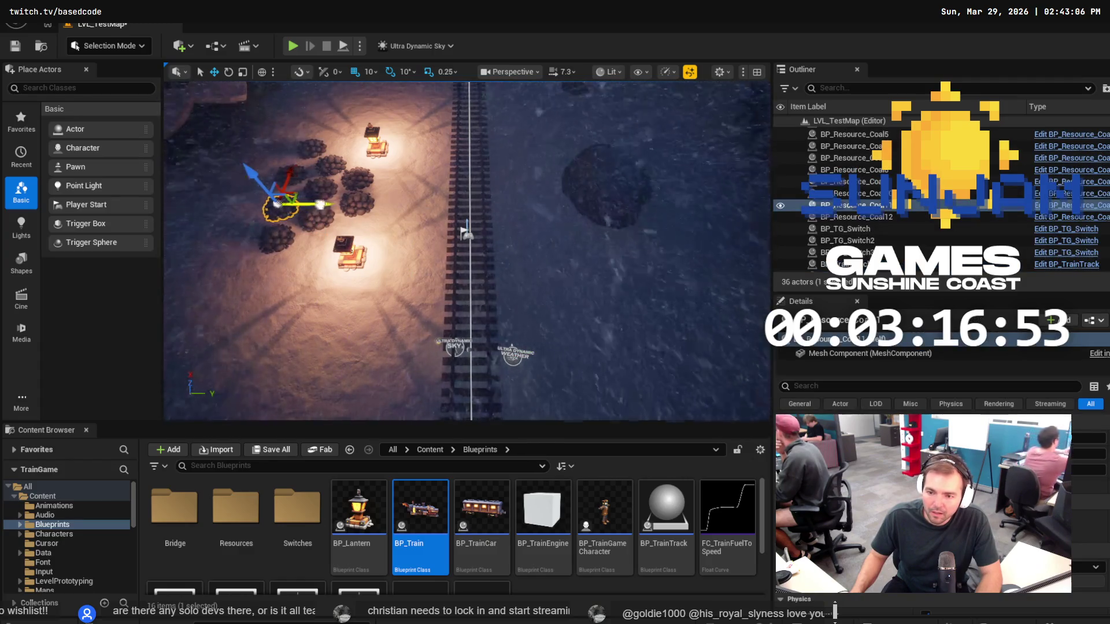
{"action": "left_click", "coordinate": [513, 353]}
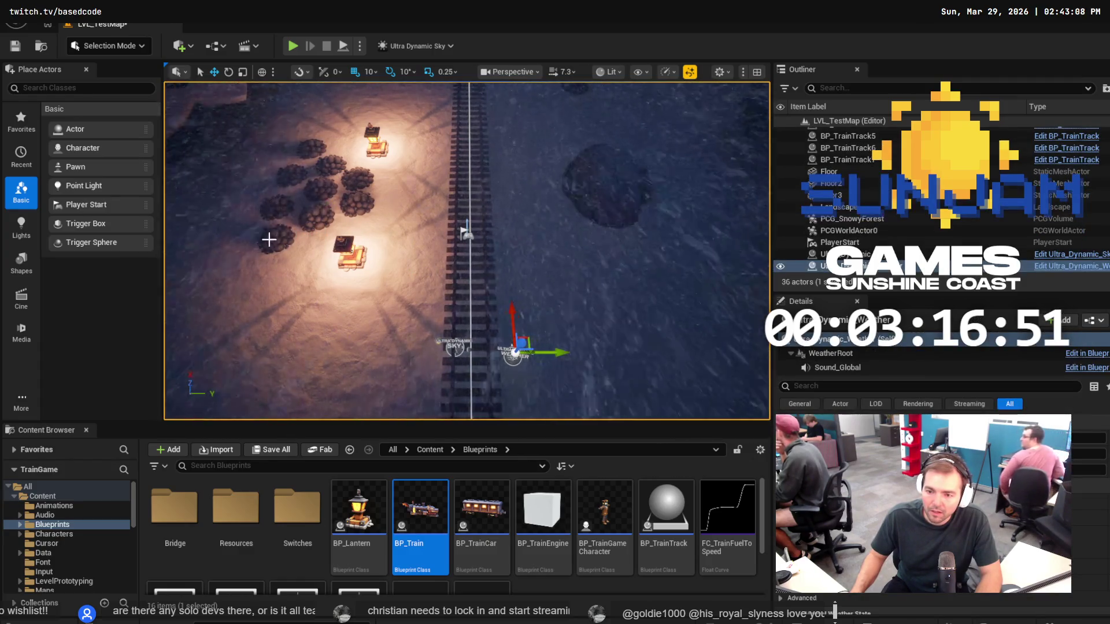
{"action": "key", "text": "ctrl+s"}
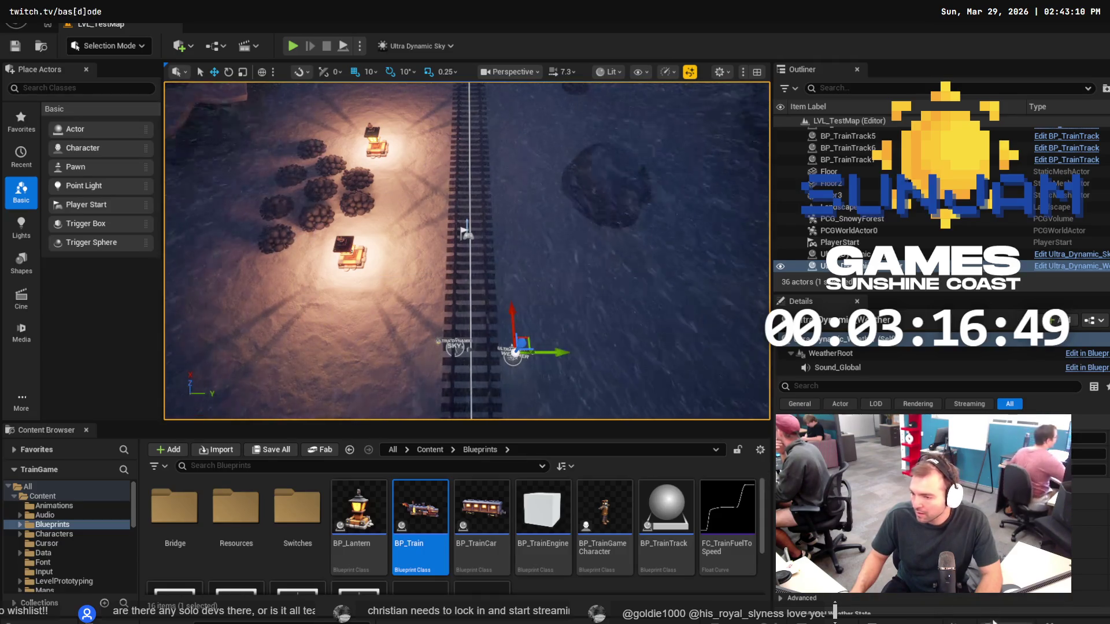
Select BP_Resource_Coal6 beside the top lantern and run a quick play-test.
{"action": "left_click", "coordinate": [328, 167]}
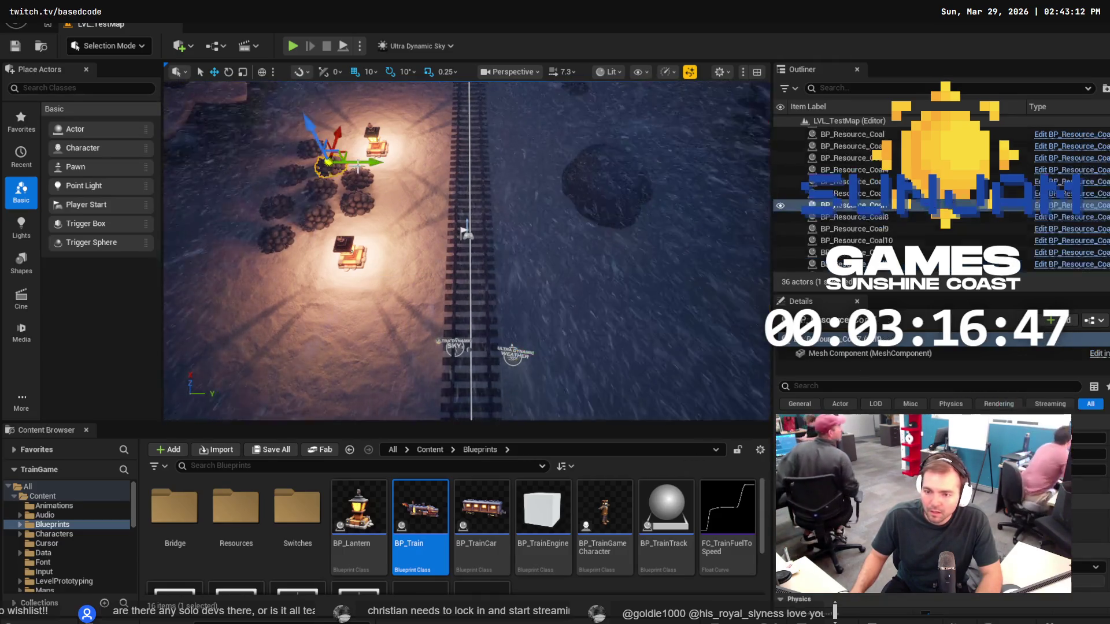
{"action": "key", "text": "ctrl+z"}
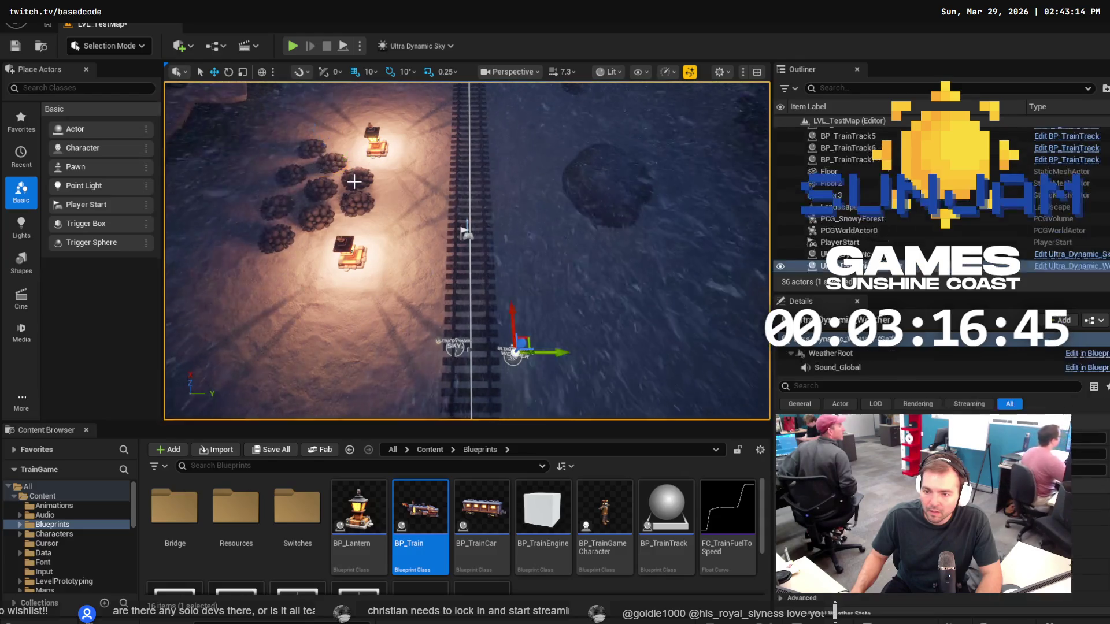
{"action": "left_click", "coordinate": [358, 187]}
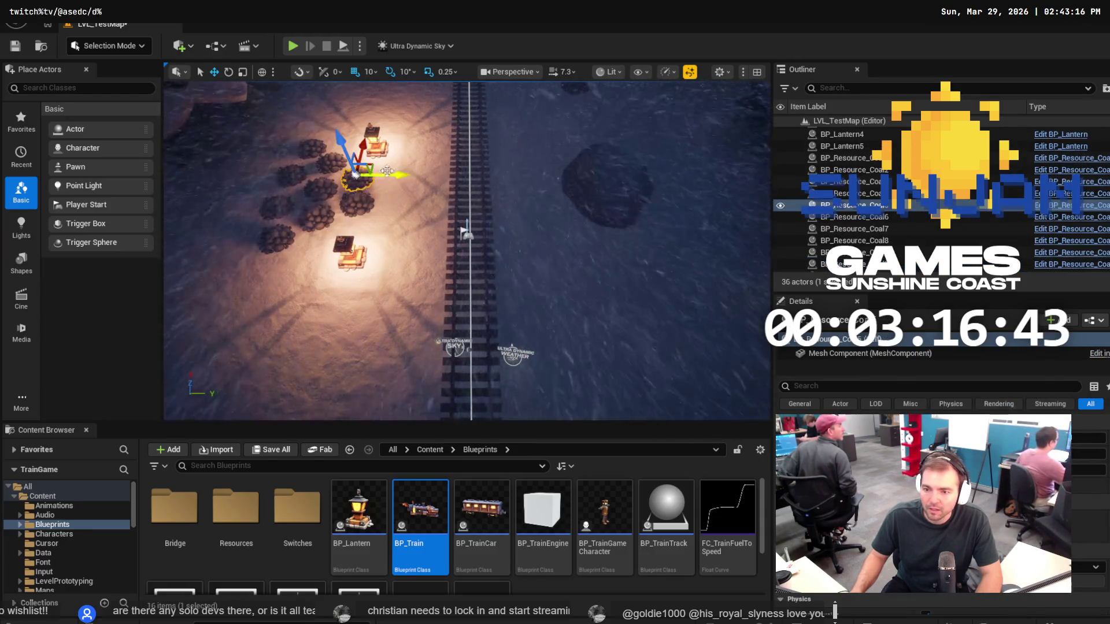
{"action": "left_click", "coordinate": [366, 194]}
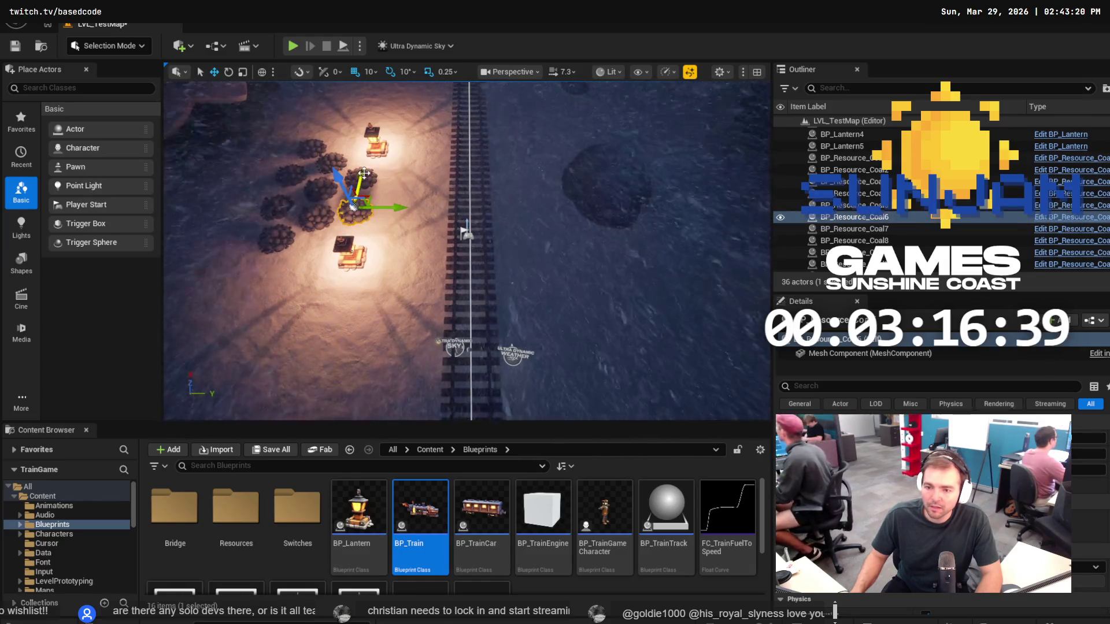
{"action": "left_click", "coordinate": [300, 48]}
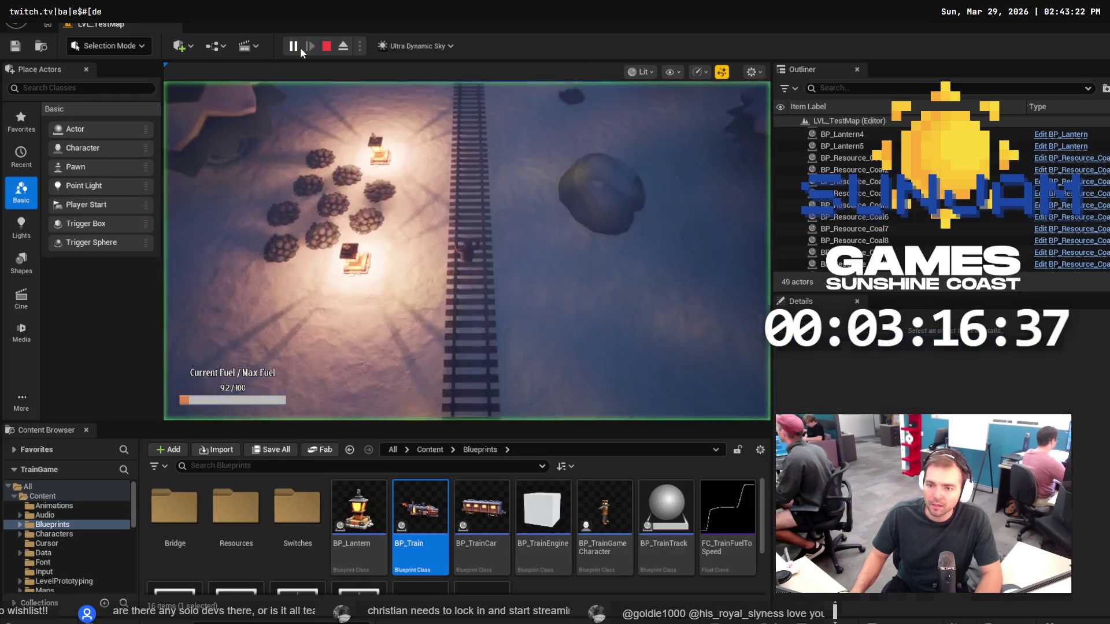
{"action": "key", "text": "Escape"}
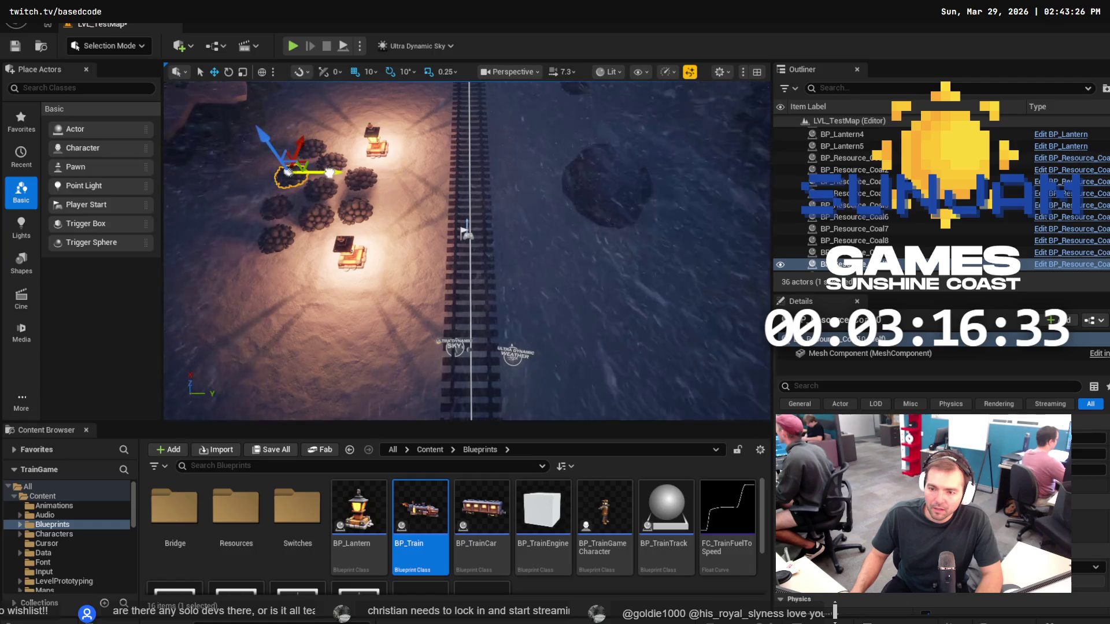
Move the left-edge coal piles a little left and down, then save the level.
{"action": "mouse_move", "coordinate": [329, 172]}
{"action": "left_mouse_down"}
{"action": "mouse_move", "coordinate": [262, 186]}
{"action": "mouse_move", "coordinate": [277, 203]}
{"action": "left_mouse_up"}
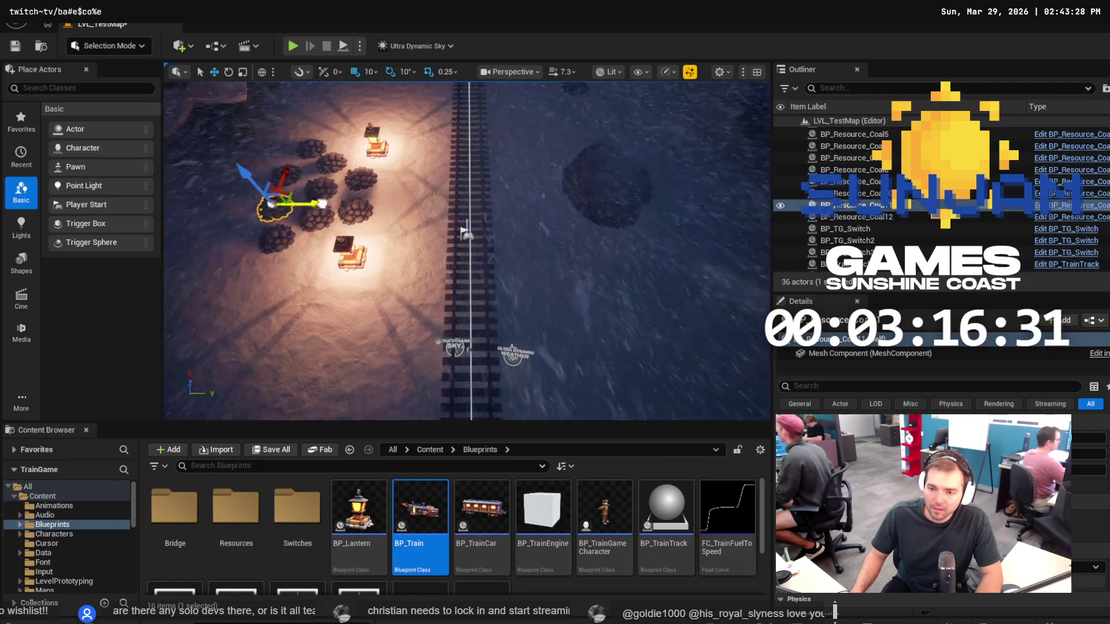
{"action": "left_click", "coordinate": [287, 227]}
{"action": "left_click", "coordinate": [512, 354]}
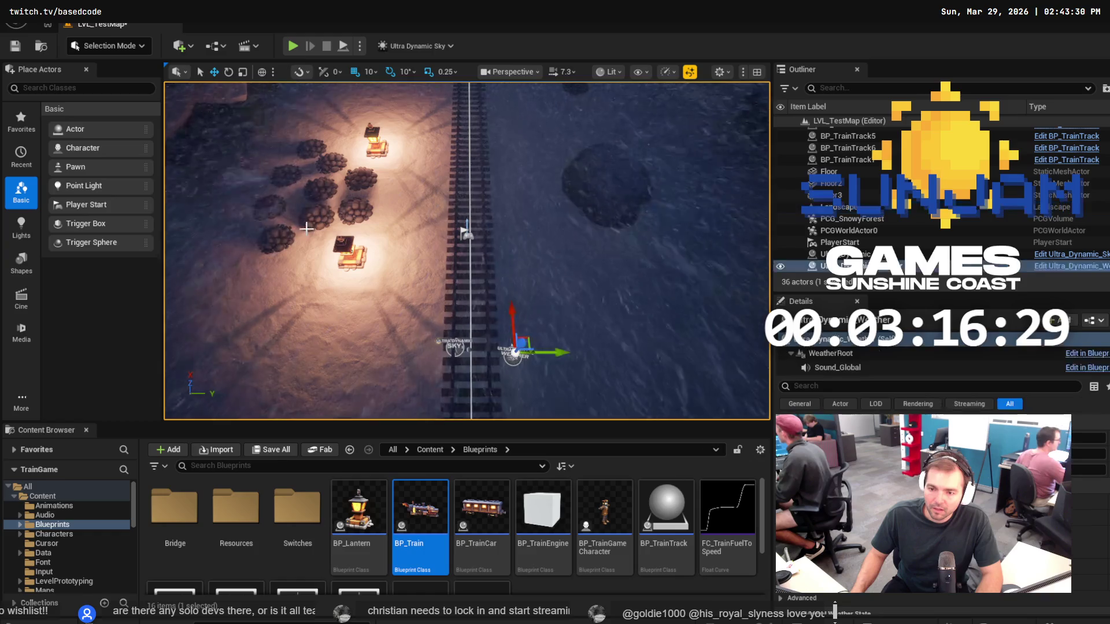
{"action": "left_click", "coordinate": [277, 238]}
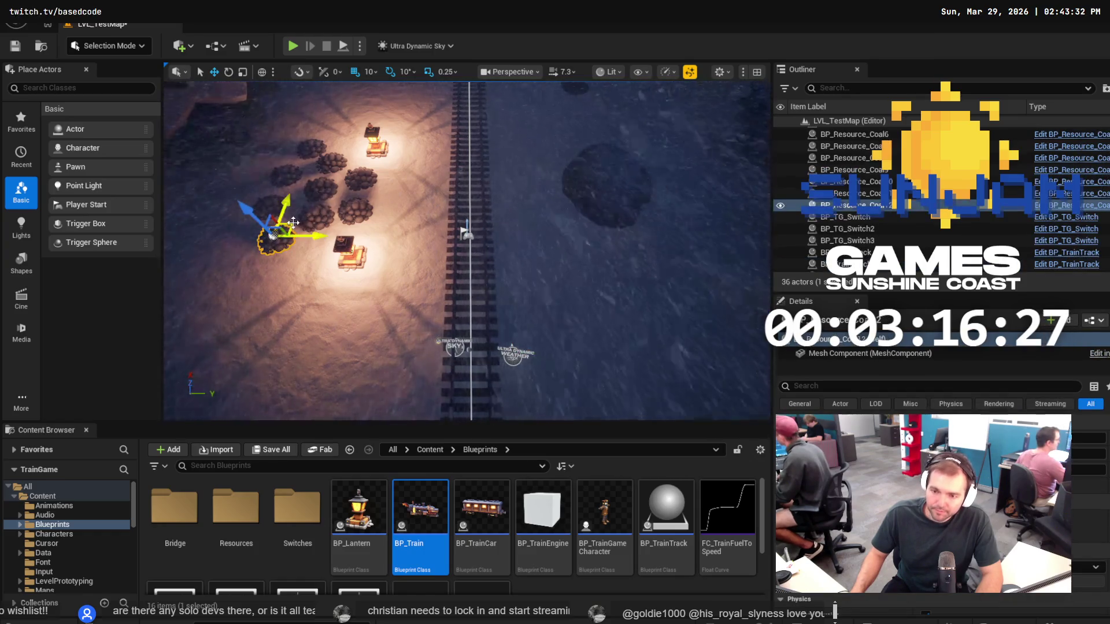
{"action": "left_click_drag", "start_coordinate": [293, 222], "coordinate": [293, 226]}
{"action": "key", "text": "ctrl+s"}
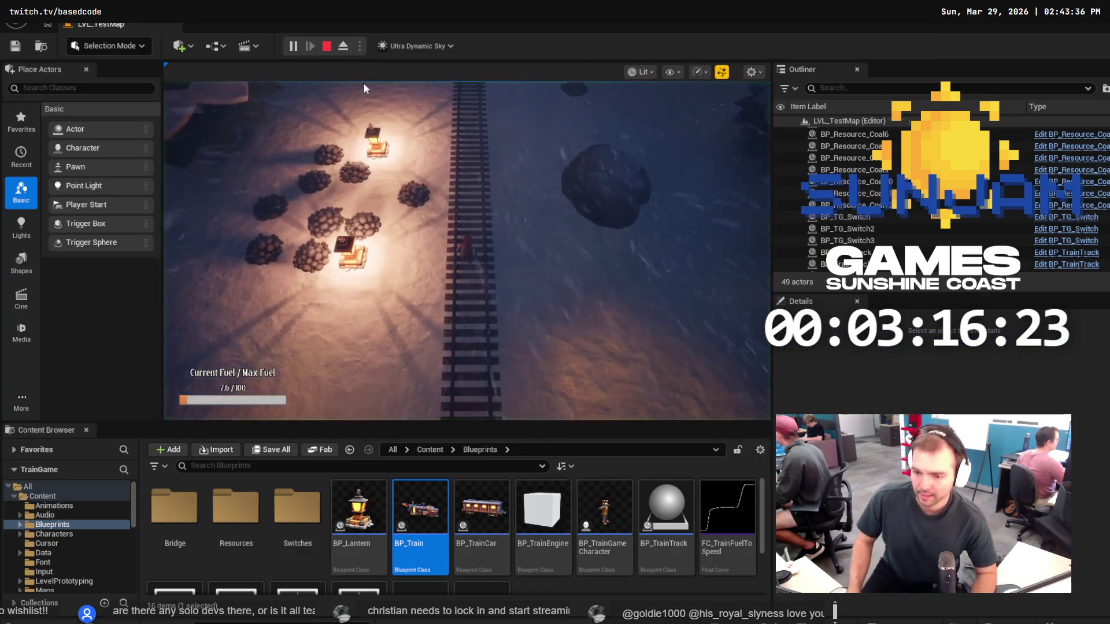
{"action": "left_click", "coordinate": [336, 157]}
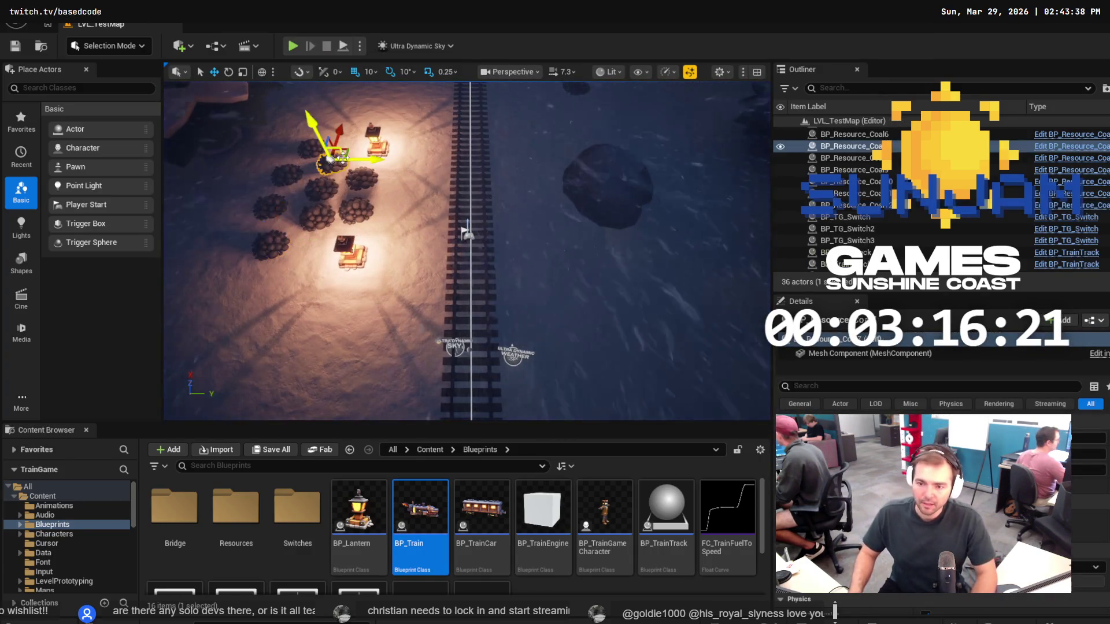
Nudge a coal pile slightly up and right, then run a quick play-test.
{"action": "left_click_drag", "start_coordinate": [353, 149], "coordinate": [356, 144]}
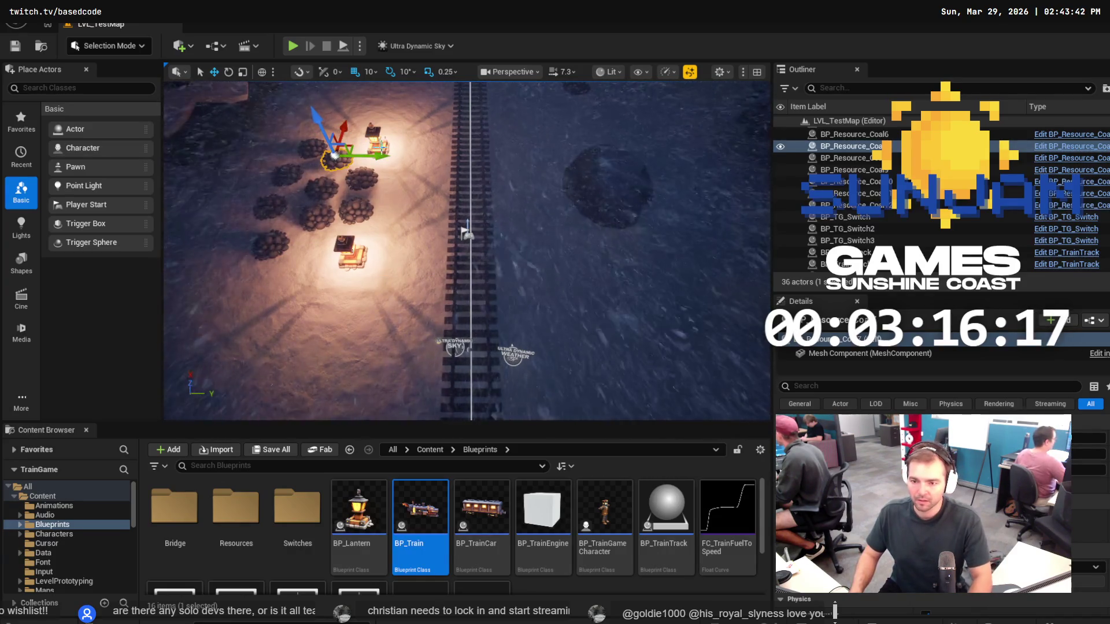
{"action": "left_click", "coordinate": [296, 52]}
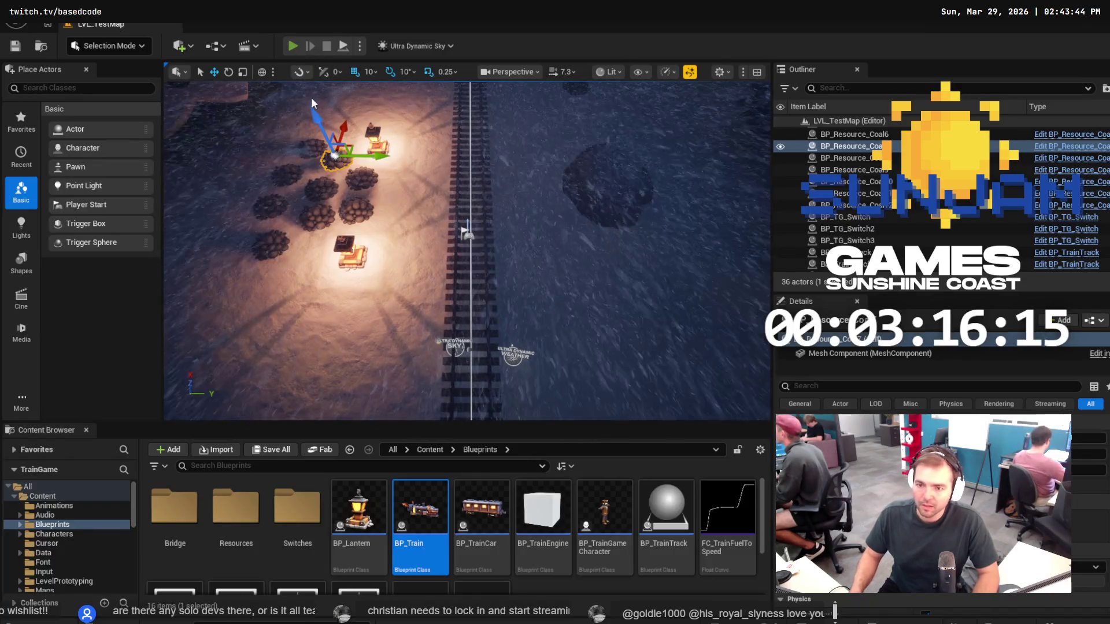
{"action": "key", "text": "Escape"}
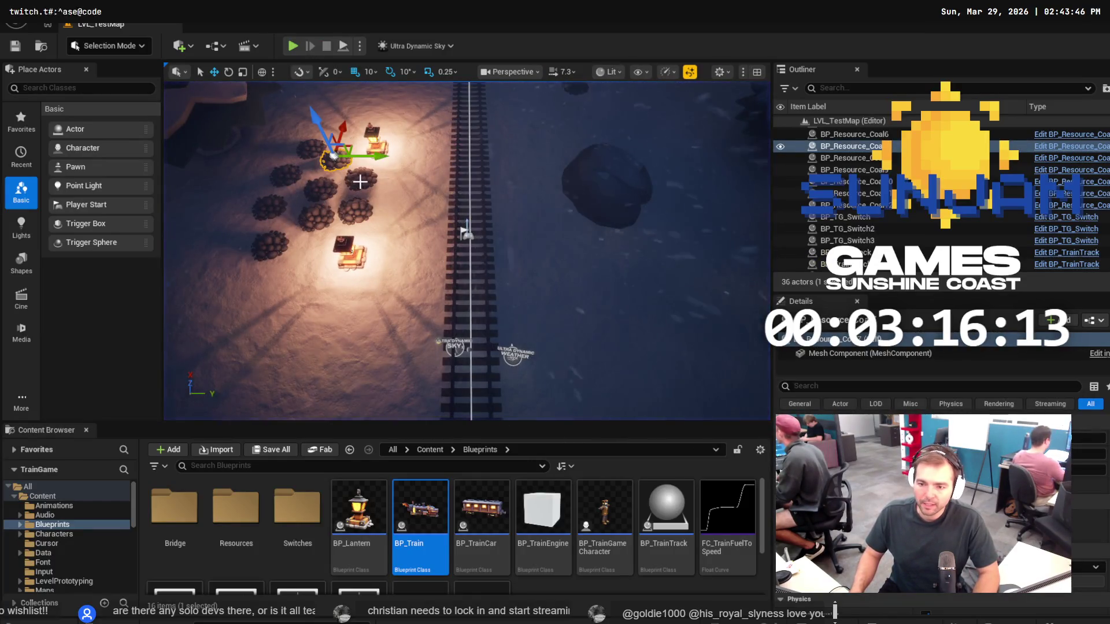
Shift two coal piles near the lantern slightly along Y.
{"action": "left_click", "coordinate": [359, 180], "text": "ctrl"}
{"action": "left_click", "coordinate": [353, 211], "text": "ctrl"}
{"action": "left_click", "coordinate": [315, 217], "text": "ctrl"}
{"action": "left_click", "coordinate": [336, 188], "text": "ctrl"}
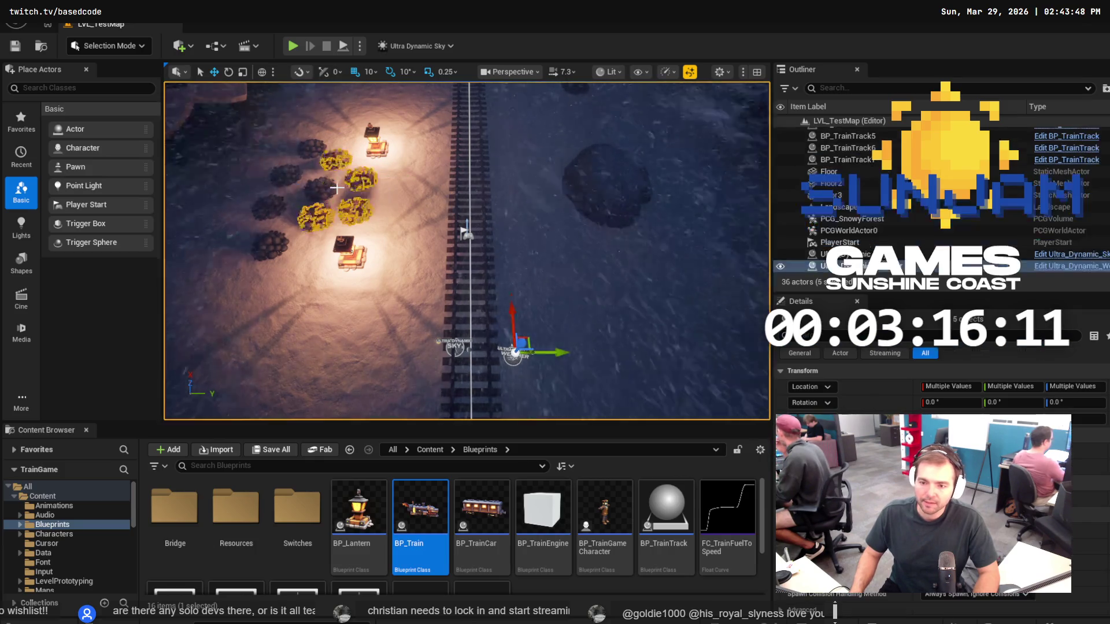
{"action": "key", "text": "Escape"}
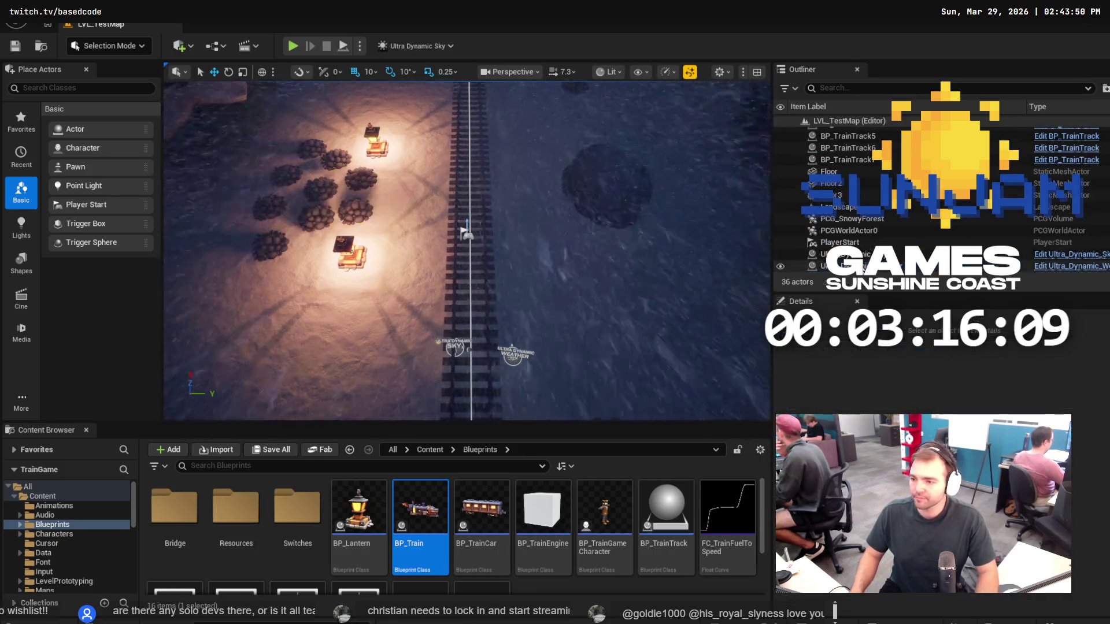
{"action": "left_click", "coordinate": [513, 354]}
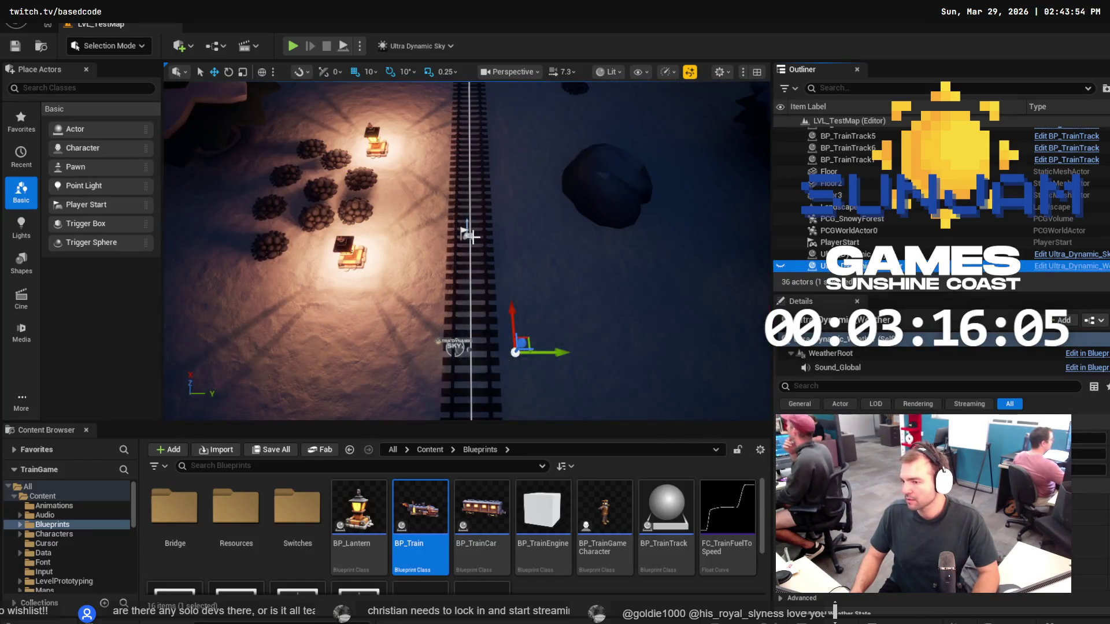
{"action": "left_click", "coordinate": [353, 208]}
{"action": "left_click", "coordinate": [359, 179], "text": "ctrl"}
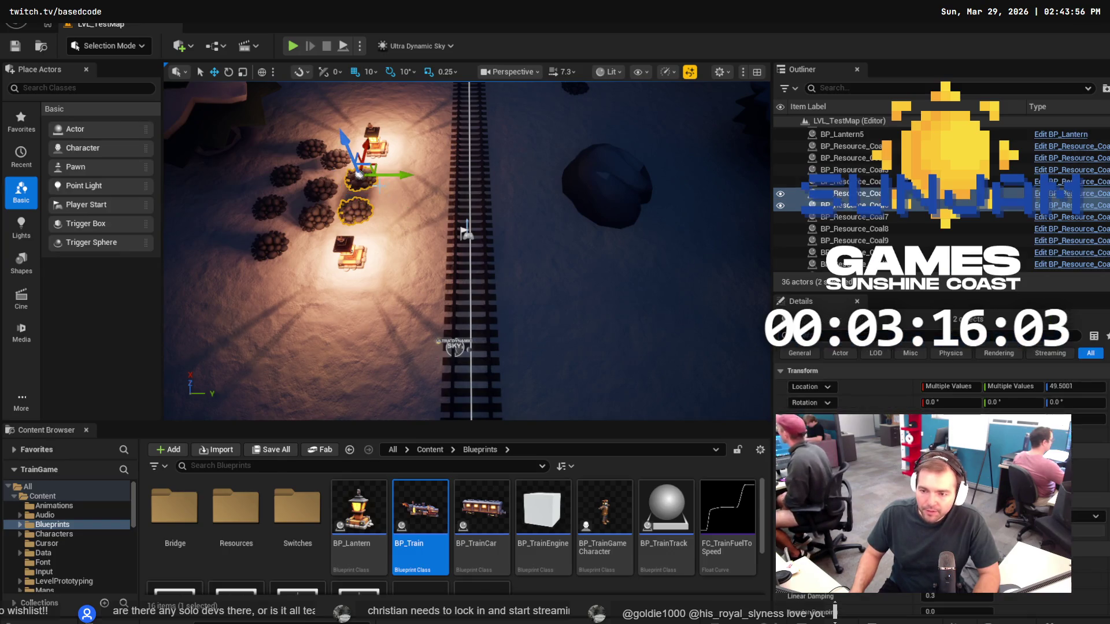
{"action": "left_click_drag", "start_coordinate": [410, 185], "coordinate": [412, 182]}
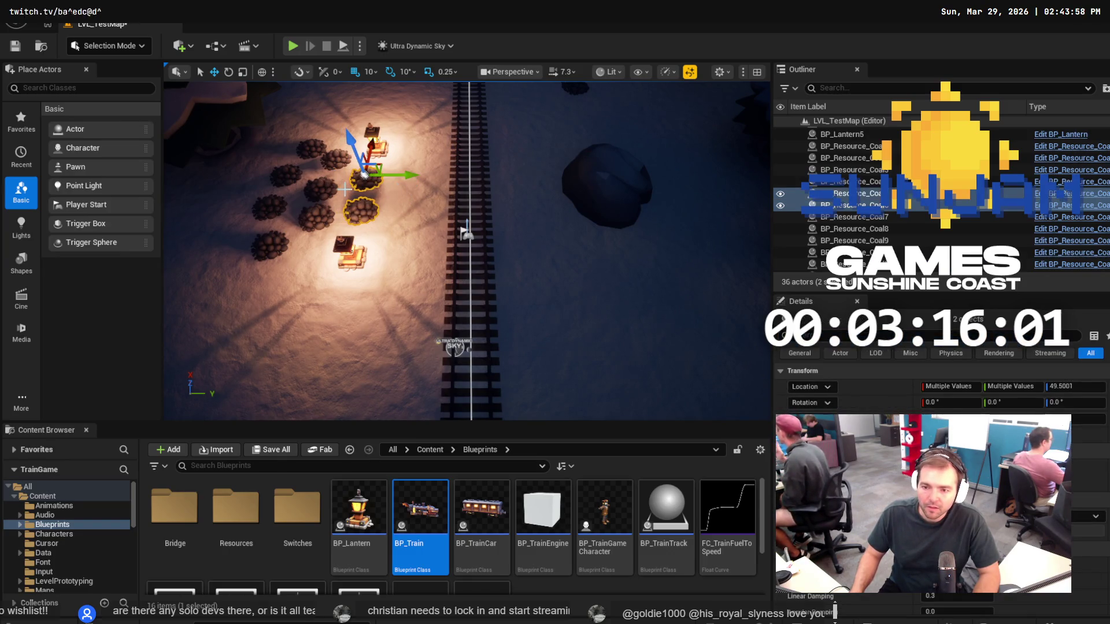
Nudge BP_Resource_Coal9 slightly left, then play-test the level.
{"action": "left_click", "coordinate": [323, 215]}
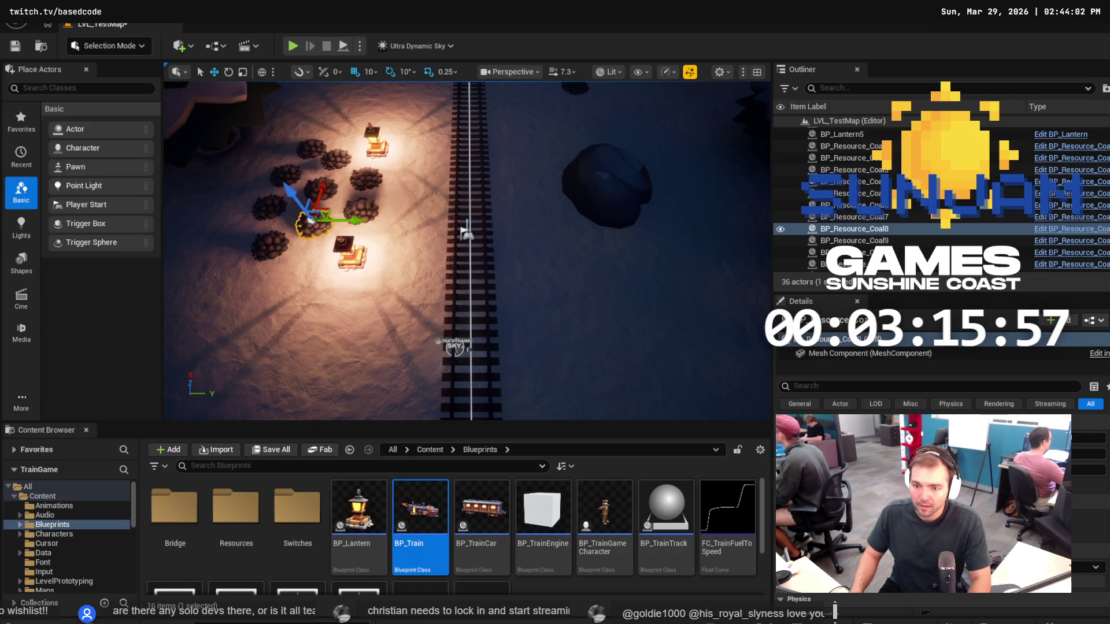
{"action": "left_click", "coordinate": [321, 144]}
{"action": "left_click_drag", "start_coordinate": [327, 133], "coordinate": [322, 132]}
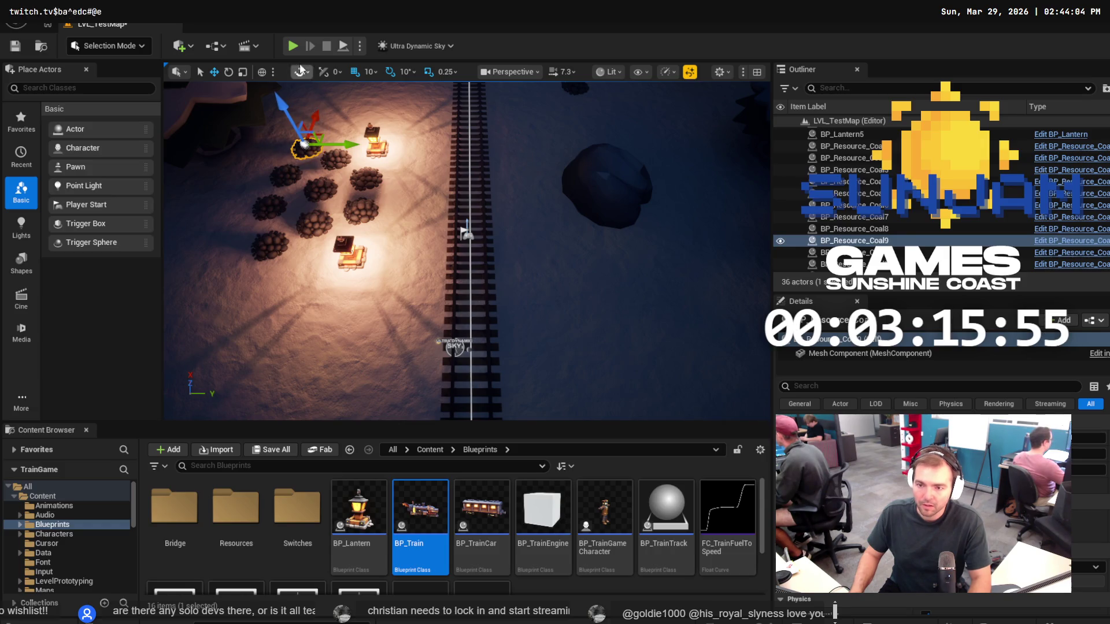
{"action": "left_click", "coordinate": [290, 48]}
{"action": "key", "text": "Escape"}
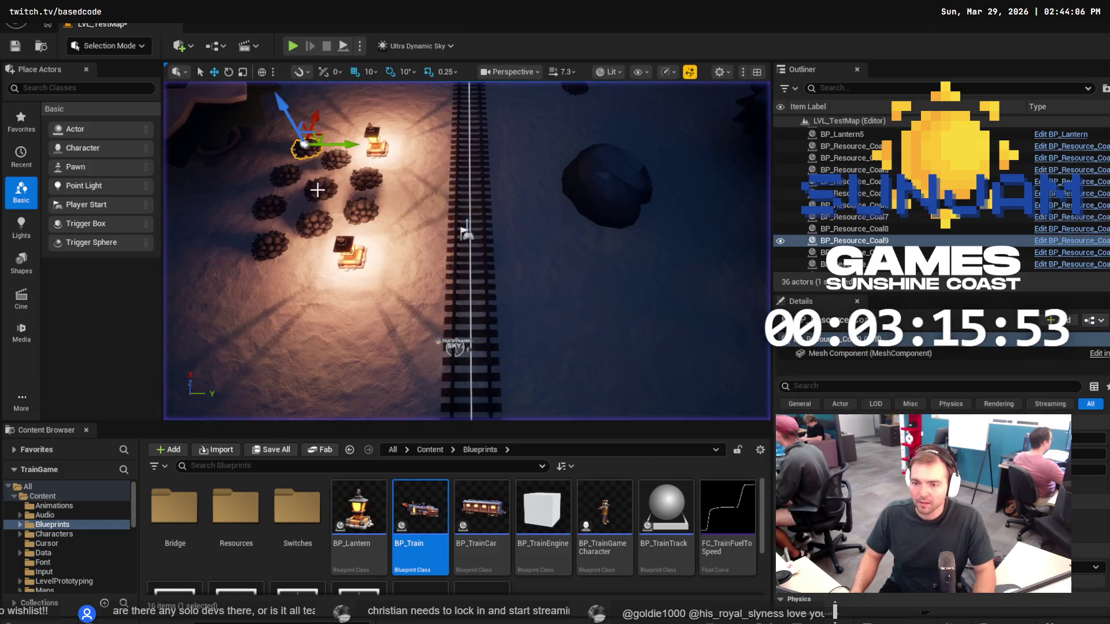
Select all the coal piles, move them together slightly up-left, and play-test.
{"action": "left_click", "coordinate": [316, 188]}
{"action": "left_click", "coordinate": [296, 166]}
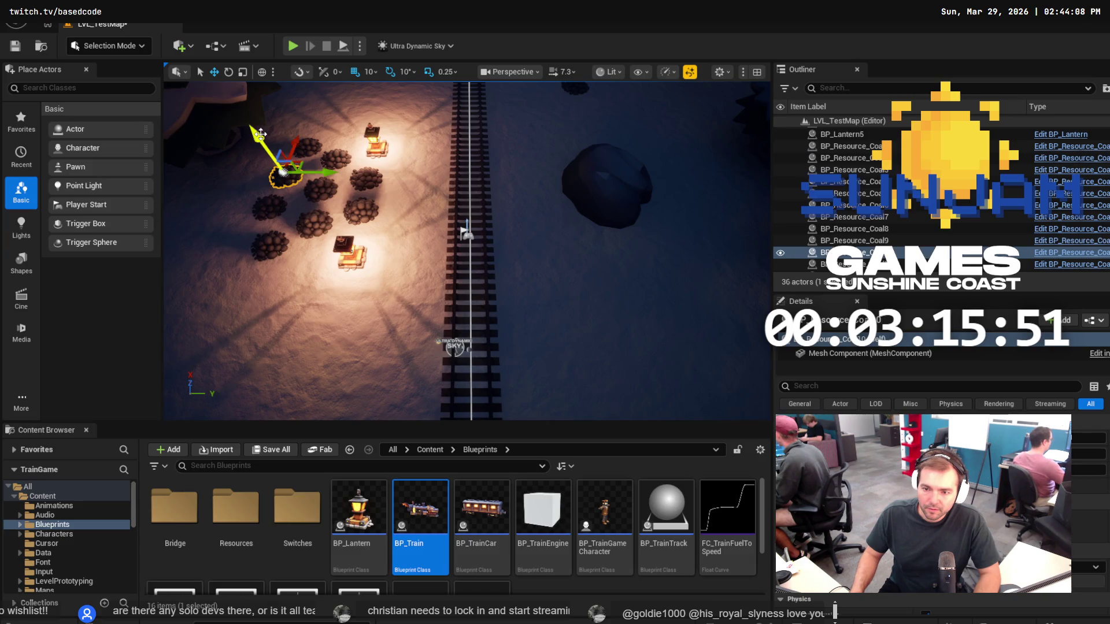
{"action": "left_click", "coordinate": [270, 207], "text": "ctrl"}
{"action": "left_click", "coordinate": [269, 247], "text": "ctrl"}
{"action": "left_click", "coordinate": [314, 222], "text": "ctrl"}
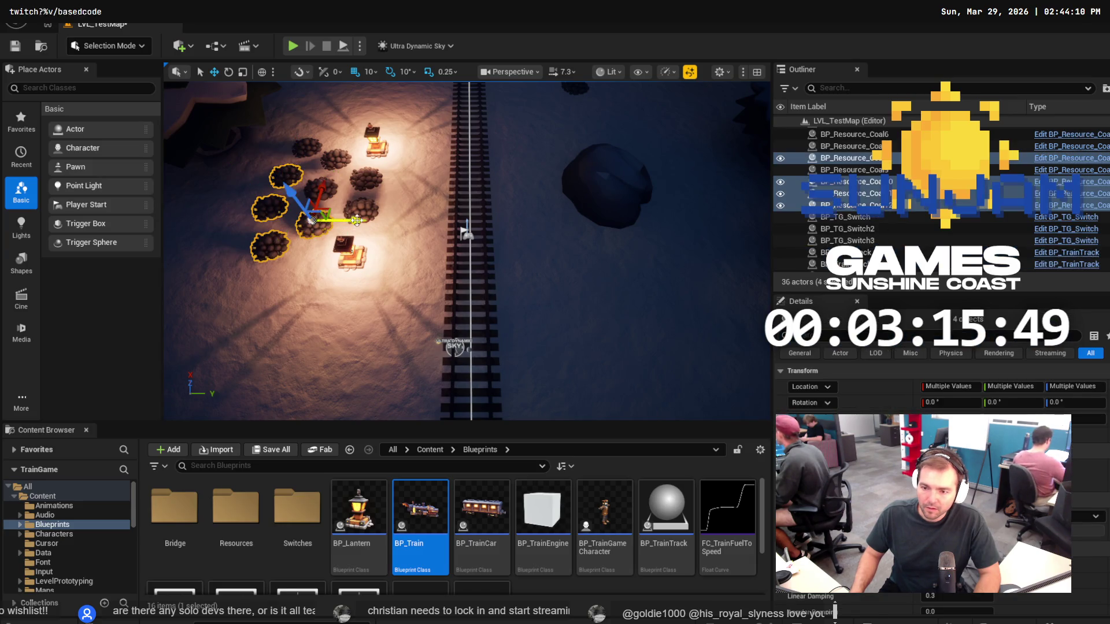
{"action": "left_click", "coordinate": [360, 211], "text": "ctrl"}
{"action": "left_click", "coordinate": [365, 184], "text": "ctrl"}
{"action": "left_click", "coordinate": [317, 188], "text": "ctrl"}
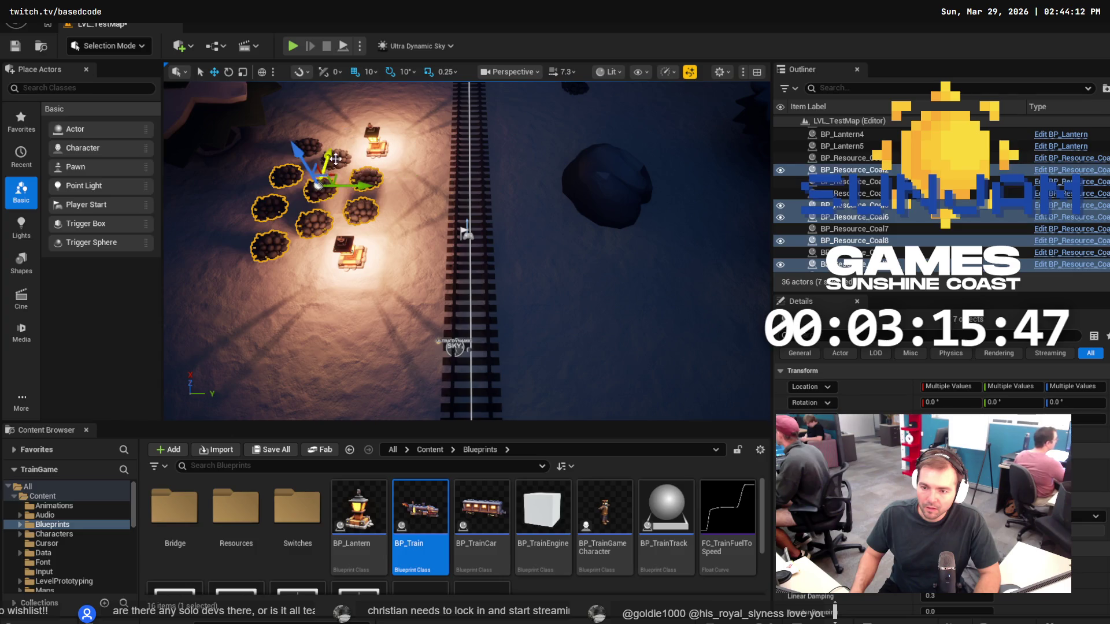
{"action": "left_click", "coordinate": [332, 152], "text": "ctrl"}
{"action": "left_click", "coordinate": [308, 147], "text": "ctrl"}
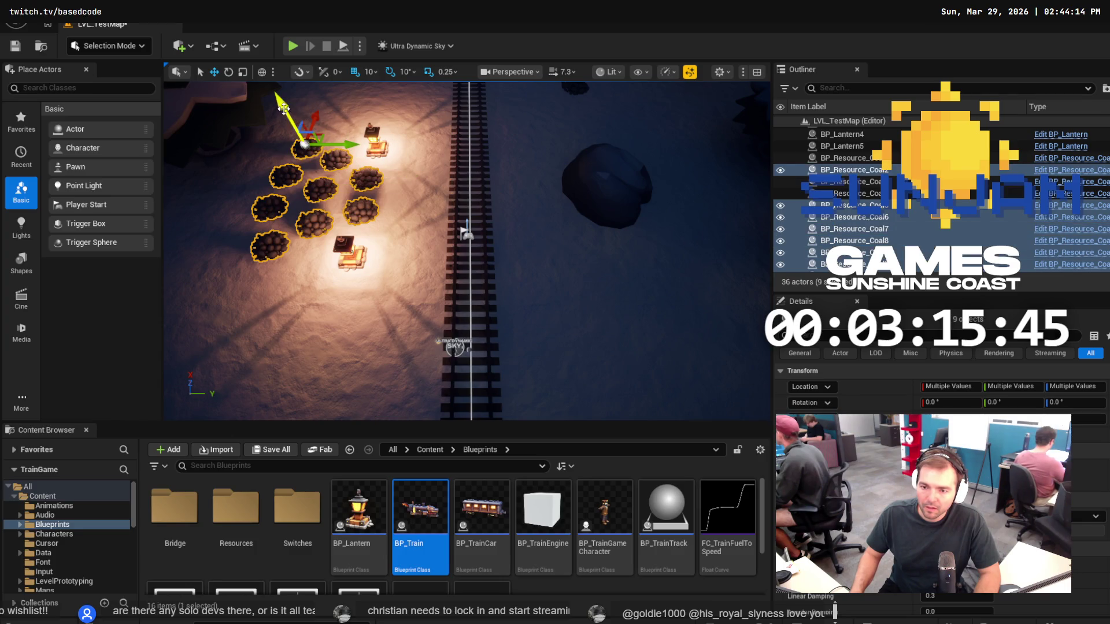
{"action": "left_click_drag", "start_coordinate": [283, 108], "coordinate": [284, 106]}
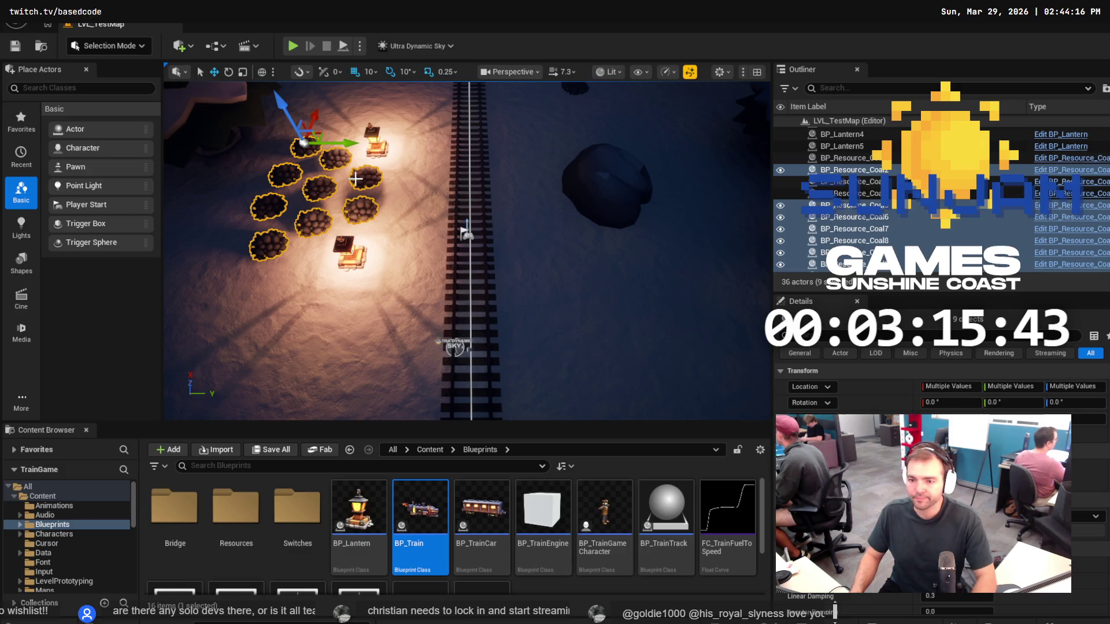
{"action": "left_click", "coordinate": [298, 48]}
{"action": "key", "text": "Escape"}
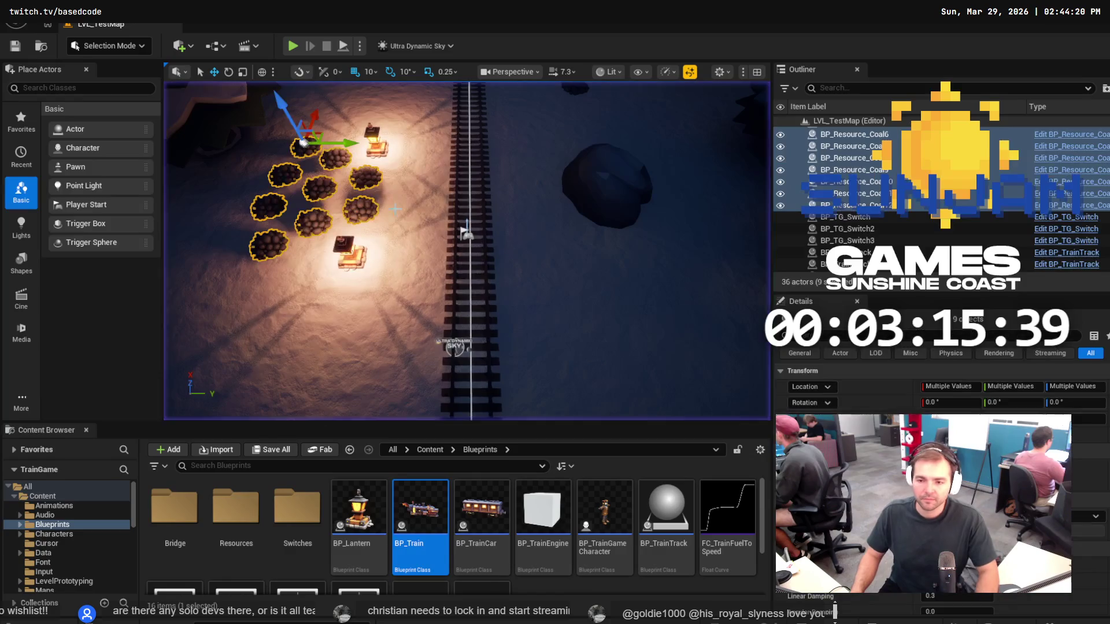
Raise the selected coal piles slightly and save the level.
{"action": "mouse_move", "coordinate": [395, 208]}
{"action": "left_mouse_down"}
{"action": "mouse_move", "coordinate": [460, 204]}
{"action": "mouse_move", "coordinate": [398, 211]}
{"action": "left_mouse_up"}
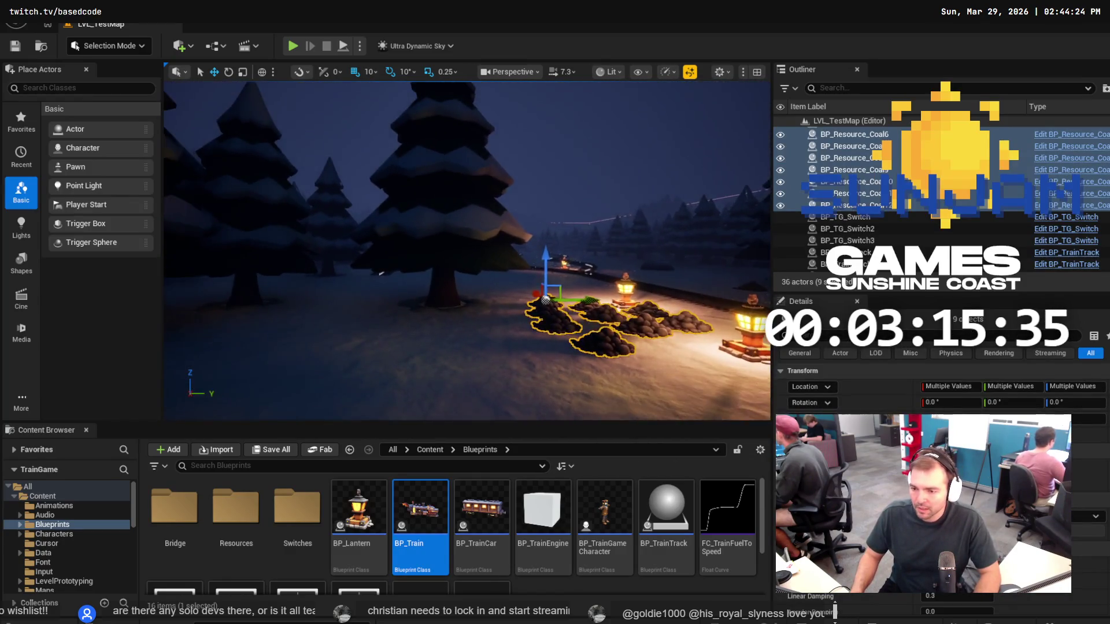
{"action": "mouse_move", "coordinate": [379, 273]}
{"action": "left_mouse_down"}
{"action": "mouse_move", "coordinate": [324, 301]}
{"action": "mouse_move", "coordinate": [445, 284]}
{"action": "mouse_move", "coordinate": [469, 208]}
{"action": "left_mouse_up"}
{"action": "left_click_drag", "start_coordinate": [402, 289], "coordinate": [405, 280]}
{"action": "key", "text": "ctrl+s"}
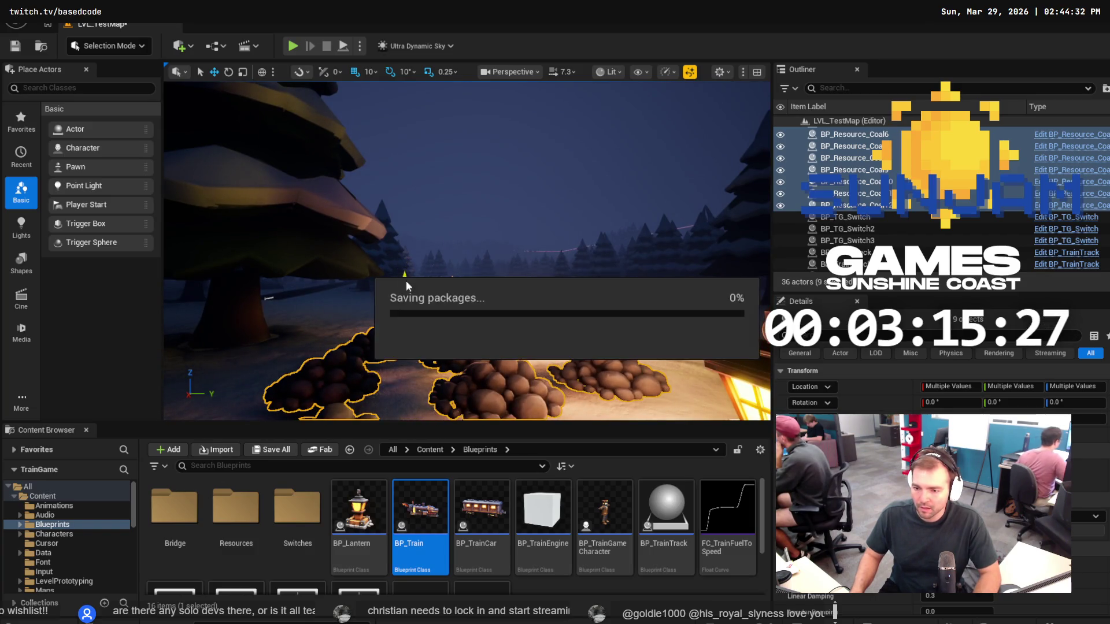
{"action": "left_click", "coordinate": [297, 48]}
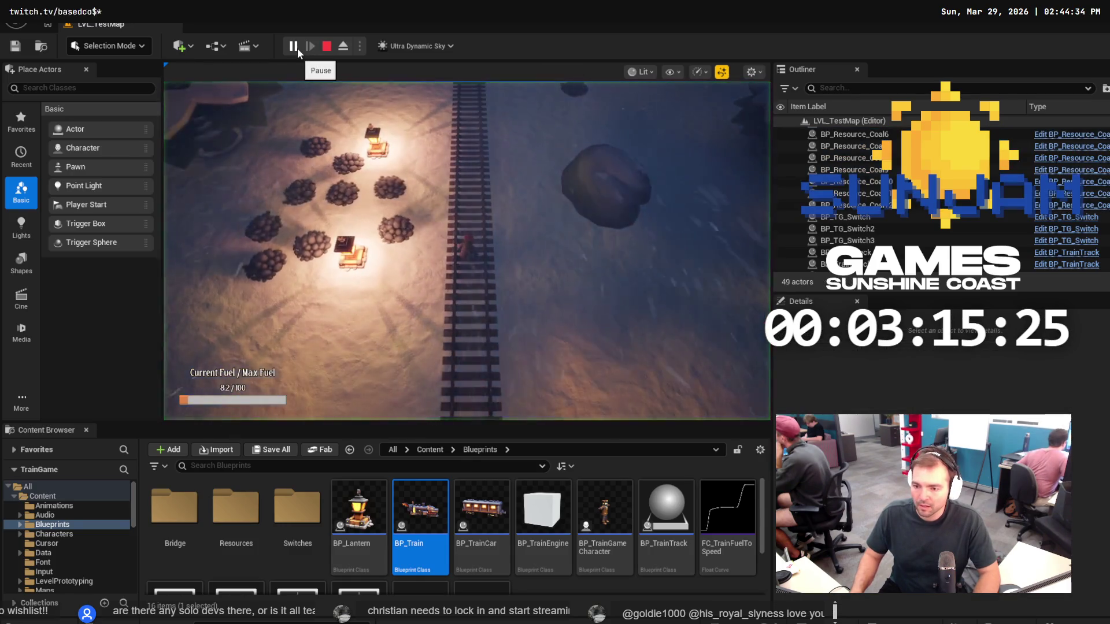
{"action": "key", "text": "Escape"}
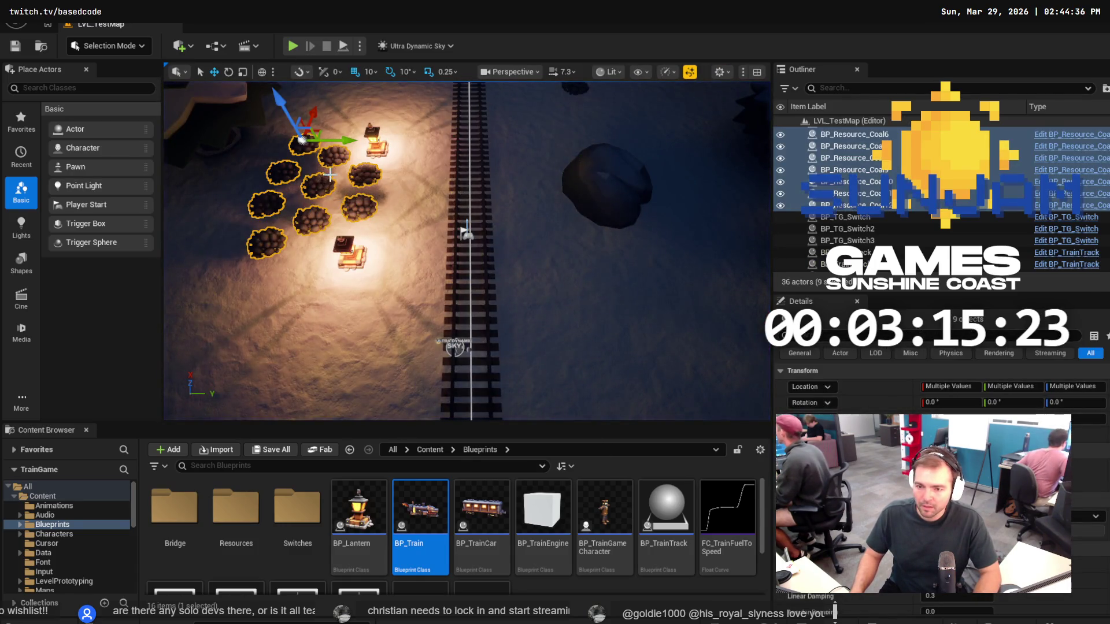
{"action": "left_click", "coordinate": [281, 171]}
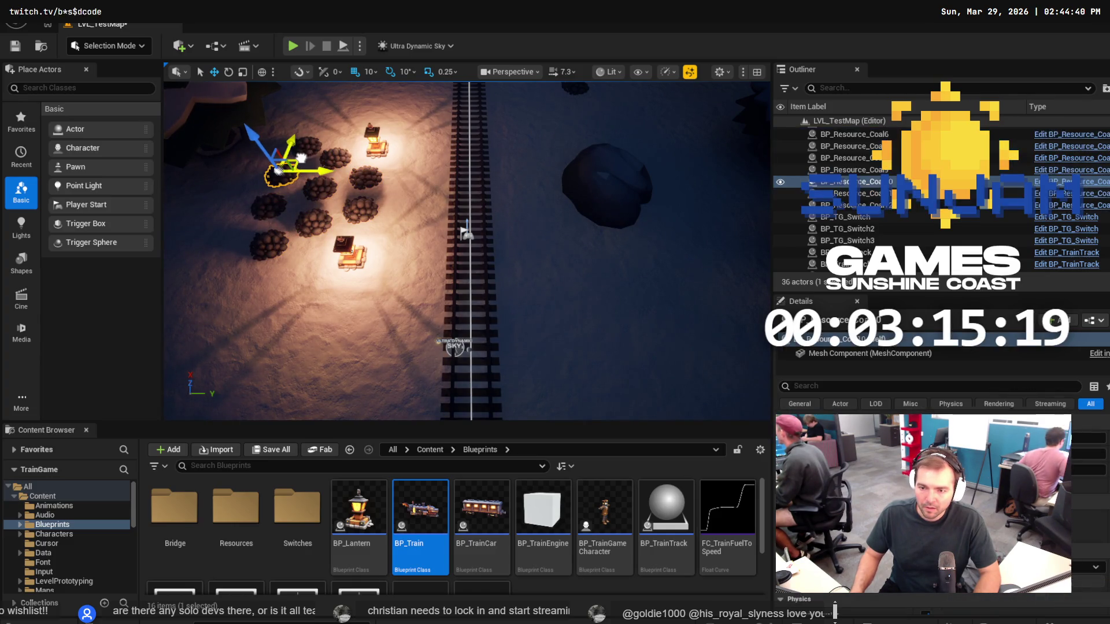
{"action": "key", "text": "ctrl+s"}
{"action": "key", "text": "alt+p"}
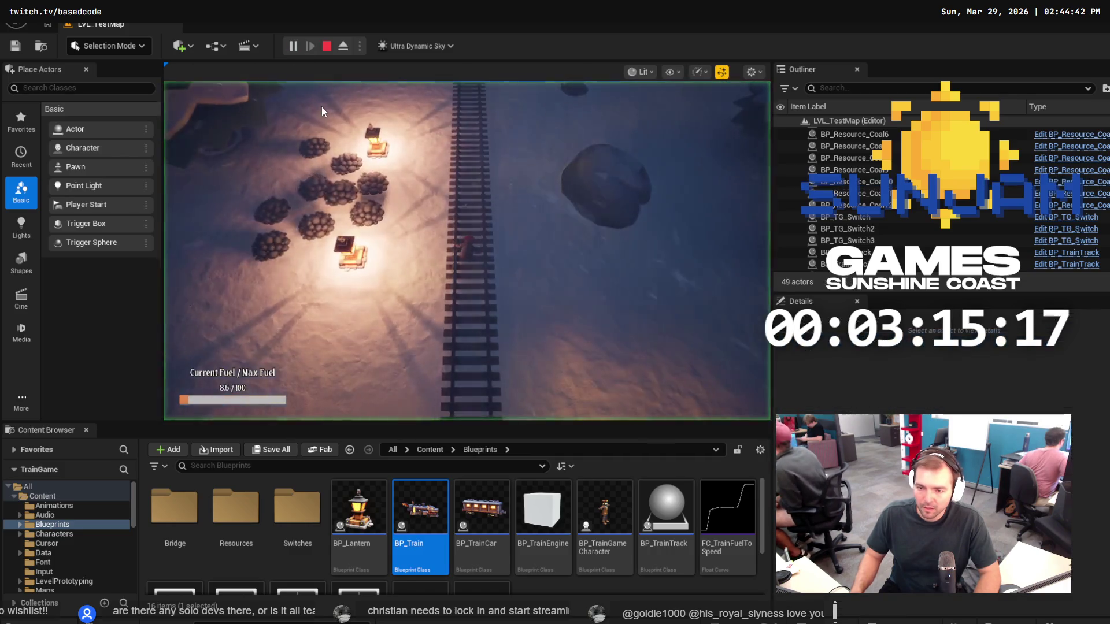
{"action": "key", "text": "Escape"}
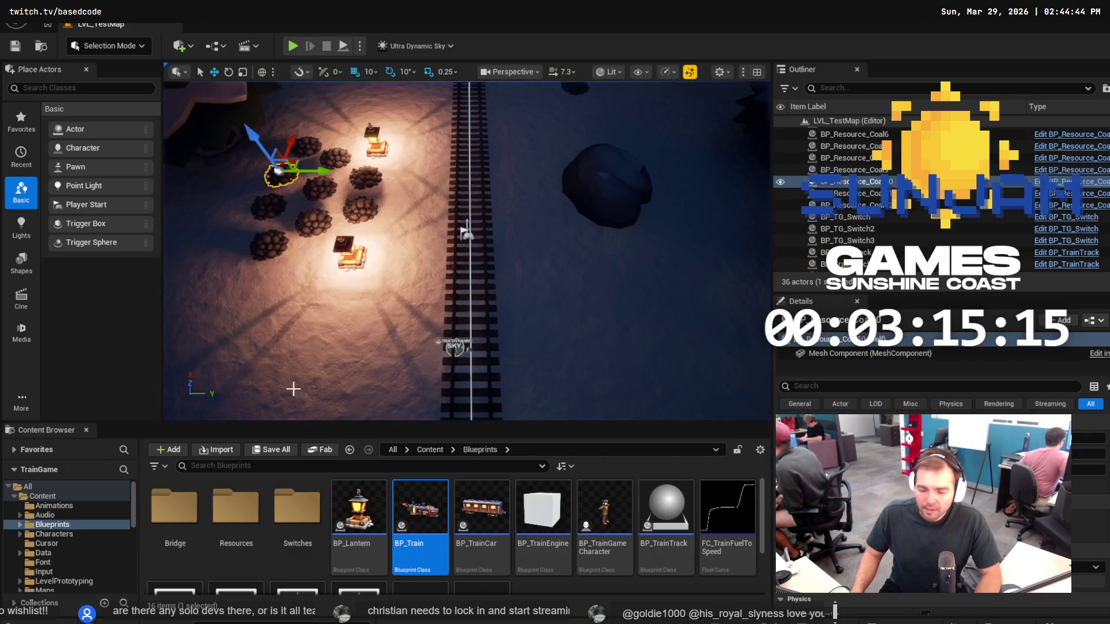
{"action": "scroll", "coordinate": [420, 521], "scroll_direction": "down", "scroll_amount": 1}
{"action": "scroll", "coordinate": [64, 545], "scroll_direction": "down", "scroll_amount": 5}
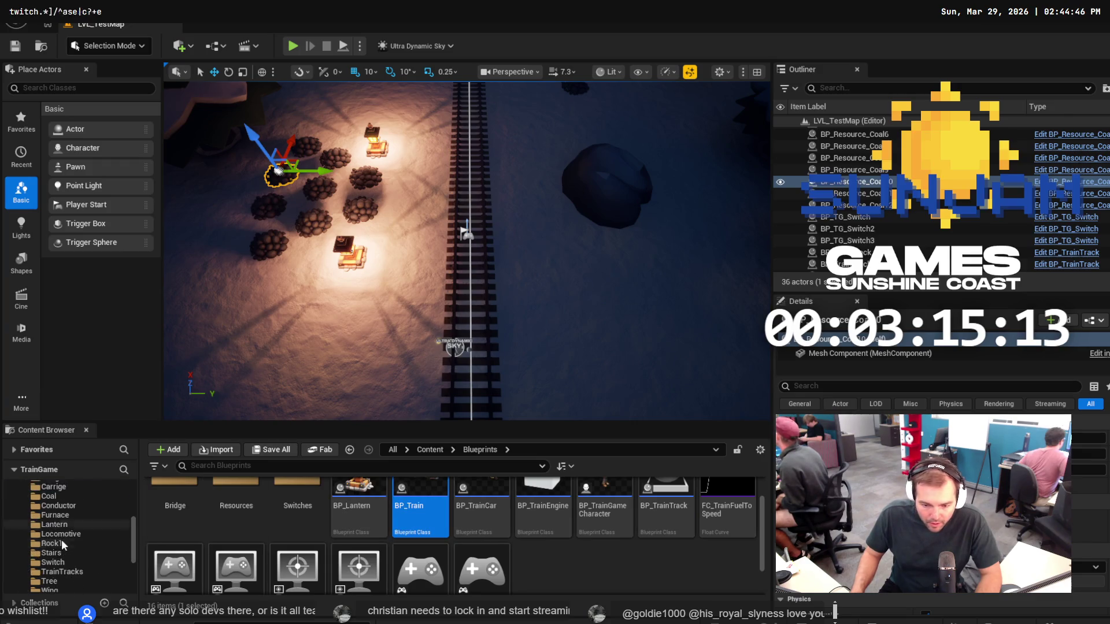
Open SM_Coal from the Coal meshes folder and display its simple collision.
{"action": "left_click", "coordinate": [47, 496]}
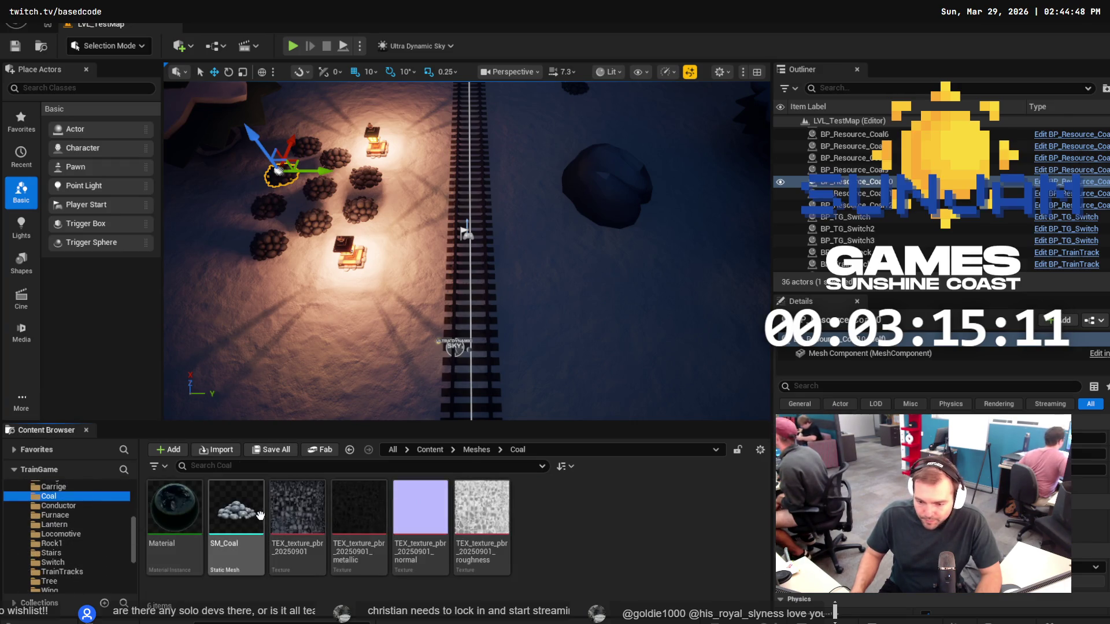
{"action": "double_click", "coordinate": [236, 508]}
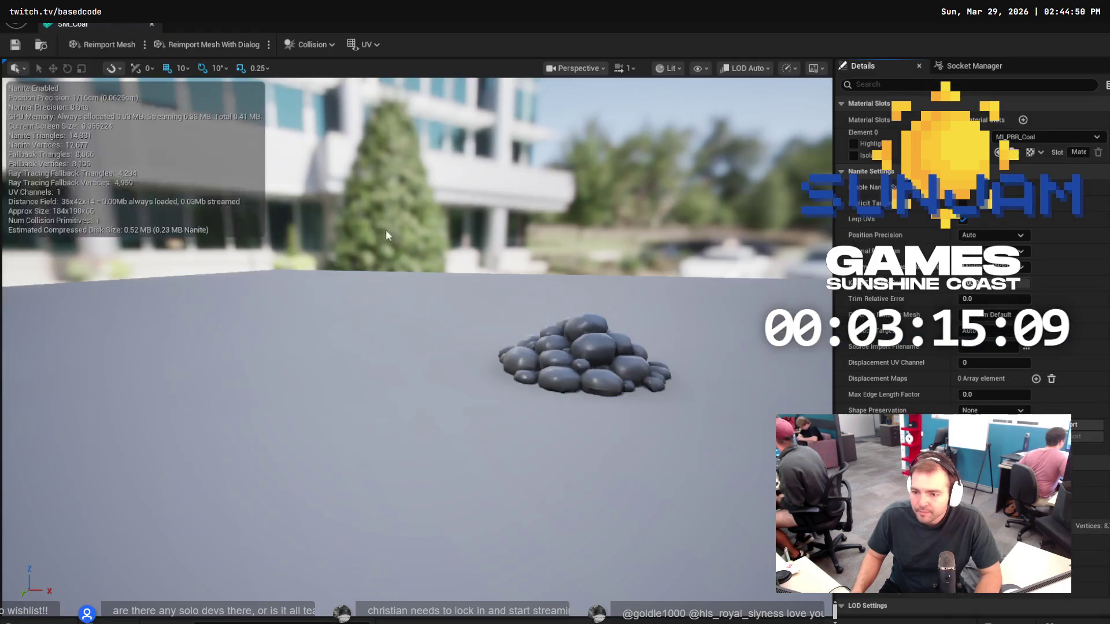
{"action": "left_click", "coordinate": [703, 69]}
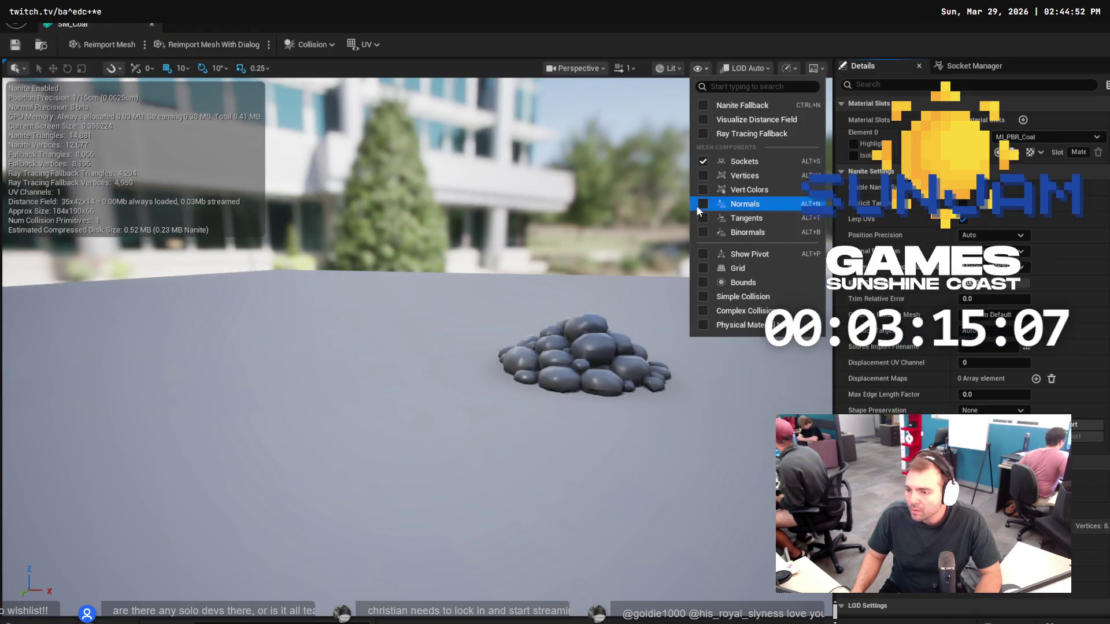
{"action": "left_click", "coordinate": [702, 297]}
Scale the collision hull flat in Z, save SM_Coal, and close its editor.
{"action": "left_click", "coordinate": [615, 314]}
{"action": "key", "text": "r"}
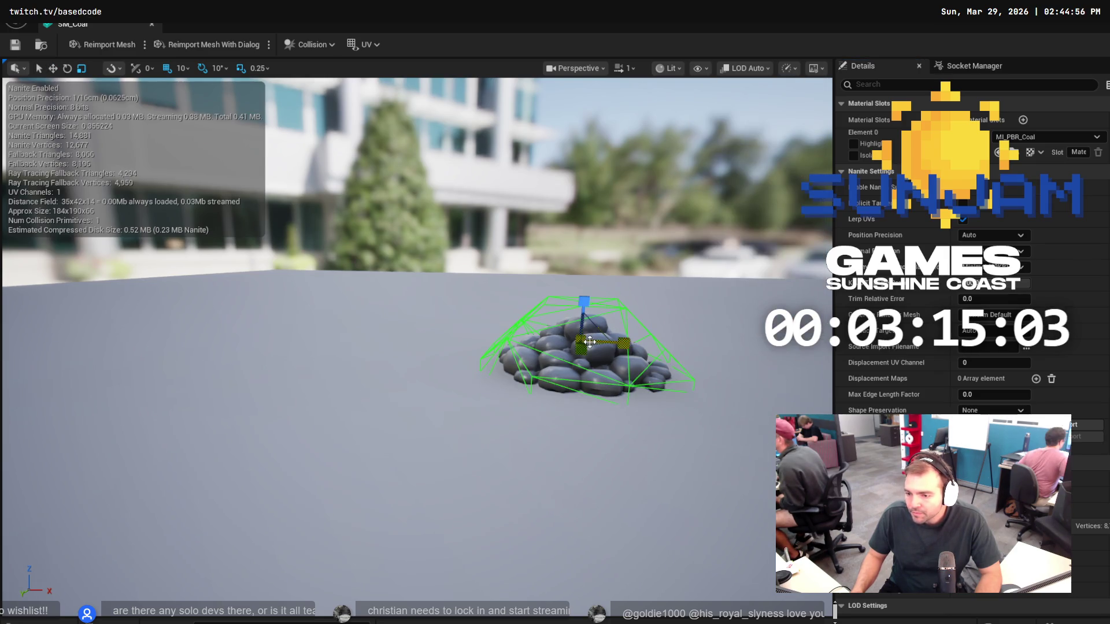
{"action": "mouse_move", "coordinate": [580, 335]}
{"action": "left_mouse_down"}
{"action": "mouse_move", "coordinate": [581, 370]}
{"action": "mouse_move", "coordinate": [580, 358]}
{"action": "mouse_move", "coordinate": [626, 343]}
{"action": "mouse_move", "coordinate": [581, 344]}
{"action": "left_mouse_up"}
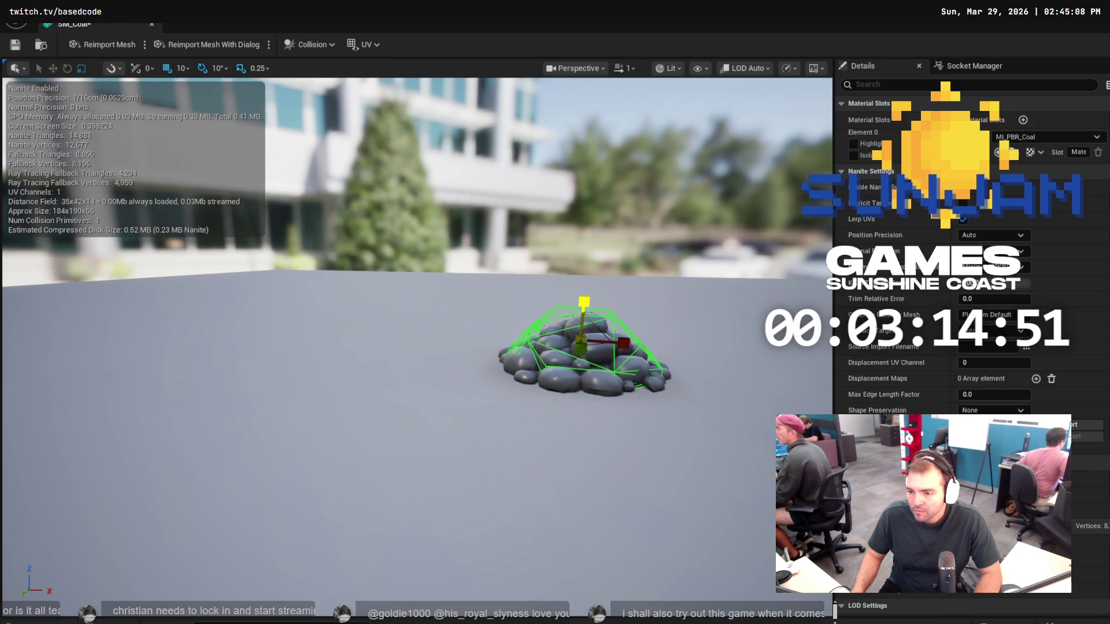
{"action": "key", "text": "ctrl+s"}
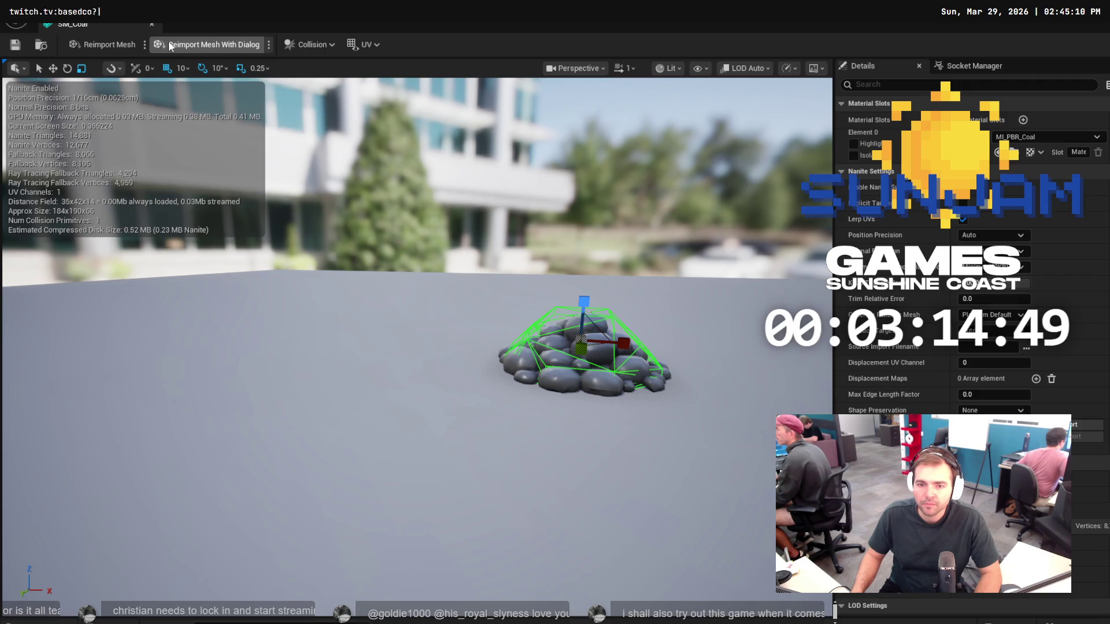
{"action": "left_click", "coordinate": [1086, 23]}
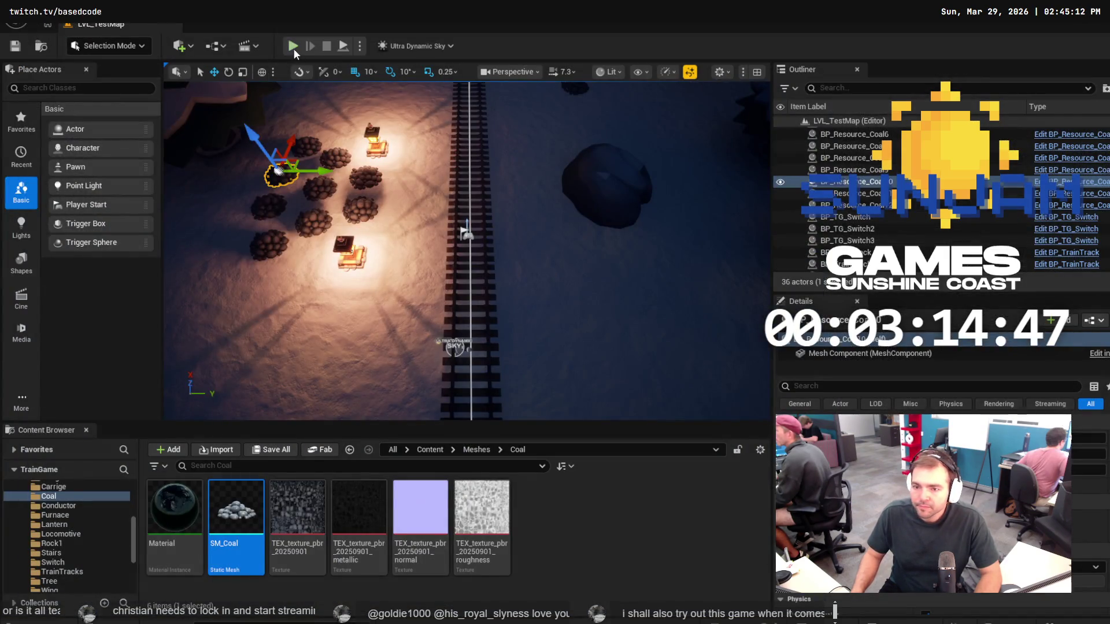
Run a brief play-test, then add four more coal piles to the selection.
{"action": "left_click", "coordinate": [292, 47]}
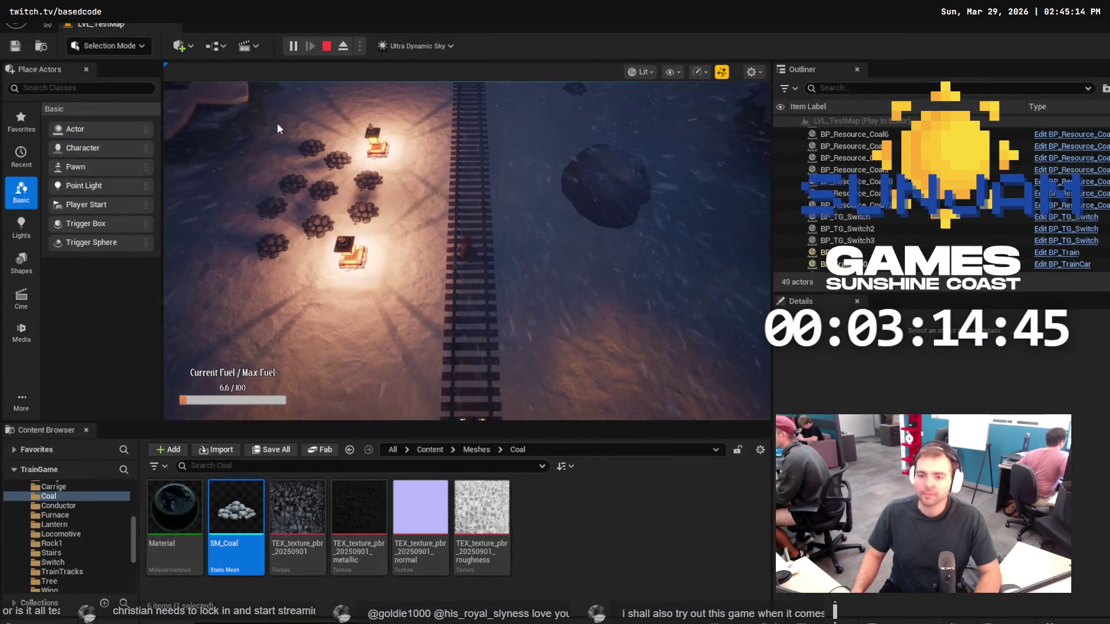
{"action": "key", "text": "Escape"}
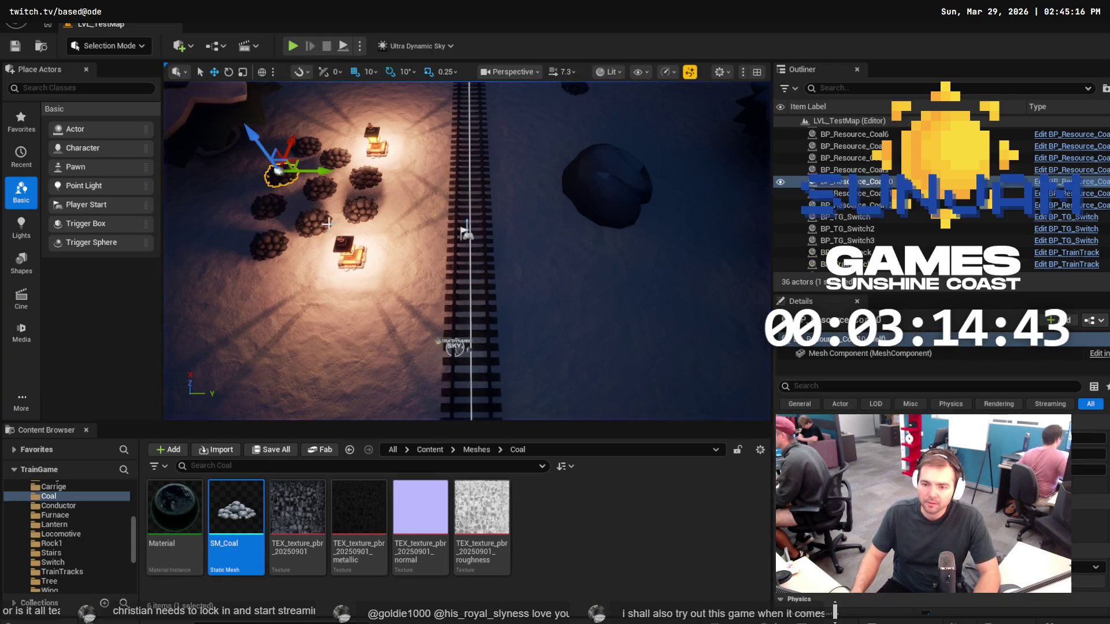
{"action": "left_click", "coordinate": [268, 205], "text": "ctrl"}
{"action": "left_click", "coordinate": [269, 242], "text": "ctrl"}
{"action": "left_click", "coordinate": [312, 223], "text": "ctrl"}
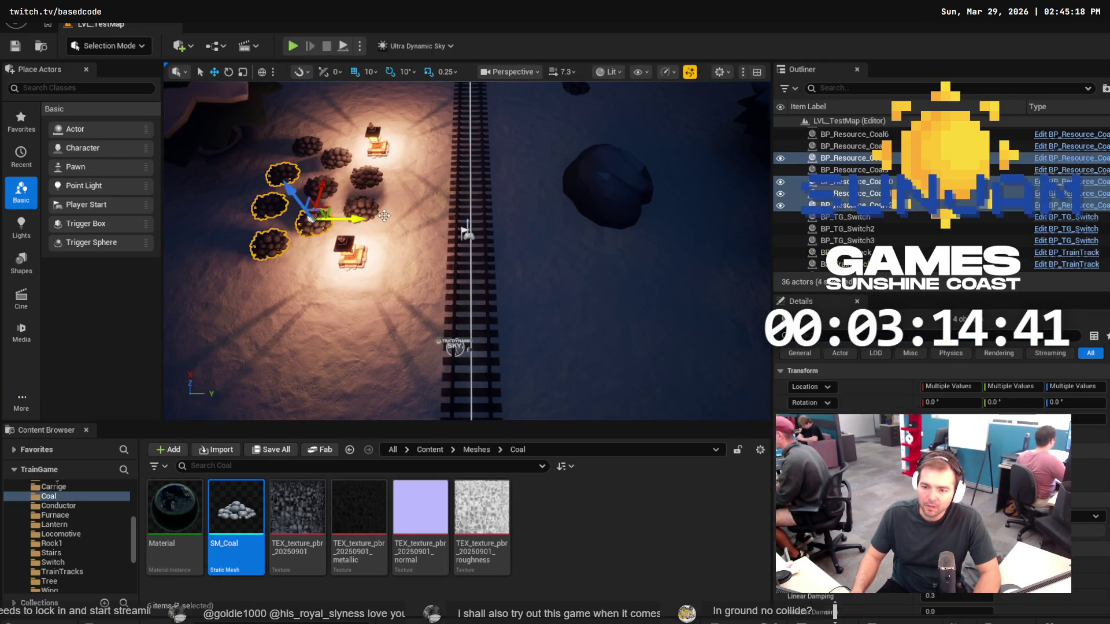
{"action": "left_click", "coordinate": [362, 207], "text": "ctrl"}
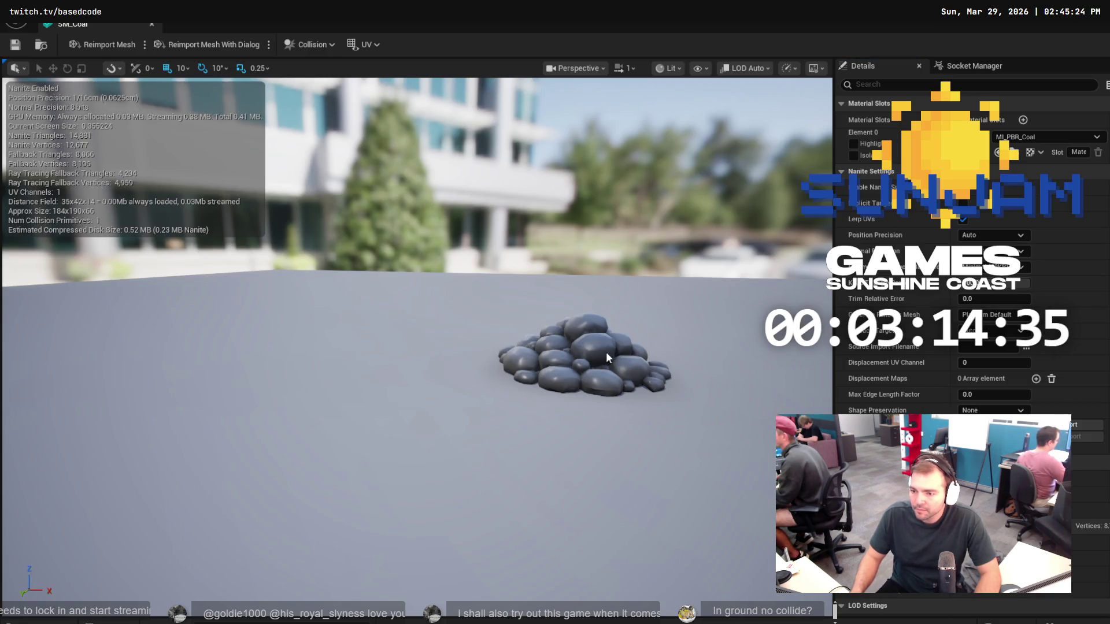
Show SM_Coal's simple collision and try lowering the hull, undoing that first move.
{"action": "left_click", "coordinate": [705, 73]}
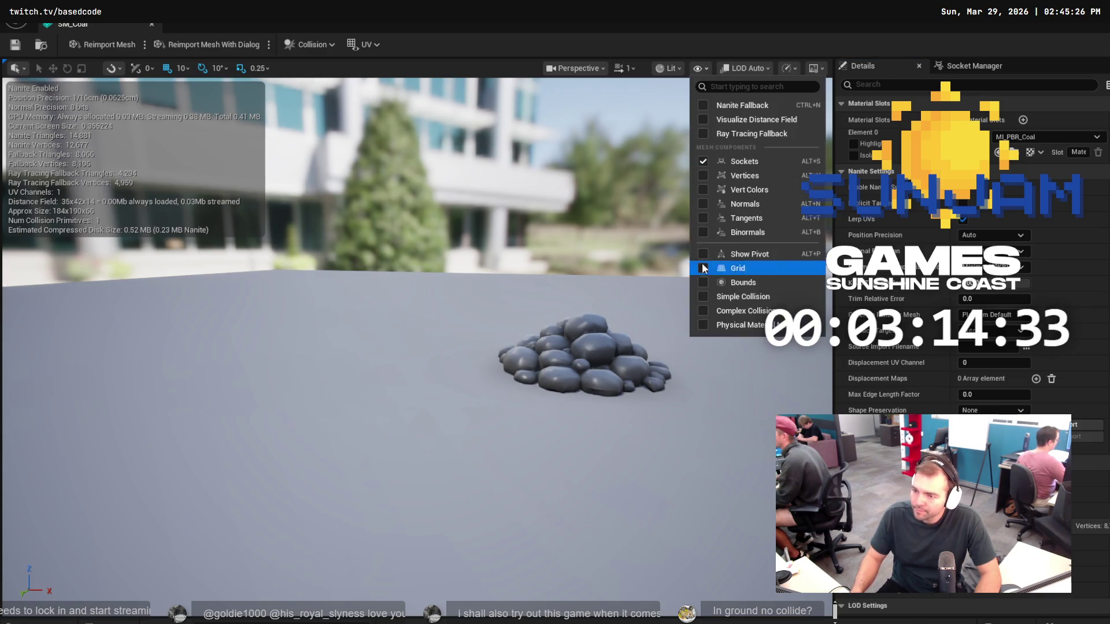
{"action": "left_click", "coordinate": [742, 293]}
{"action": "left_click", "coordinate": [585, 301]}
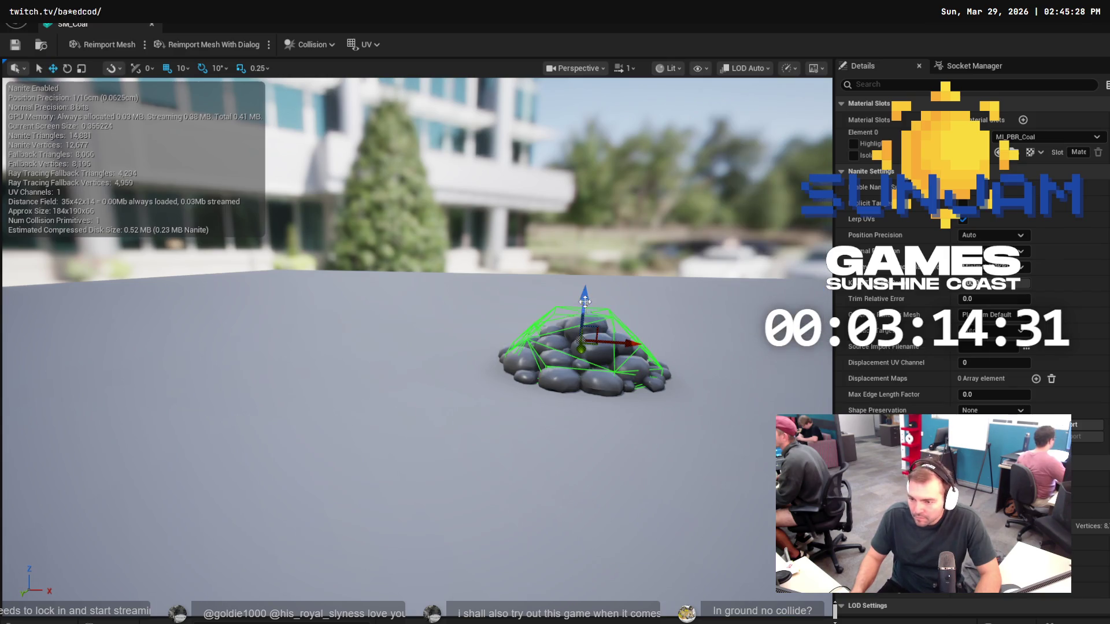
{"action": "mouse_move", "coordinate": [583, 296]}
{"action": "left_mouse_down"}
{"action": "mouse_move", "coordinate": [585, 315]}
{"action": "mouse_move", "coordinate": [585, 295]}
{"action": "left_mouse_up"}
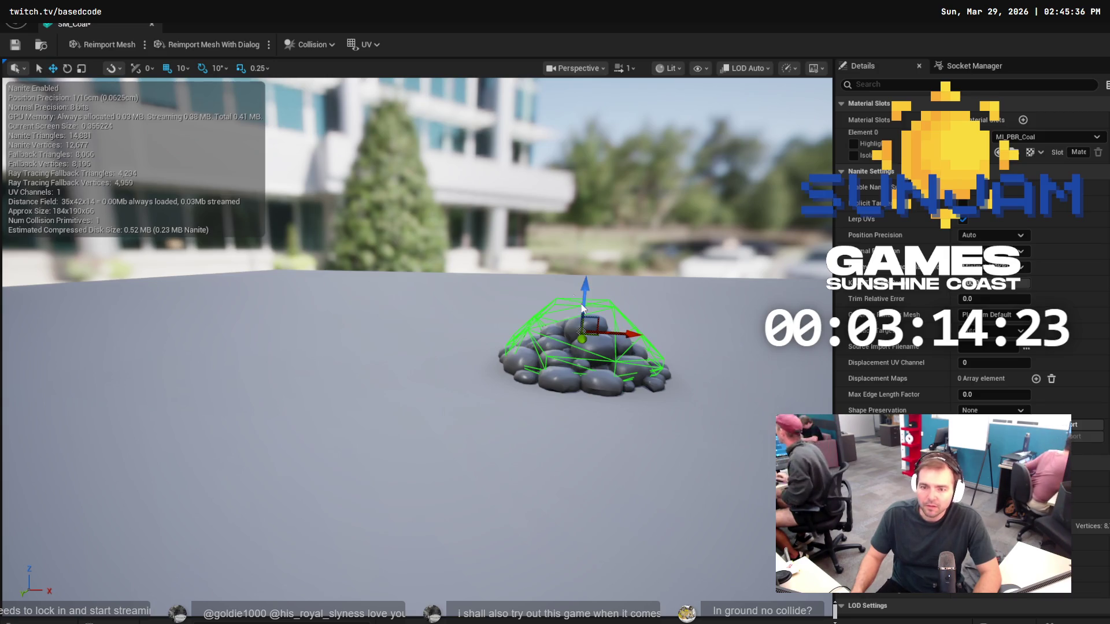
{"action": "key", "text": "ctrl+z"}
Check the snapping options, lower the collision hull into the pile, and return to LVL_TestMap.
{"action": "left_click", "coordinate": [114, 70]}
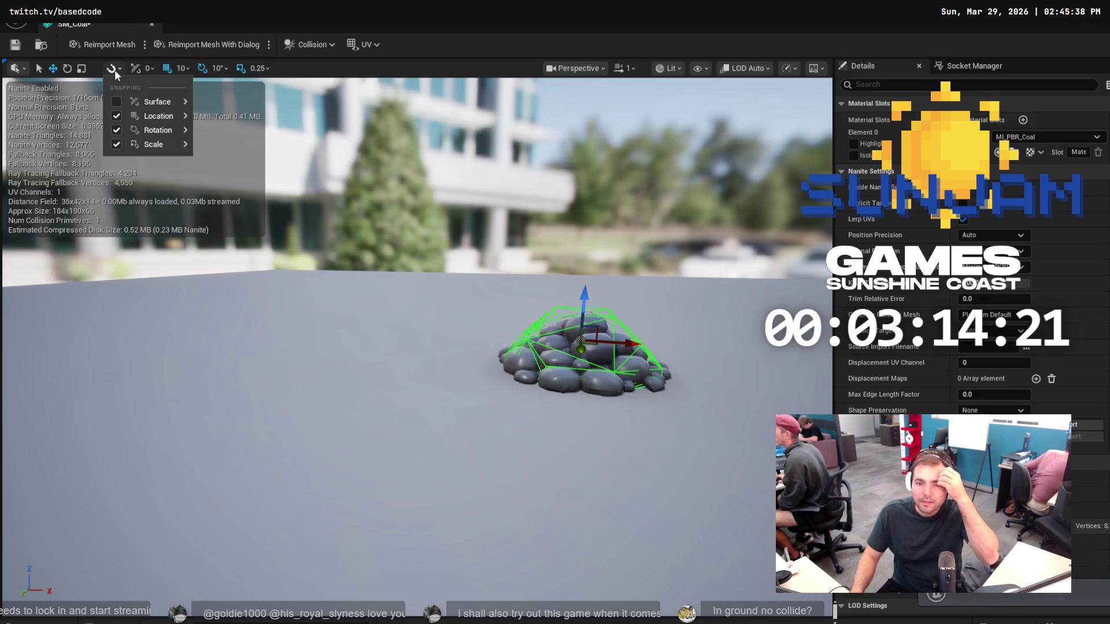
{"action": "left_click", "coordinate": [109, 67]}
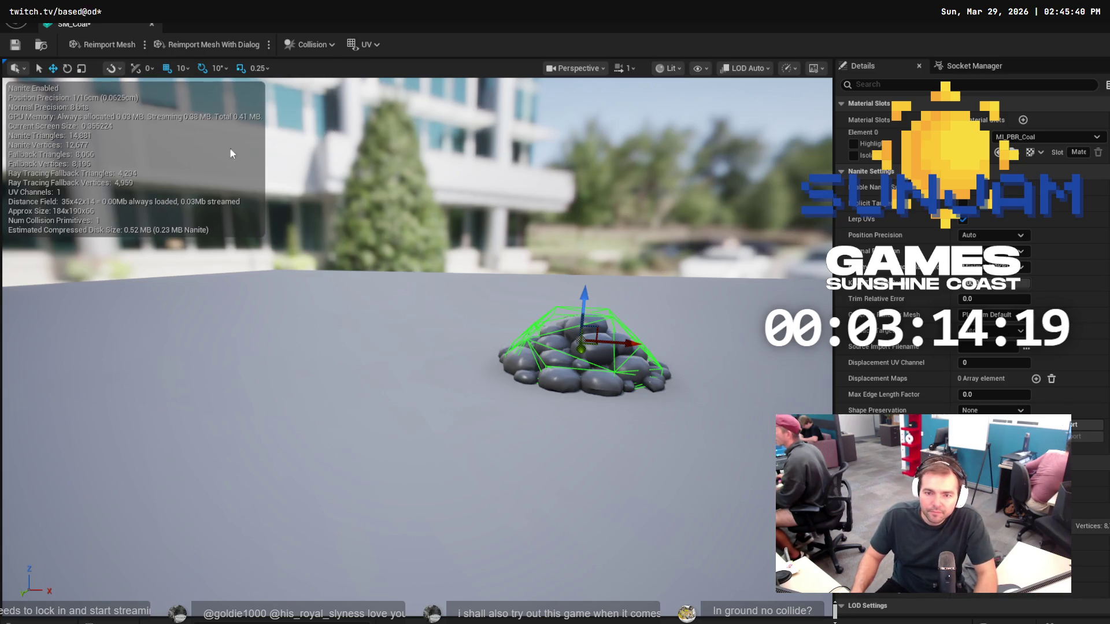
{"action": "mouse_move", "coordinate": [585, 297]}
{"action": "left_mouse_down"}
{"action": "mouse_move", "coordinate": [586, 309]}
{"action": "mouse_move", "coordinate": [588, 296]}
{"action": "left_mouse_up"}
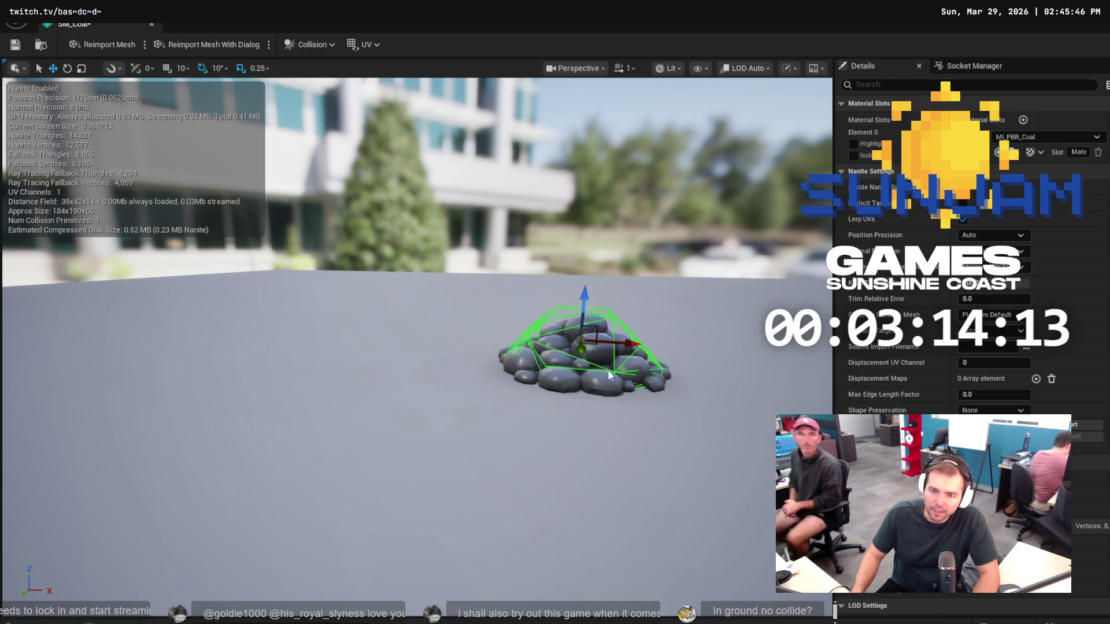
{"action": "left_click_drag", "start_coordinate": [587, 298], "coordinate": [593, 289]}
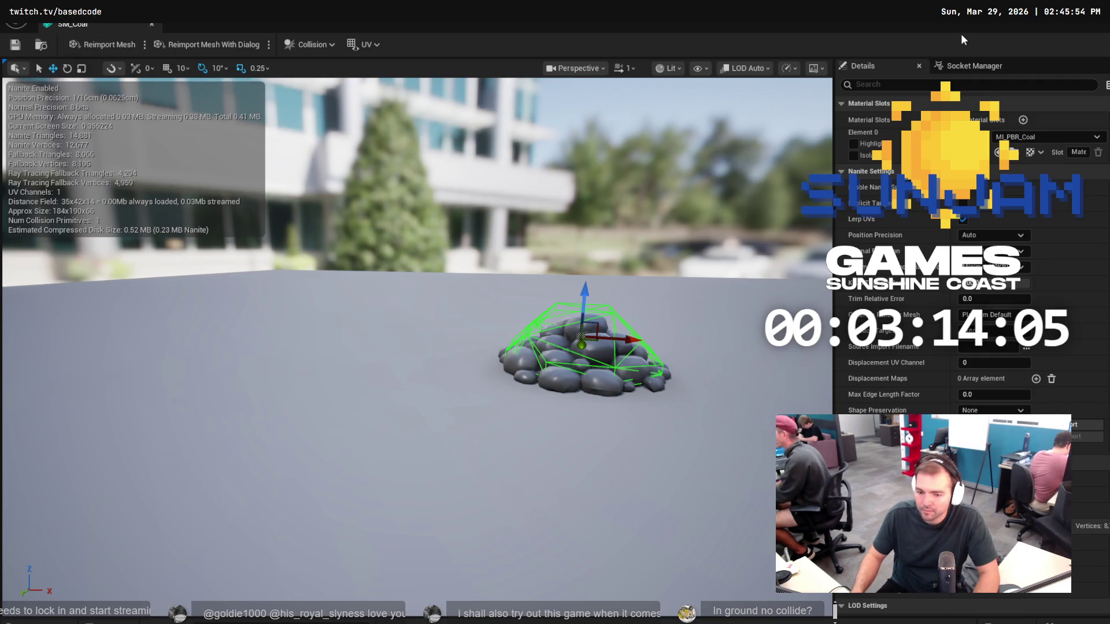
{"action": "key", "text": "alt+Tab"}
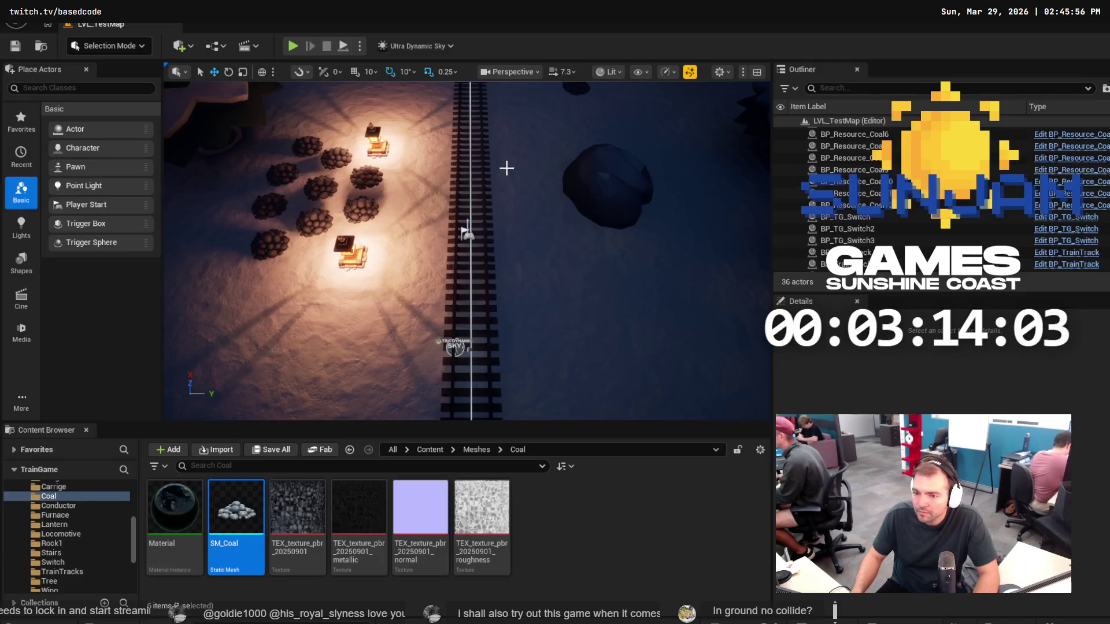
Play-test briefly, then open BP_Train from the Blueprints folder.
{"action": "key", "text": "alt+p"}
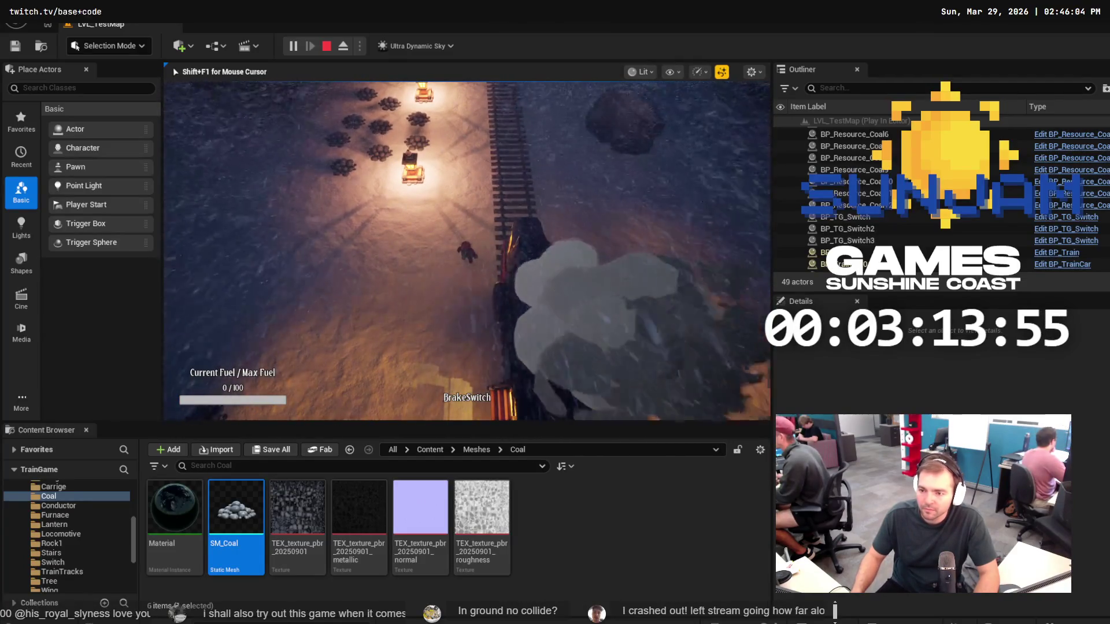
{"action": "key", "text": "Escape"}
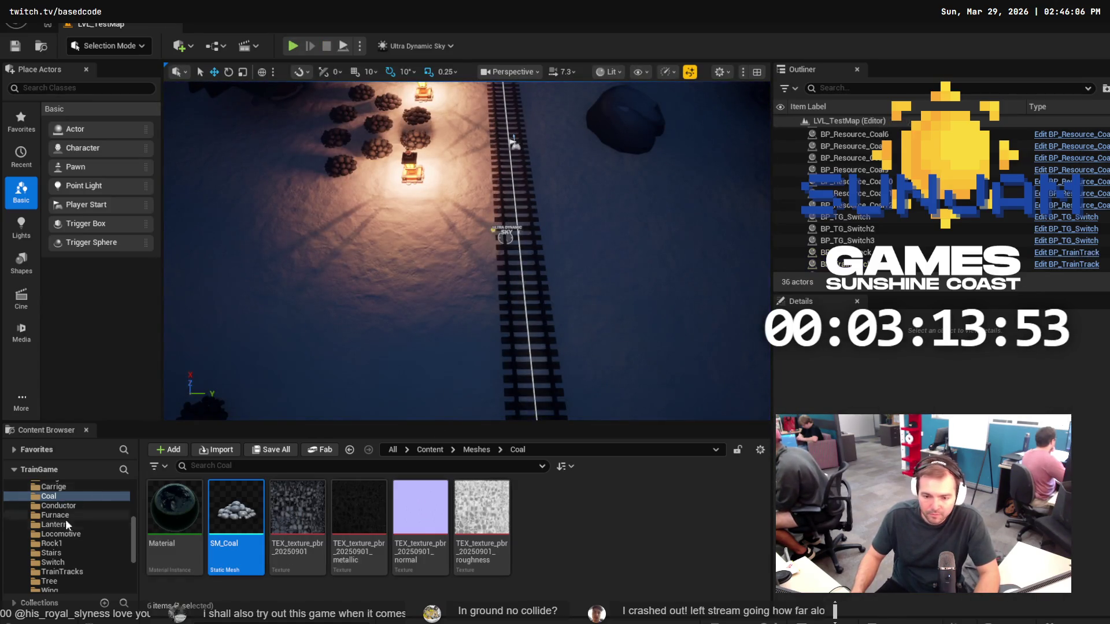
{"action": "scroll", "coordinate": [56, 503], "scroll_direction": "up", "scroll_amount": 3}
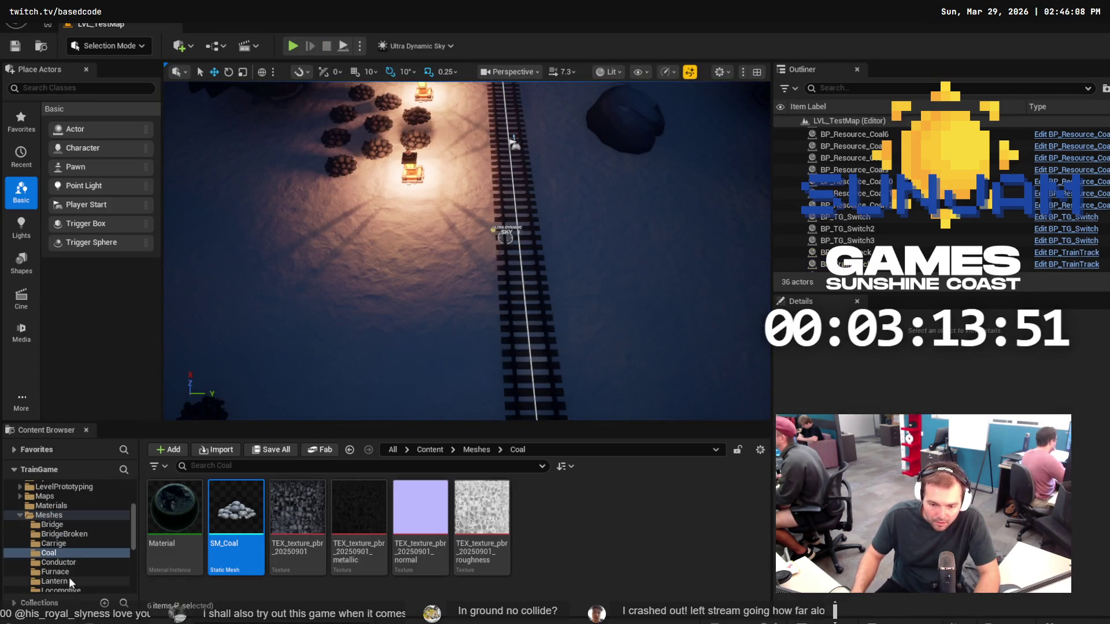
{"action": "scroll", "coordinate": [68, 577], "scroll_direction": "up", "scroll_amount": 5}
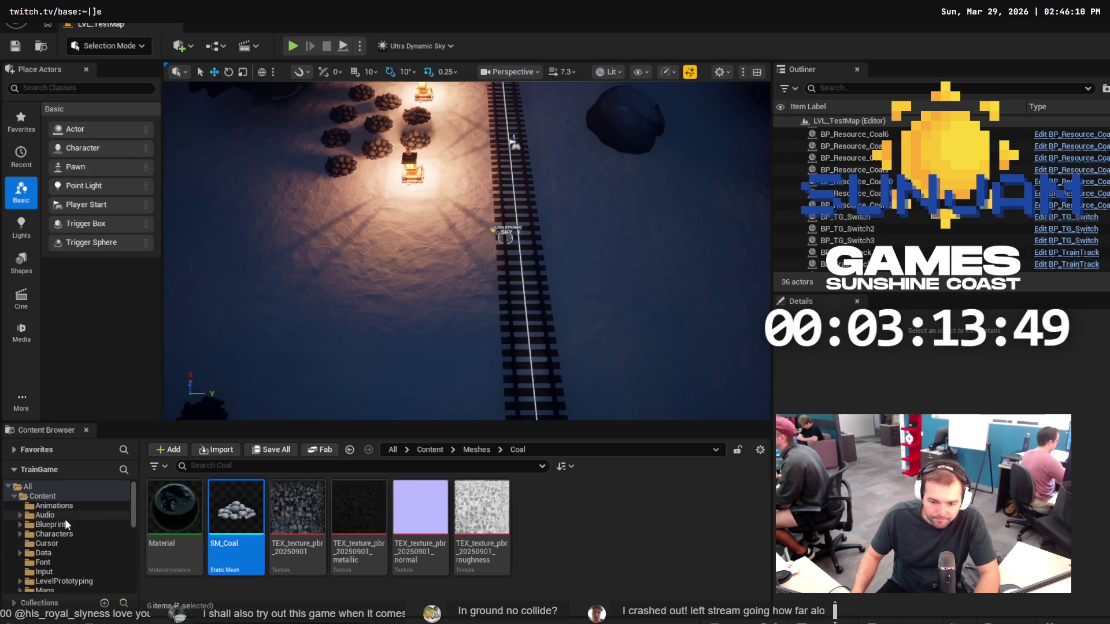
{"action": "left_click", "coordinate": [59, 515]}
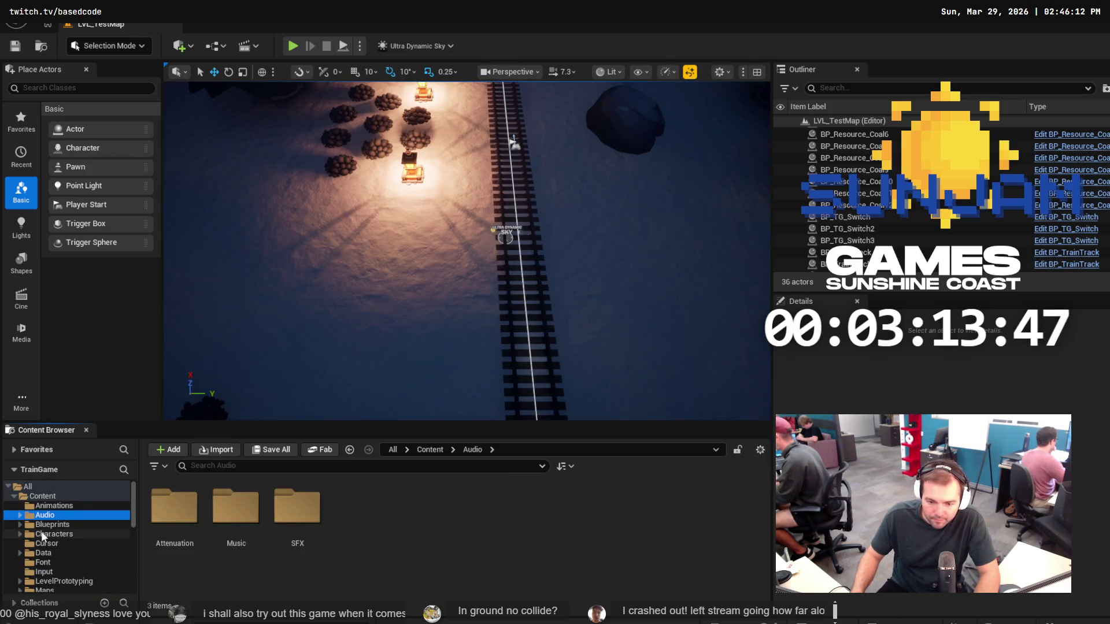
{"action": "left_click", "coordinate": [51, 524]}
{"action": "double_click", "coordinate": [417, 508]}
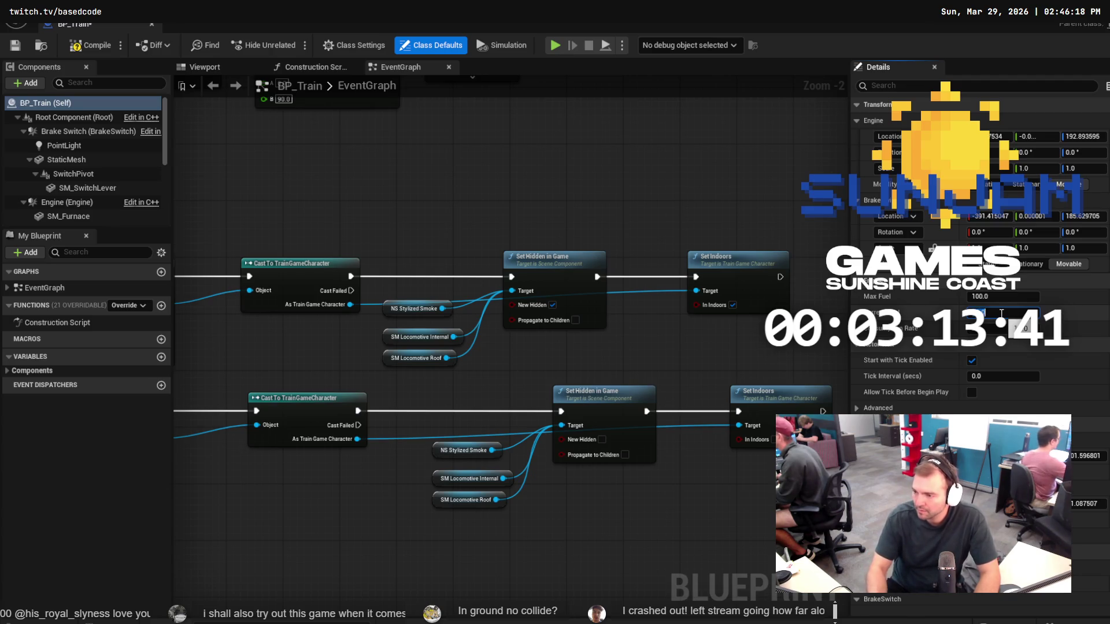
Back in the level, run a quick play-test and stop it.
{"action": "key", "text": "alt+Tab"}
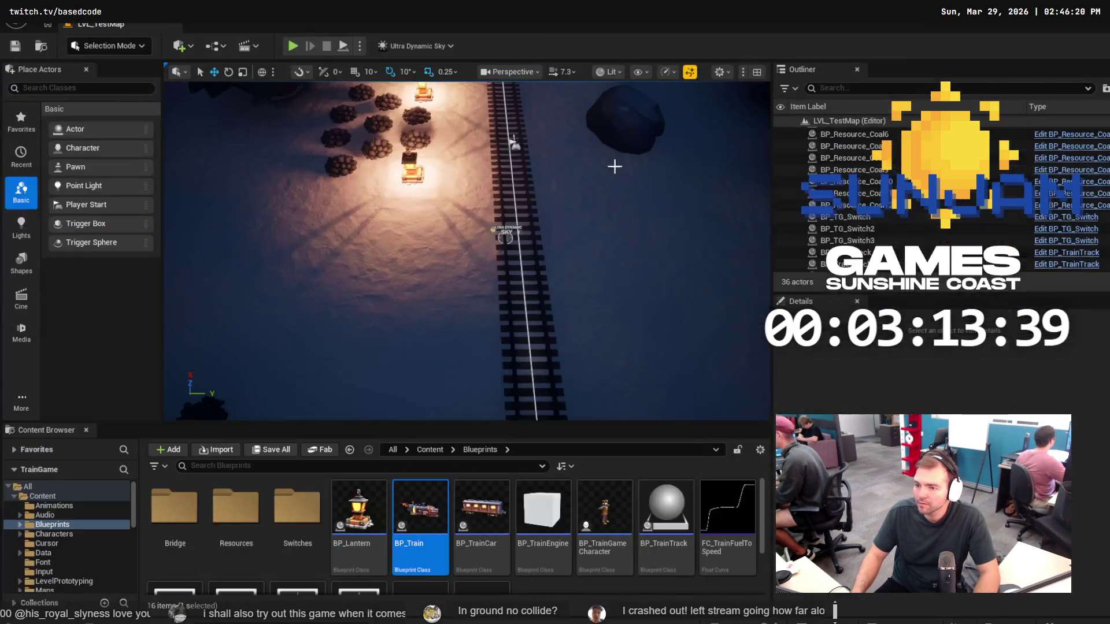
{"action": "left_click", "coordinate": [293, 46]}
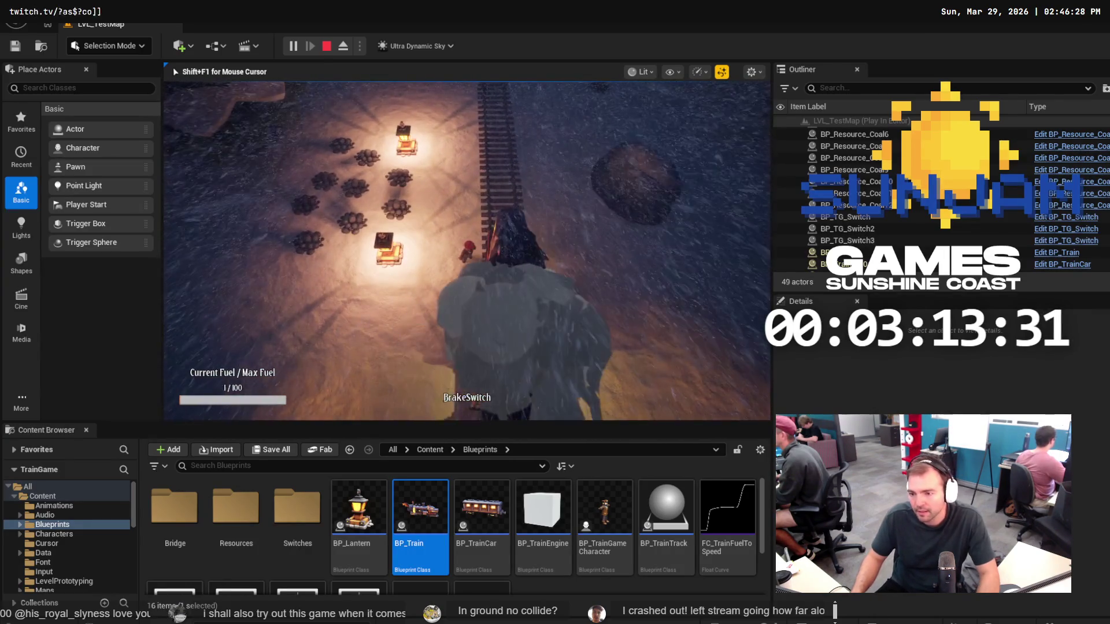
{"action": "key", "text": "Escape"}
Change the fuel value under Max Fuel in BP_Train's defaults, then play-test again.
{"action": "double_click", "coordinate": [421, 493]}
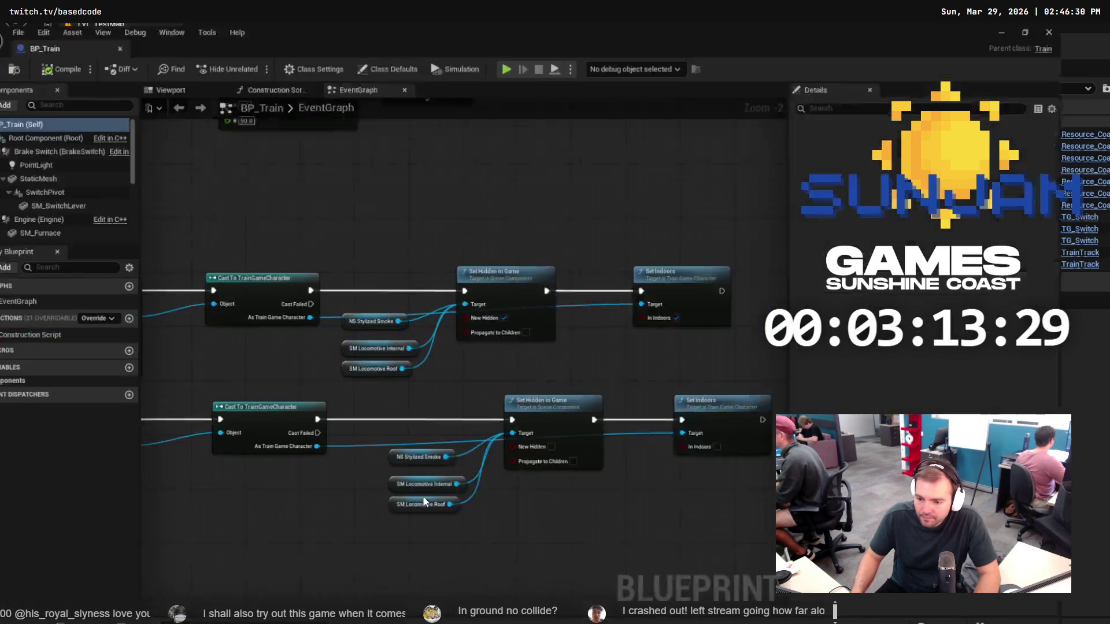
{"action": "left_click", "coordinate": [1001, 312]}
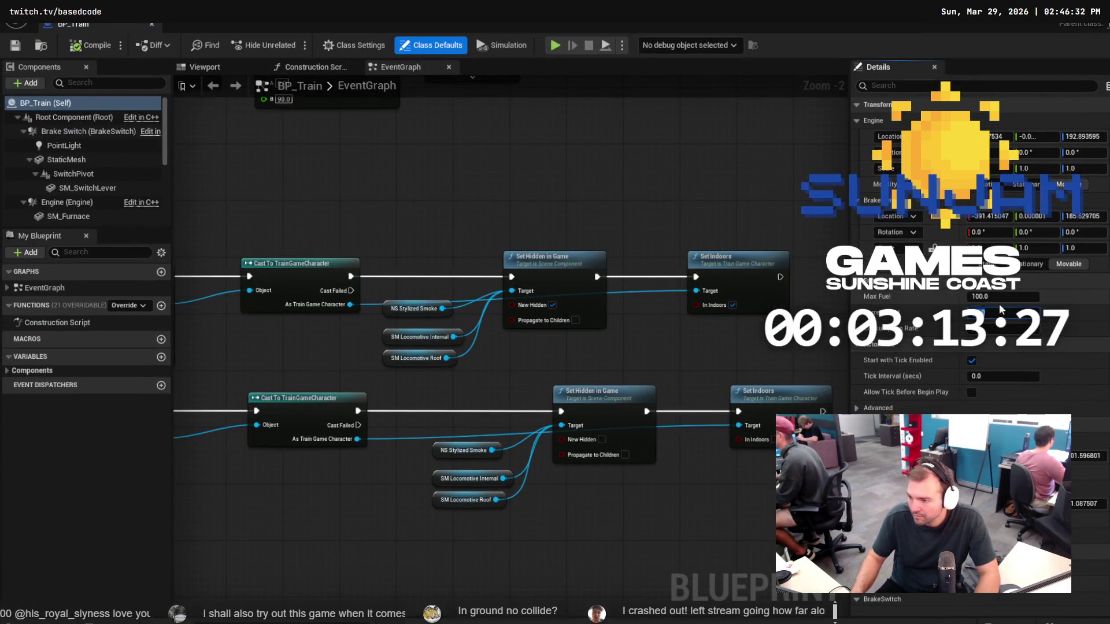
{"action": "key", "text": "Return"}
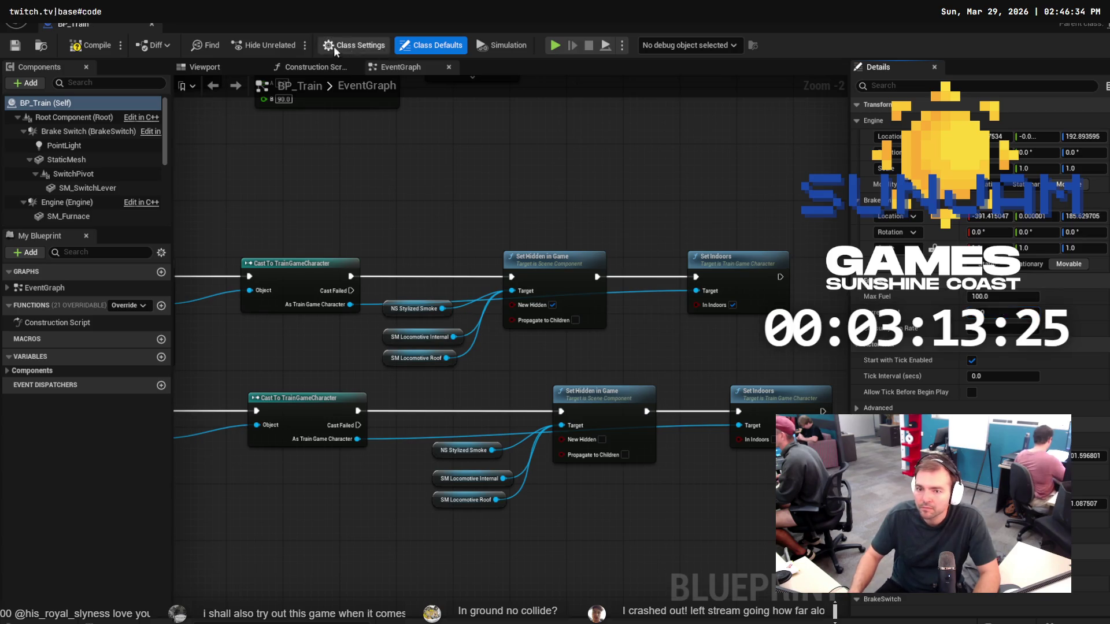
{"action": "left_click", "coordinate": [1058, 39]}
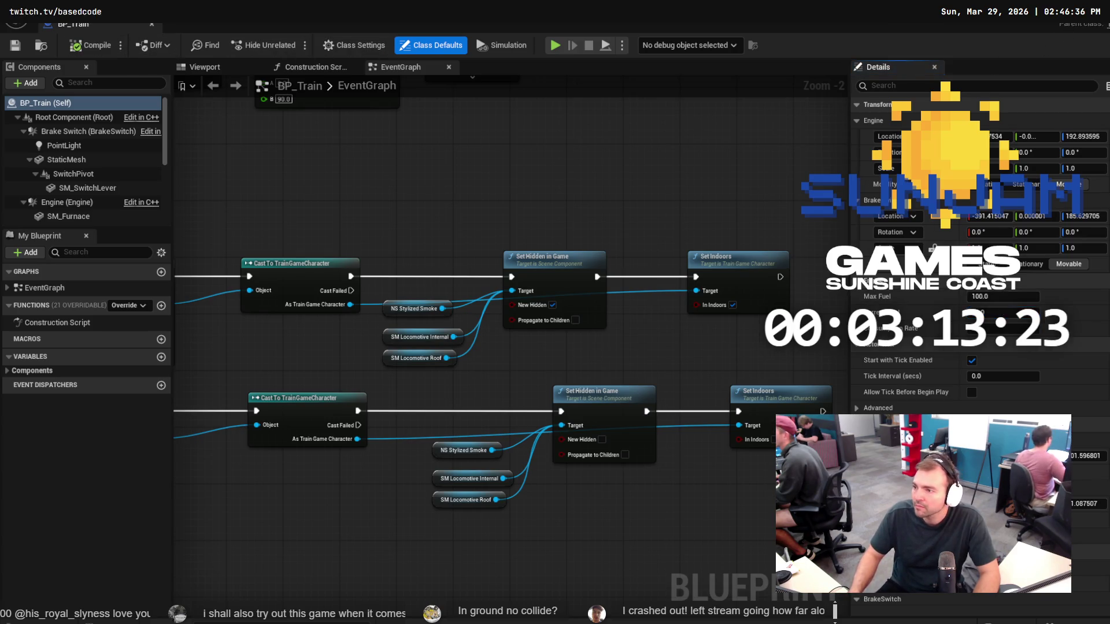
{"action": "left_click", "coordinate": [292, 47]}
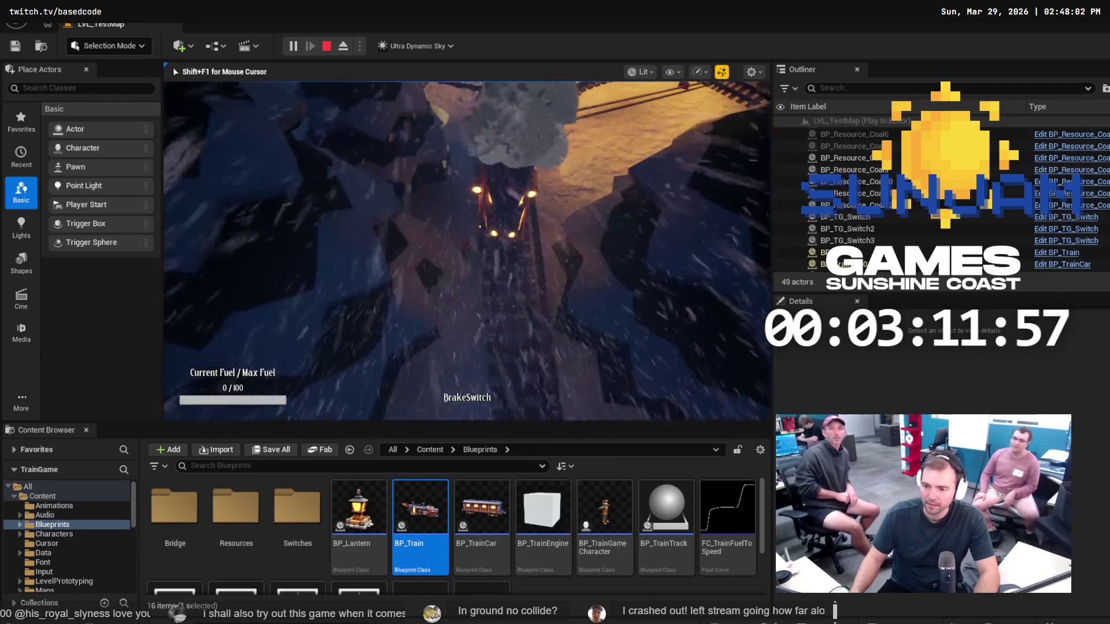
{"action": "key", "text": "Escape"}
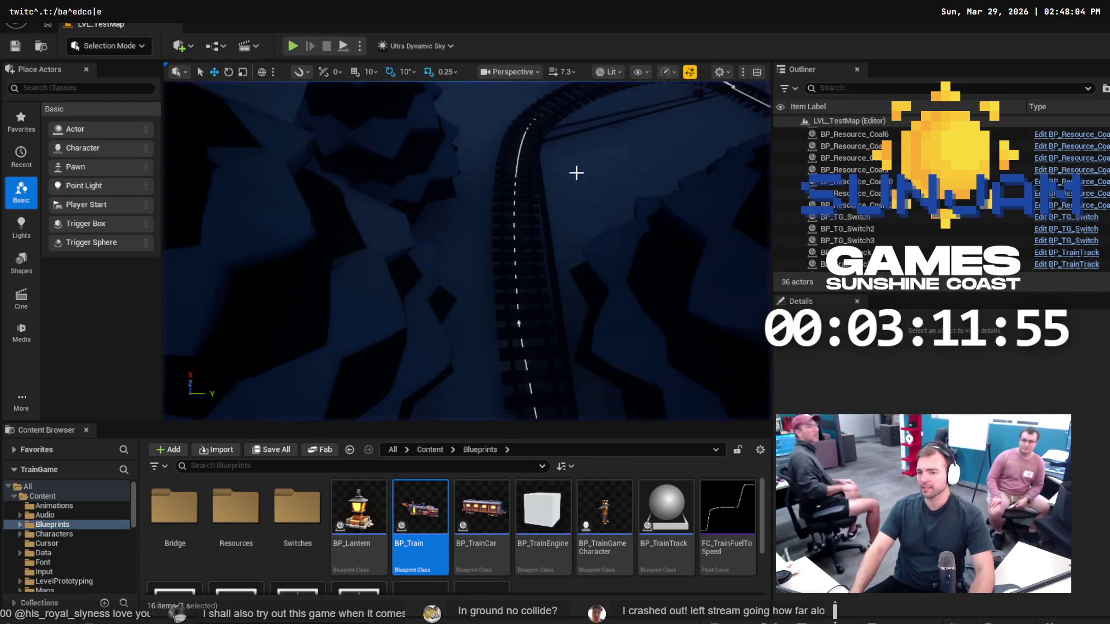
{"action": "scroll", "coordinate": [576, 173], "scroll_direction": "down", "scroll_amount": 10}
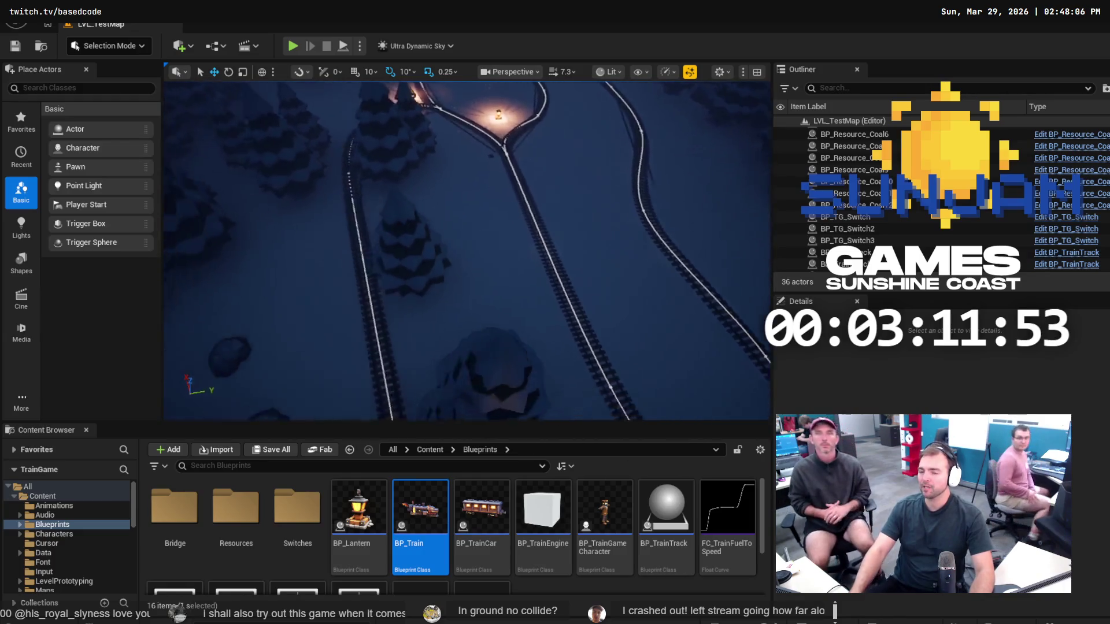
{"action": "mouse_move", "coordinate": [585, 158]}
{"action": "left_mouse_down"}
{"action": "mouse_move", "coordinate": [613, 139]}
{"action": "mouse_move", "coordinate": [585, 157]}
{"action": "left_mouse_up"}
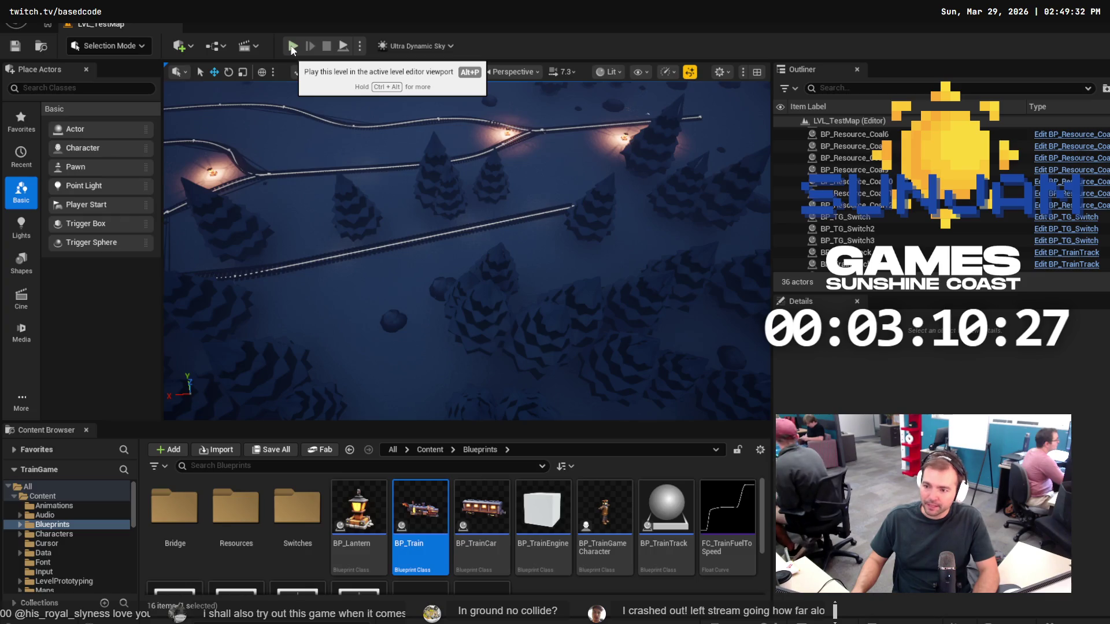
{"action": "mouse_move", "coordinate": [540, 163]}
{"action": "left_mouse_down"}
{"action": "mouse_move", "coordinate": [555, 144]}
{"action": "mouse_move", "coordinate": [542, 174]}
{"action": "left_mouse_up"}
Duplicate a coal pile and set the copy on the ground beside the track.
{"action": "left_click", "coordinate": [537, 253]}
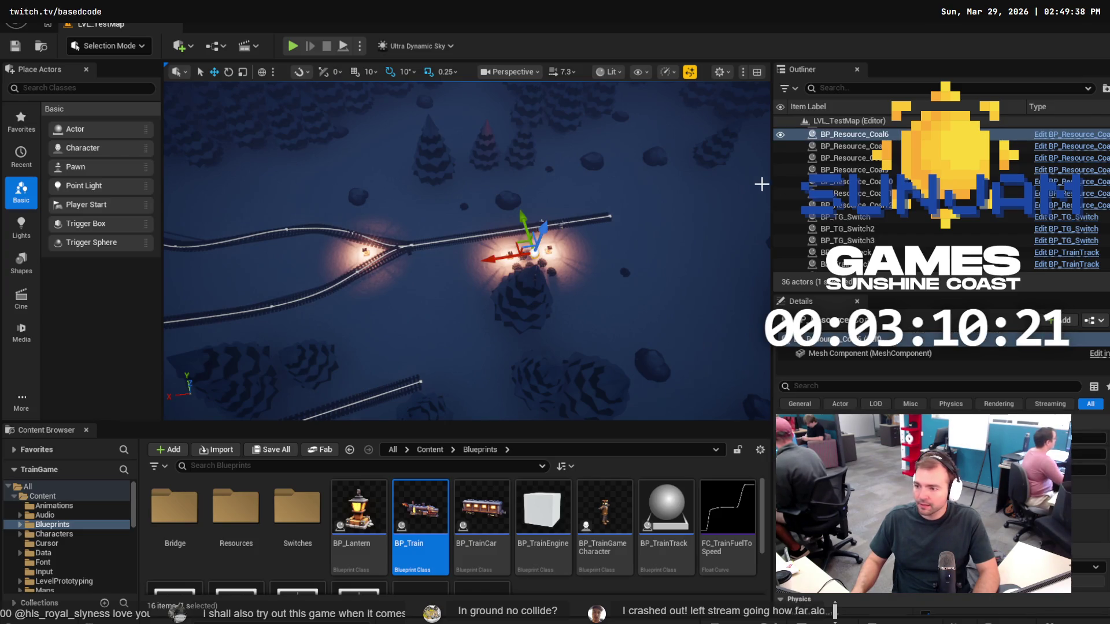
{"action": "double_click", "coordinate": [838, 182]}
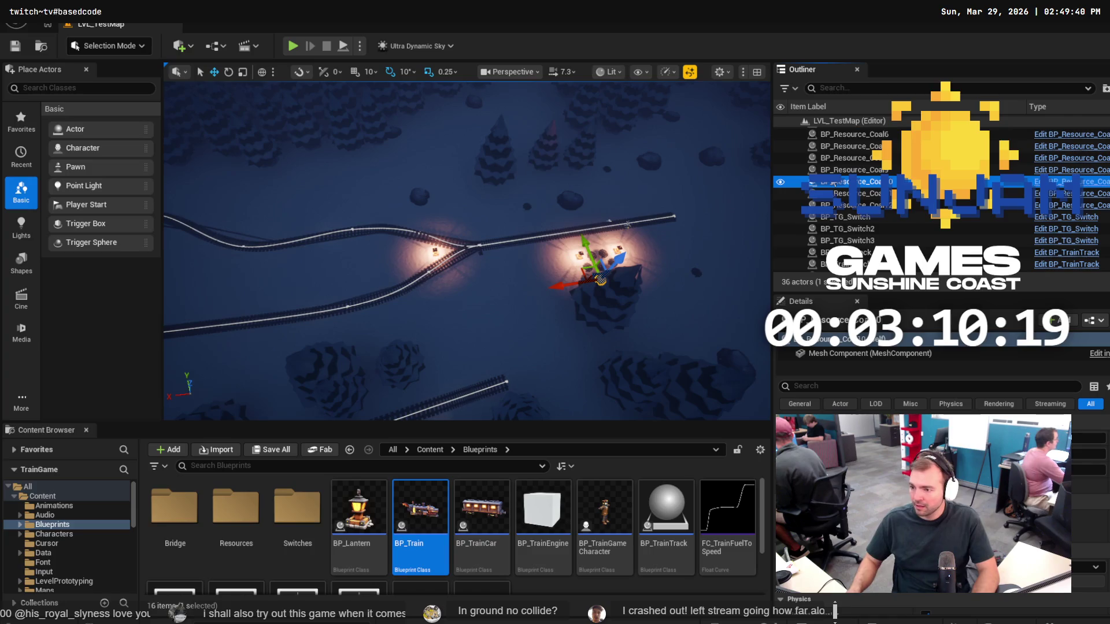
{"action": "key", "text": "ctrl+d"}
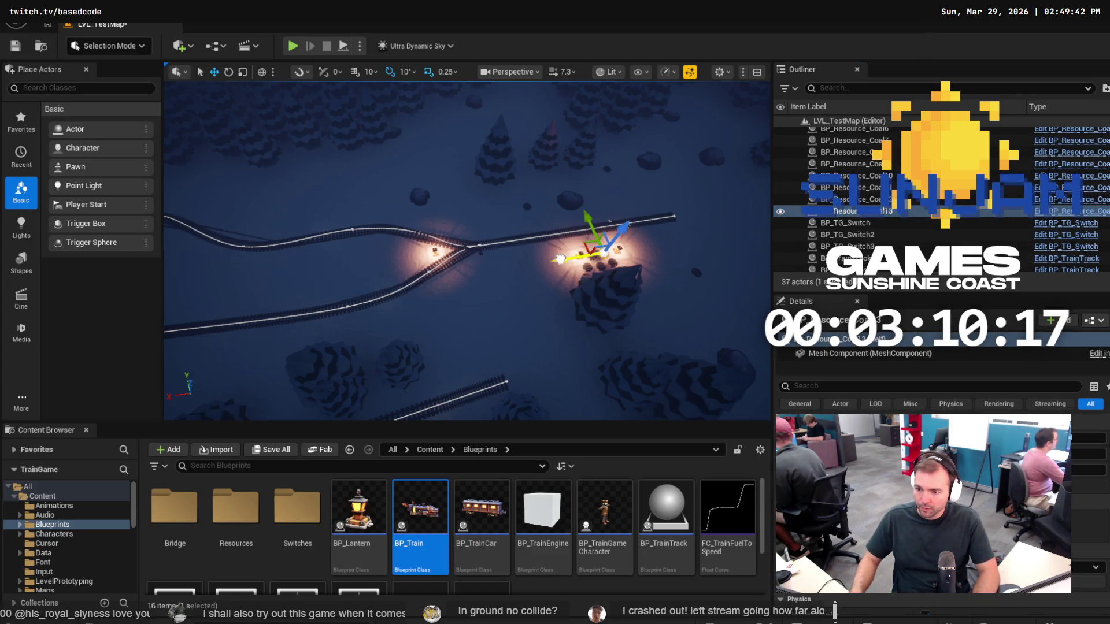
{"action": "mouse_move", "coordinate": [560, 258]}
{"action": "left_mouse_down"}
{"action": "mouse_move", "coordinate": [191, 312]}
{"action": "mouse_move", "coordinate": [231, 320]}
{"action": "left_mouse_up"}
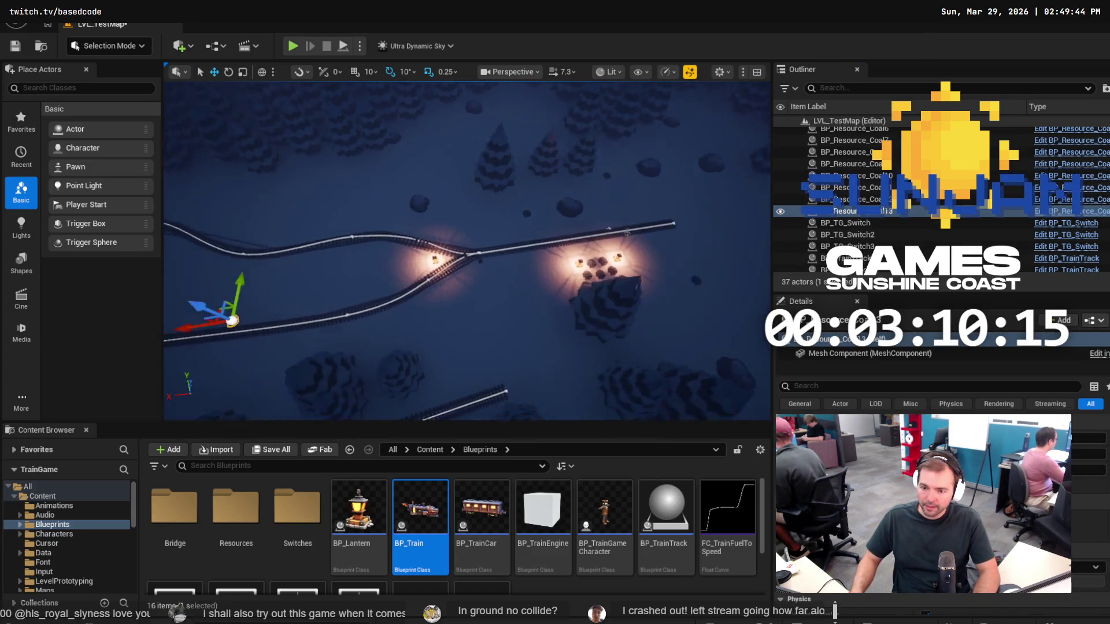
{"action": "key", "text": "f"}
{"action": "left_click_drag", "start_coordinate": [481, 251], "coordinate": [393, 278]}
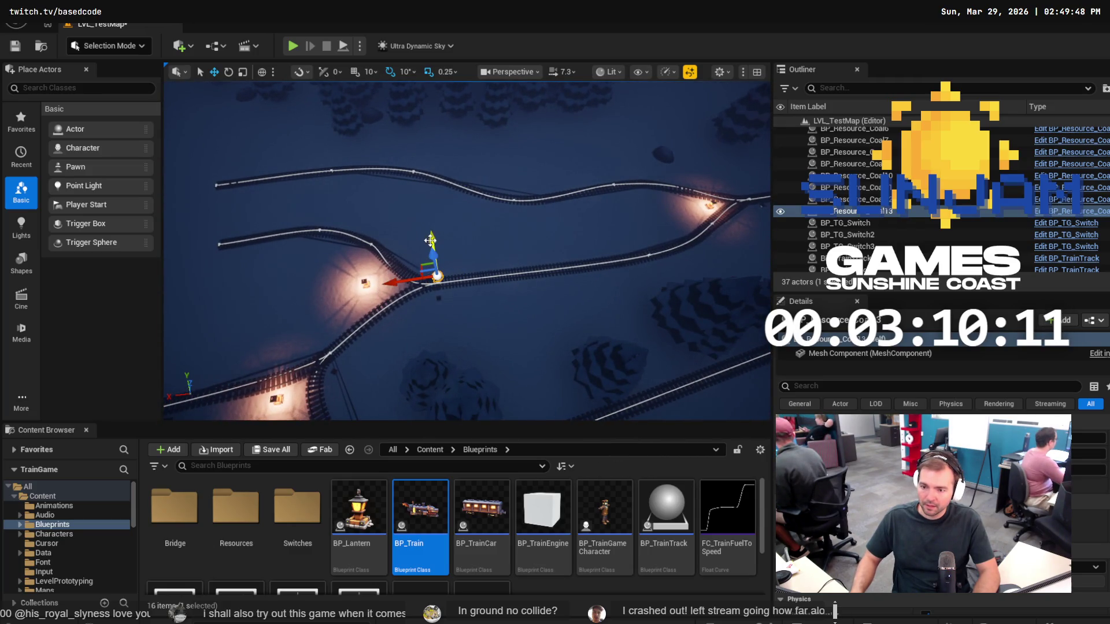
{"action": "left_click_drag", "start_coordinate": [431, 239], "coordinate": [440, 280]}
{"action": "left_click_drag", "start_coordinate": [411, 314], "coordinate": [384, 306]}
Duplicate the junction lantern and place the copy below the junction.
{"action": "left_click", "coordinate": [367, 282]}
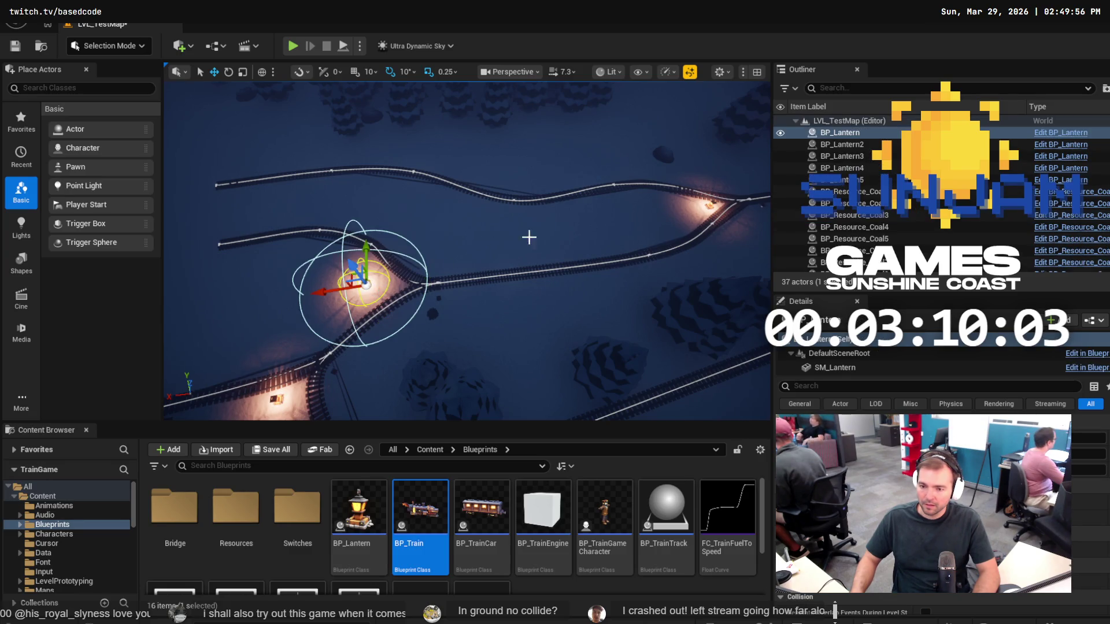
{"action": "key", "text": "ctrl+d"}
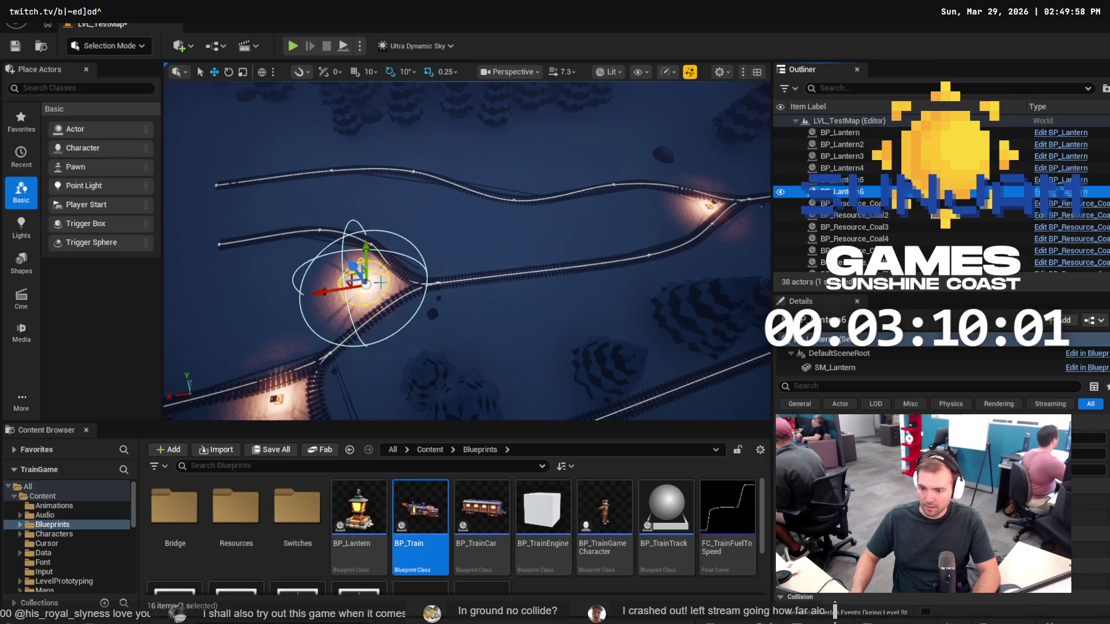
{"action": "mouse_move", "coordinate": [366, 249]}
{"action": "left_mouse_down"}
{"action": "mouse_move", "coordinate": [334, 356]}
{"action": "mouse_move", "coordinate": [410, 351]}
{"action": "mouse_move", "coordinate": [432, 312]}
{"action": "left_mouse_up"}
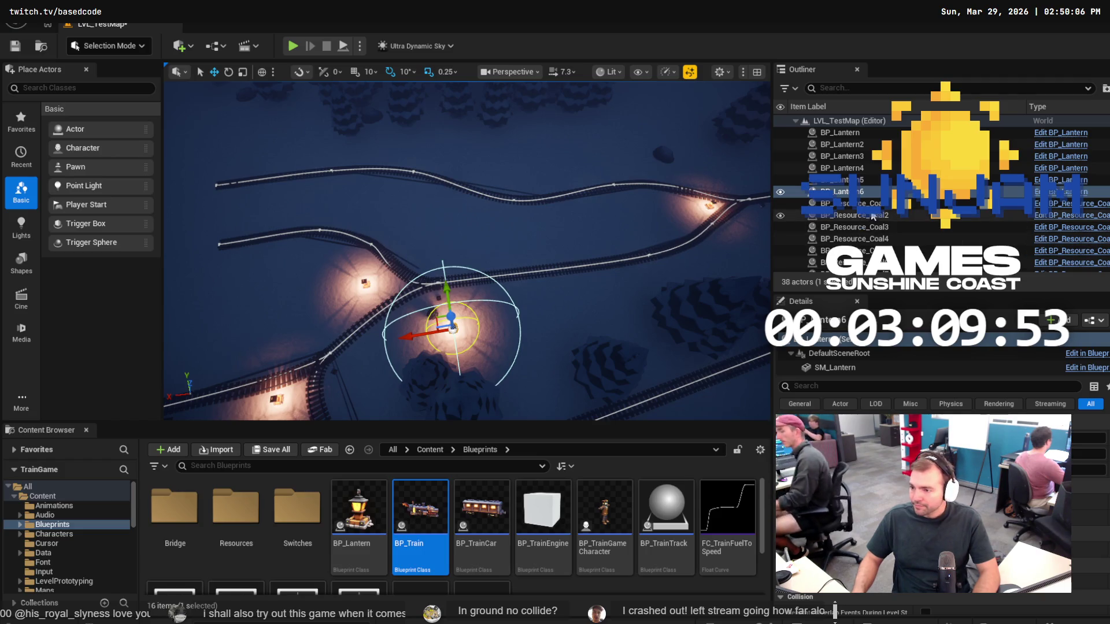
Duplicate BP_Resource_Coal13 and another coal pile, nudge the copies into place, and play-test.
{"action": "left_click", "coordinate": [432, 312]}
{"action": "scroll", "coordinate": [866, 202], "scroll_direction": "down", "scroll_amount": 5}
{"action": "left_click", "coordinate": [872, 213]}
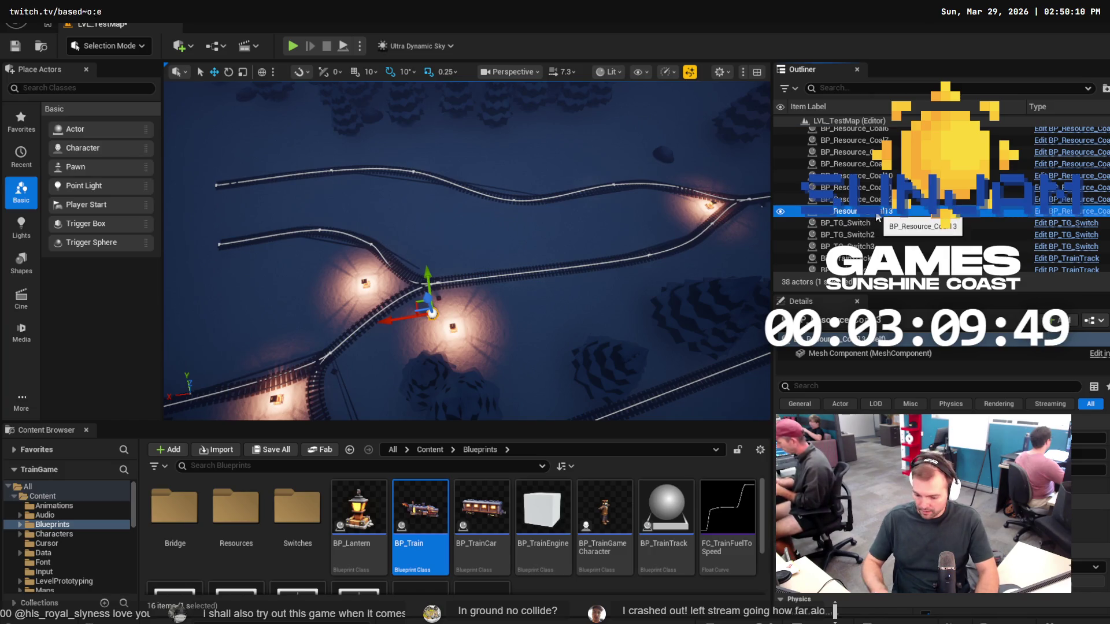
{"action": "key", "text": "ctrl+d"}
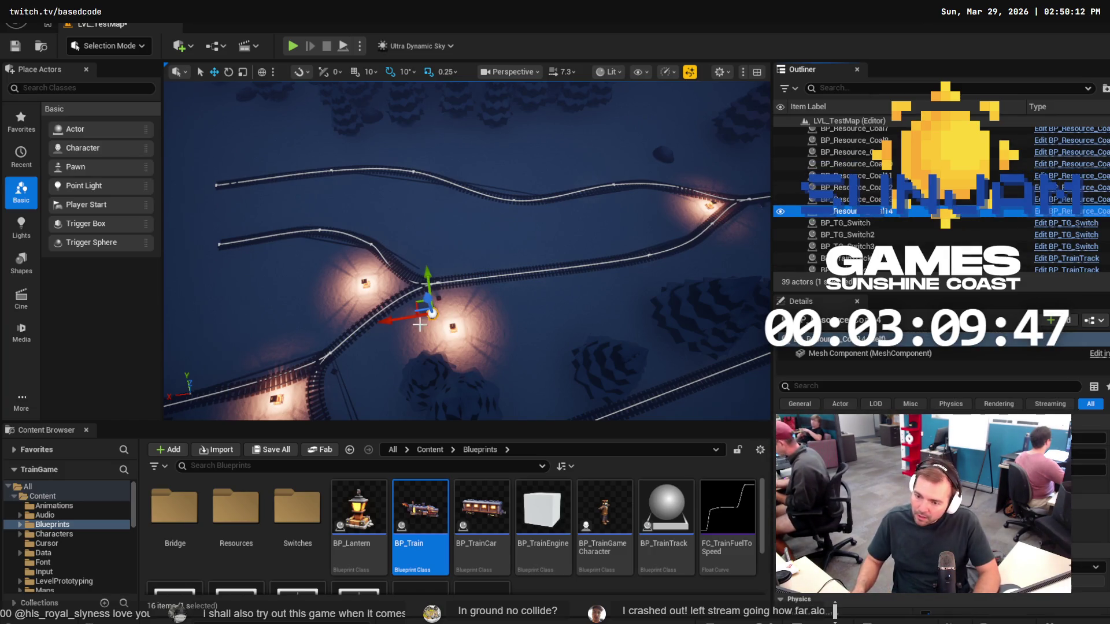
{"action": "left_click_drag", "start_coordinate": [386, 321], "coordinate": [395, 322]}
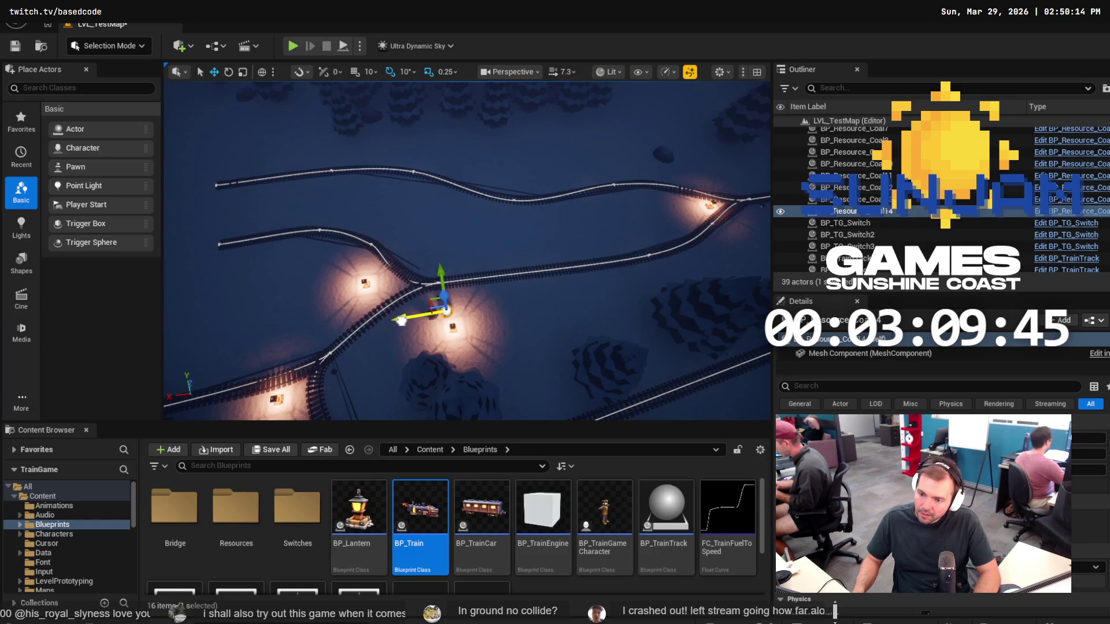
{"action": "left_click", "coordinate": [848, 200]}
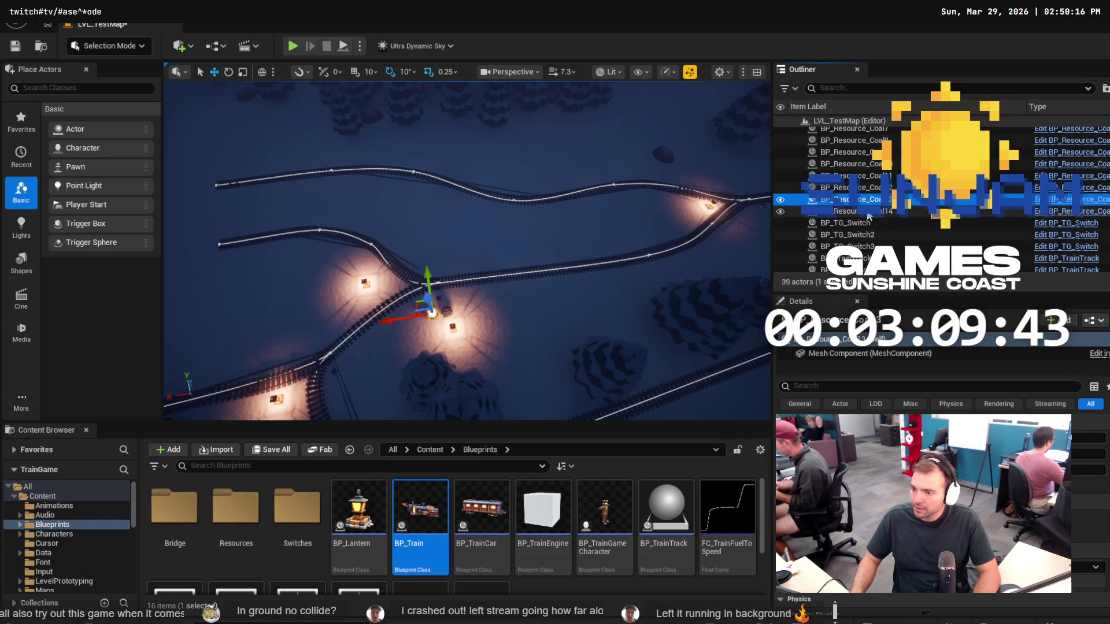
{"action": "scroll", "coordinate": [874, 163], "scroll_direction": "up", "scroll_amount": 2}
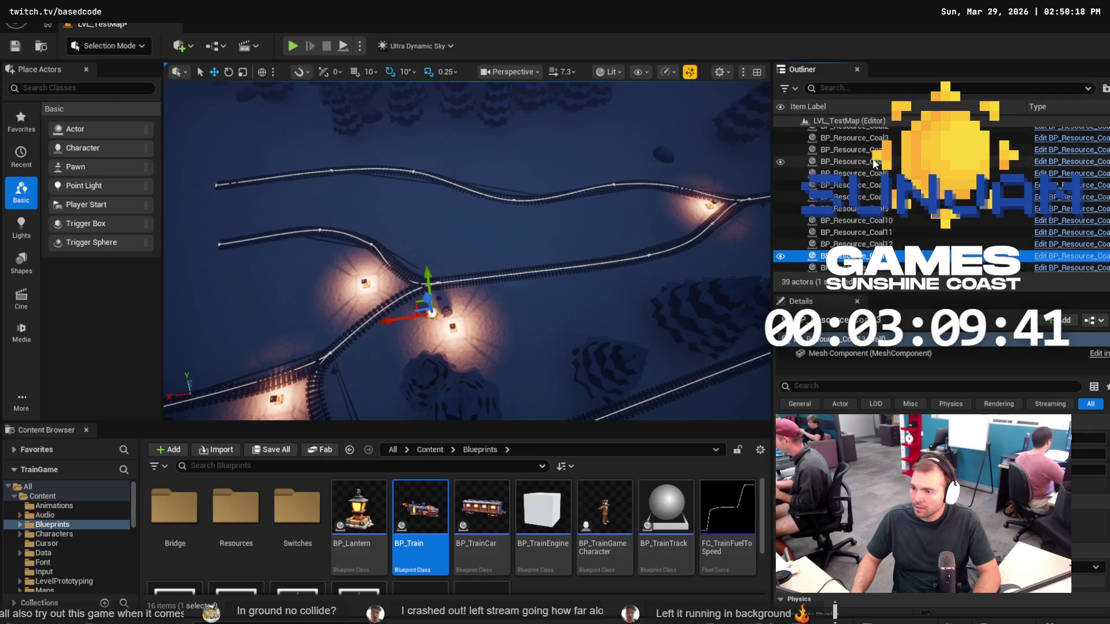
{"action": "left_click", "coordinate": [876, 164]}
{"action": "key", "text": "ctrl+d"}
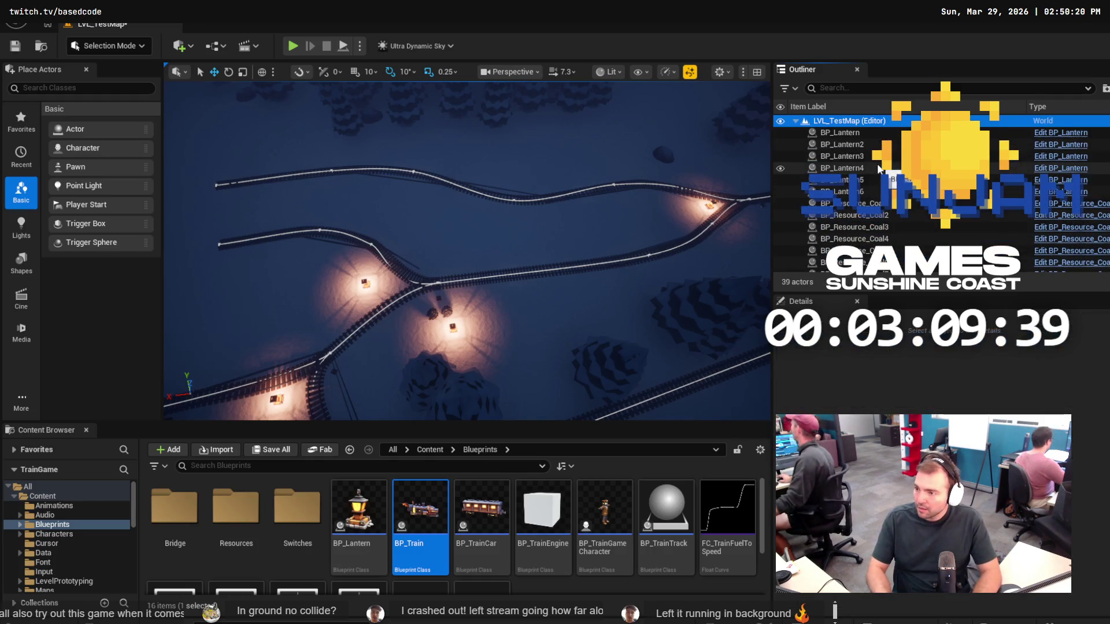
{"action": "left_click_drag", "start_coordinate": [417, 295], "coordinate": [421, 309]}
{"action": "left_click", "coordinate": [293, 45]}
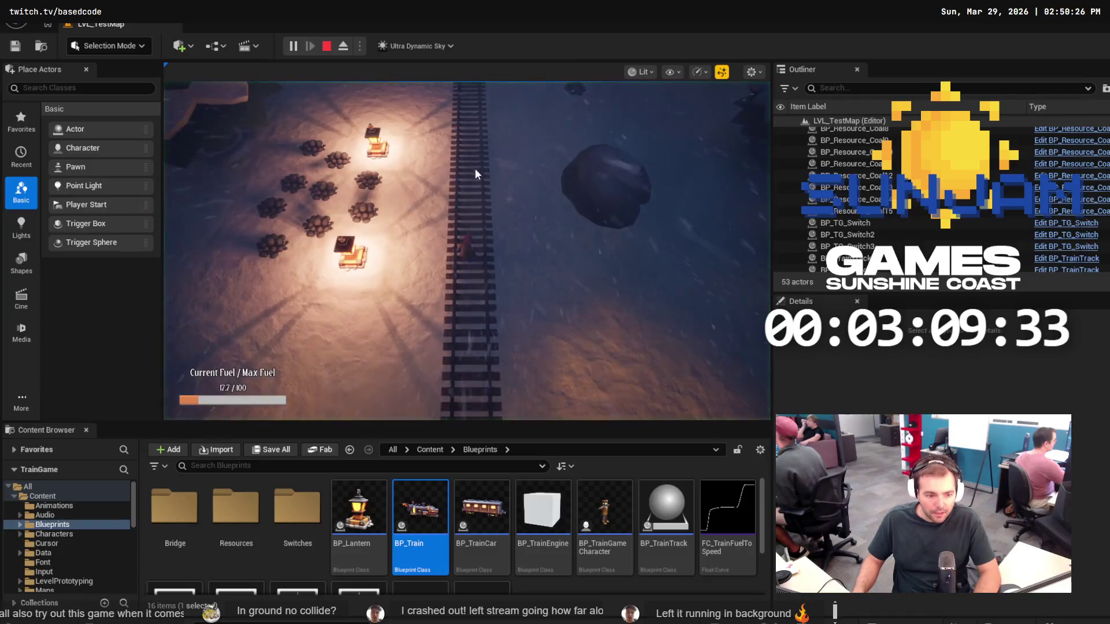
{"action": "left_click", "coordinate": [474, 168]}
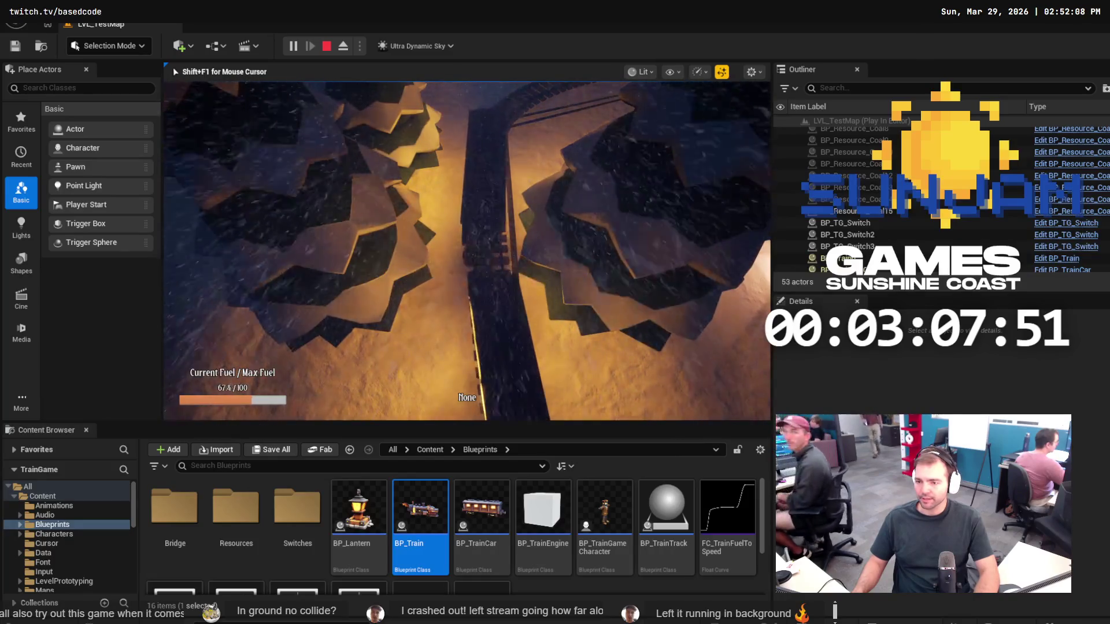
{"action": "key", "text": "Escape"}
Select the curved train track piece and frame it in the viewport.
{"action": "left_click", "coordinate": [562, 218]}
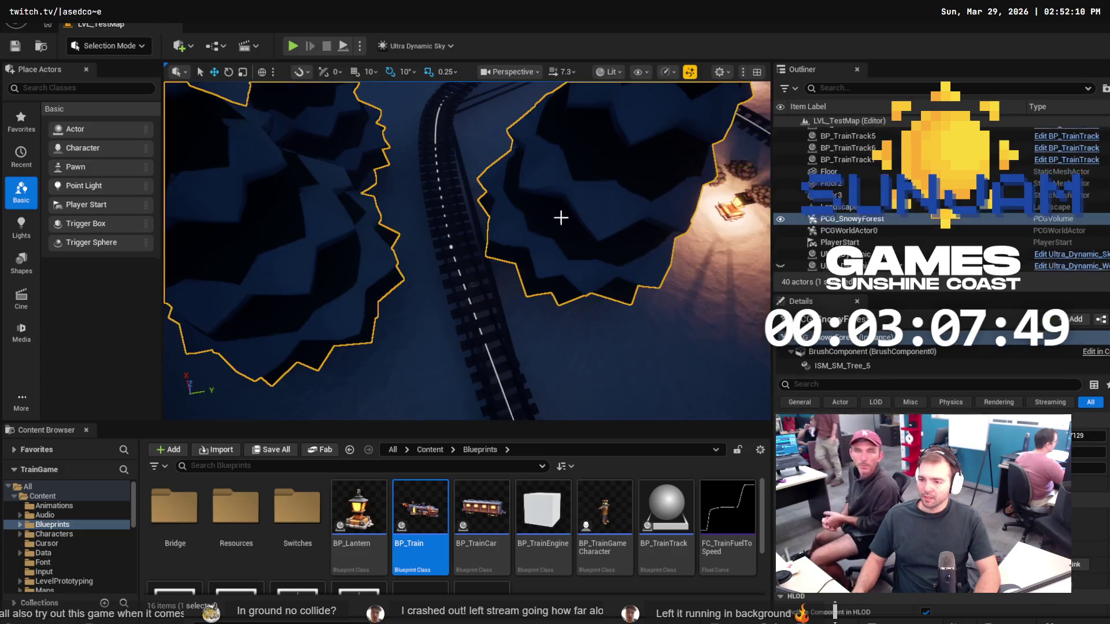
{"action": "key", "text": "f"}
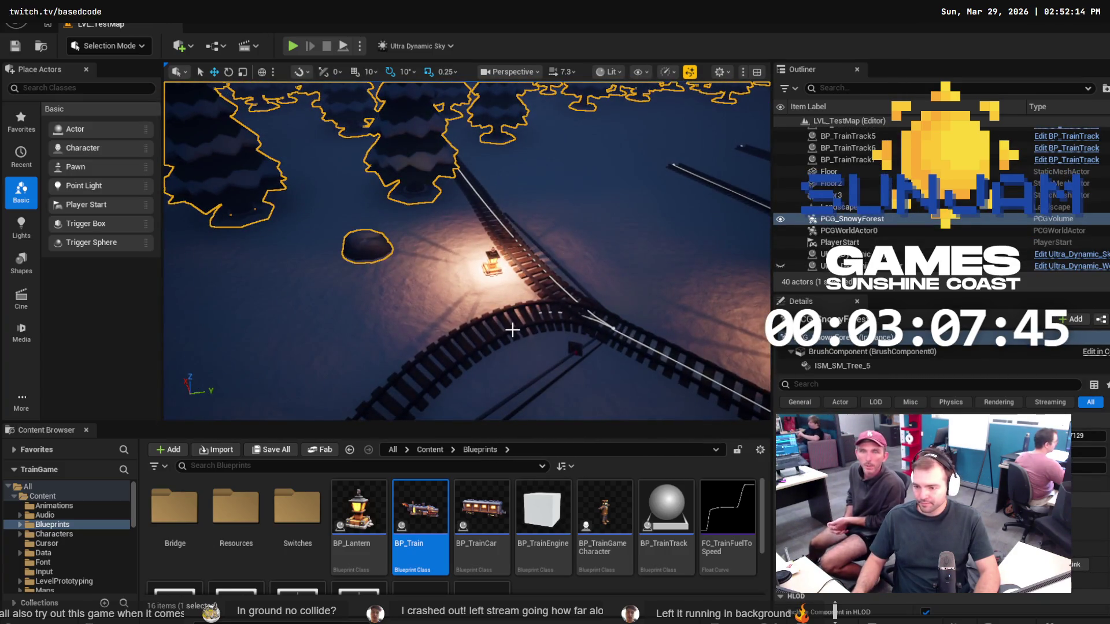
{"action": "left_click", "coordinate": [512, 330]}
{"action": "key", "text": "f"}
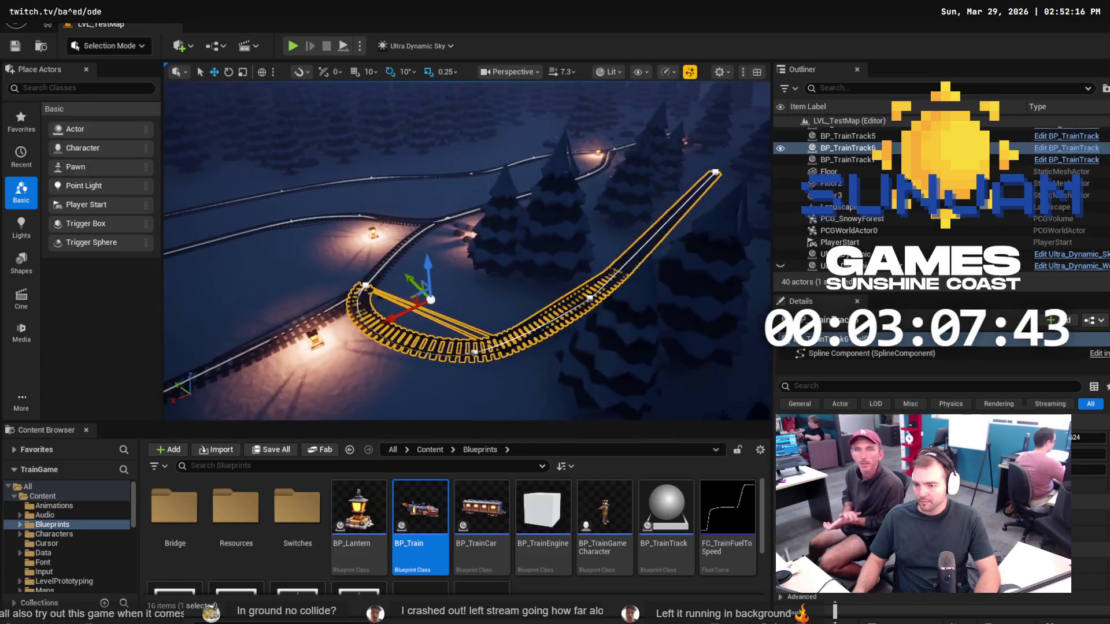
Delete one of the curved track's spline points.
{"action": "right_click", "coordinate": [475, 353]}
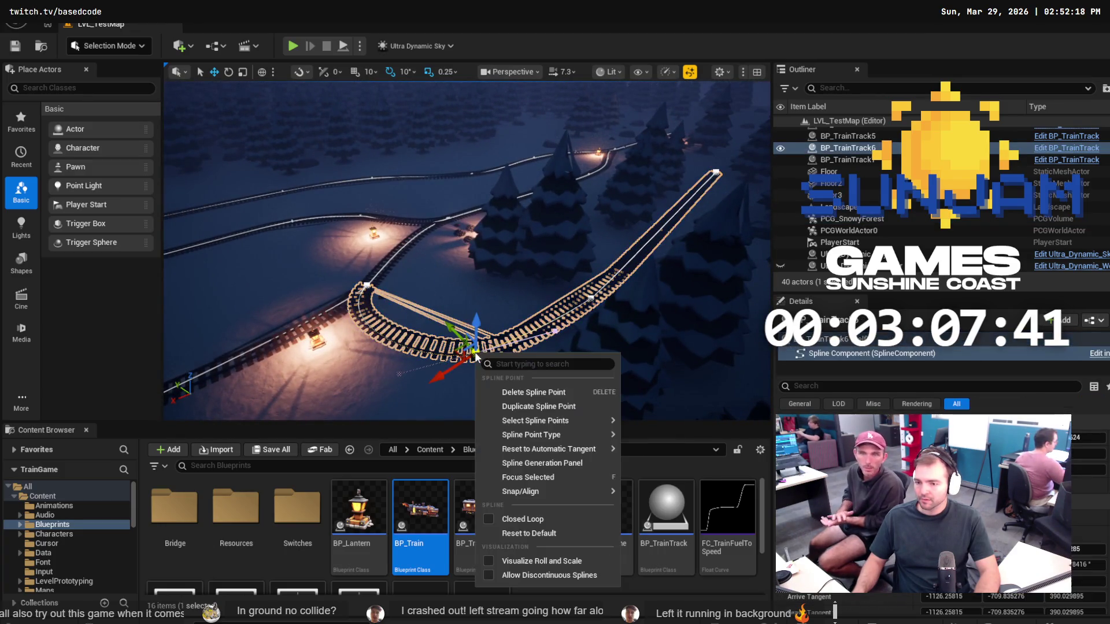
{"action": "left_click", "coordinate": [364, 294]}
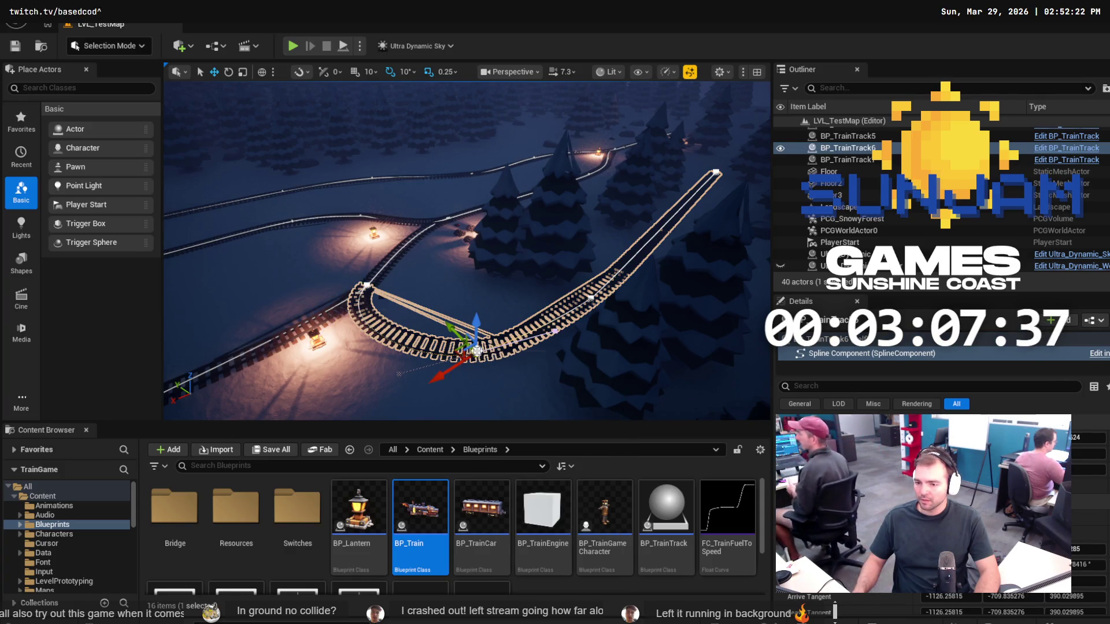
{"action": "right_click", "coordinate": [475, 351]}
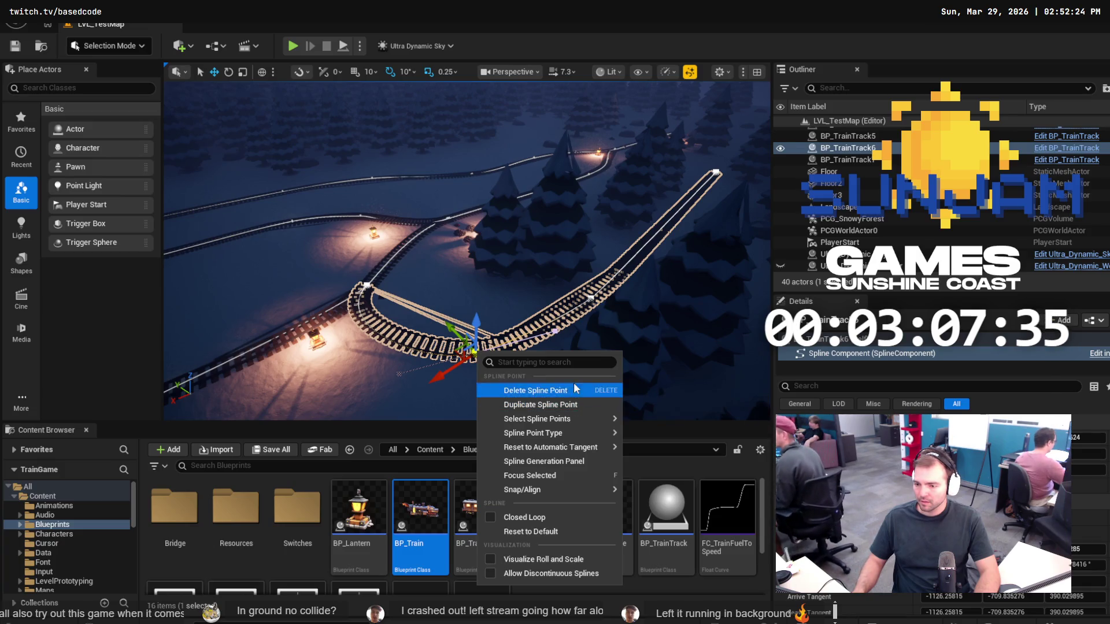
{"action": "left_click", "coordinate": [535, 390]}
Delete the spline point near the track's end.
{"action": "left_click", "coordinate": [589, 298]}
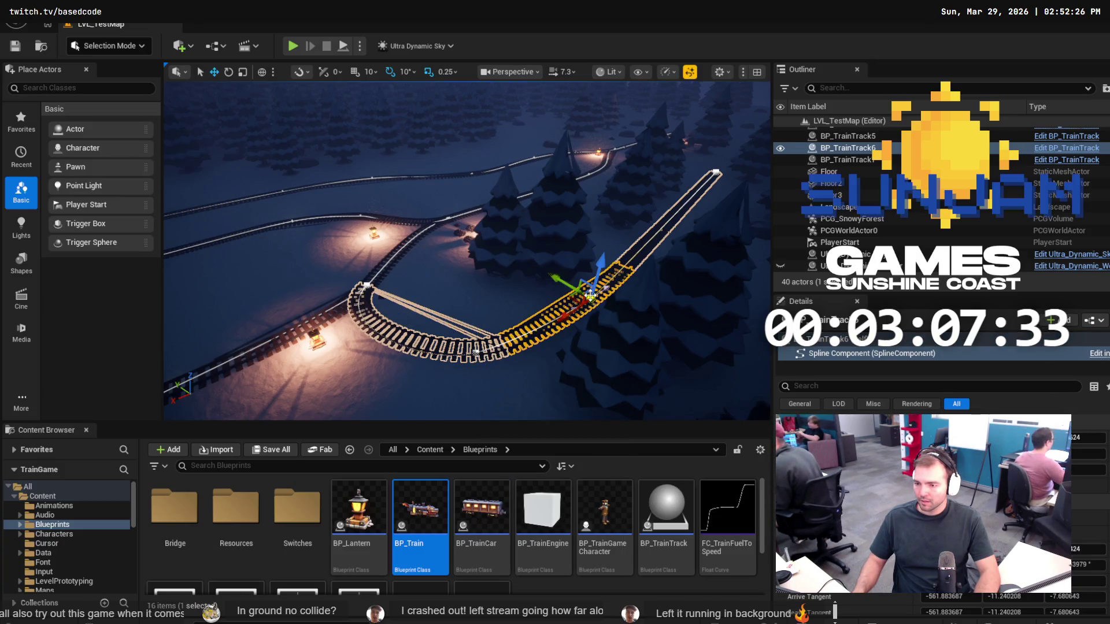
{"action": "right_click", "coordinate": [589, 298]}
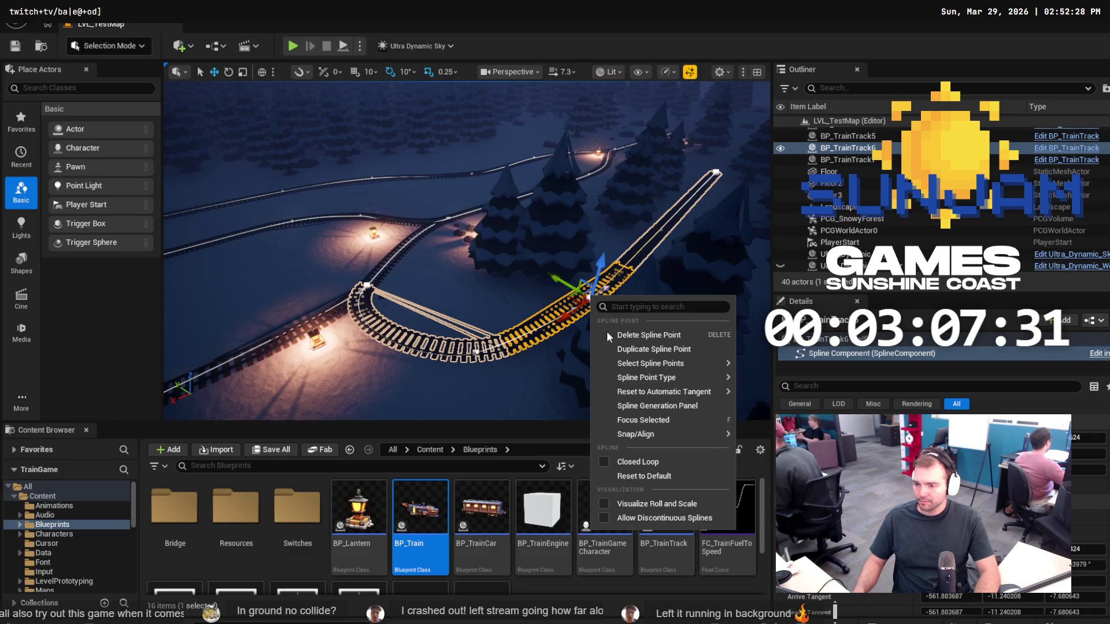
{"action": "left_click", "coordinate": [717, 171]}
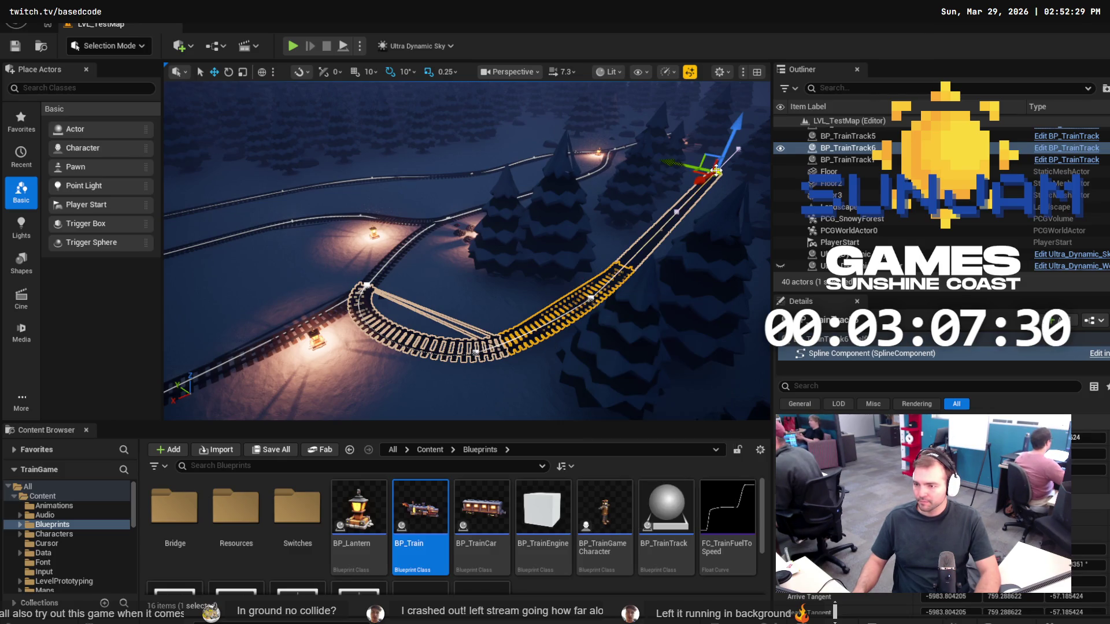
{"action": "right_click", "coordinate": [676, 213]}
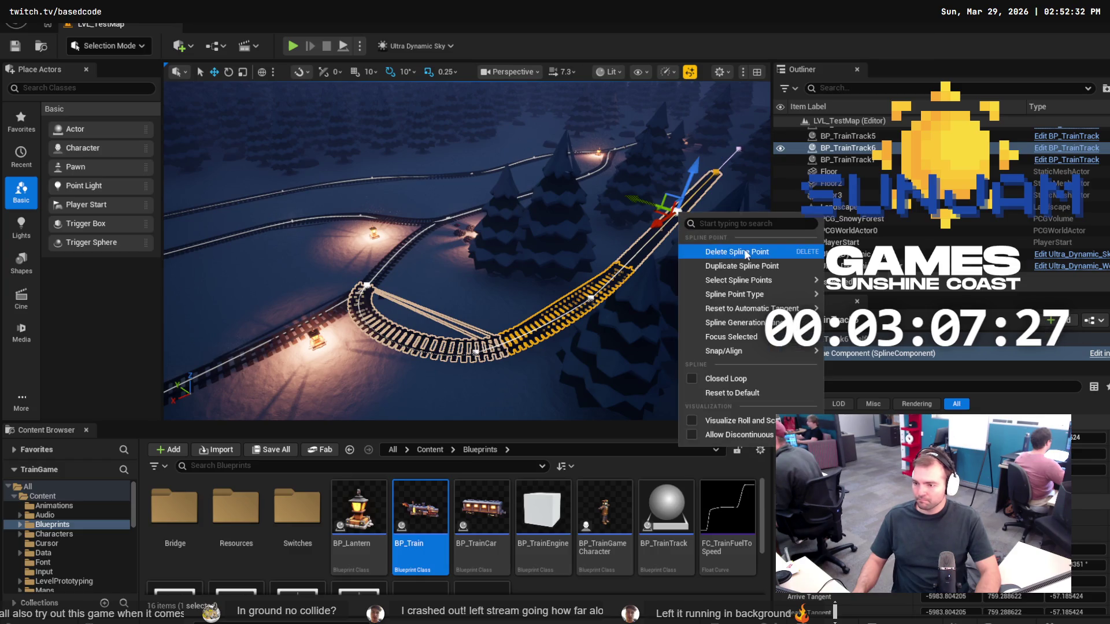
{"action": "key", "text": "Delete"}
Add three new spline points along the track and its curve.
{"action": "right_click", "coordinate": [647, 238]}
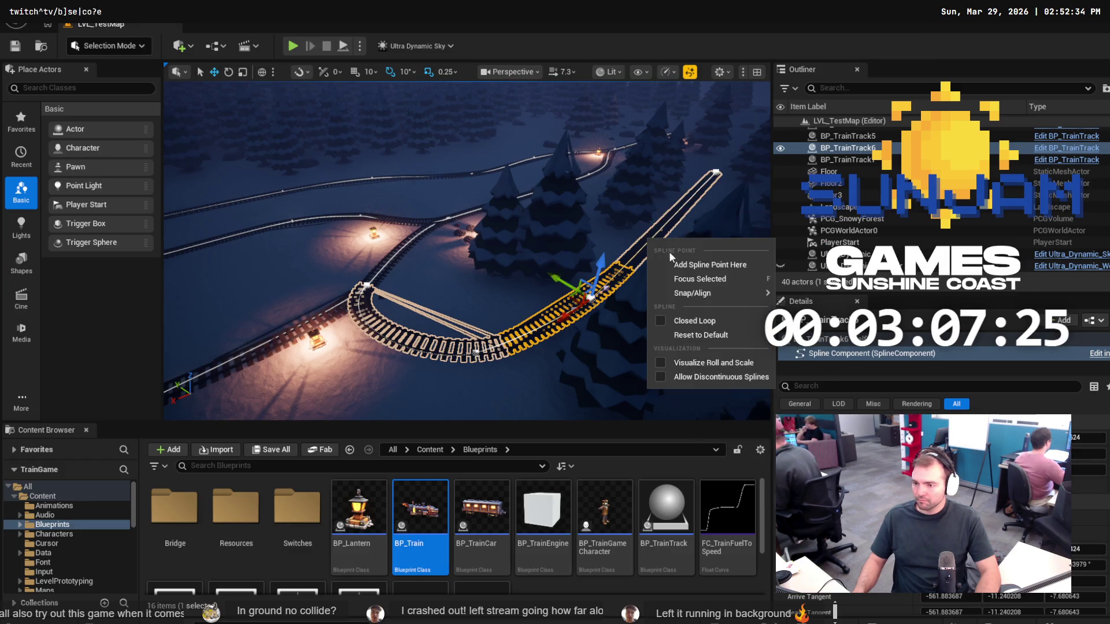
{"action": "left_click", "coordinate": [702, 264]}
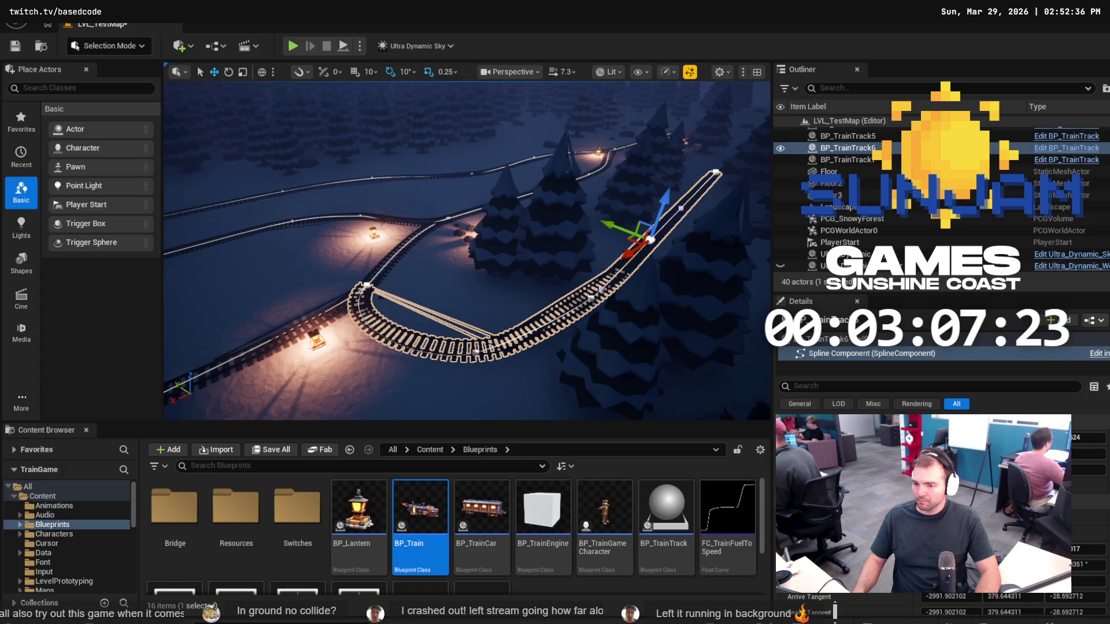
{"action": "right_click", "coordinate": [543, 335]}
{"action": "left_click", "coordinate": [590, 355]}
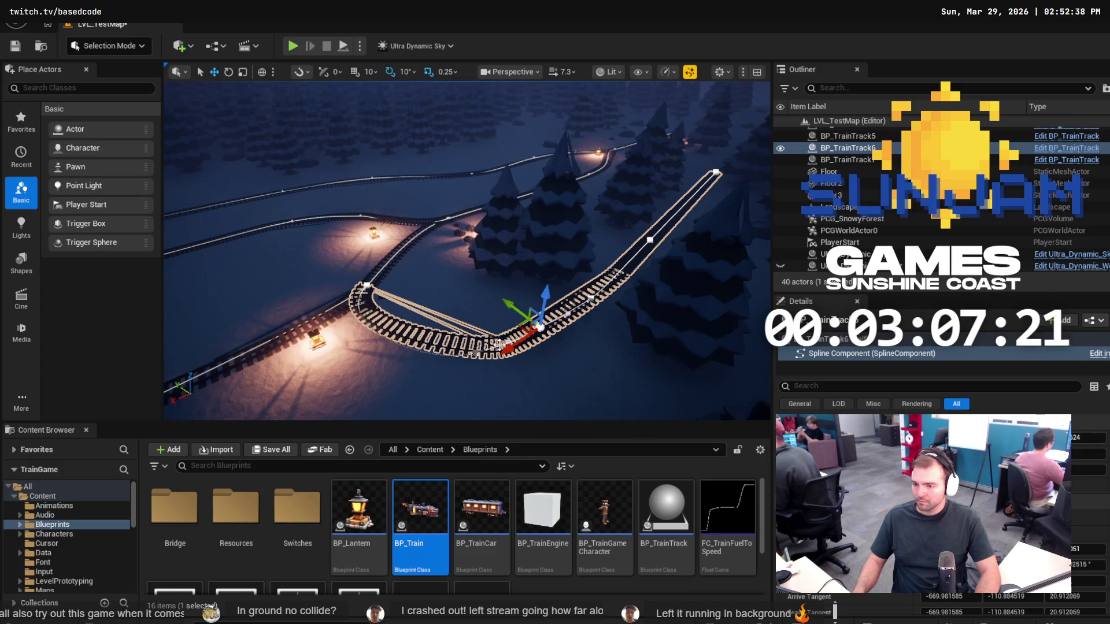
{"action": "right_click", "coordinate": [410, 346]}
{"action": "left_click", "coordinate": [474, 373]}
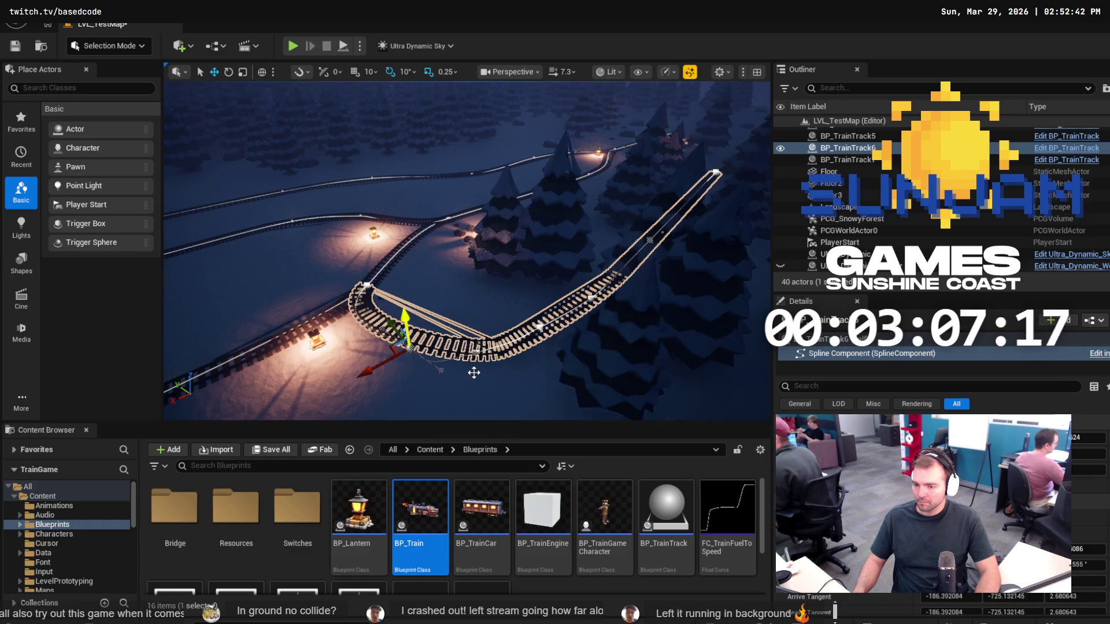
Inspect the track from low along it, then delete its end spline point.
{"action": "key", "text": "w"}
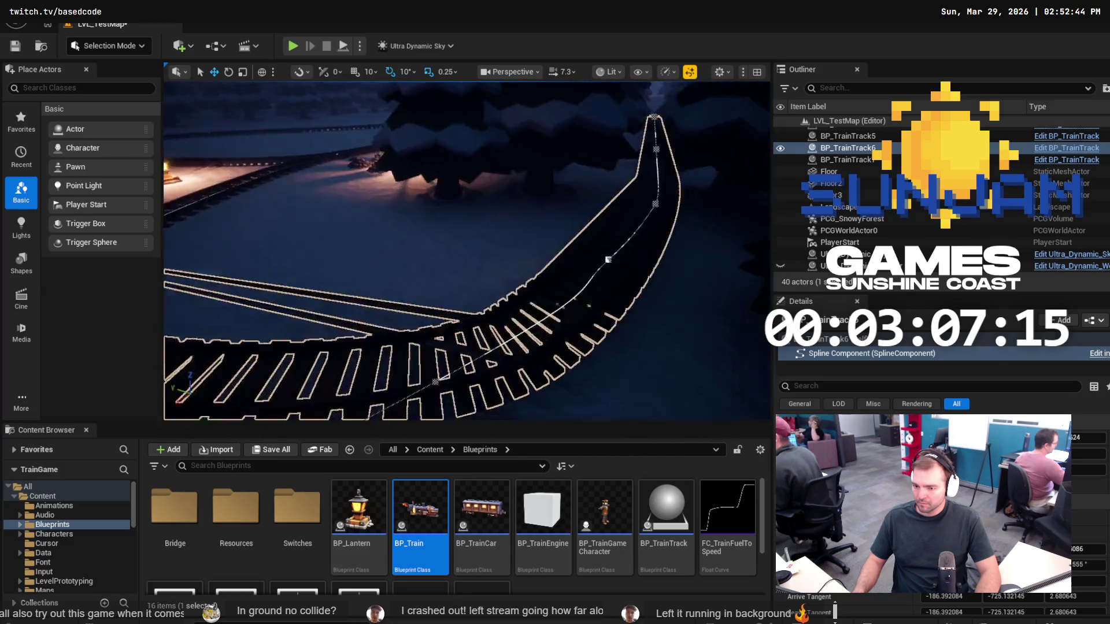
{"action": "key", "text": "w"}
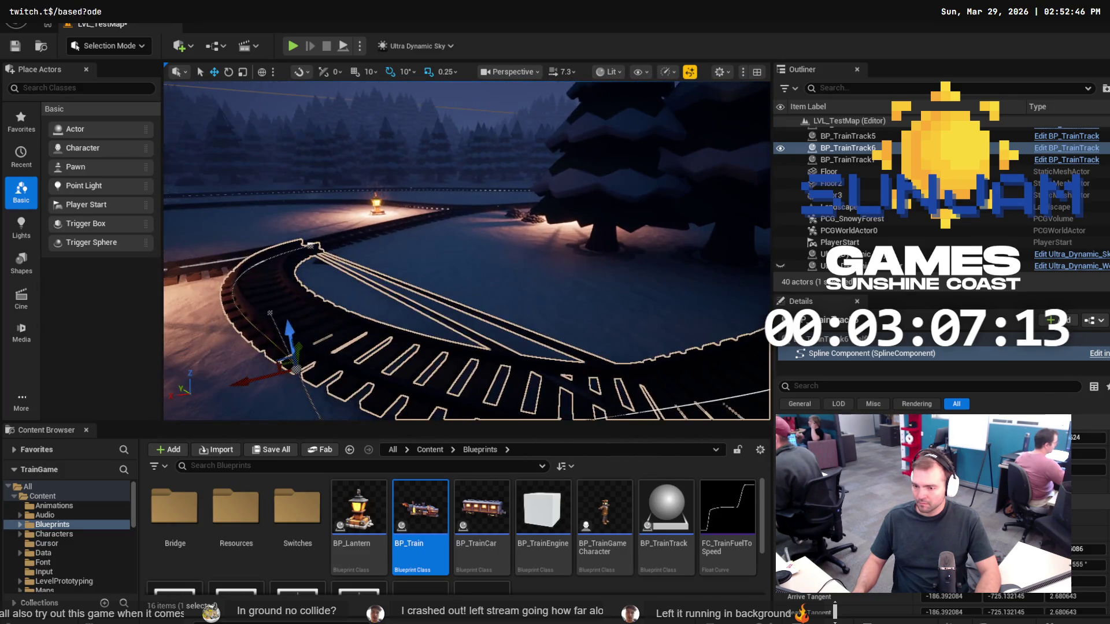
{"action": "key", "text": "s"}
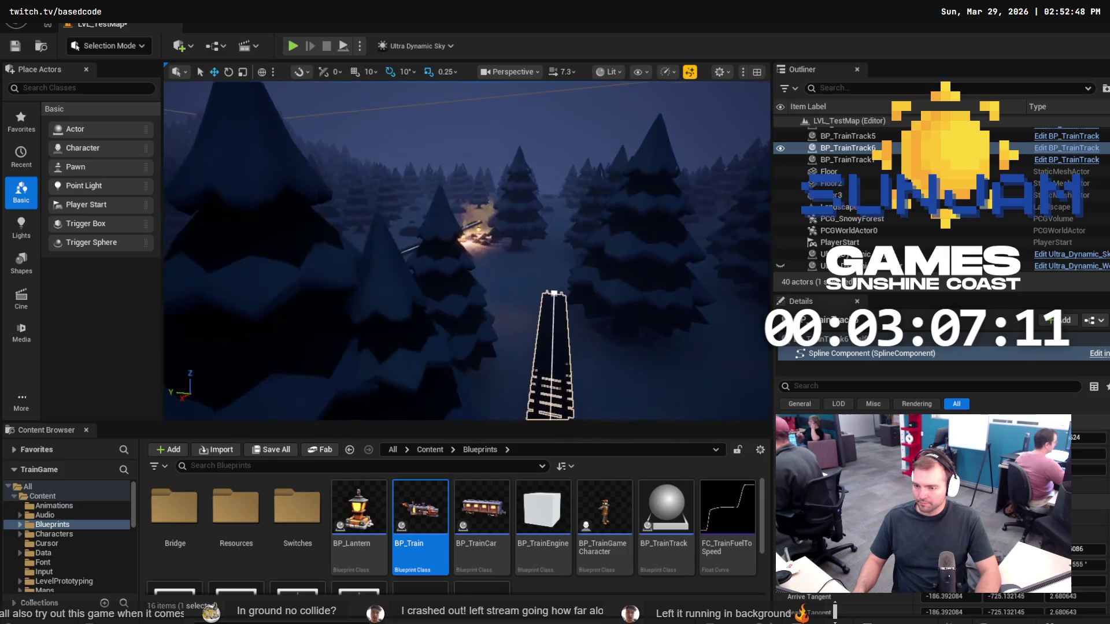
{"action": "mouse_move", "coordinate": [542, 306]}
{"action": "left_mouse_down"}
{"action": "mouse_move", "coordinate": [520, 306]}
{"action": "mouse_move", "coordinate": [541, 306]}
{"action": "left_mouse_up"}
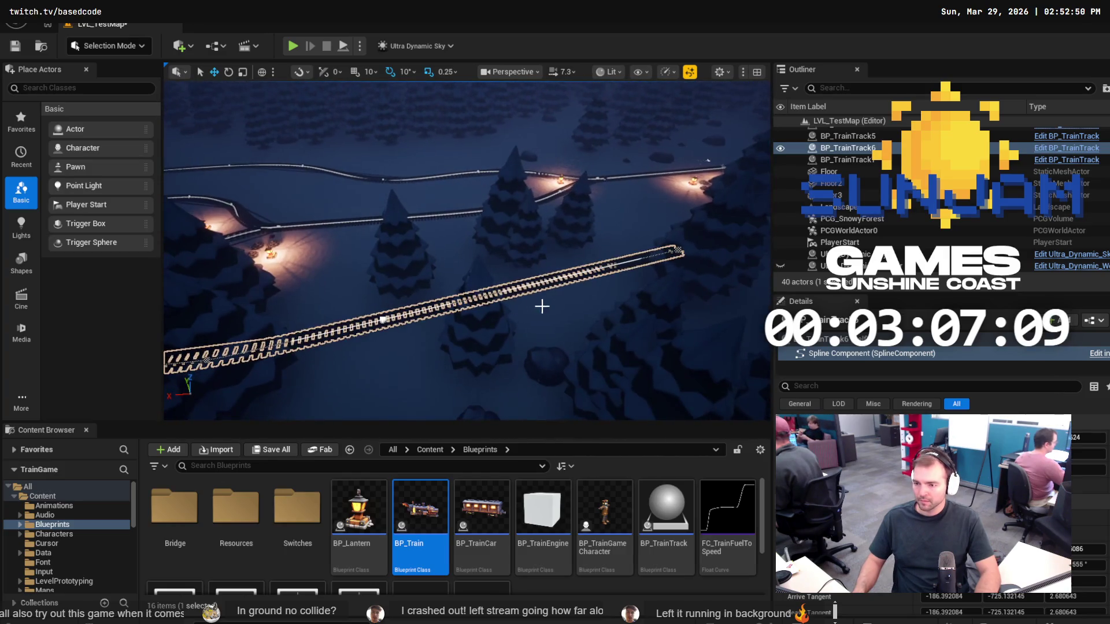
{"action": "right_click", "coordinate": [678, 250]}
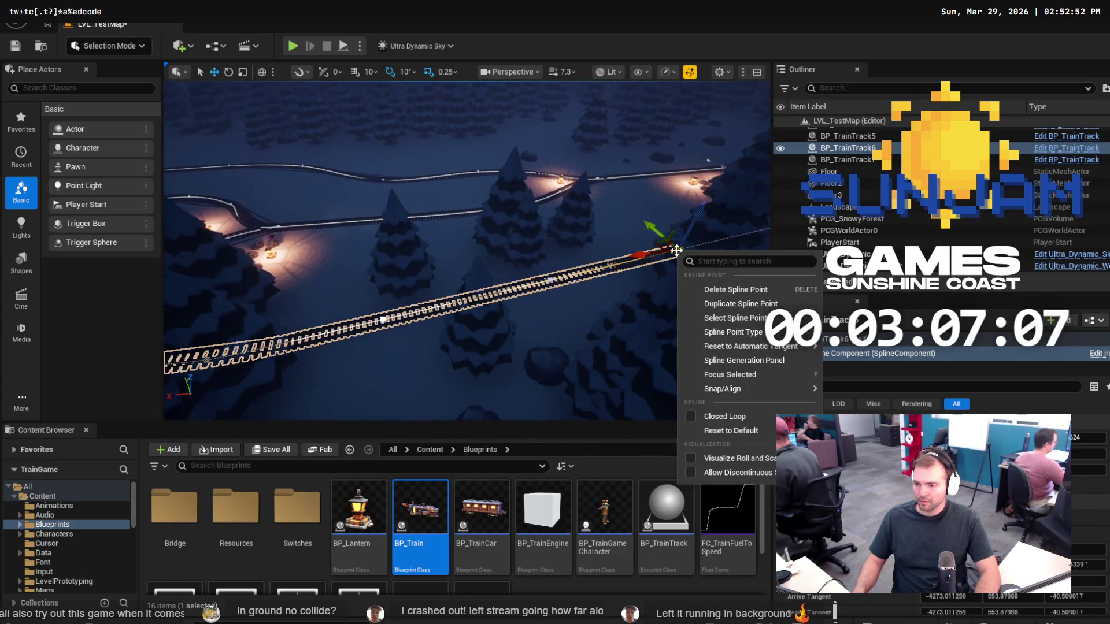
{"action": "left_click", "coordinate": [702, 288]}
Delete the track's new end spline point to shorten it further.
{"action": "key", "text": "f"}
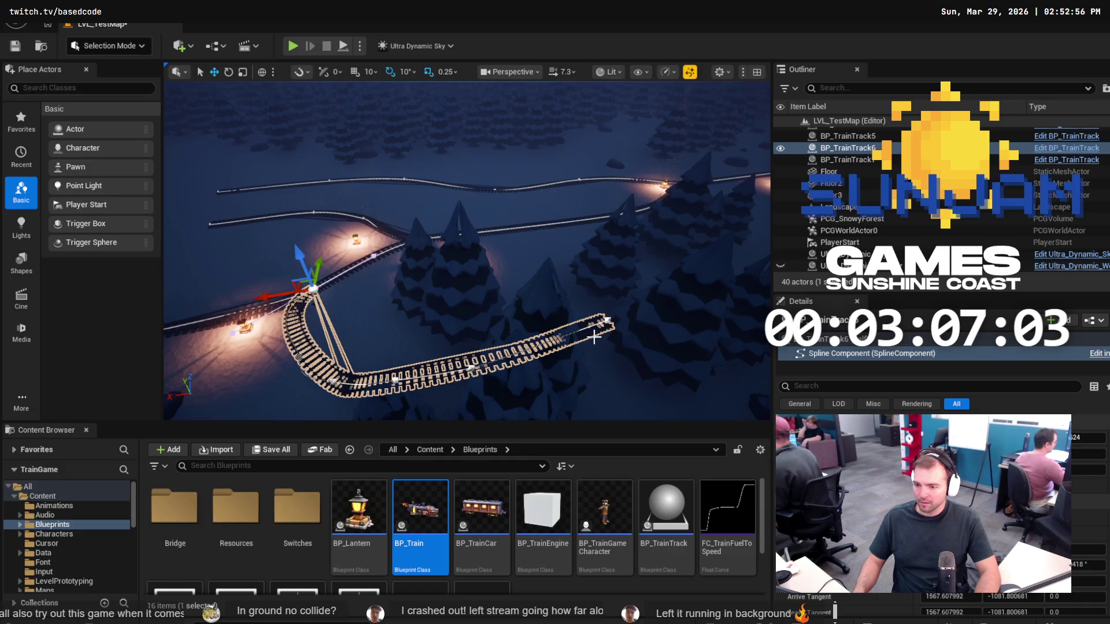
{"action": "right_click", "coordinate": [604, 320]}
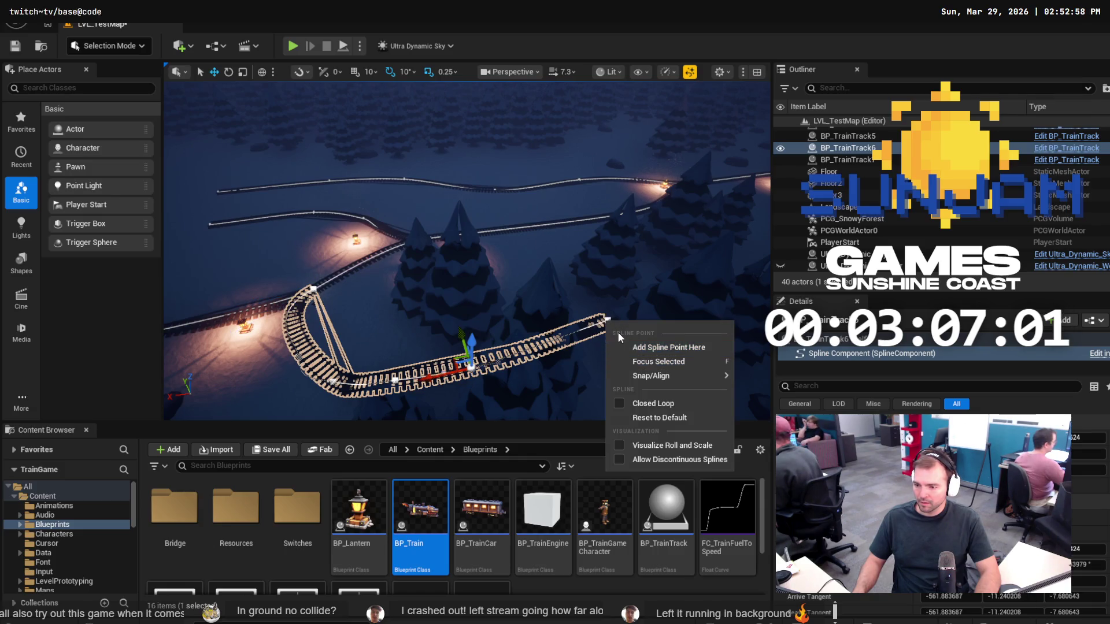
{"action": "left_click", "coordinate": [601, 321]}
{"action": "right_click", "coordinate": [604, 322]}
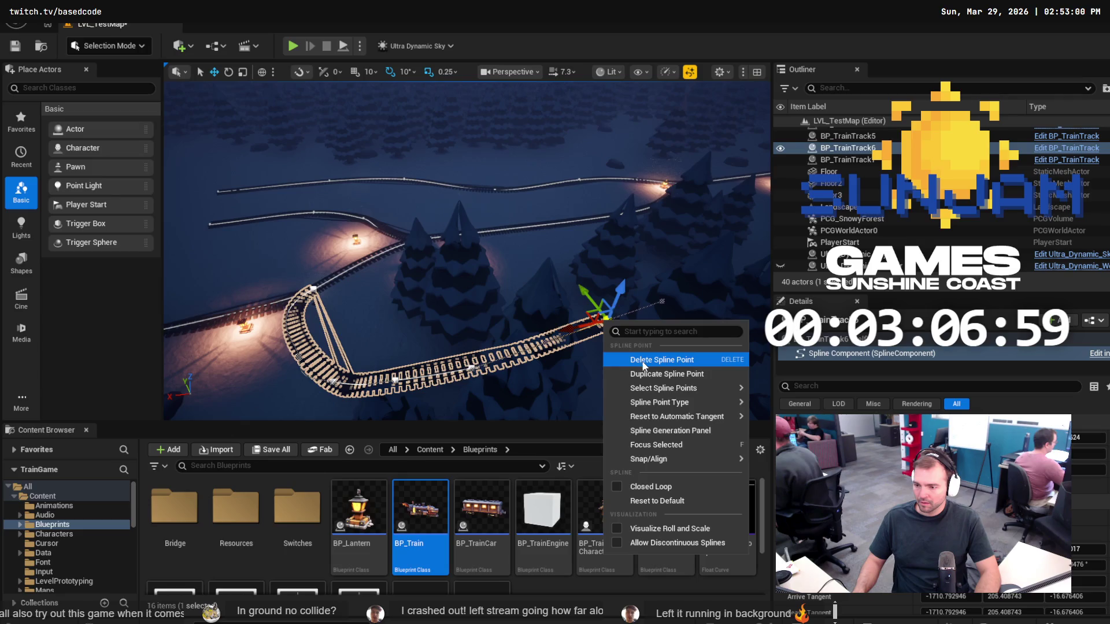
{"action": "left_click", "coordinate": [638, 357]}
Lower a curve spline point's tangent handle to flatten the curve.
{"action": "key", "text": "f"}
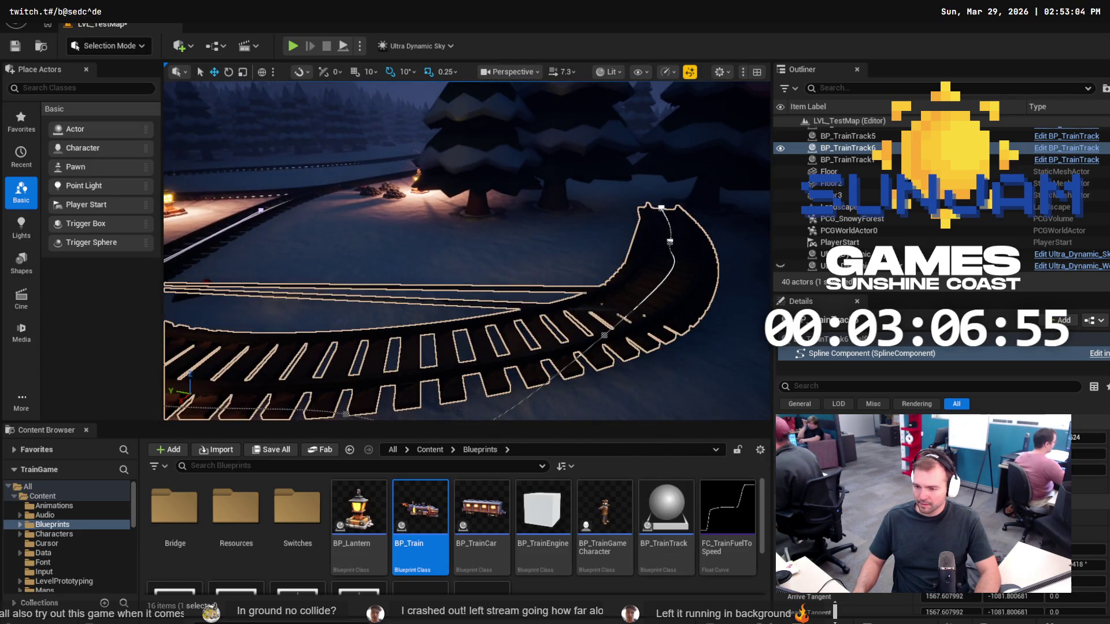
{"action": "scroll", "coordinate": [380, 399], "scroll_direction": "down", "scroll_amount": 5}
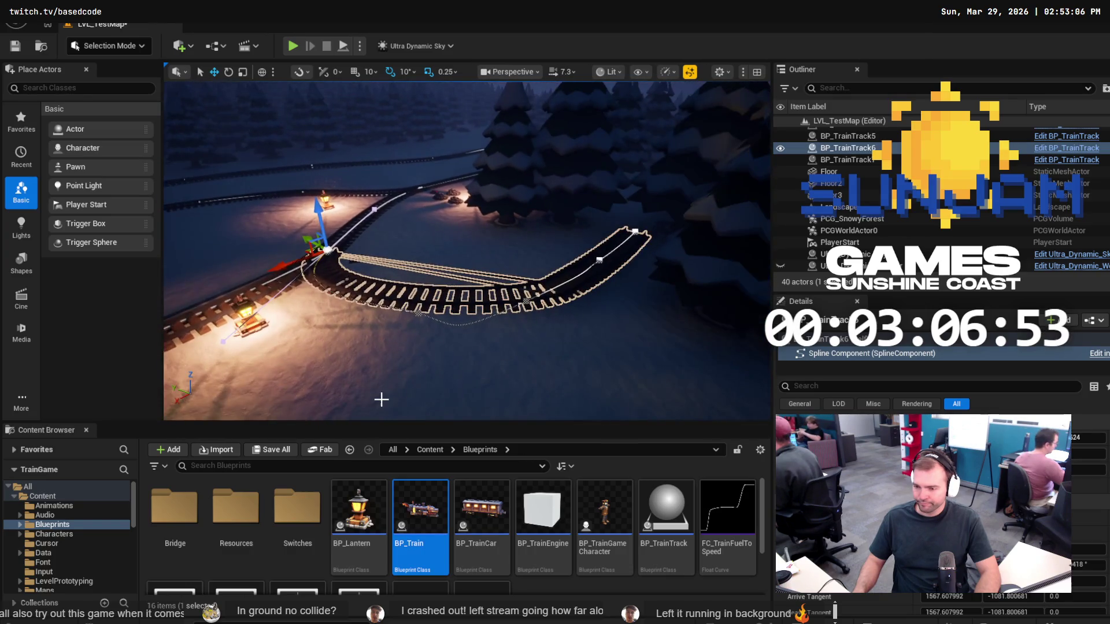
{"action": "left_click", "coordinate": [513, 312]}
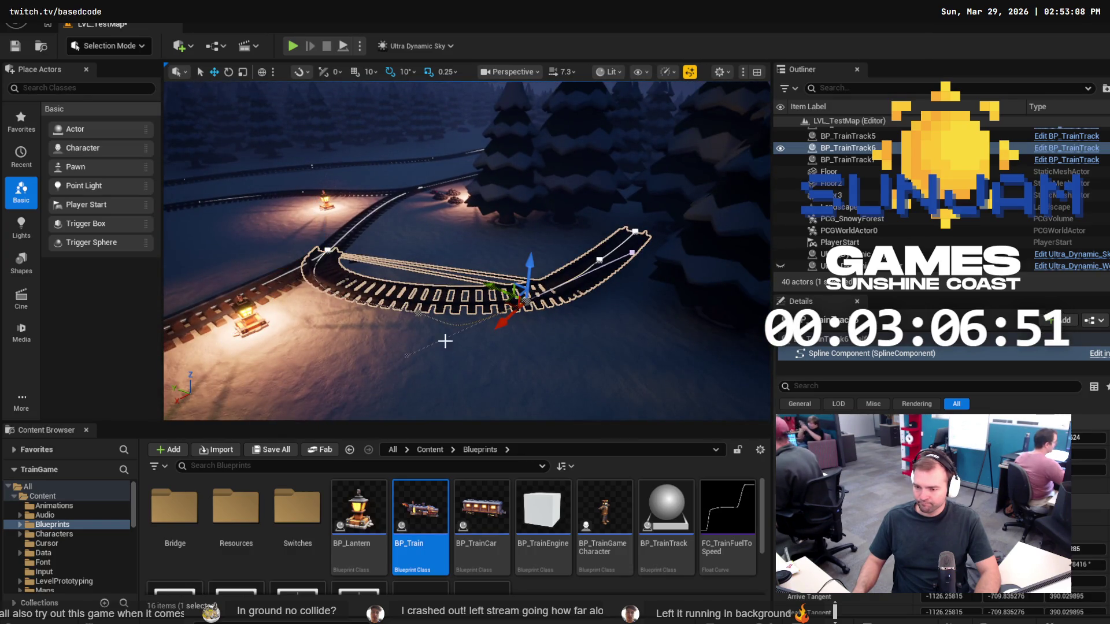
{"action": "left_click", "coordinate": [407, 354]}
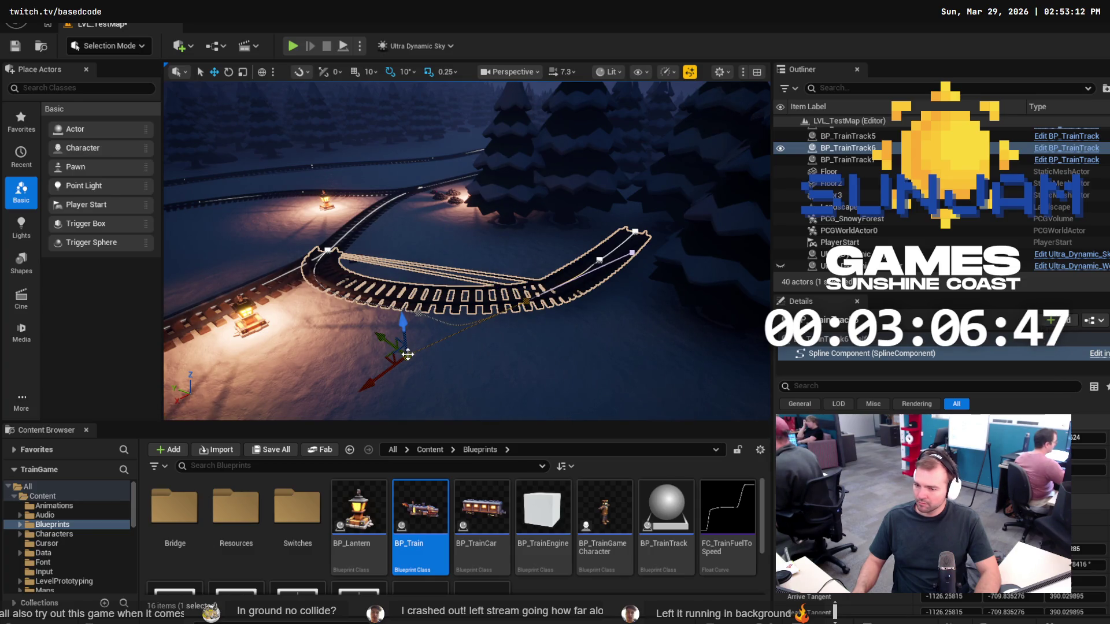
{"action": "right_click", "coordinate": [408, 354]}
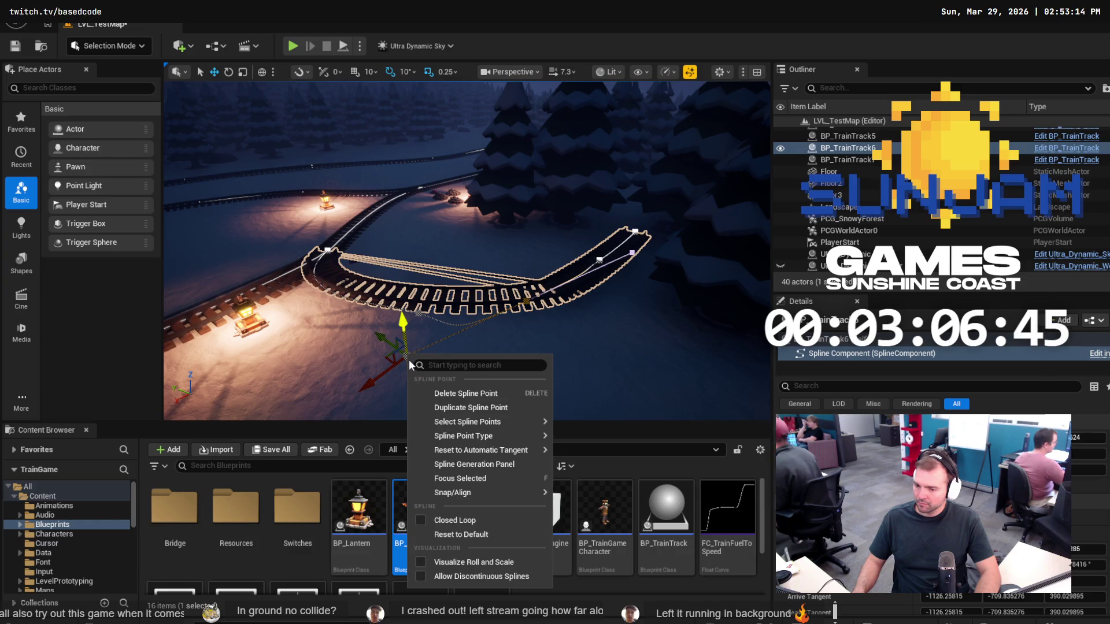
{"action": "left_click_drag", "start_coordinate": [403, 320], "coordinate": [403, 317]}
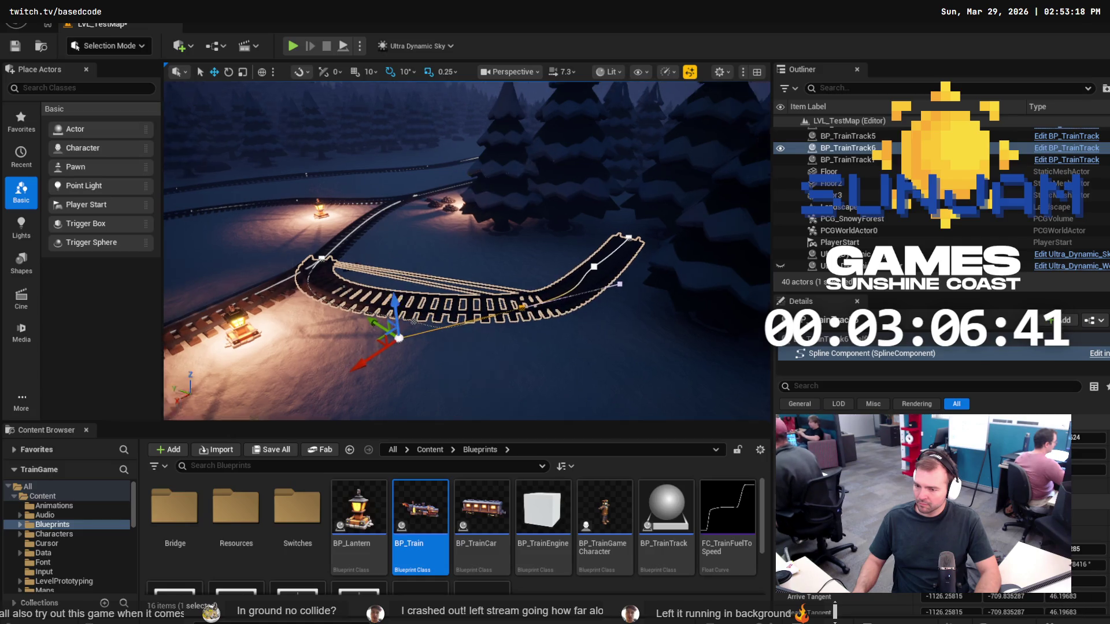
Swing another tangent handle up to reshape the curve and select the next spline point.
{"action": "key", "text": "f"}
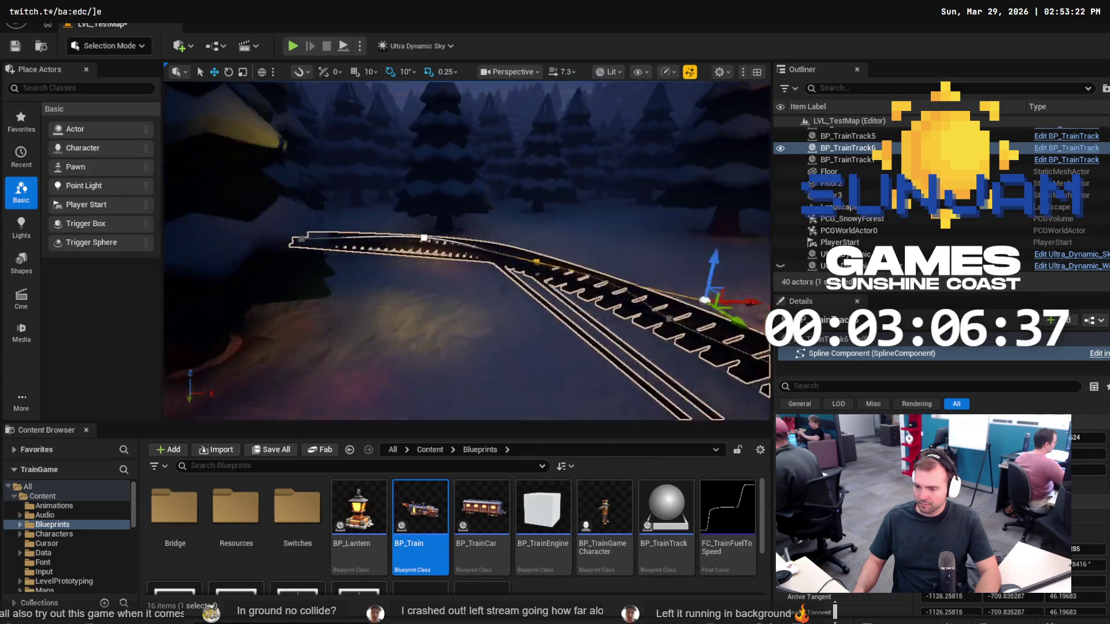
{"action": "key", "text": "f"}
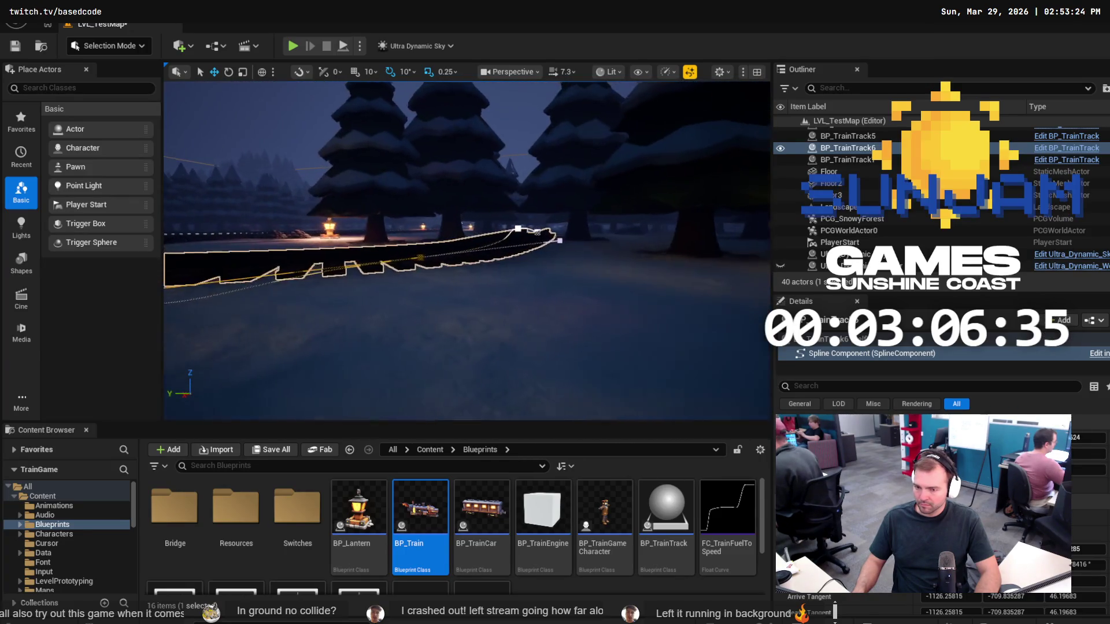
{"action": "left_click_drag", "start_coordinate": [527, 232], "coordinate": [529, 227]}
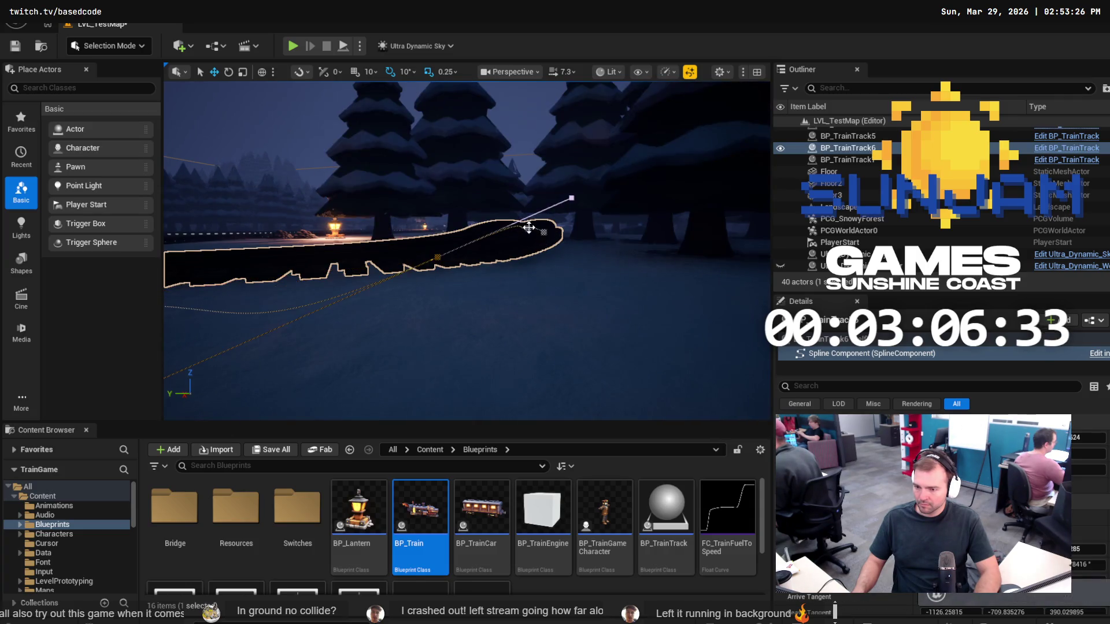
{"action": "left_click", "coordinate": [539, 227]}
{"action": "left_click", "coordinate": [550, 228]}
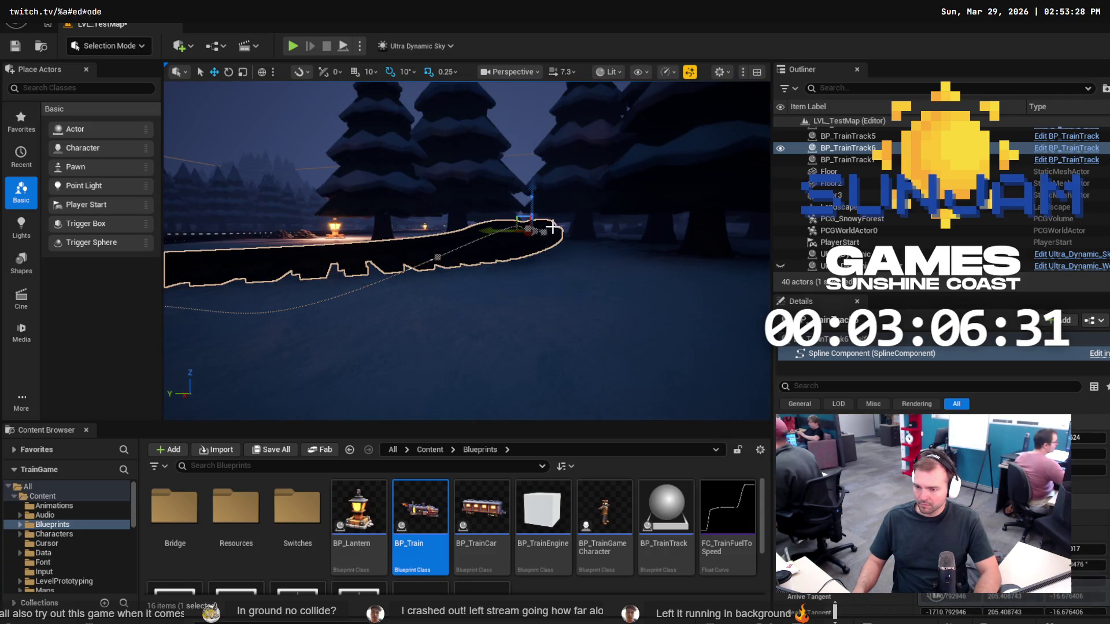
{"action": "scroll", "coordinate": [553, 227], "scroll_direction": "up", "scroll_amount": 5}
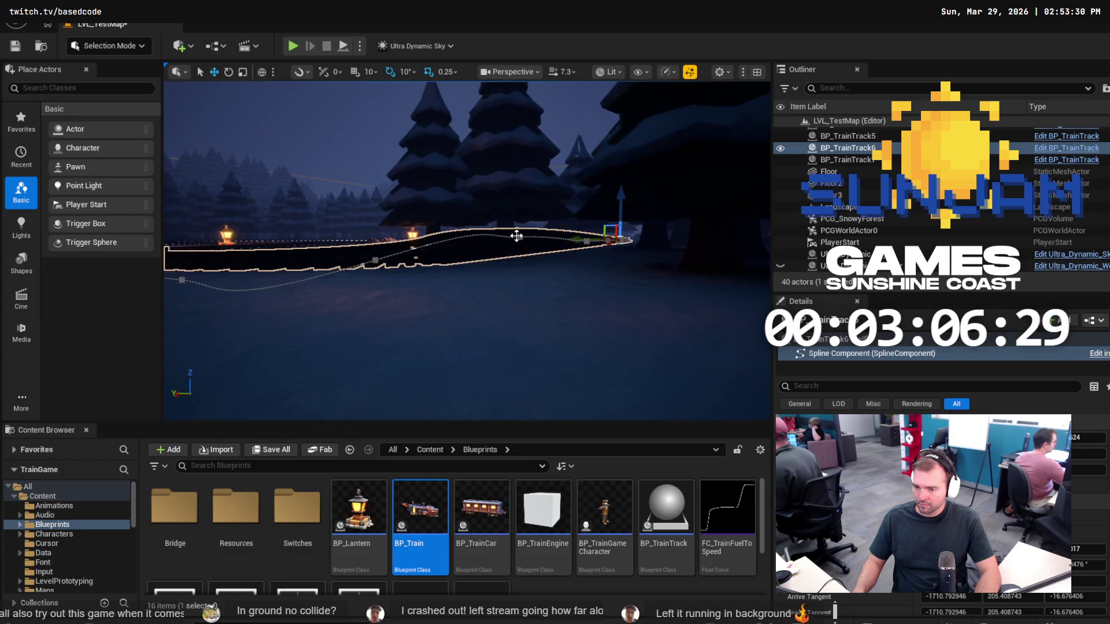
{"action": "left_click", "coordinate": [519, 237]}
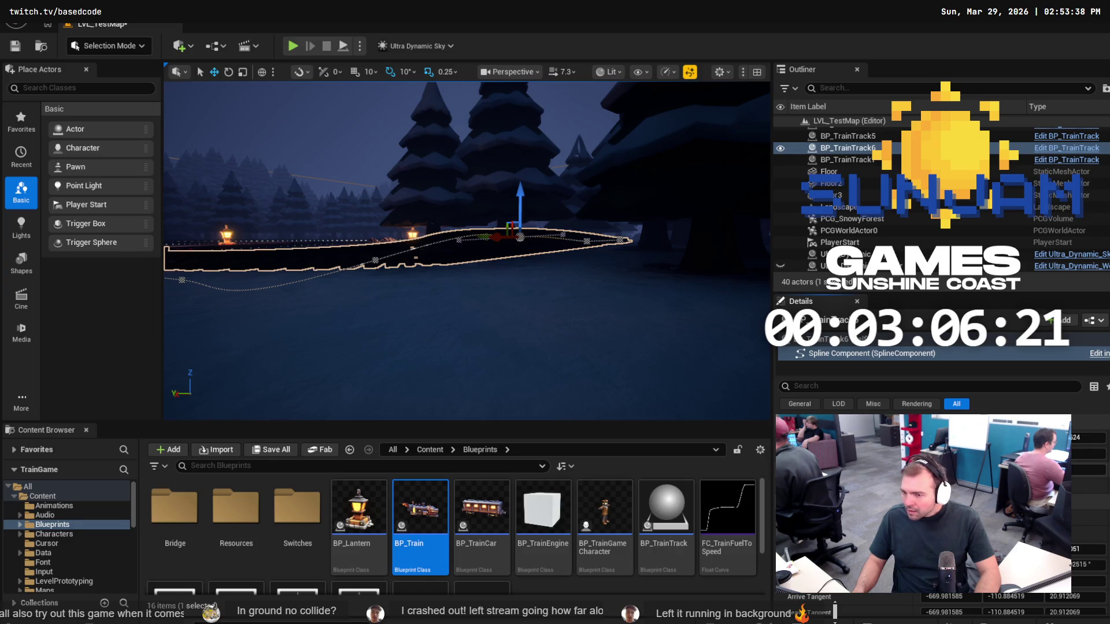
{"action": "left_click", "coordinate": [1076, 437]}
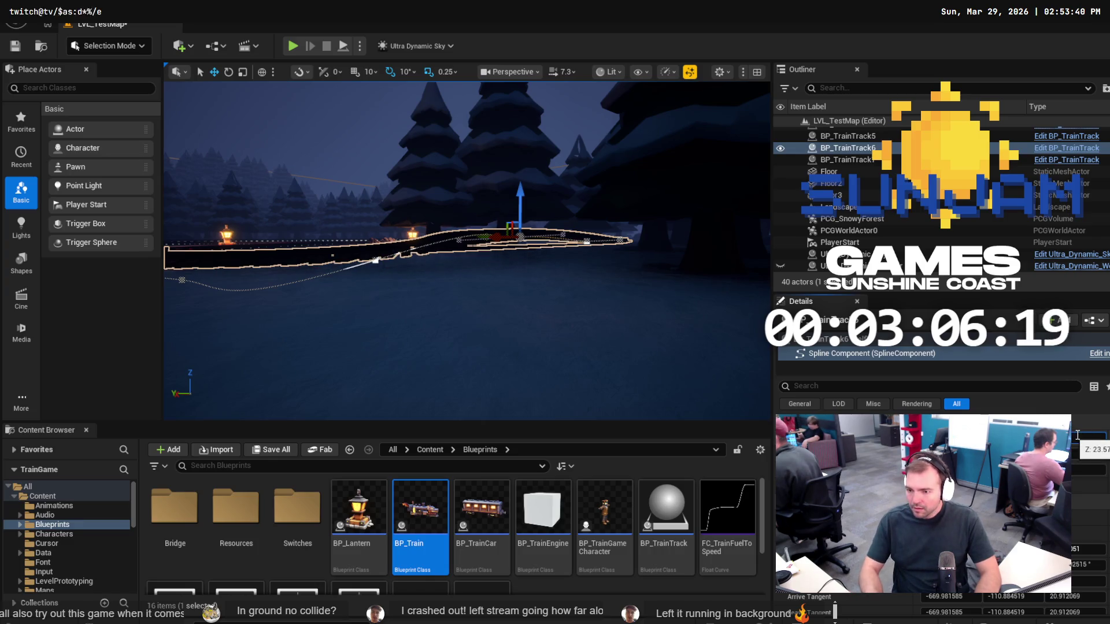
Set the selected spline point's Z height to 0.
{"action": "type", "text": "0"}
{"action": "key", "text": "Return"}
{"action": "left_click_drag", "start_coordinate": [740, 376], "coordinate": [711, 404]}
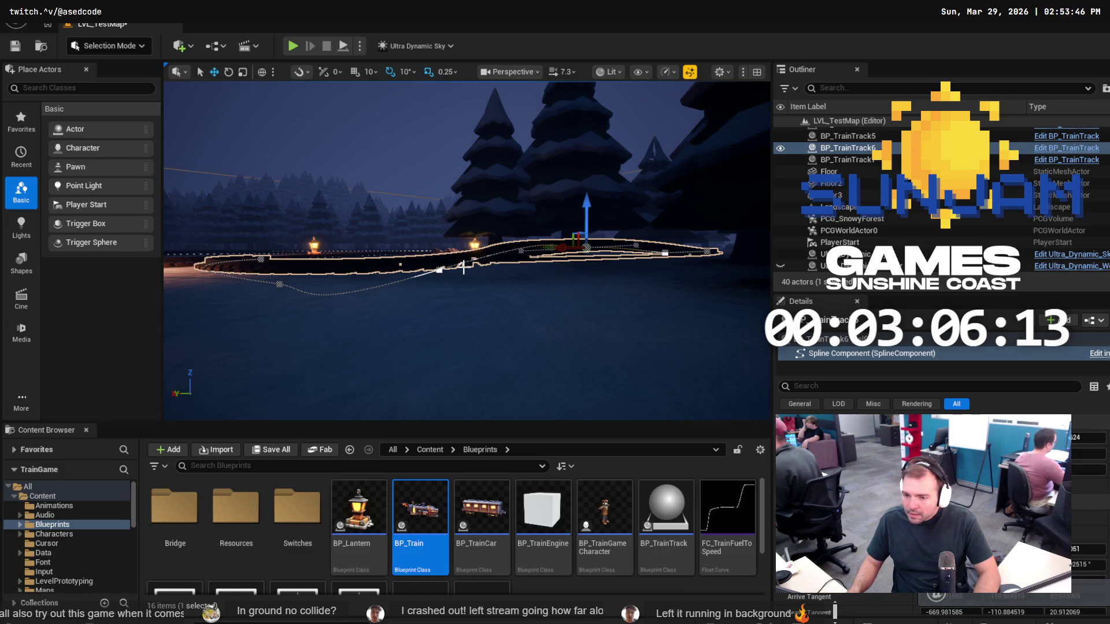
{"action": "scroll", "coordinate": [942, 520], "scroll_direction": "down", "scroll_amount": 1}
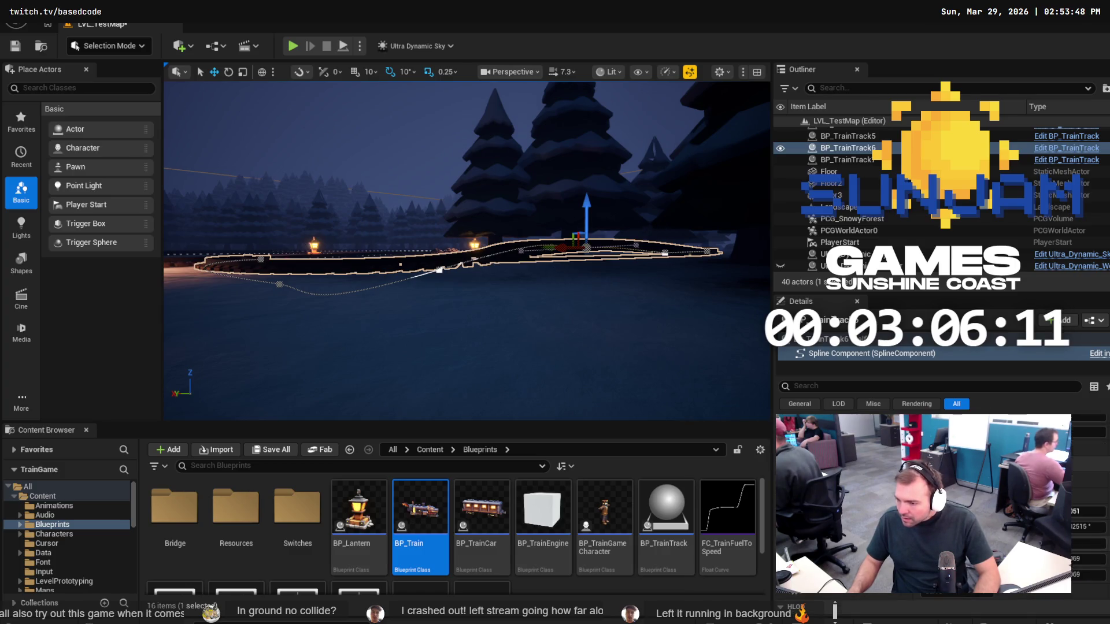
{"action": "key", "text": "Return"}
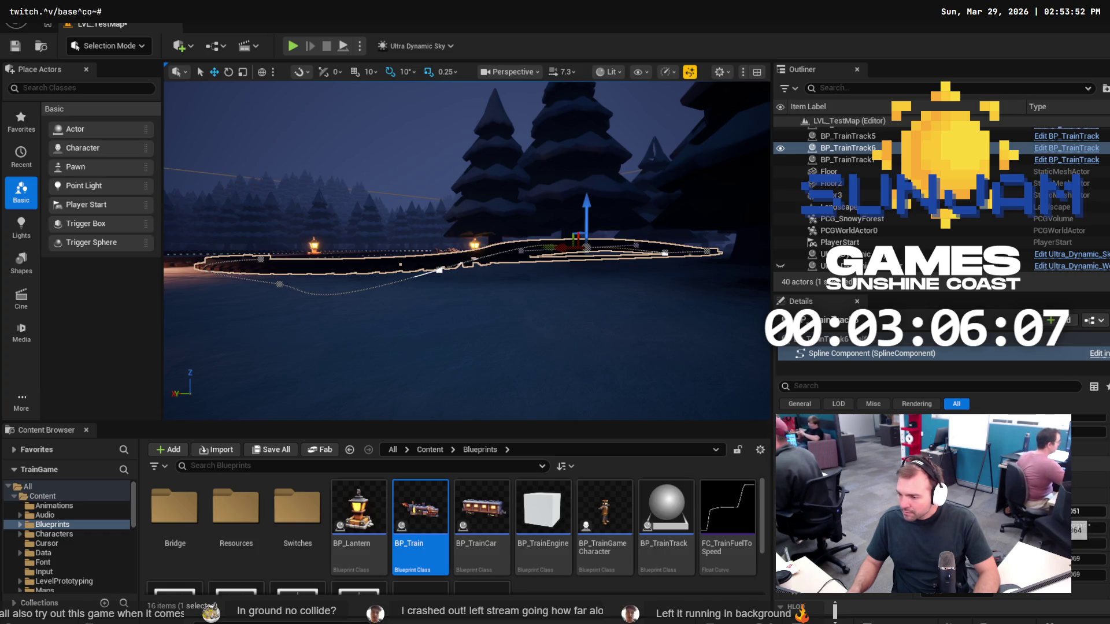
Undo an accidental sideways move and set the point's height to 0 again.
{"action": "scroll", "coordinate": [942, 509], "scroll_direction": "down", "scroll_amount": 1}
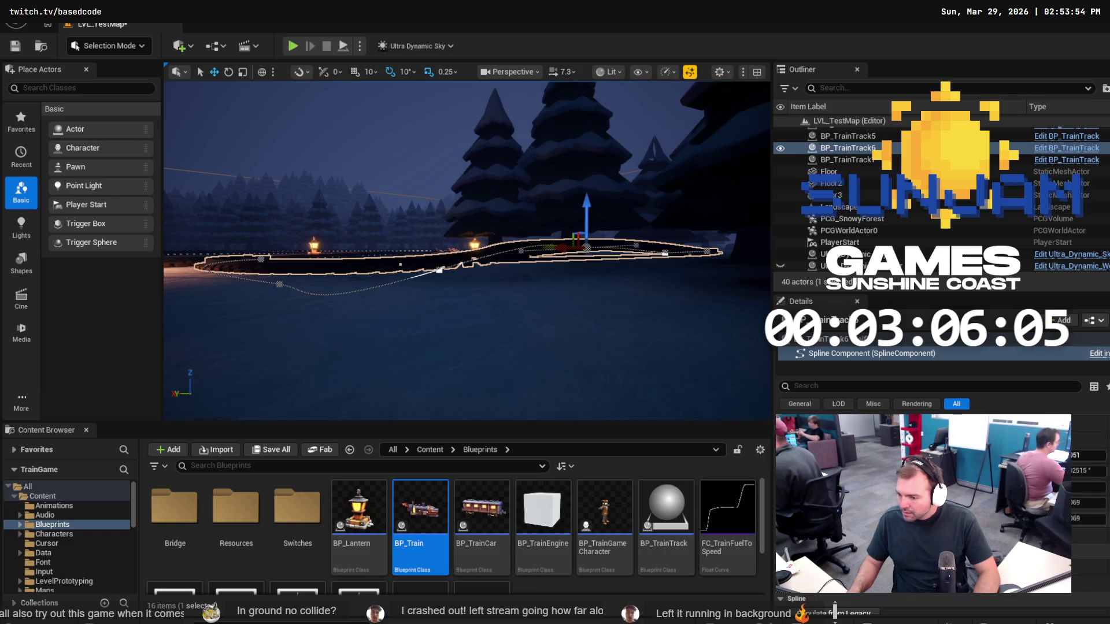
{"action": "scroll", "coordinate": [1075, 503], "scroll_direction": "up", "scroll_amount": 1}
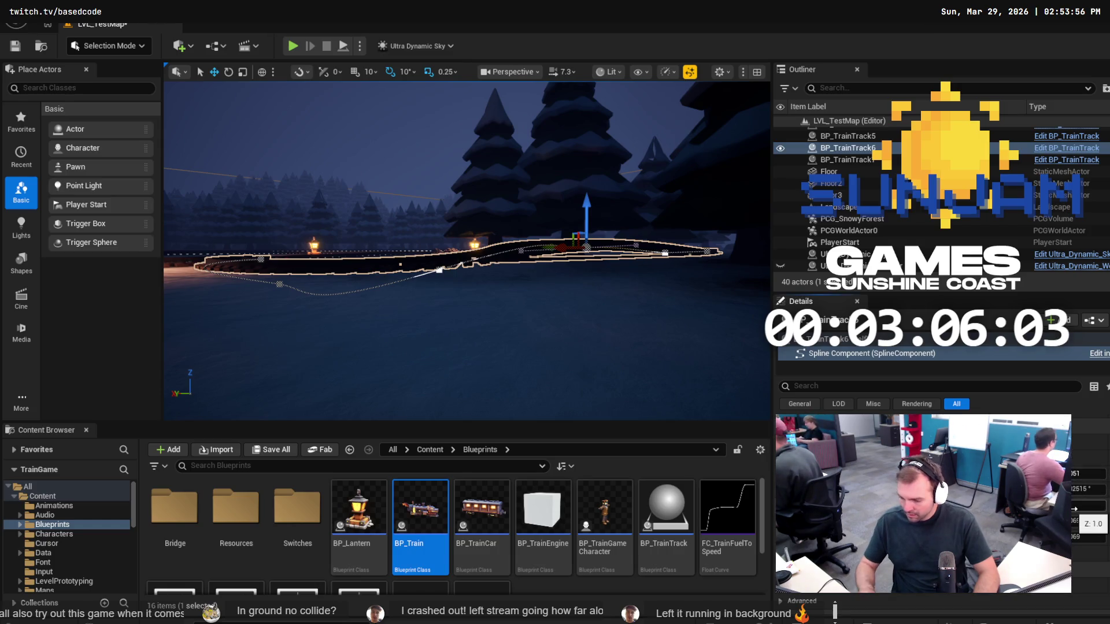
{"action": "left_click_drag", "start_coordinate": [564, 248], "coordinate": [423, 247]}
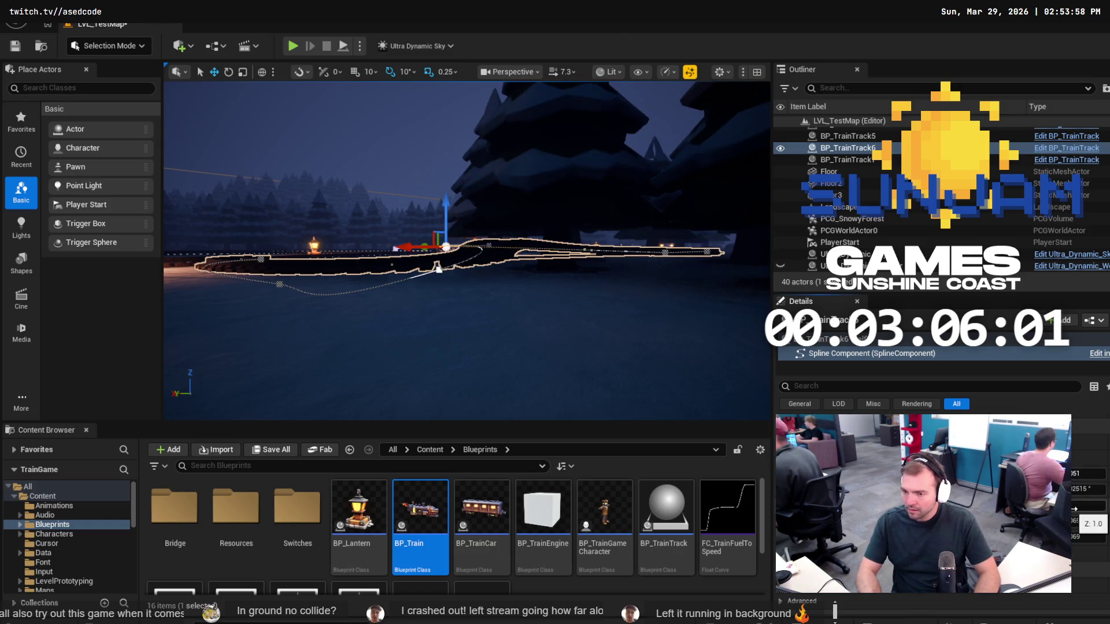
{"action": "key", "text": "ctrl+z"}
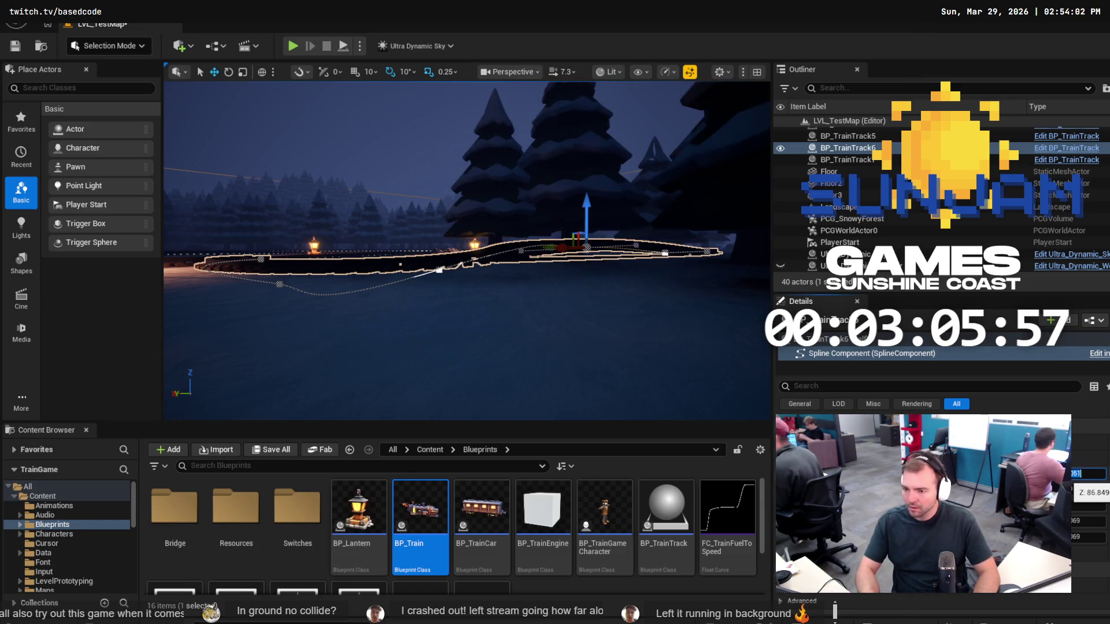
{"action": "type", "text": "0"}
{"action": "key", "text": "Return"}
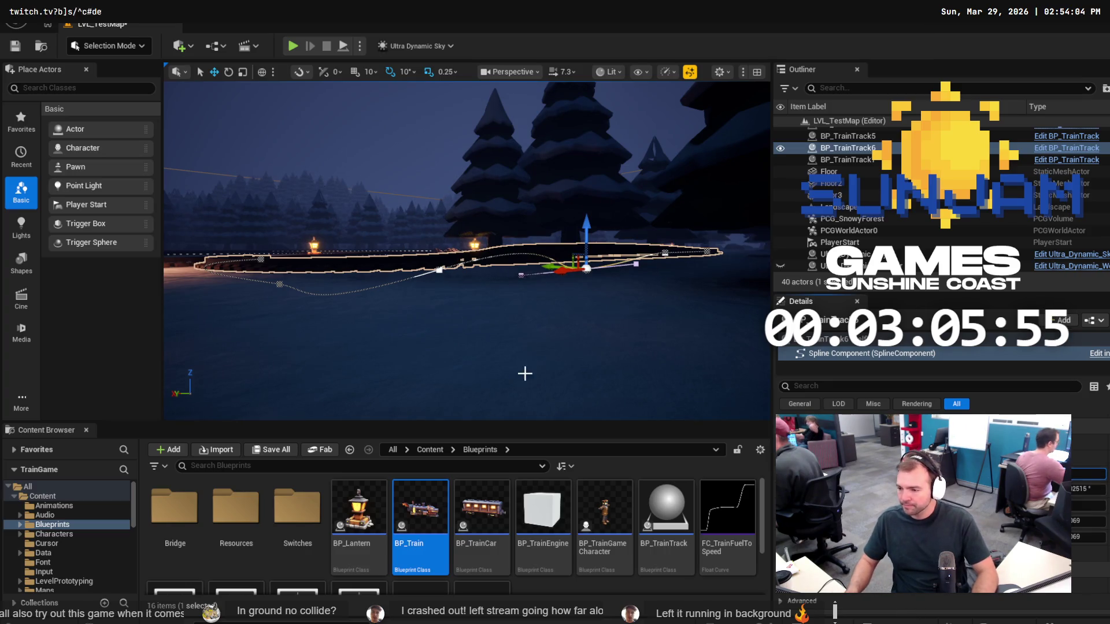
Drag another point's tangent handle down to lower the raised track section.
{"action": "left_click", "coordinate": [441, 269]}
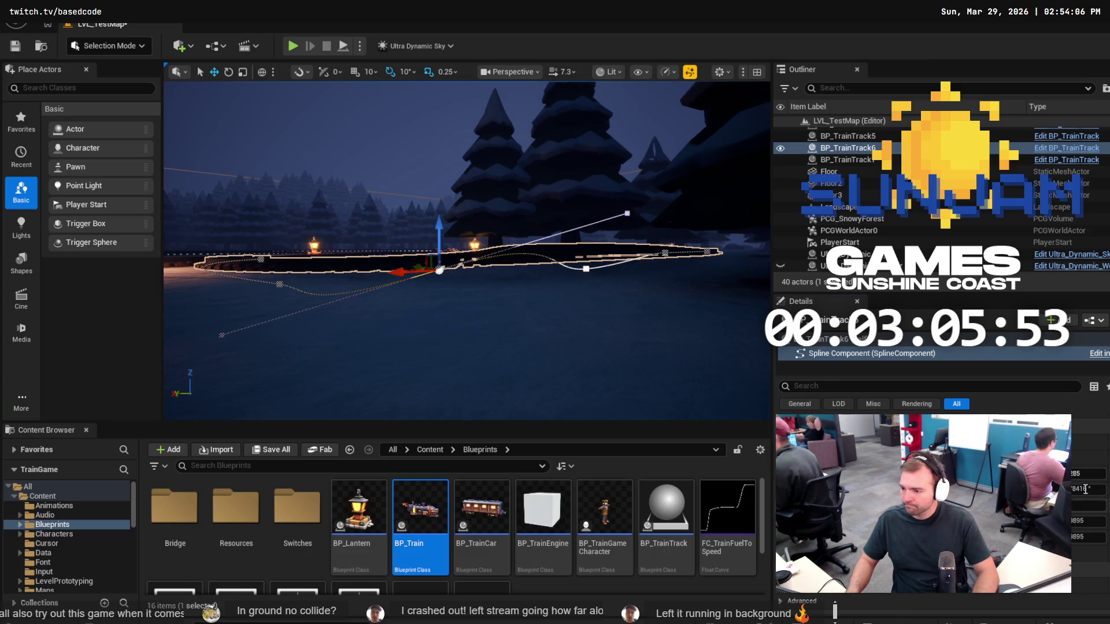
{"action": "key", "text": "Right"}
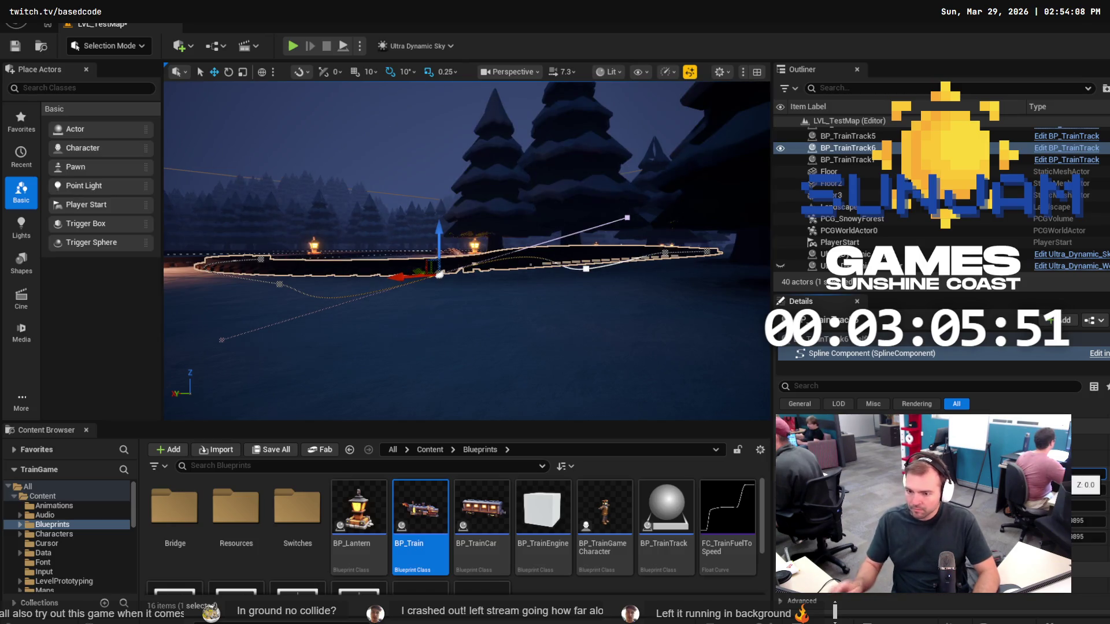
{"action": "key", "text": "Right"}
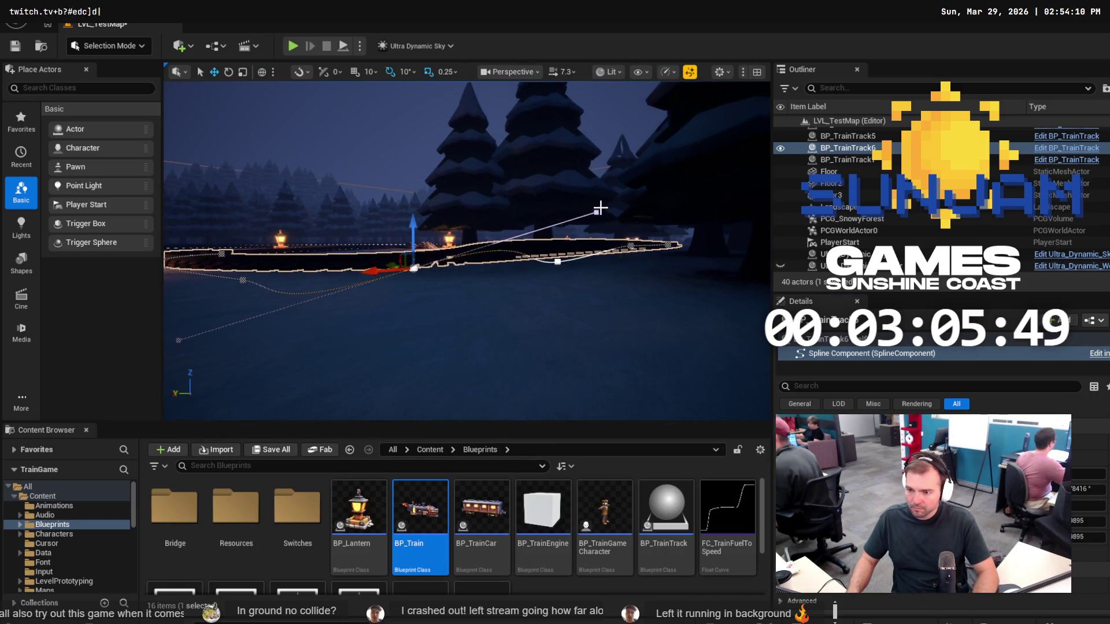
{"action": "left_click", "coordinate": [597, 210]}
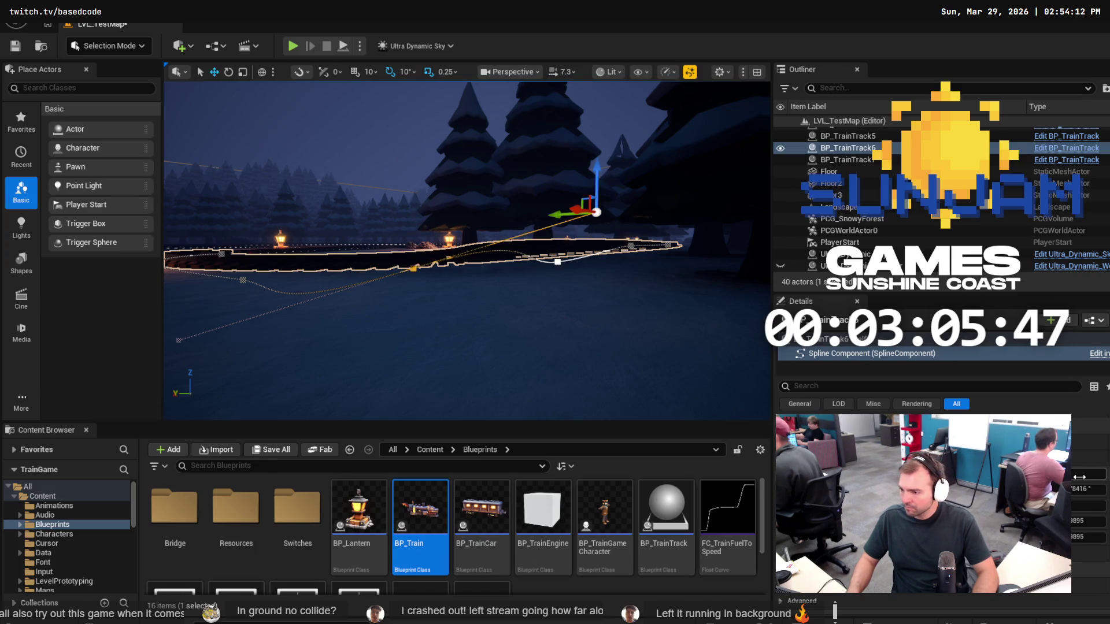
{"action": "left_click_drag", "start_coordinate": [597, 169], "coordinate": [604, 219]}
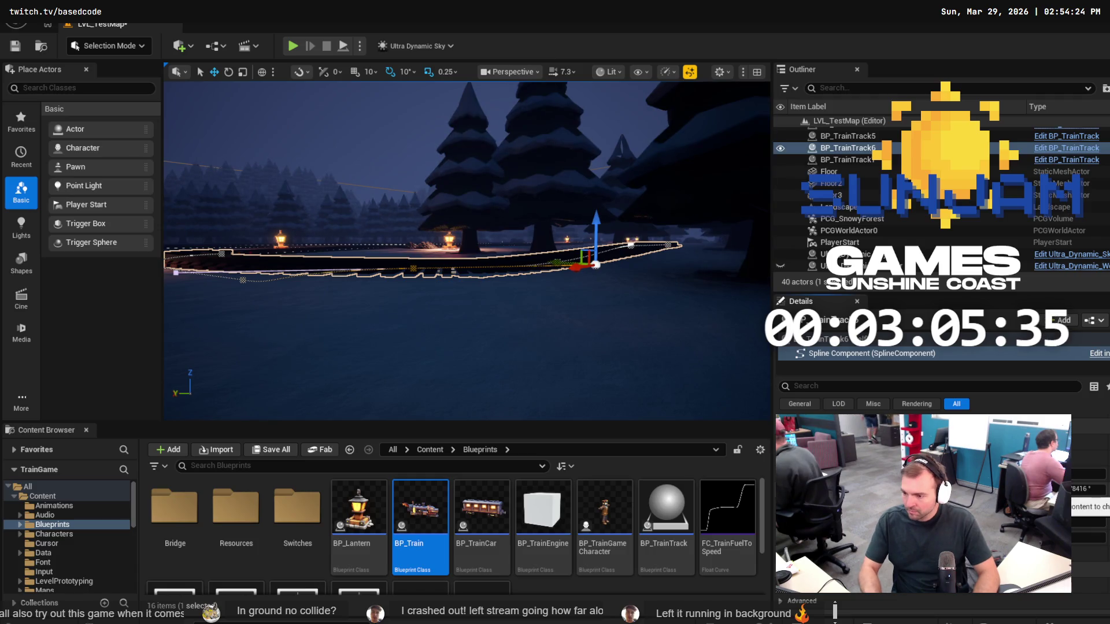
{"action": "key", "text": "f"}
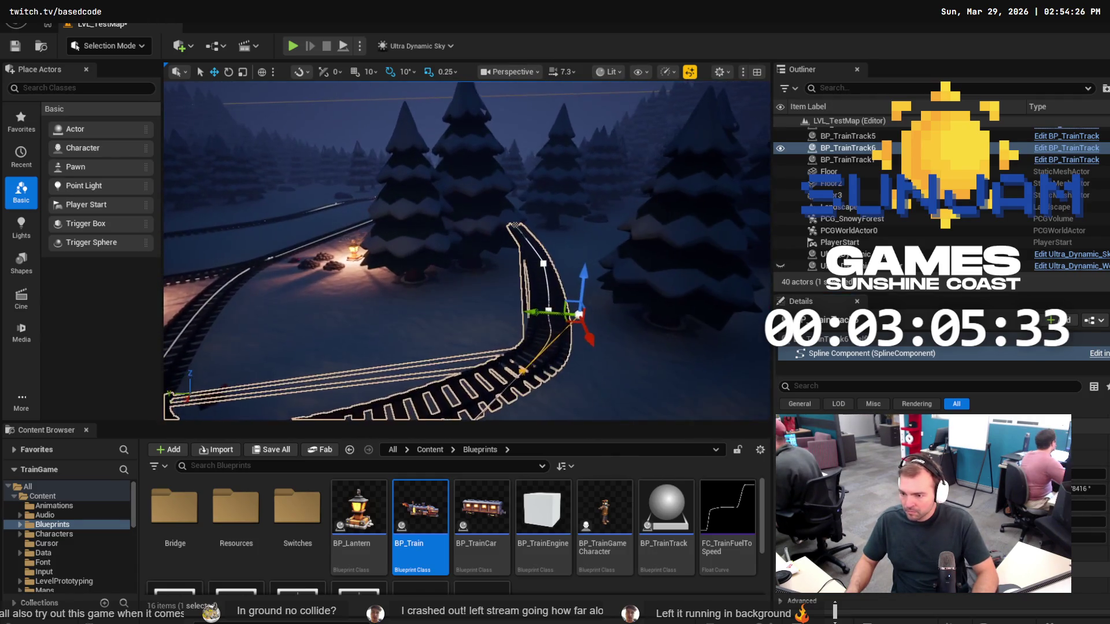
Edit the location value of the curve's upper spline point.
{"action": "left_click", "coordinate": [540, 265]}
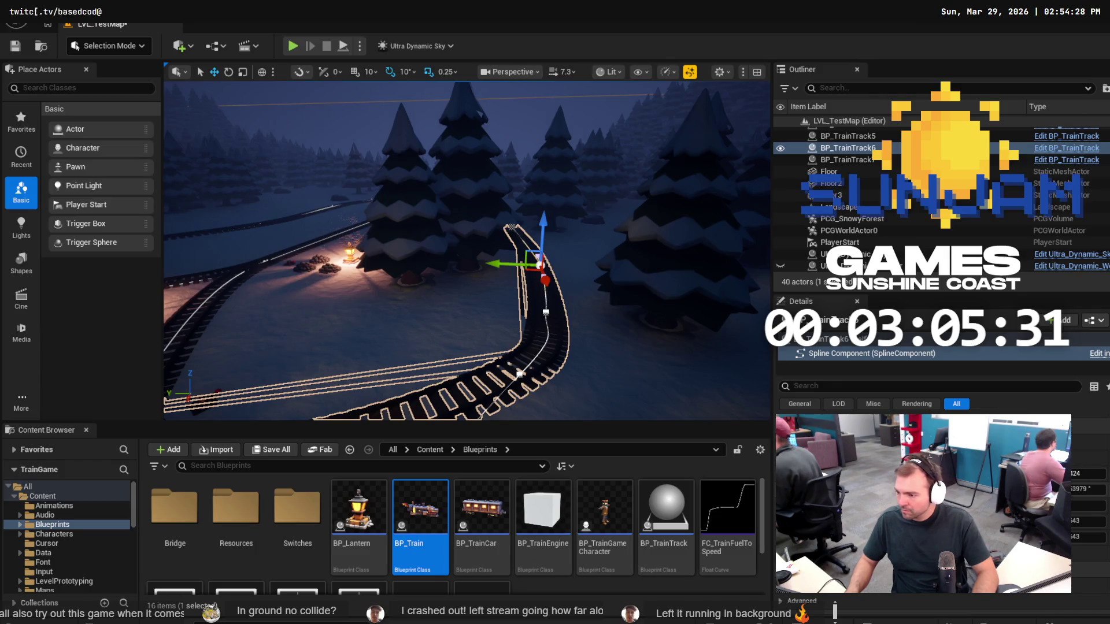
{"action": "left_click", "coordinate": [1086, 472]}
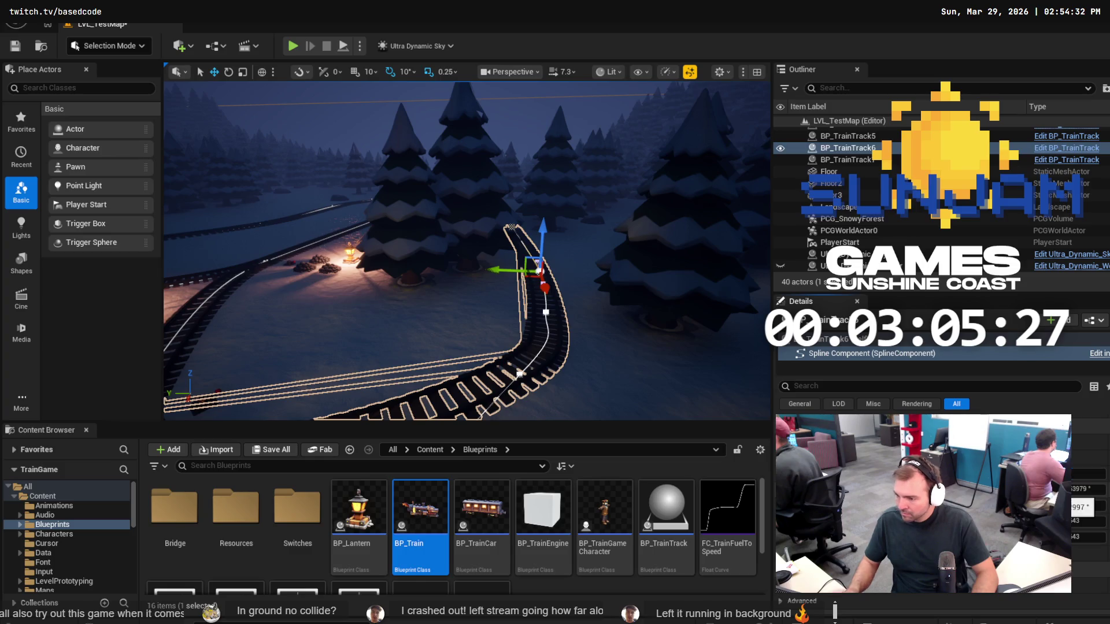
{"action": "left_click", "coordinate": [1082, 490]}
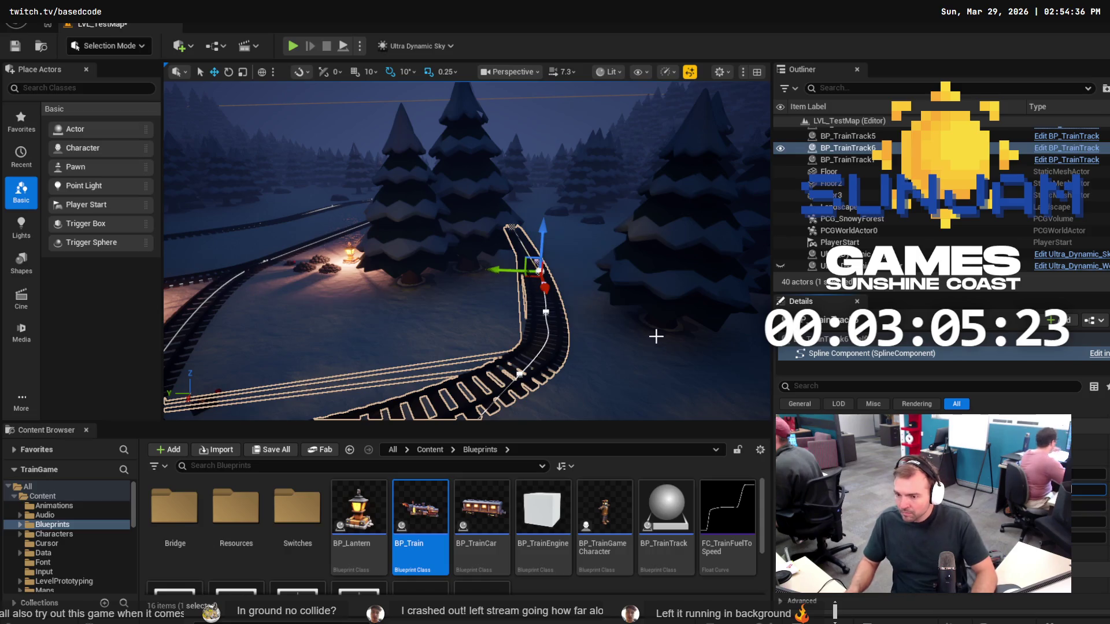
Set another spline point on the curve to a location value of 0.
{"action": "key", "text": "w"}
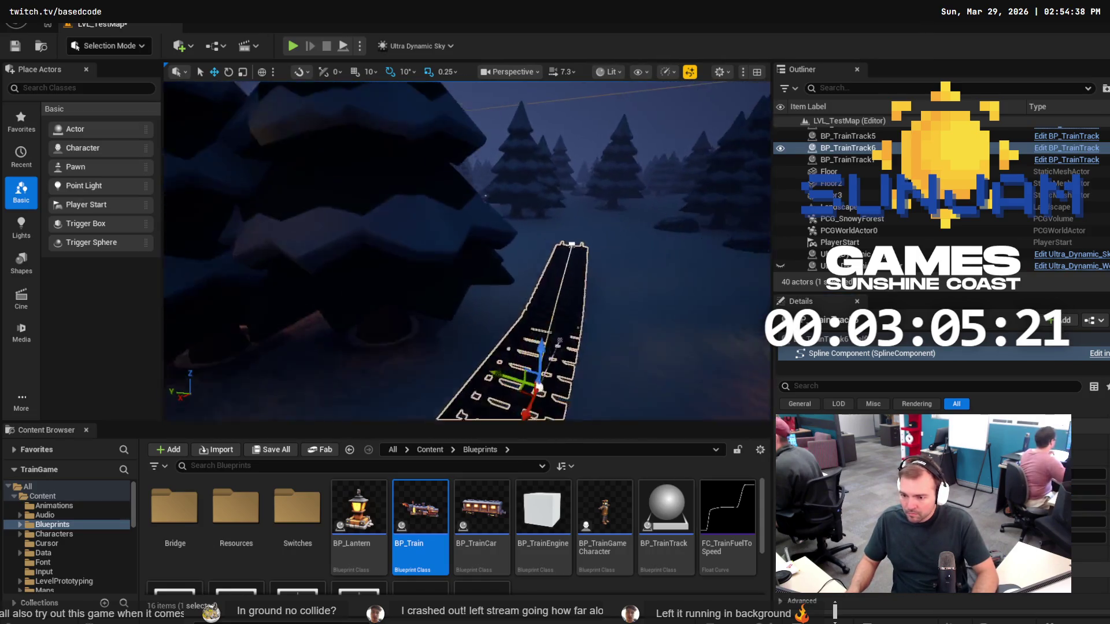
{"action": "key", "text": "s"}
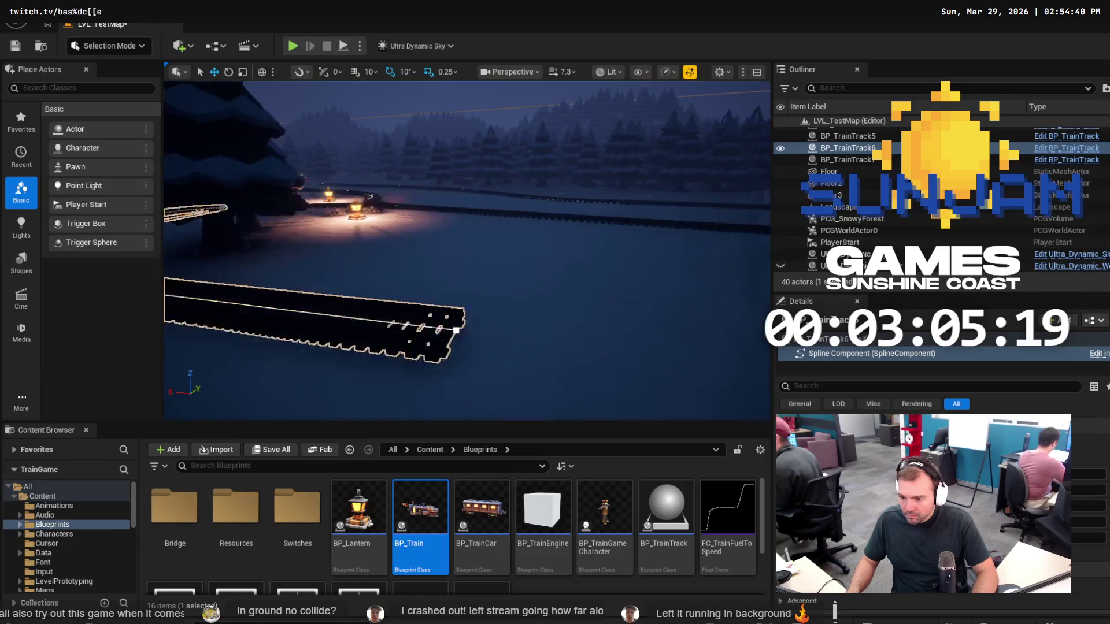
{"action": "left_click_drag", "start_coordinate": [513, 299], "coordinate": [497, 300]}
{"action": "mouse_move", "coordinate": [401, 313]}
{"action": "left_mouse_down"}
{"action": "mouse_move", "coordinate": [399, 300]}
{"action": "mouse_move", "coordinate": [401, 314]}
{"action": "left_mouse_up"}
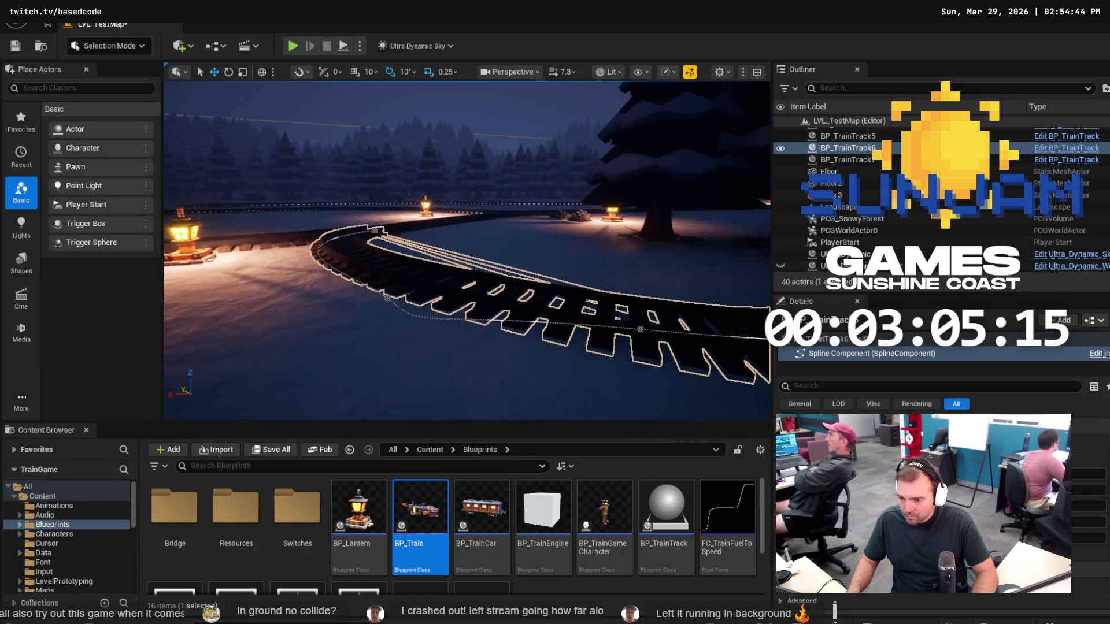
{"action": "left_click", "coordinate": [395, 301]}
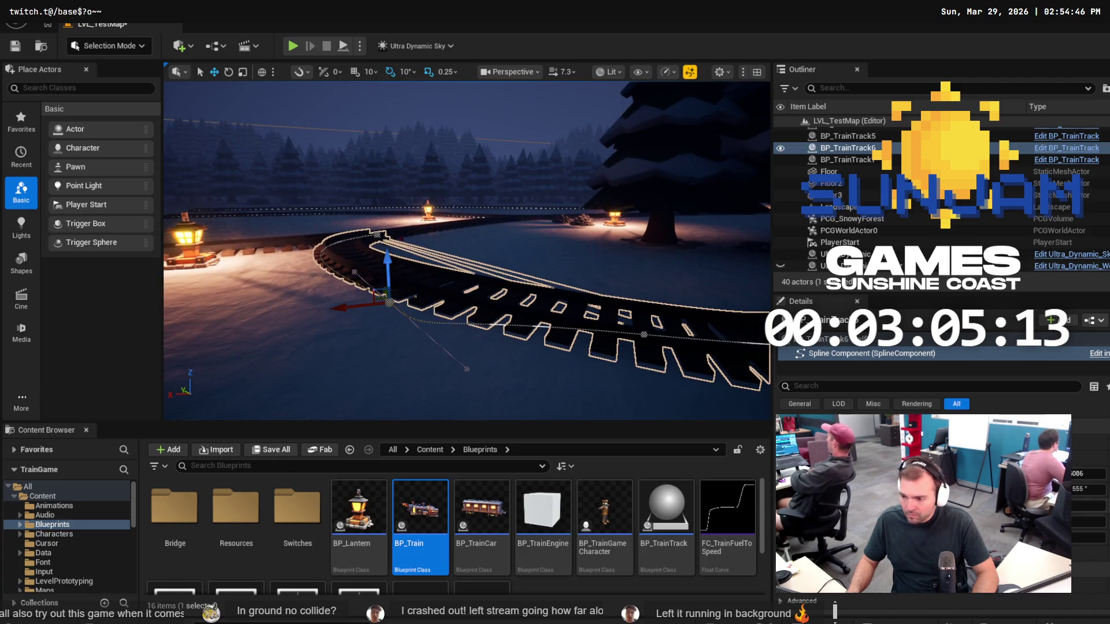
{"action": "left_click", "coordinate": [1085, 474]}
{"action": "type", "text": "0"}
{"action": "key", "text": "Return"}
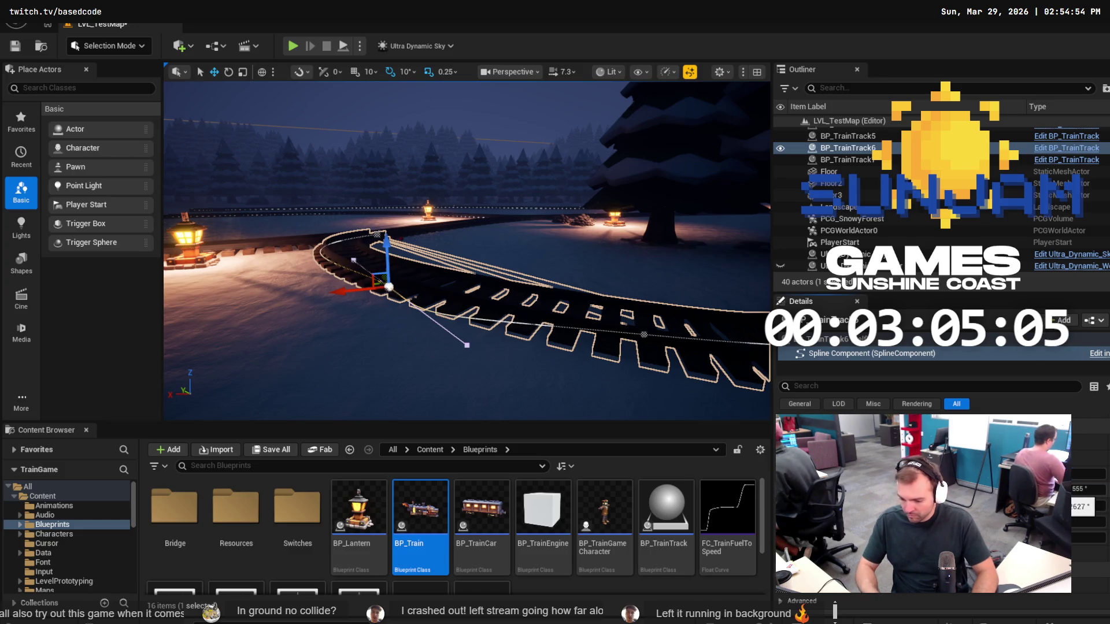
{"action": "left_click", "coordinate": [467, 343]}
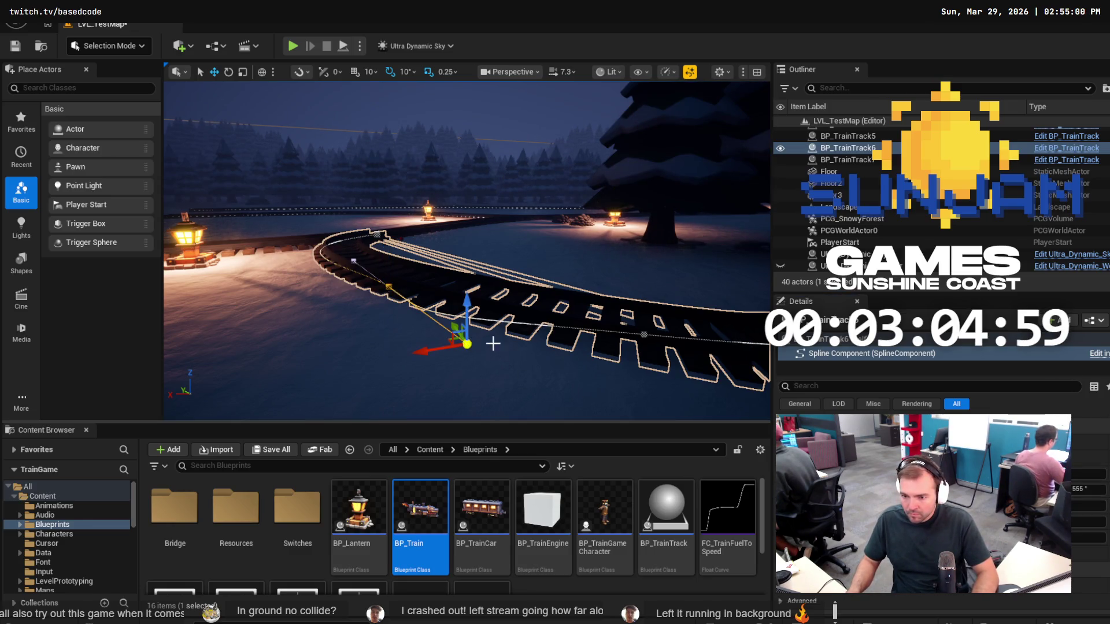
Drag the track's end point outward to extend it, then shift it to bend the new stretch.
{"action": "left_click_drag", "start_coordinate": [669, 376], "coordinate": [636, 370]}
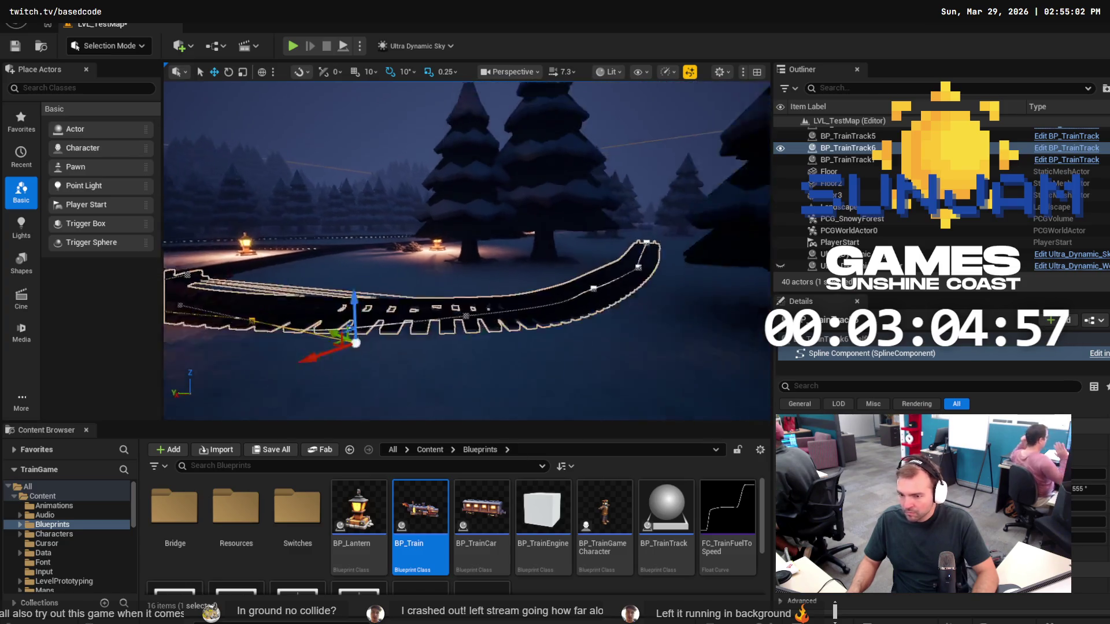
{"action": "left_click_drag", "start_coordinate": [491, 348], "coordinate": [491, 349]}
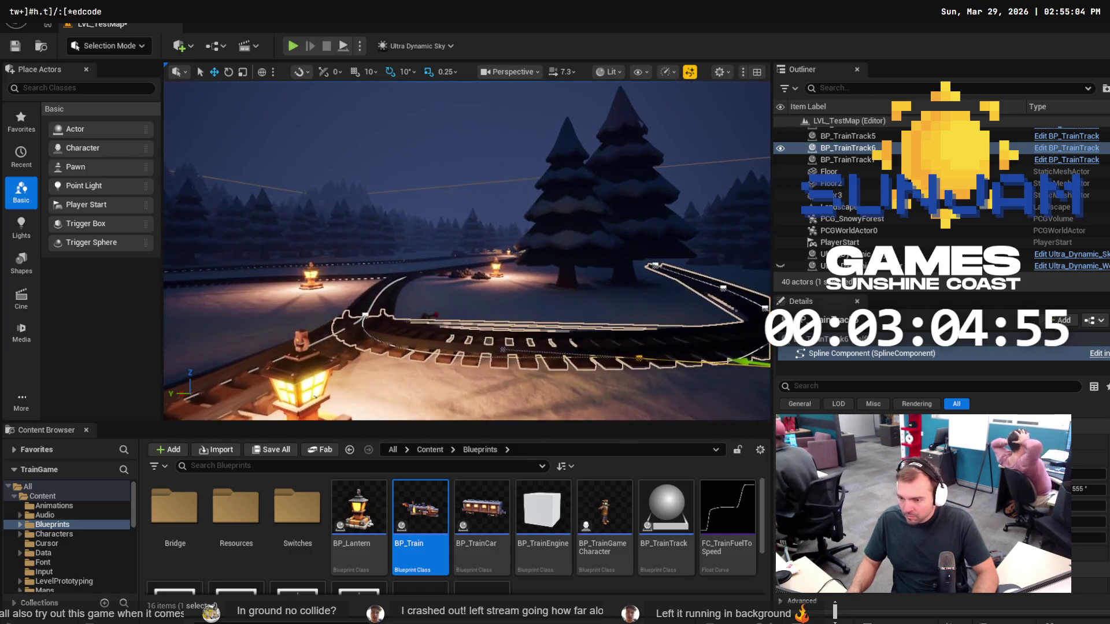
{"action": "left_click", "coordinate": [491, 348]}
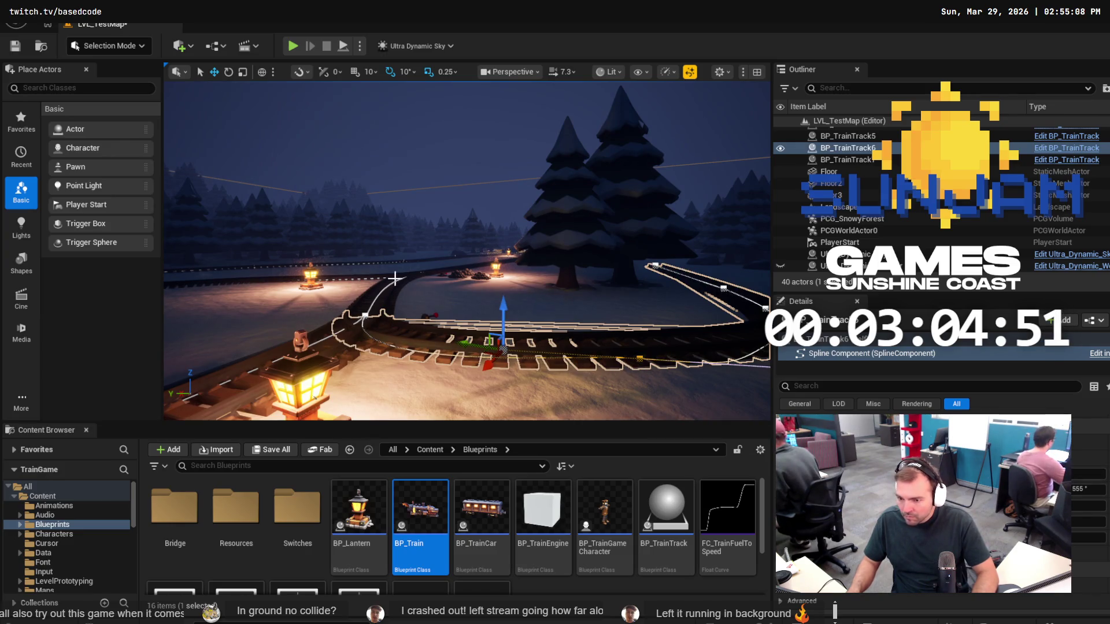
{"action": "left_click_drag", "start_coordinate": [395, 278], "coordinate": [436, 287]}
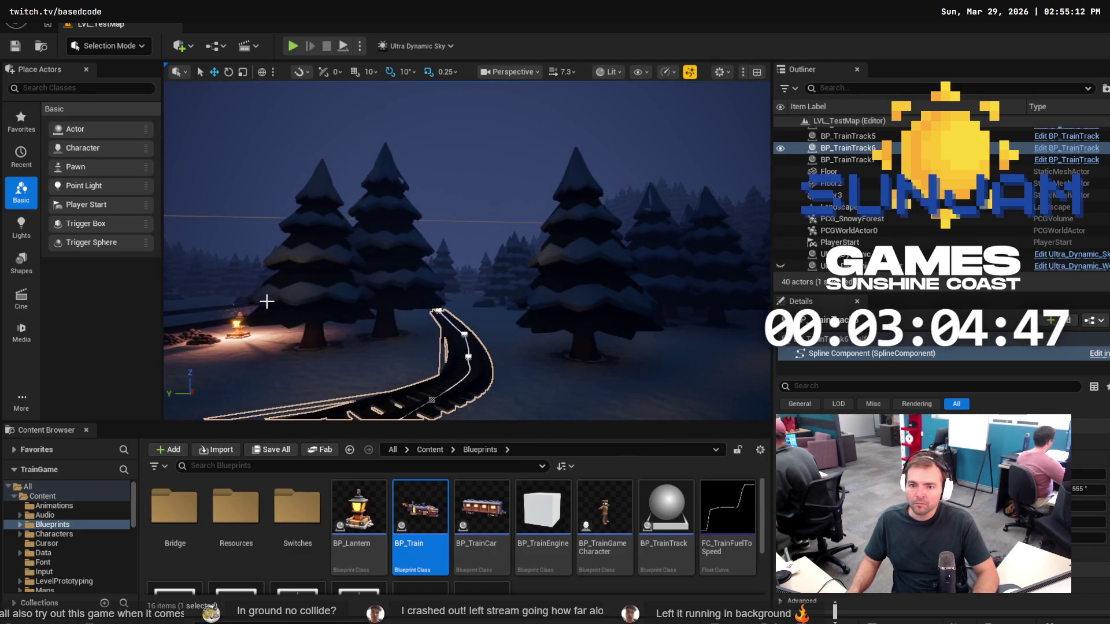
{"action": "left_click_drag", "start_coordinate": [417, 317], "coordinate": [414, 313]}
{"action": "left_click", "coordinate": [521, 233]}
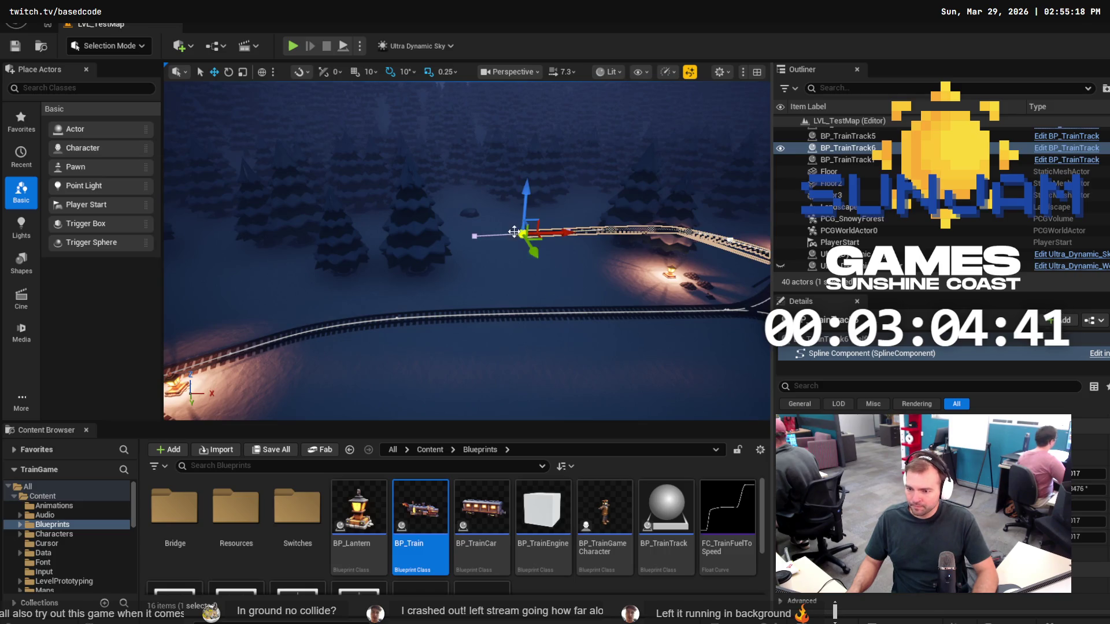
{"action": "left_click_drag", "start_coordinate": [521, 233], "coordinate": [293, 248]}
{"action": "scroll", "coordinate": [467, 251], "scroll_direction": "up", "scroll_amount": 3}
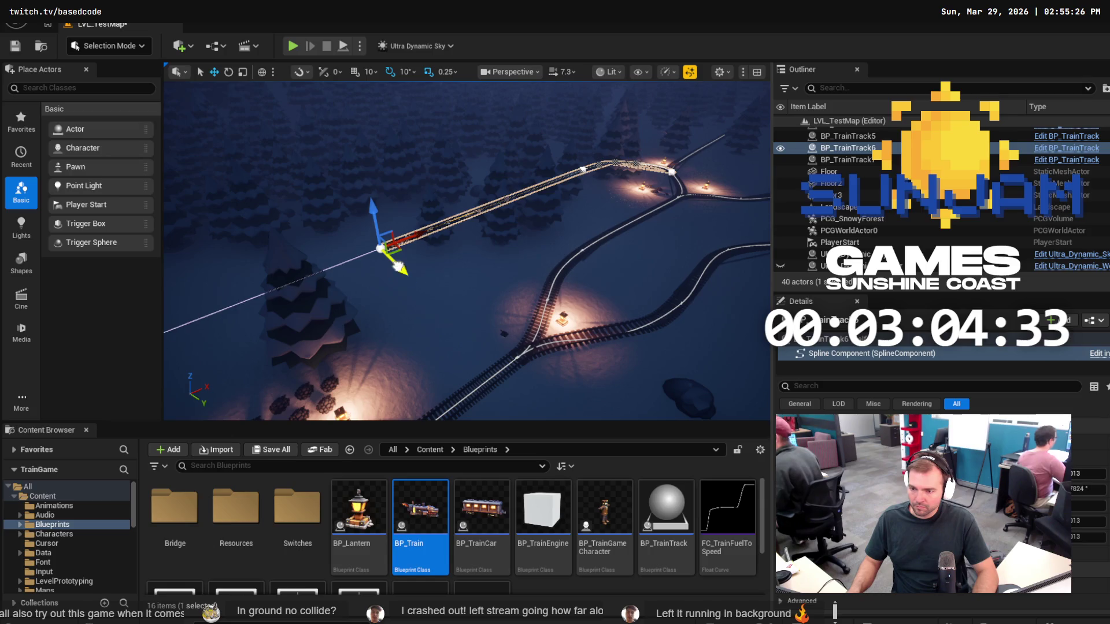
{"action": "mouse_move", "coordinate": [398, 267]}
{"action": "left_mouse_down"}
{"action": "mouse_move", "coordinate": [493, 282]}
{"action": "mouse_move", "coordinate": [483, 285]}
{"action": "left_mouse_up"}
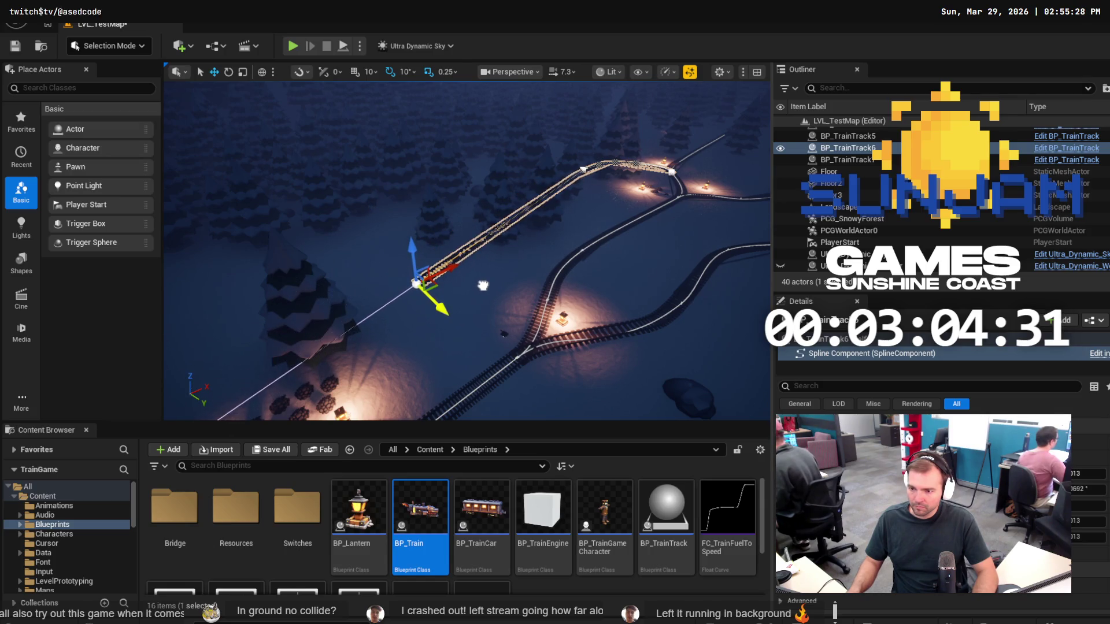
Rotate the track's end point about 20° around Z and start a play test.
{"action": "key", "text": "e"}
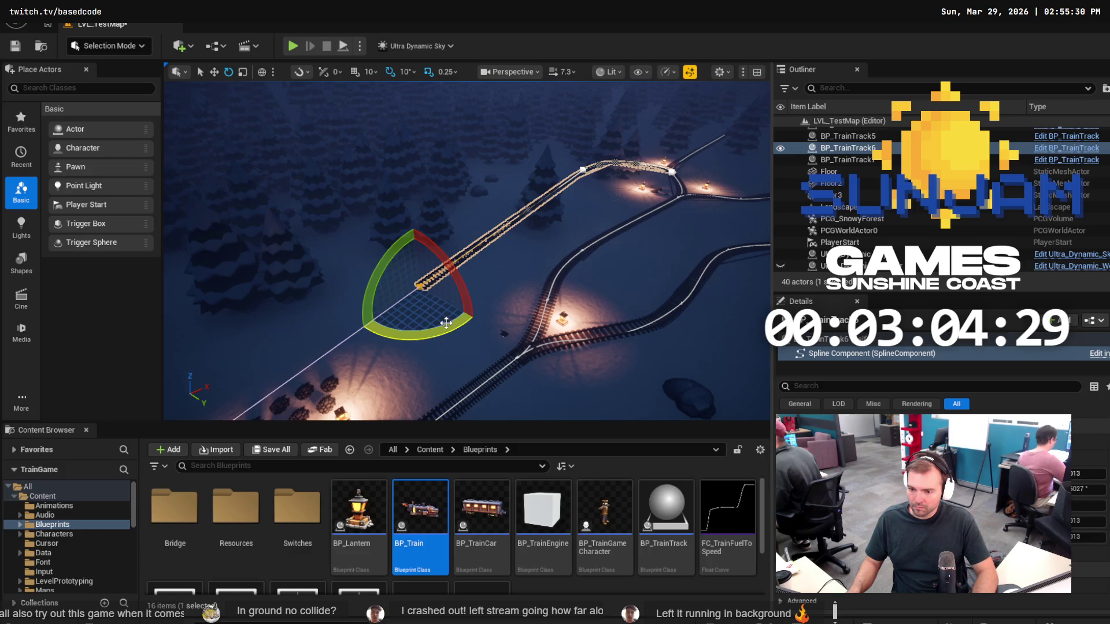
{"action": "mouse_move", "coordinate": [445, 323]}
{"action": "left_mouse_down"}
{"action": "mouse_move", "coordinate": [408, 335]}
{"action": "mouse_move", "coordinate": [442, 337]}
{"action": "mouse_move", "coordinate": [463, 318]}
{"action": "mouse_move", "coordinate": [506, 336]}
{"action": "mouse_move", "coordinate": [507, 261]}
{"action": "mouse_move", "coordinate": [408, 276]}
{"action": "mouse_move", "coordinate": [431, 283]}
{"action": "left_mouse_up"}
{"action": "key", "text": "w"}
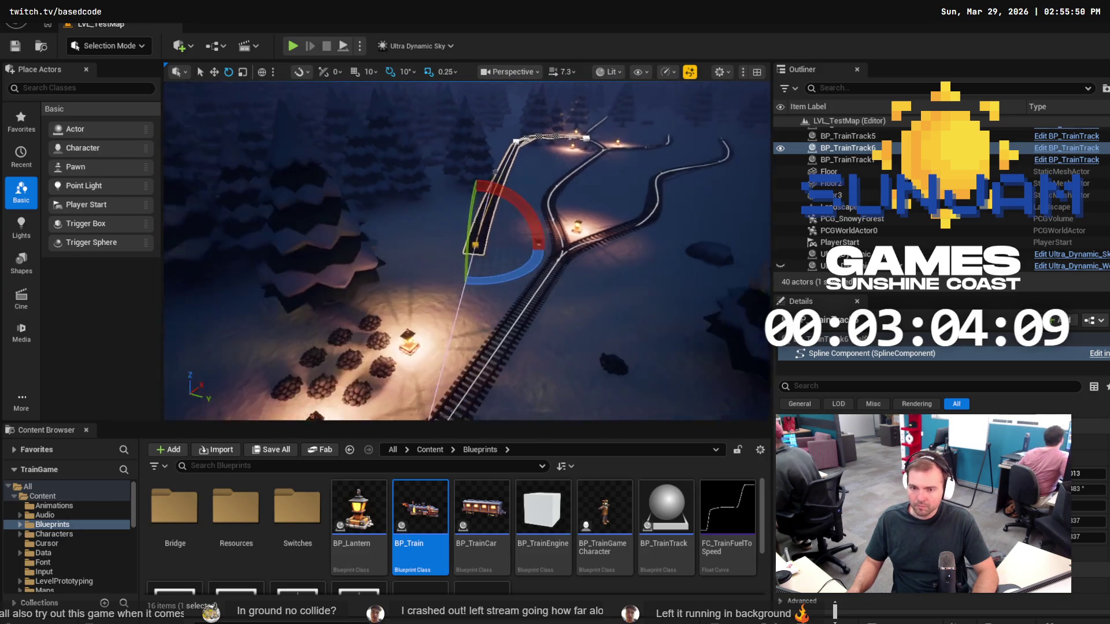
{"action": "left_click_drag", "start_coordinate": [544, 240], "coordinate": [544, 241]}
{"action": "left_click", "coordinate": [293, 45]}
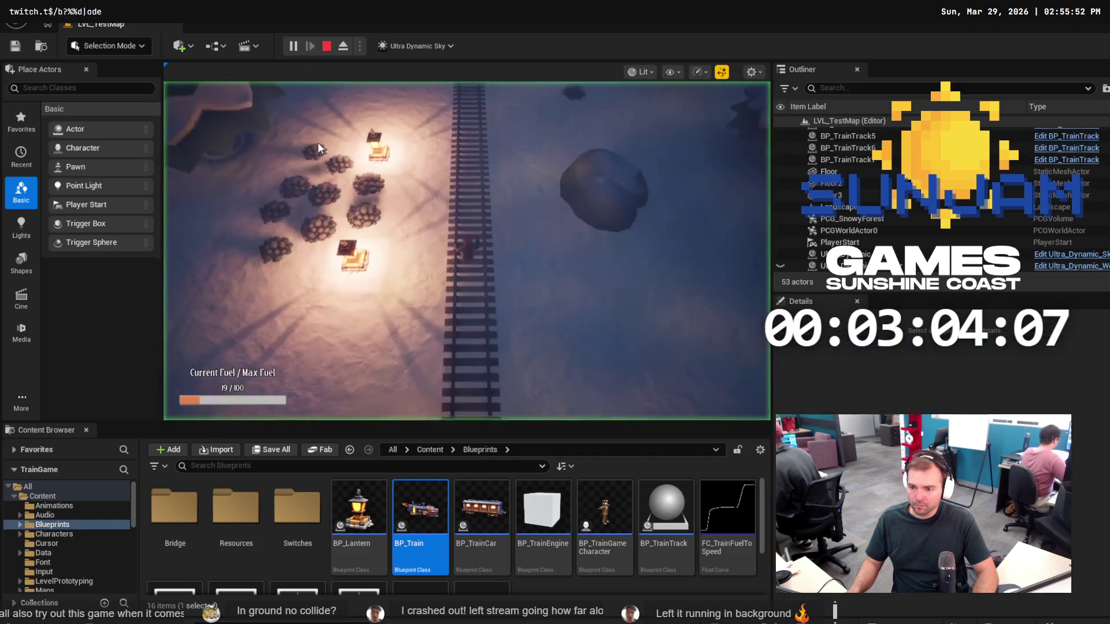
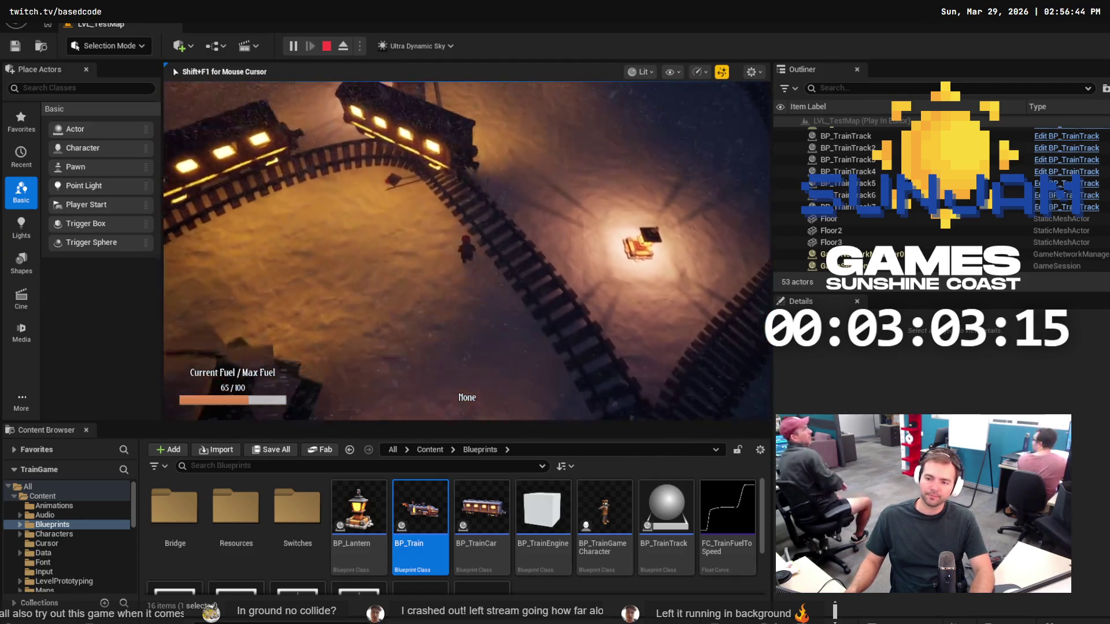
End the Play-In-Editor test of the train game and return to editing LVL_TestMap.
{"action": "key", "text": "Escape"}
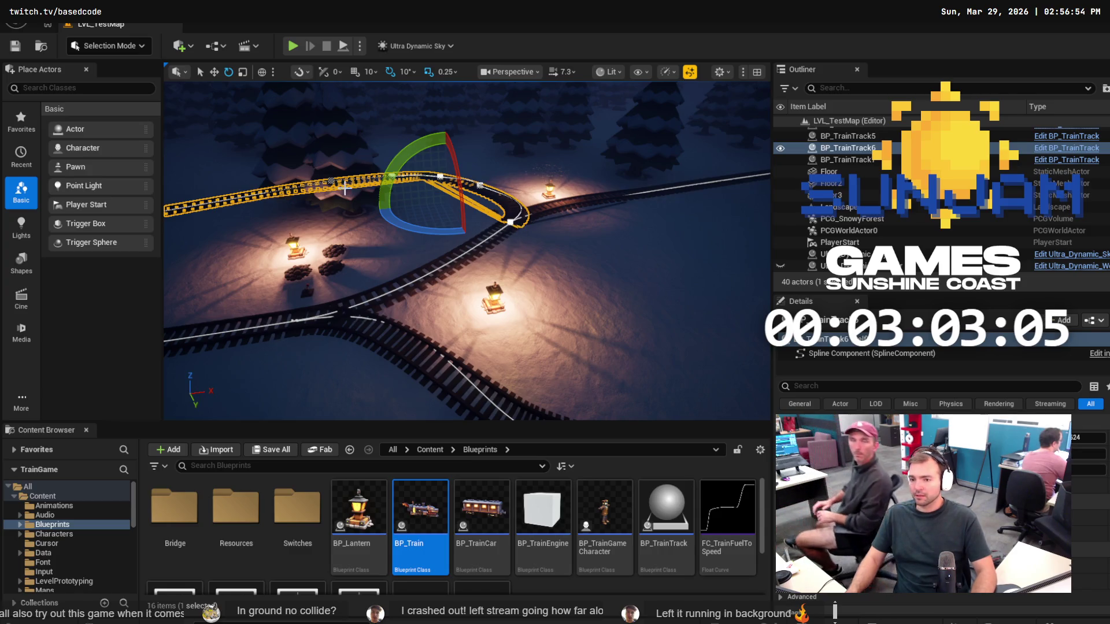
Delete the raised curved BP_TrainTrack6 spur at the junction, confirming despite BP_TG_Switch3's reference.
{"action": "key", "text": "s"}
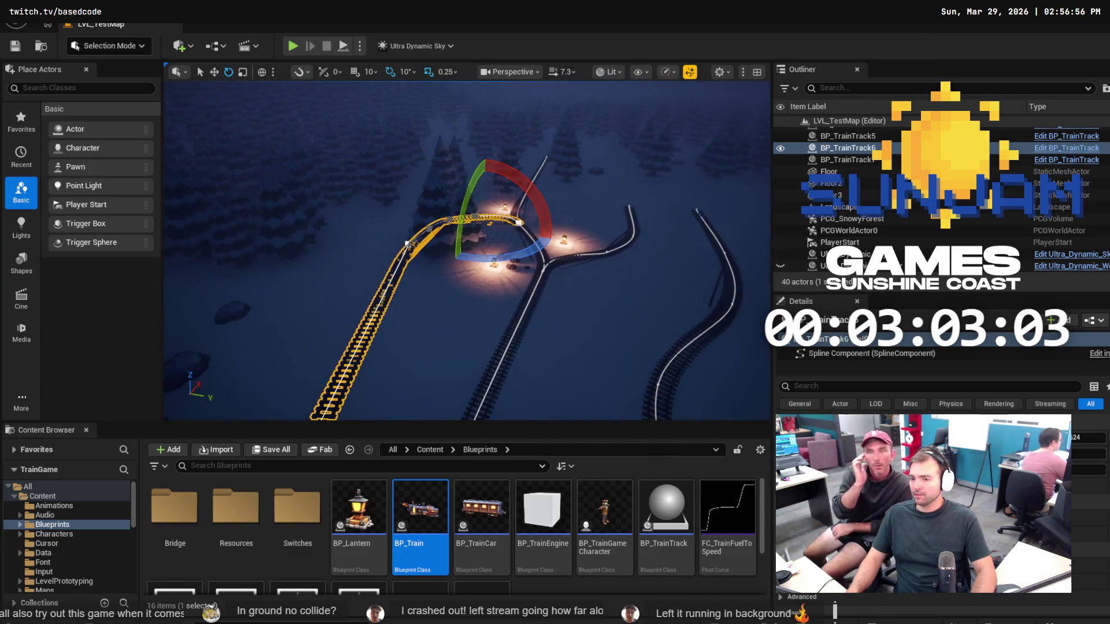
{"action": "key", "text": "w"}
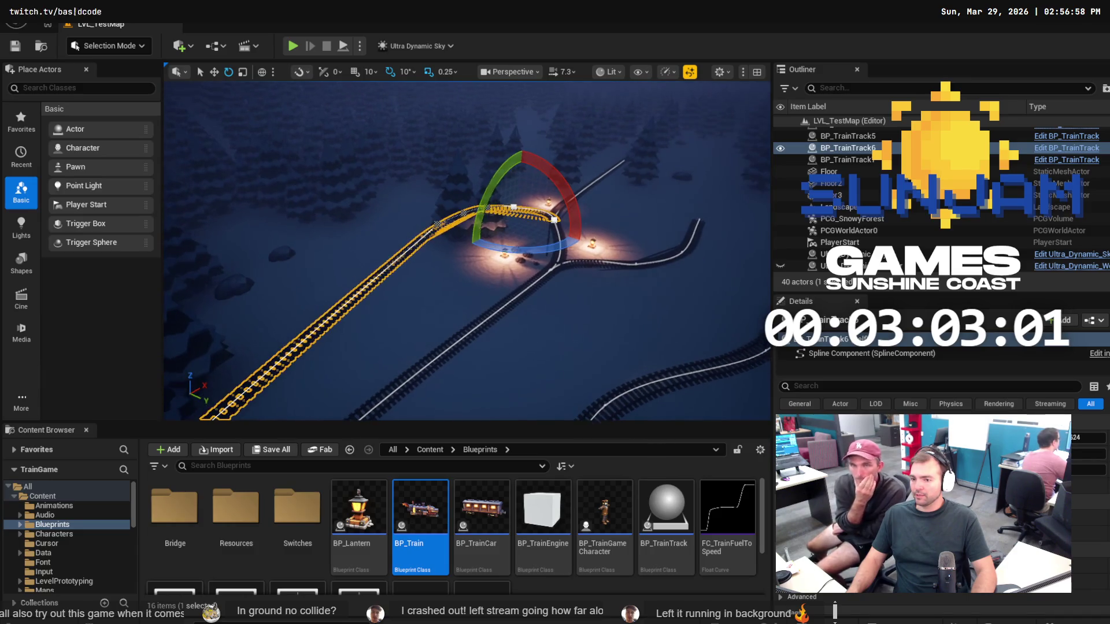
{"action": "key", "text": "d"}
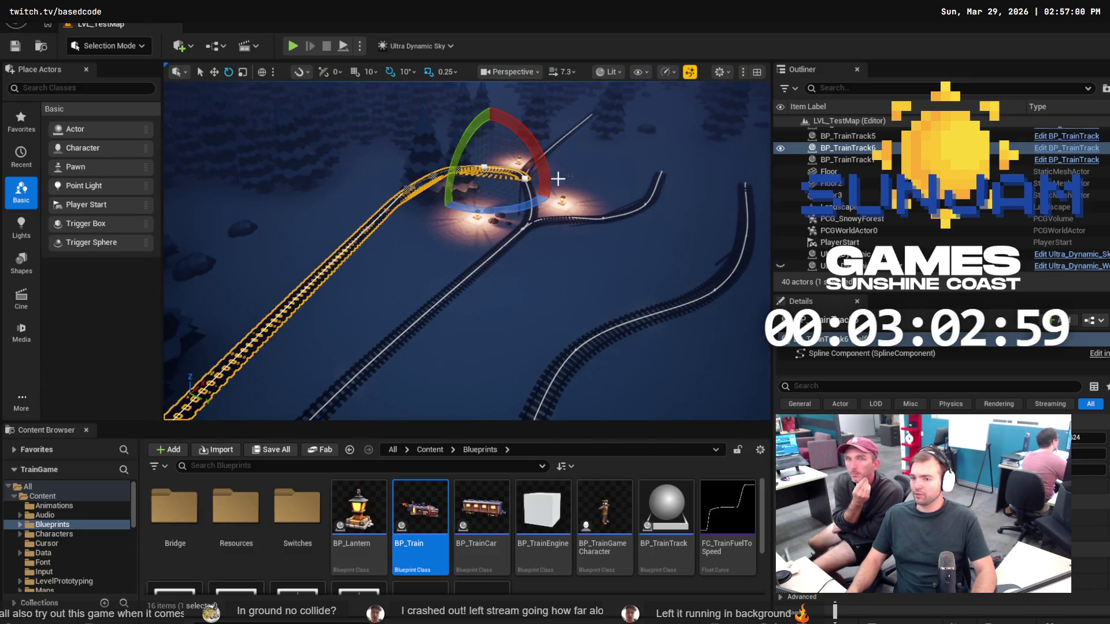
{"action": "key", "text": "w"}
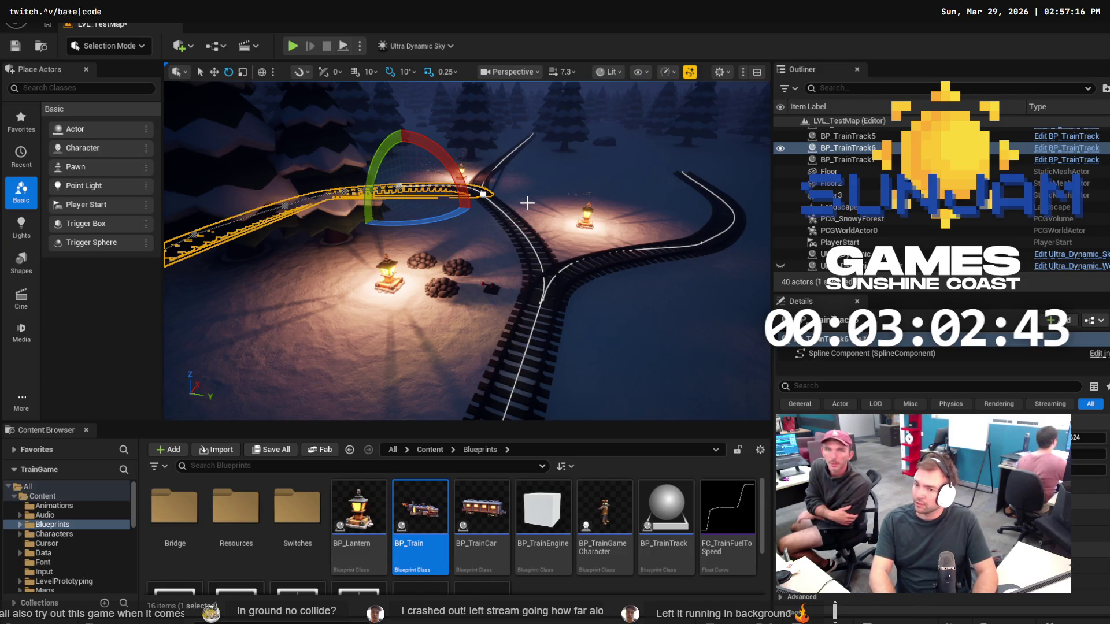
{"action": "key", "text": "Delete"}
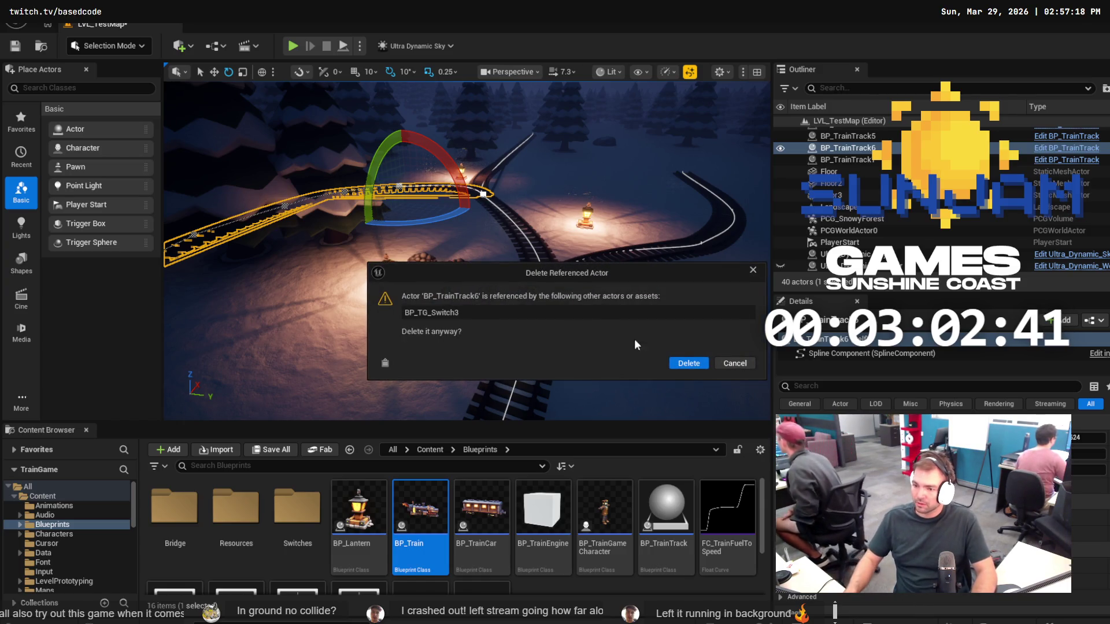
{"action": "left_click", "coordinate": [688, 363]}
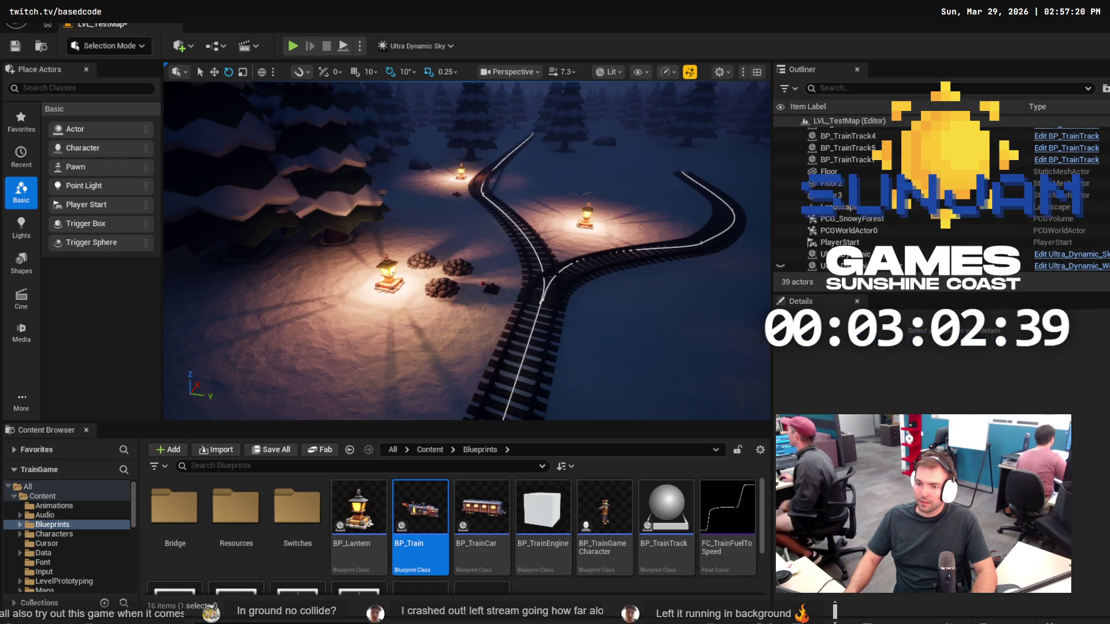
Select the BP_TG_Switch3 junction piece beside BP_TrainTrack7 and delete it, leaving 38 actors.
{"action": "double_click", "coordinate": [846, 160]}
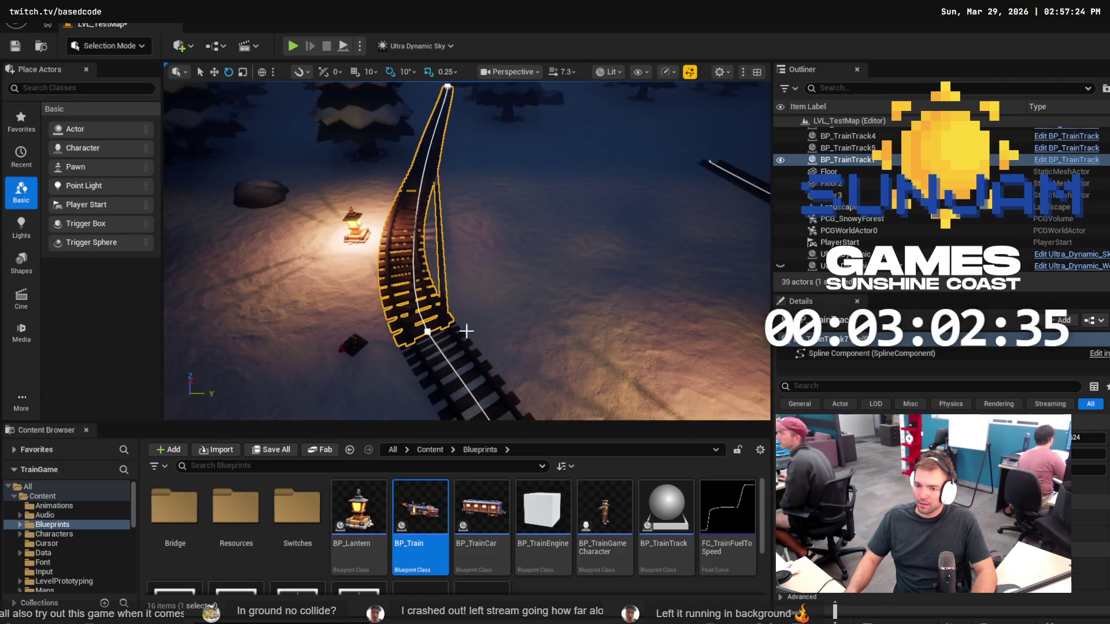
{"action": "left_click", "coordinate": [439, 289]}
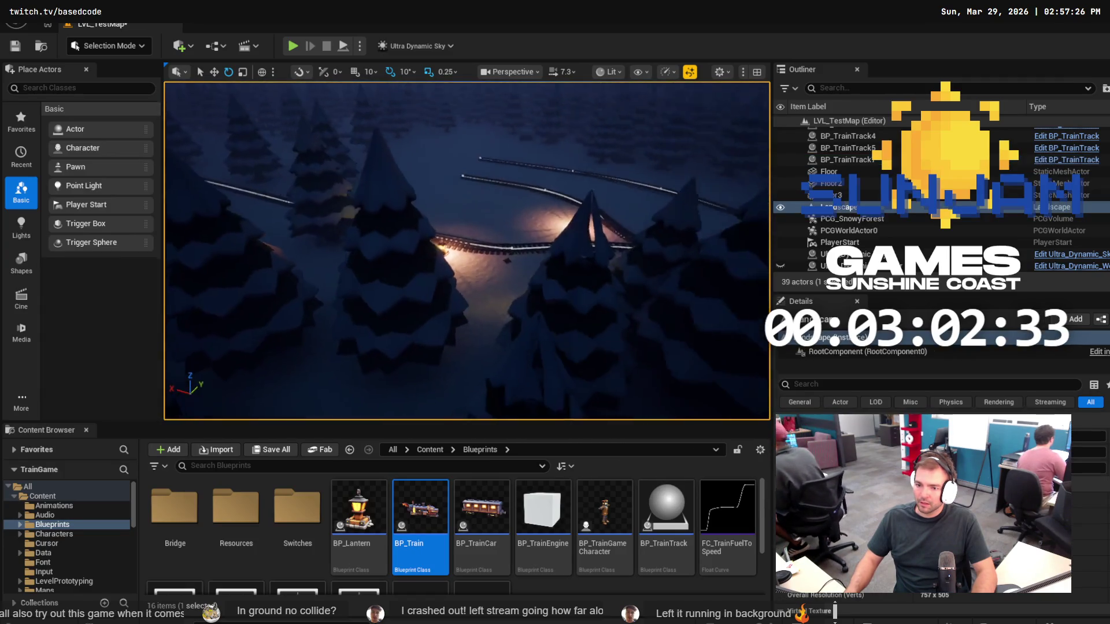
{"action": "mouse_move", "coordinate": [300, 310]}
{"action": "left_mouse_down"}
{"action": "mouse_move", "coordinate": [312, 323]}
{"action": "mouse_move", "coordinate": [436, 295]}
{"action": "left_mouse_up"}
{"action": "left_click", "coordinate": [351, 301]}
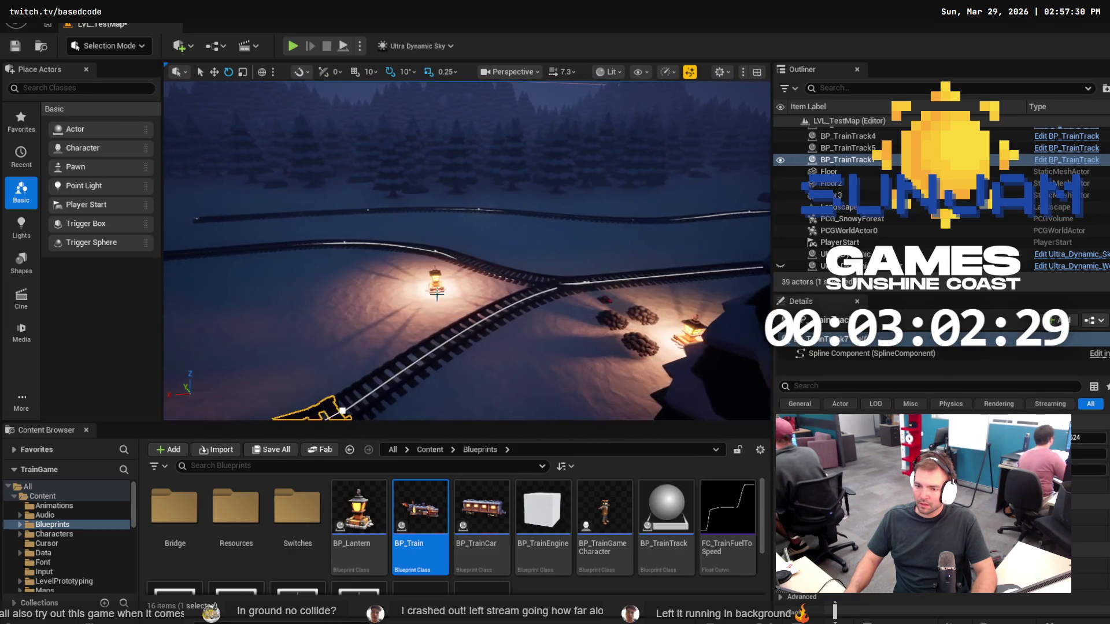
{"action": "left_click", "coordinate": [588, 280]}
{"action": "left_click", "coordinate": [586, 283]}
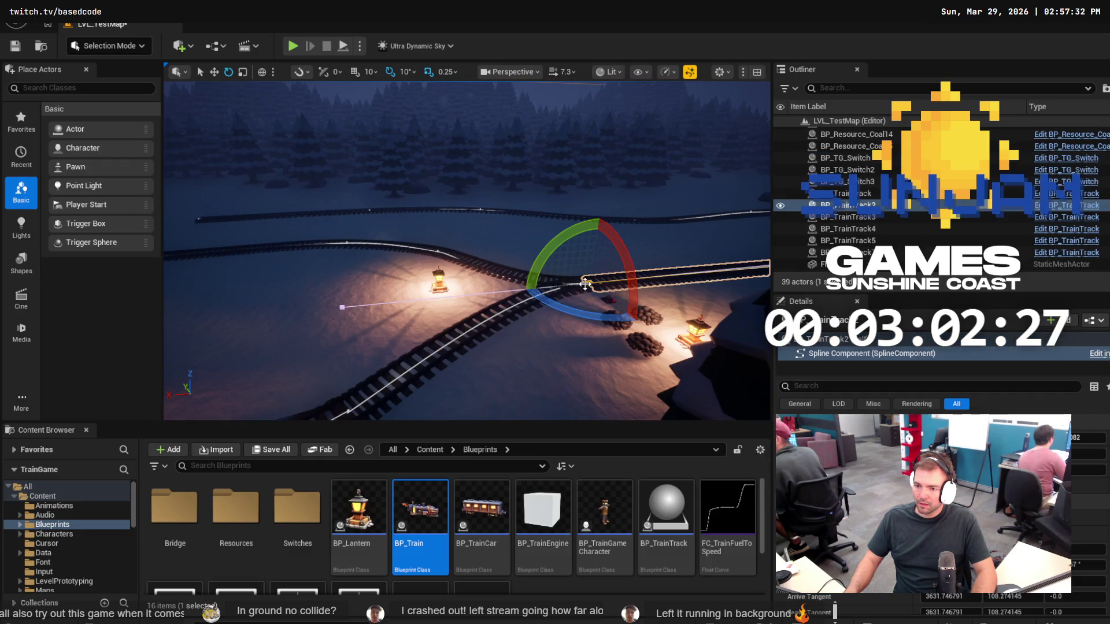
{"action": "left_click", "coordinate": [468, 344]}
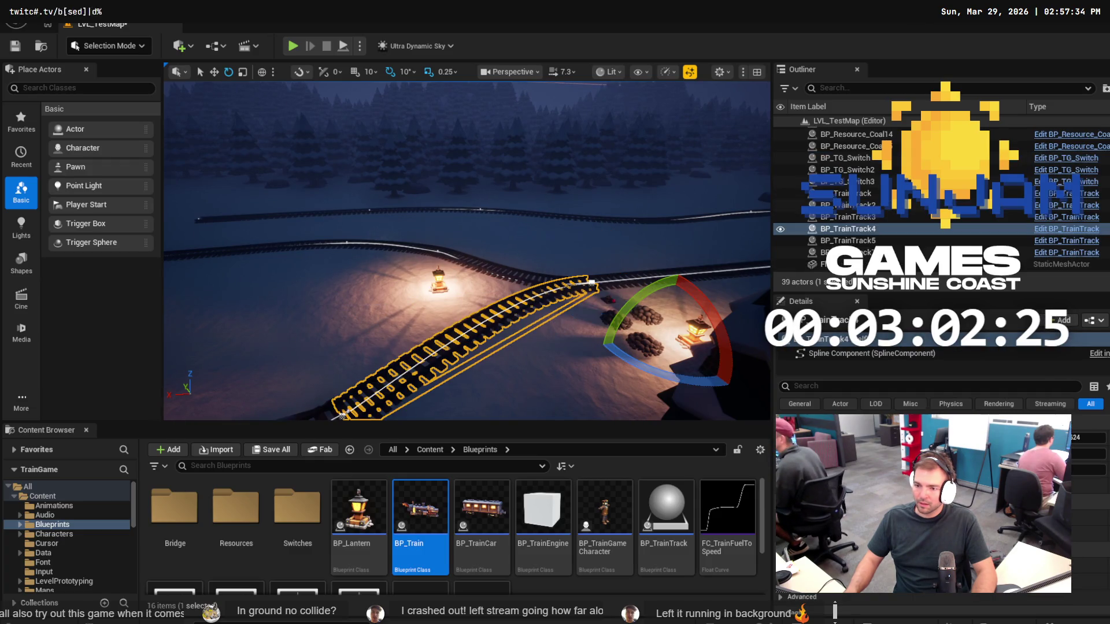
{"action": "left_click_drag", "start_coordinate": [468, 344], "coordinate": [449, 322]}
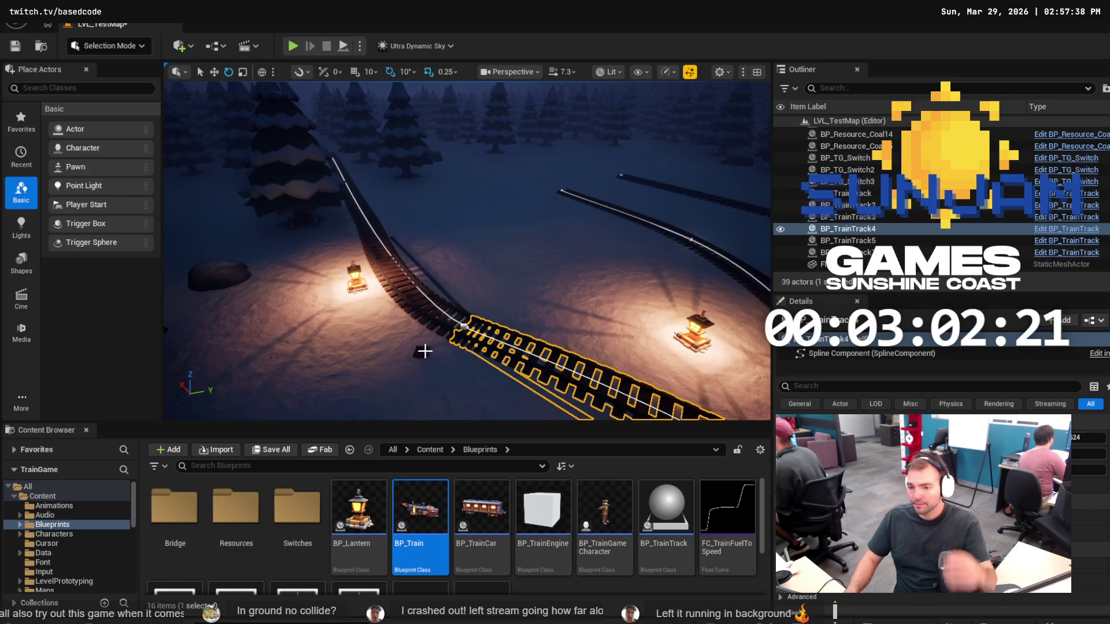
{"action": "key", "text": "Delete"}
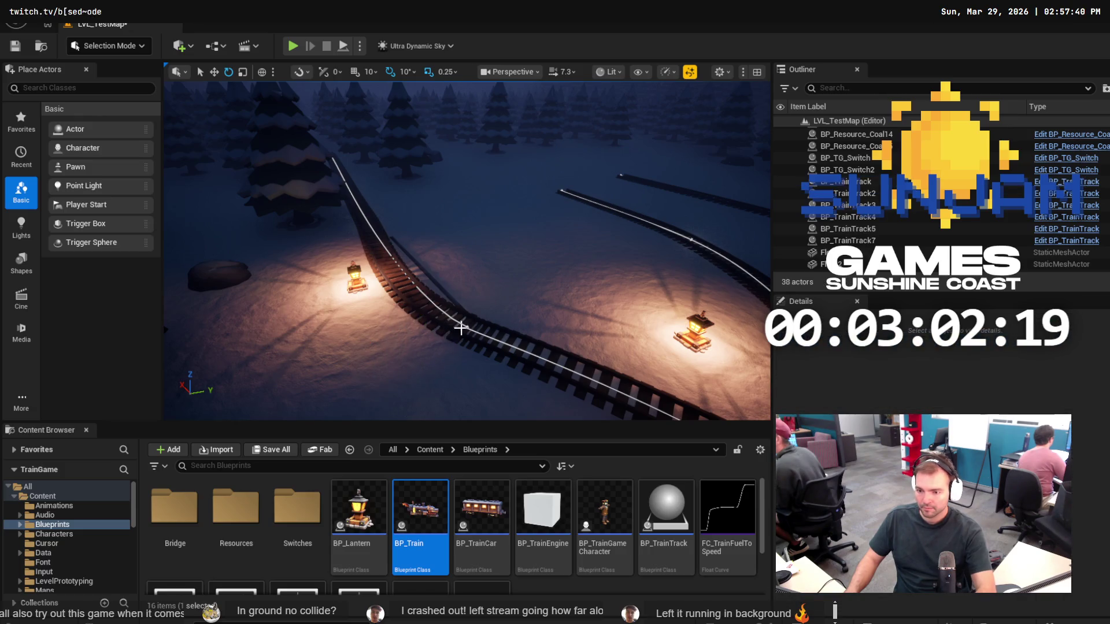
{"action": "left_click", "coordinate": [460, 328]}
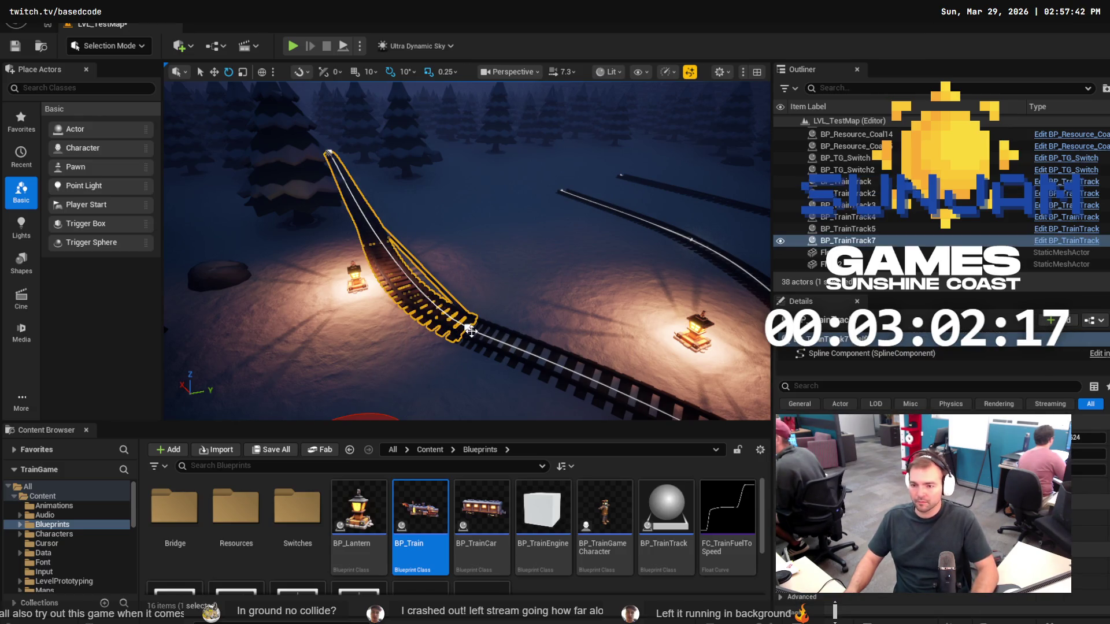
Undo to restore BP_TG_Switch3, then drag the branch track's end point up and to the right.
{"action": "key", "text": "Escape"}
{"action": "key", "text": "ctrl+z"}
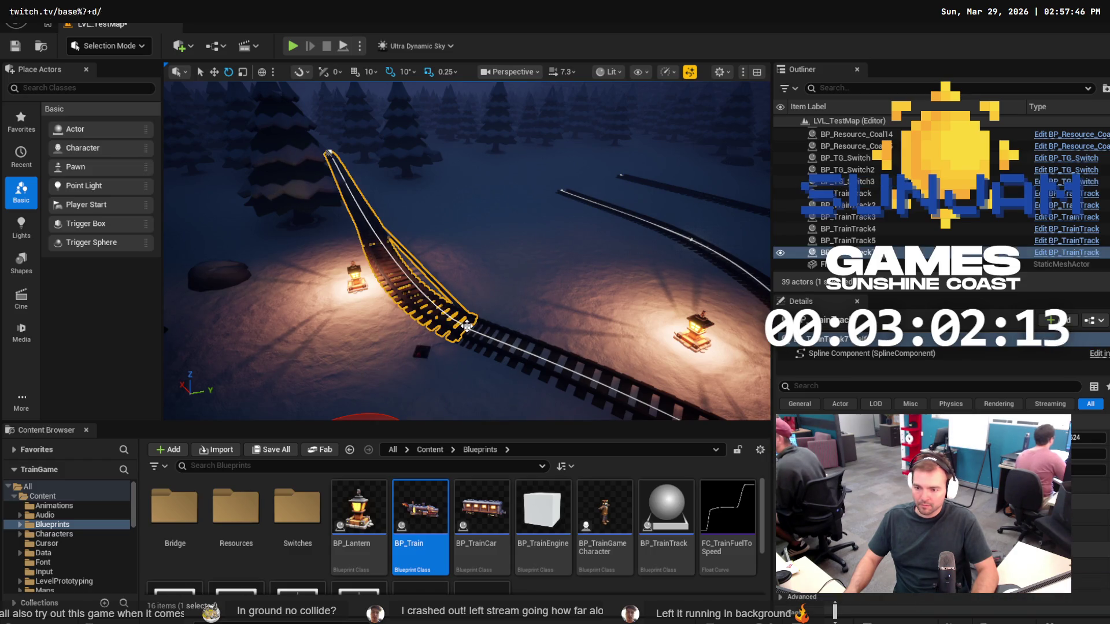
{"action": "left_click", "coordinate": [466, 327]}
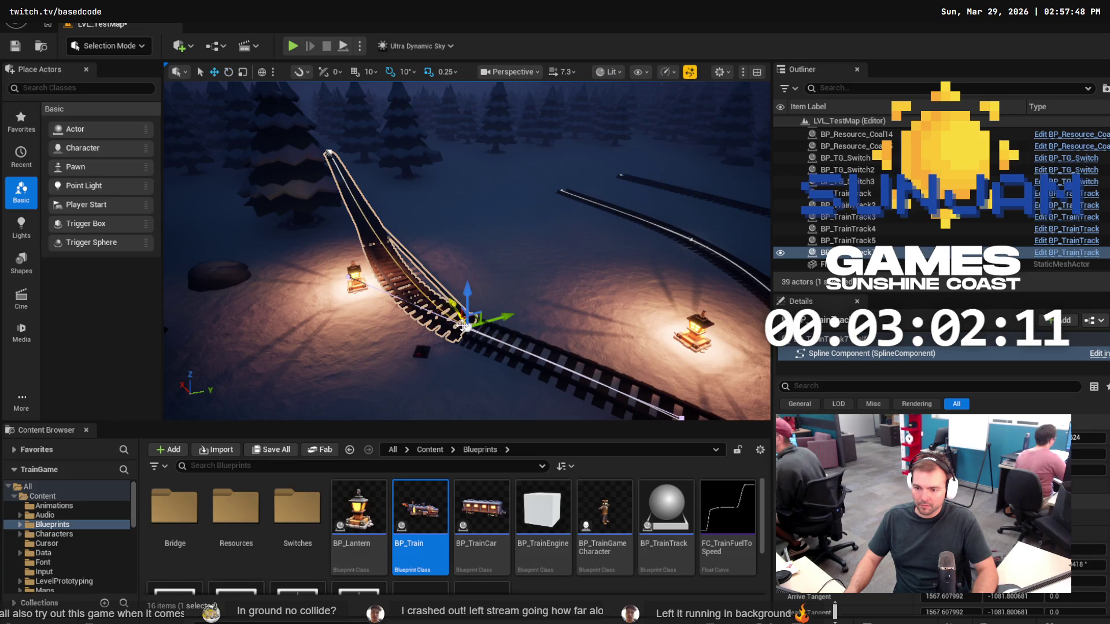
{"action": "key", "text": "w"}
{"action": "mouse_move", "coordinate": [455, 323]}
{"action": "left_mouse_down"}
{"action": "mouse_move", "coordinate": [446, 262]}
{"action": "mouse_move", "coordinate": [505, 258]}
{"action": "left_mouse_up"}
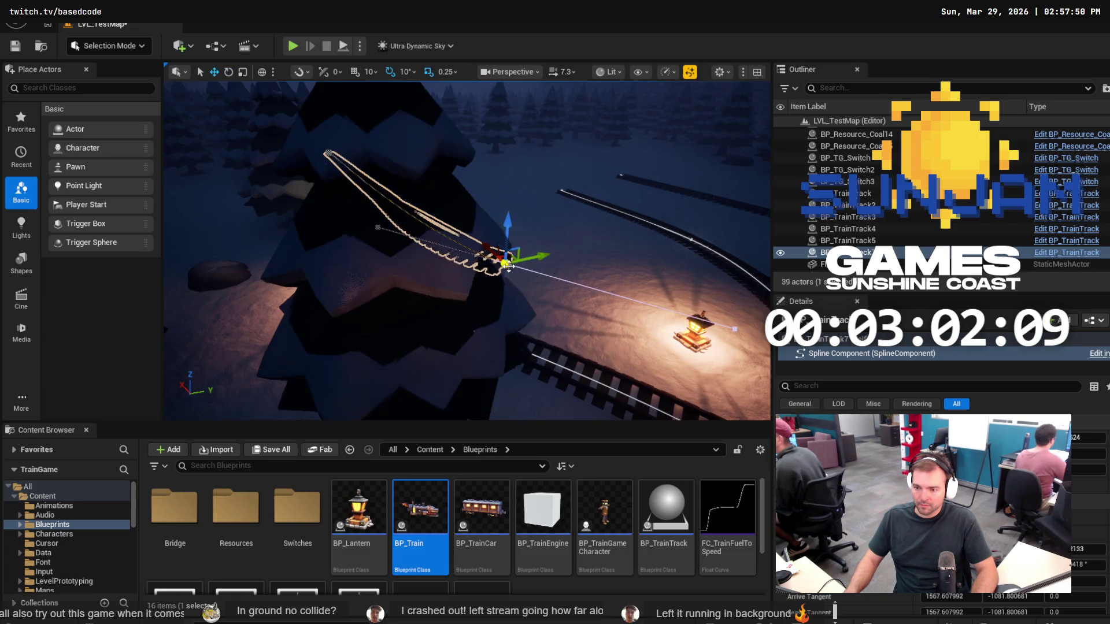
{"action": "key", "text": "ctrl+z"}
{"action": "left_click_drag", "start_coordinate": [506, 297], "coordinate": [481, 302]}
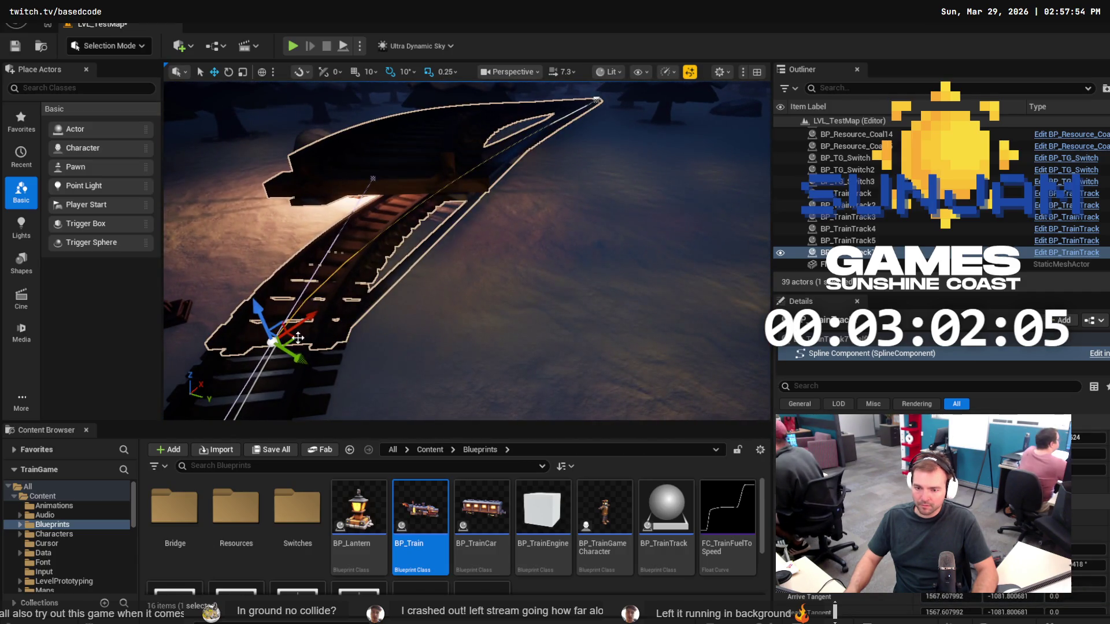
{"action": "left_click_drag", "start_coordinate": [298, 337], "coordinate": [355, 347]}
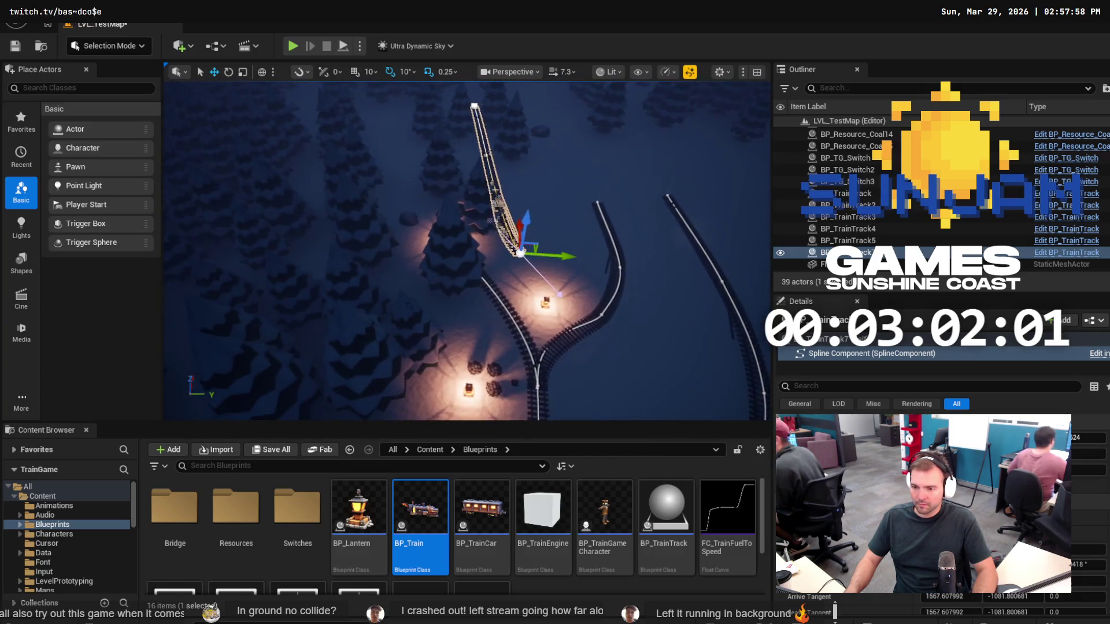
{"action": "left_click_drag", "start_coordinate": [540, 272], "coordinate": [547, 269]}
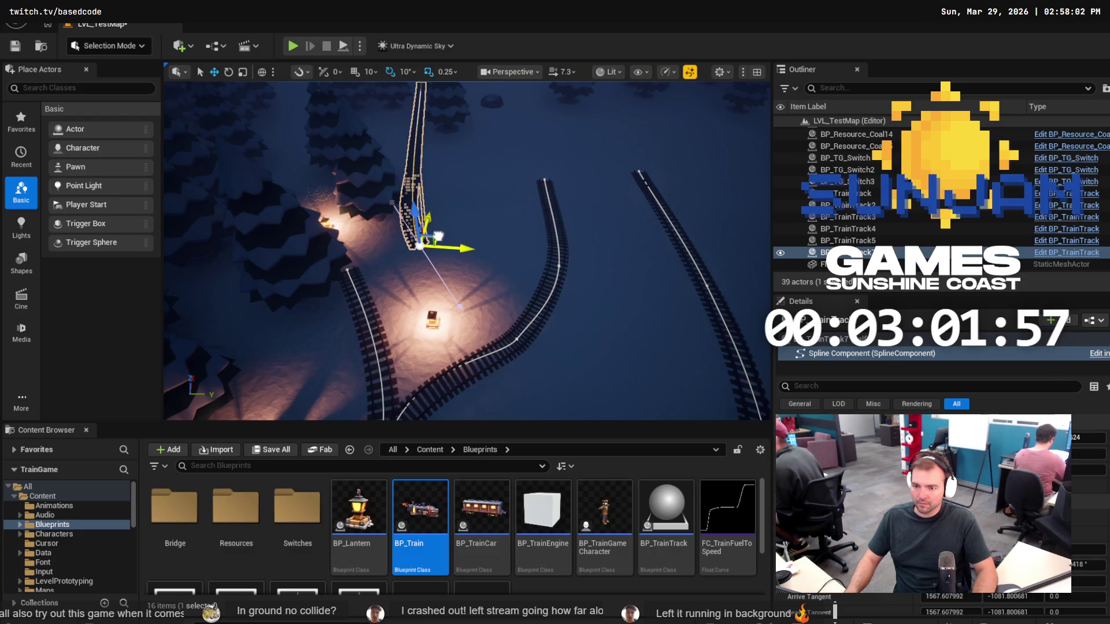
{"action": "left_click_drag", "start_coordinate": [457, 247], "coordinate": [489, 194]}
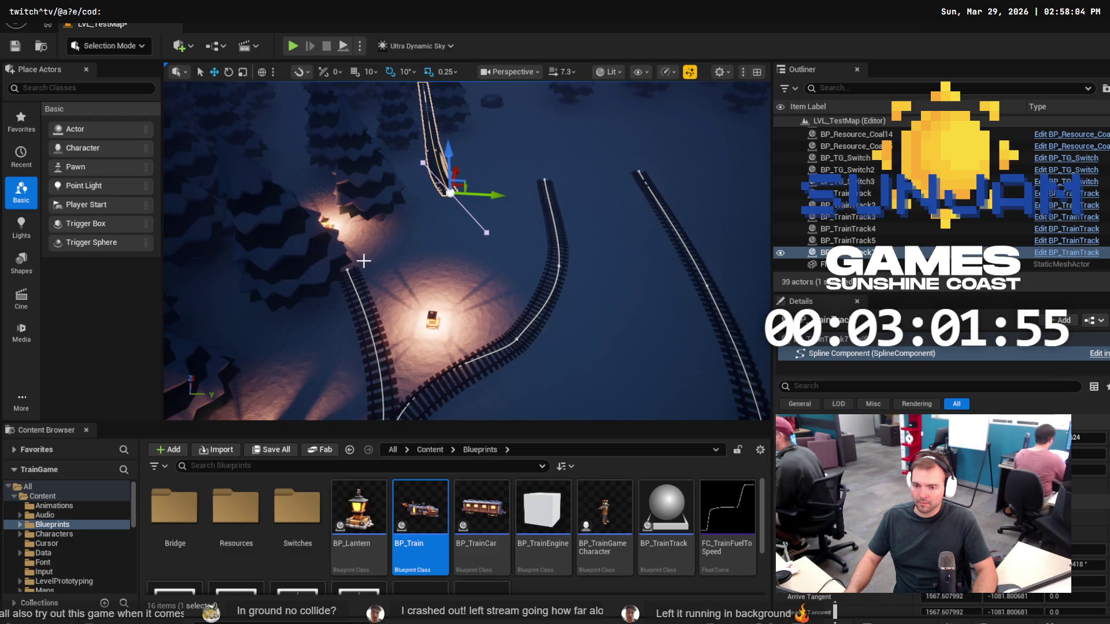
Delete the end spline point of BP_TrainTrack4 so it forms one sweeping curve.
{"action": "left_click", "coordinate": [346, 268]}
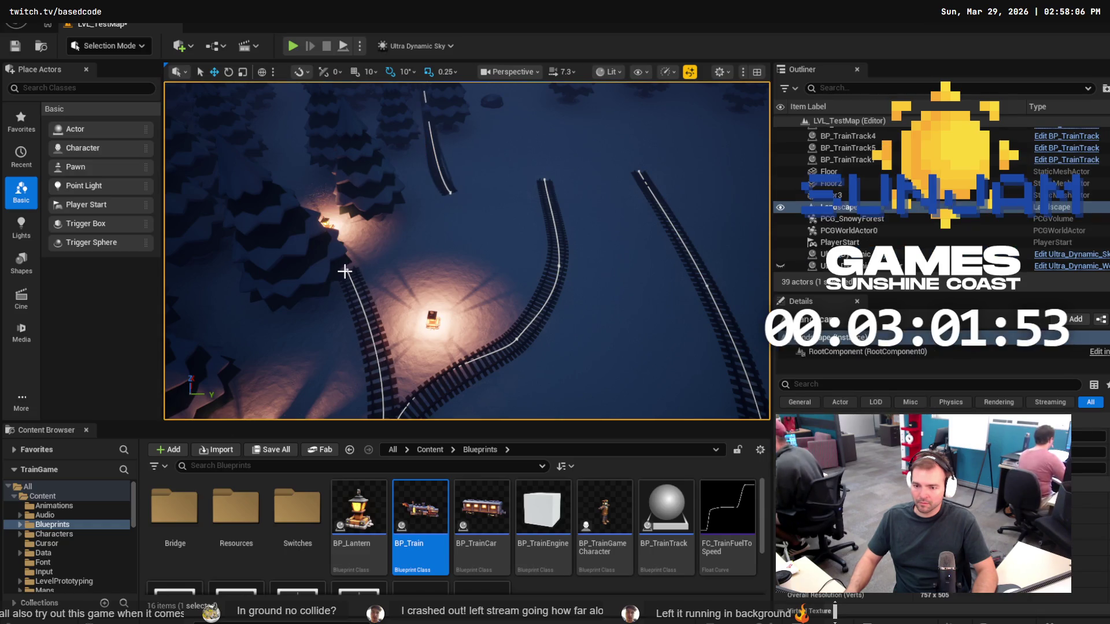
{"action": "left_click", "coordinate": [346, 270]}
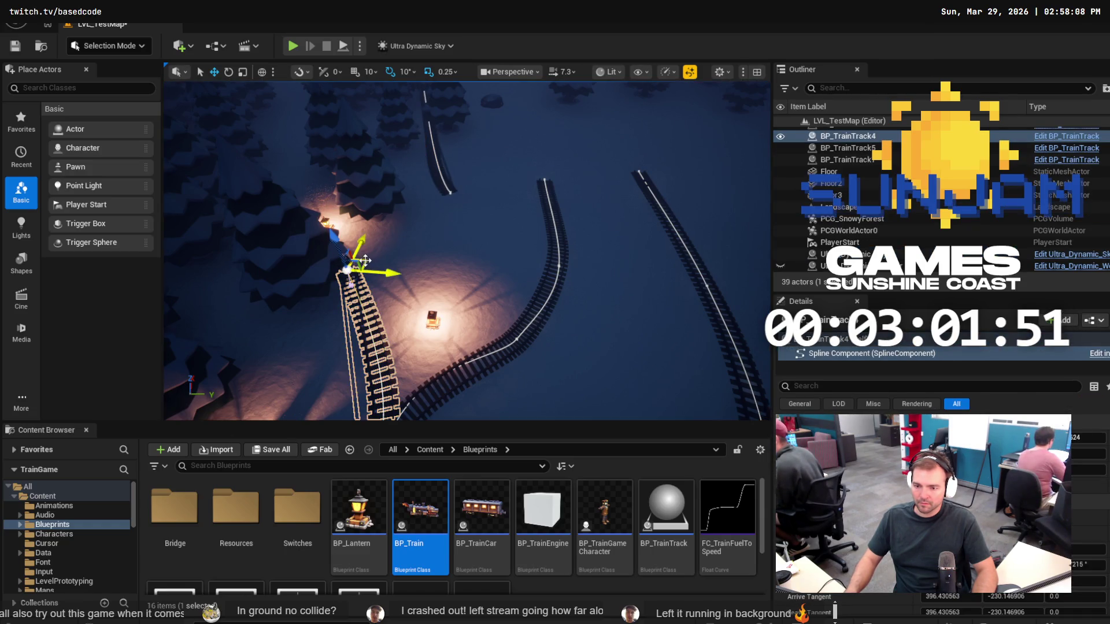
{"action": "mouse_move", "coordinate": [365, 260]}
{"action": "left_mouse_down"}
{"action": "mouse_move", "coordinate": [370, 226]}
{"action": "mouse_move", "coordinate": [370, 289]}
{"action": "left_mouse_up"}
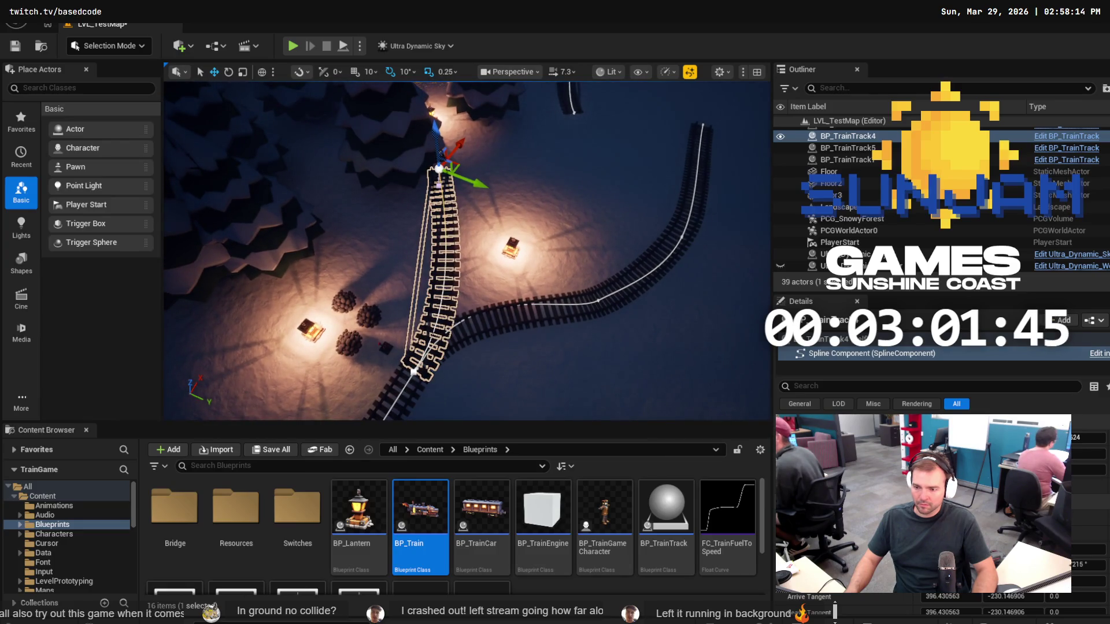
{"action": "key", "text": "Delete"}
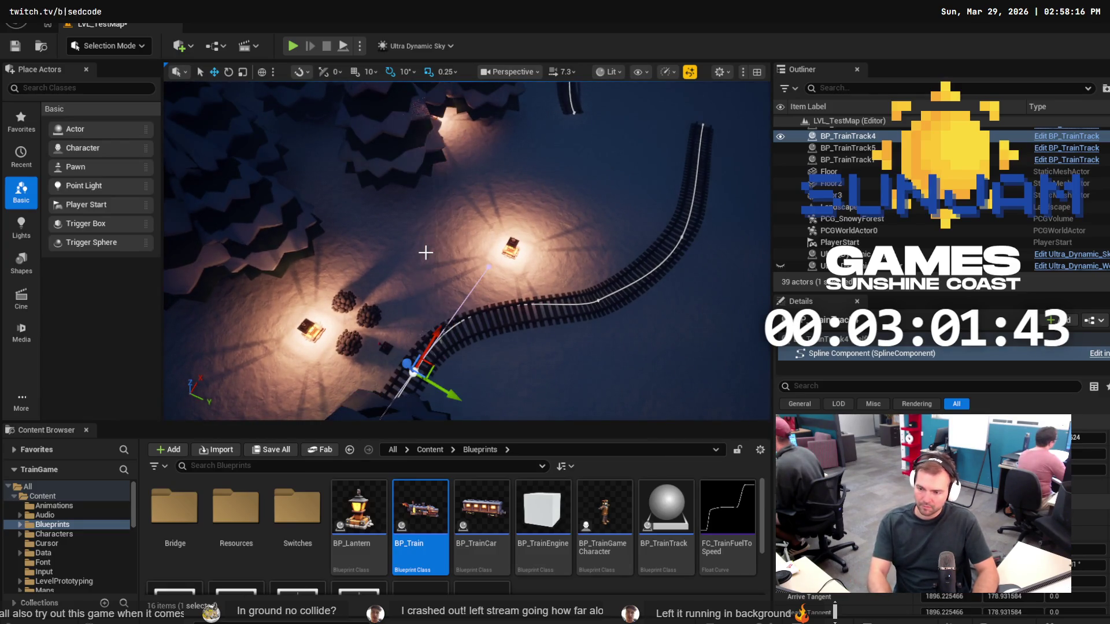
{"action": "left_click", "coordinate": [598, 301]}
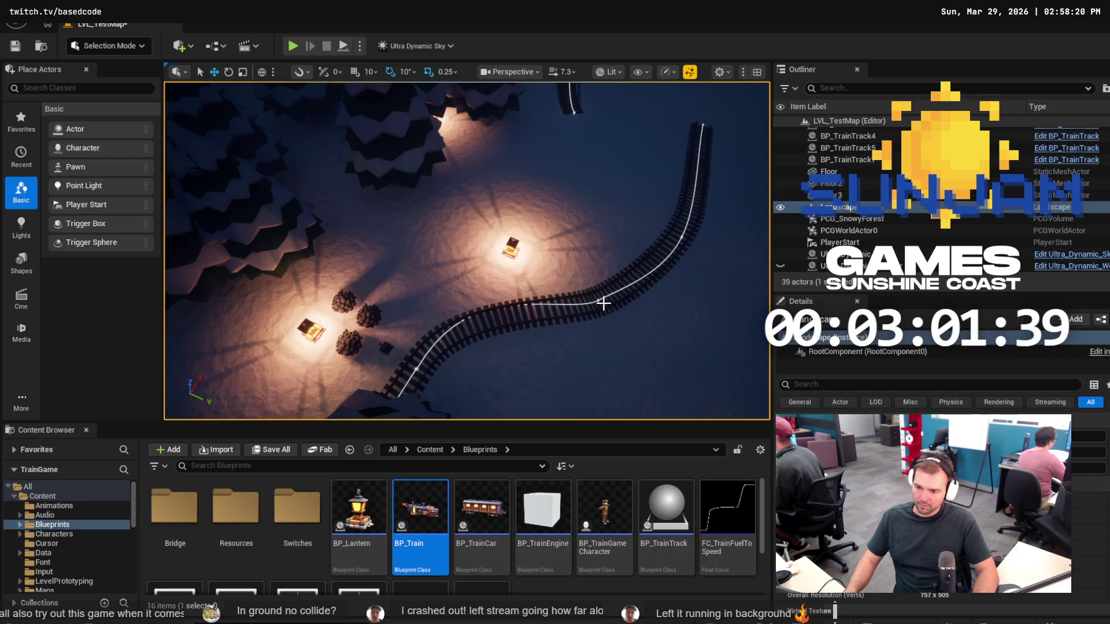
Survey the converging tracks from above and frame the curved BP_TrainTrack5 piece.
{"action": "left_click", "coordinate": [601, 301]}
{"action": "key", "text": "w"}
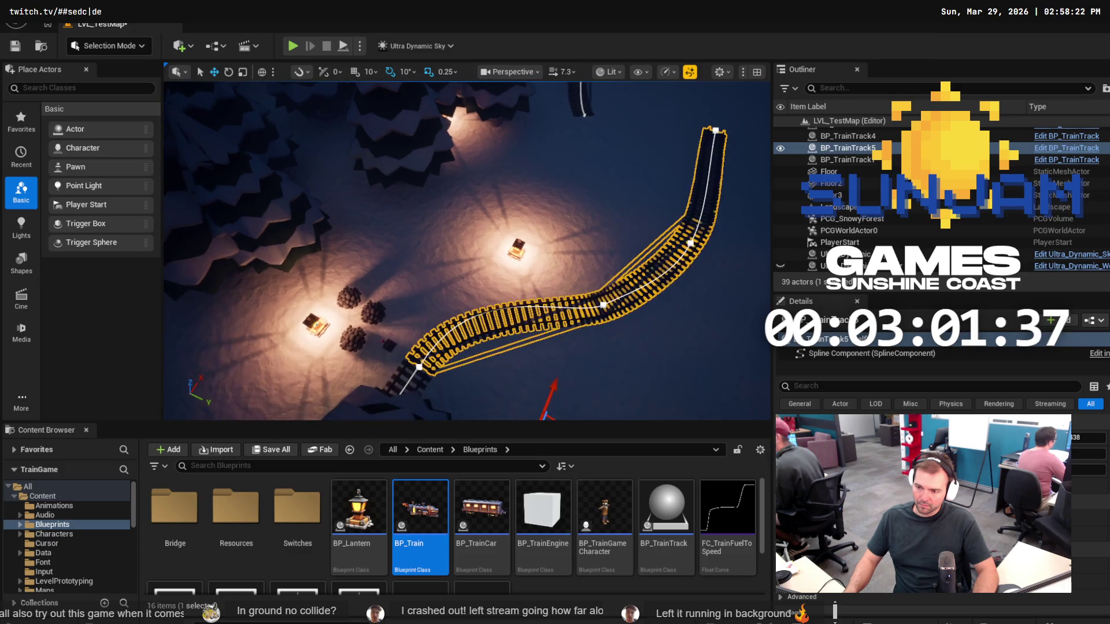
{"action": "left_click", "coordinate": [559, 325]}
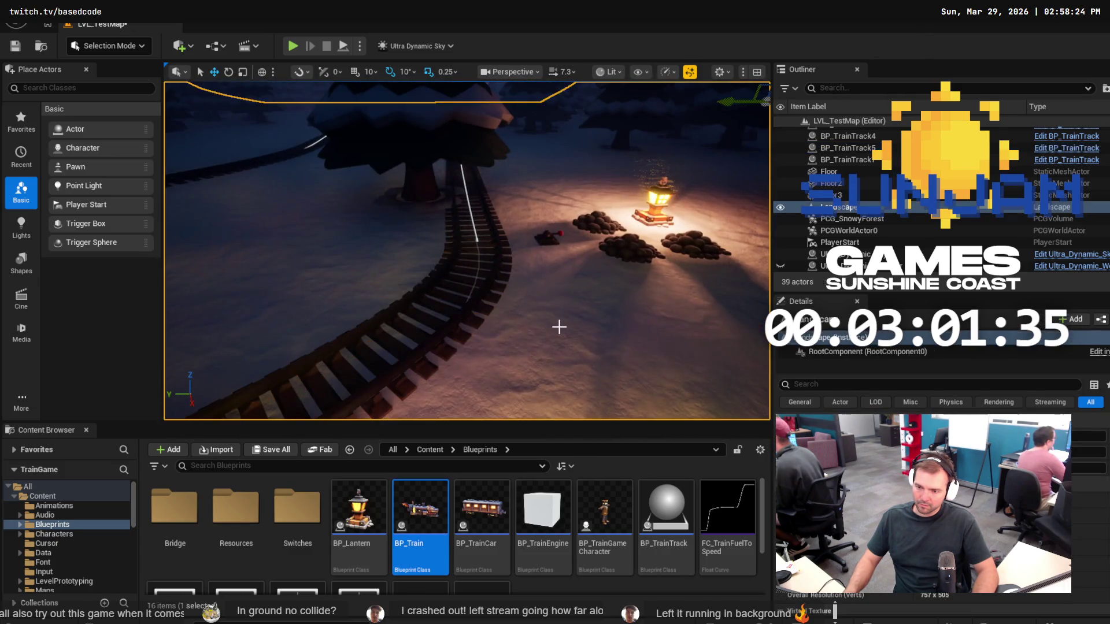
{"action": "key", "text": "e"}
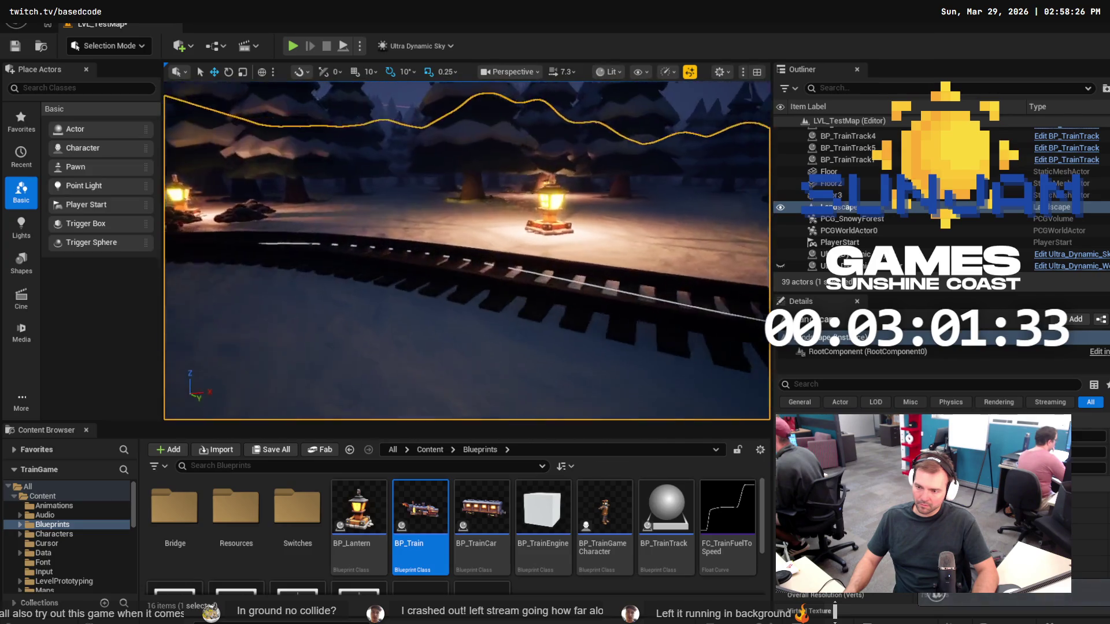
{"action": "key", "text": "e"}
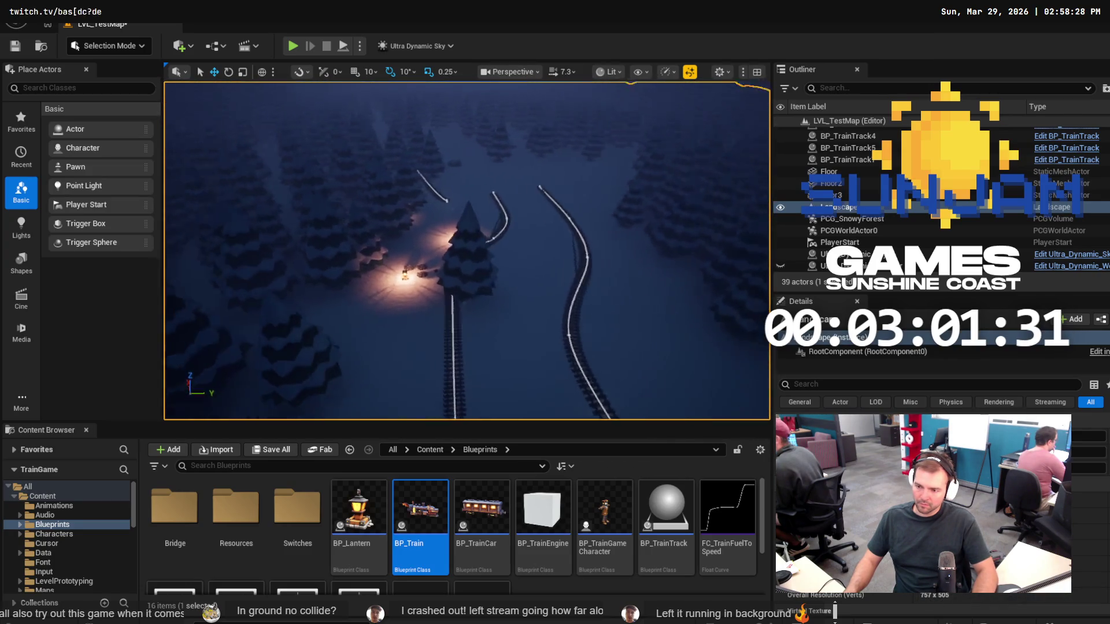
{"action": "key", "text": "q"}
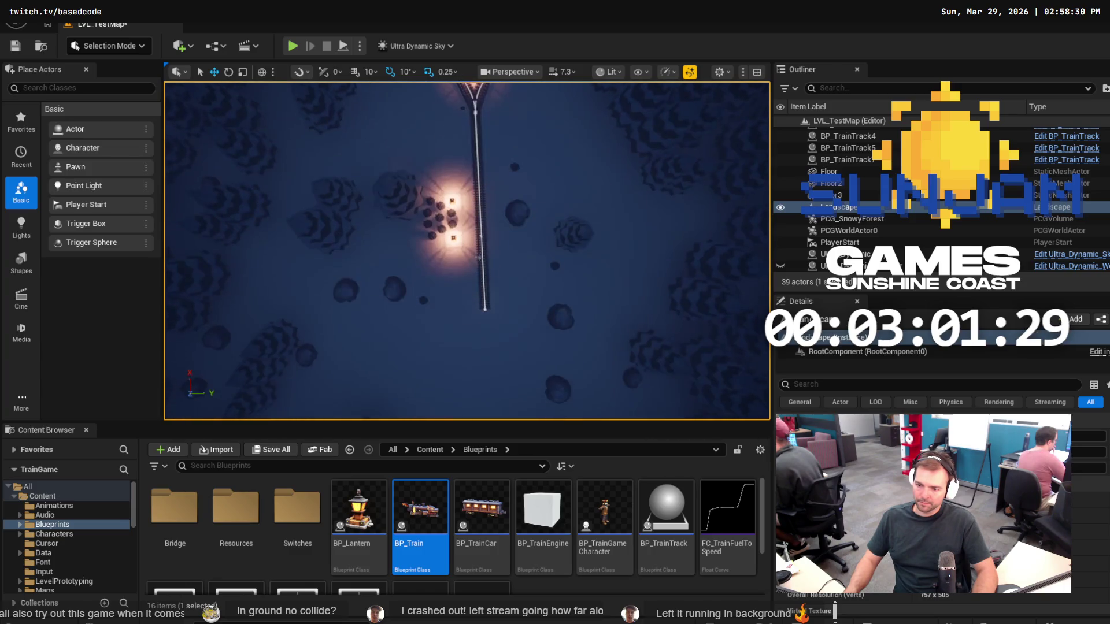
{"action": "key", "text": "q"}
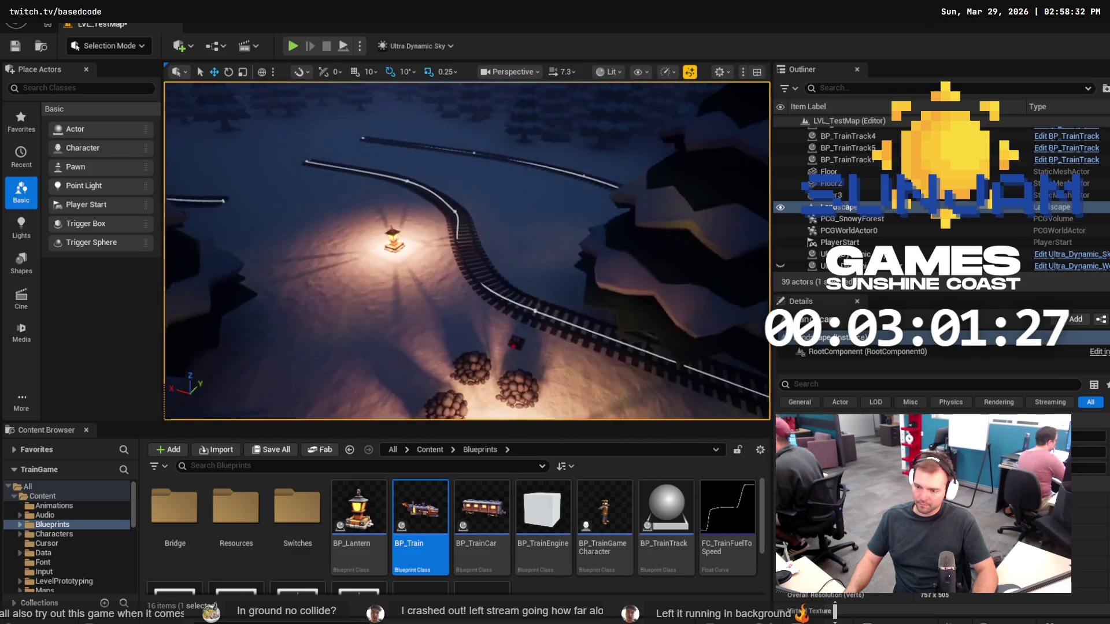
{"action": "left_click", "coordinate": [490, 298]}
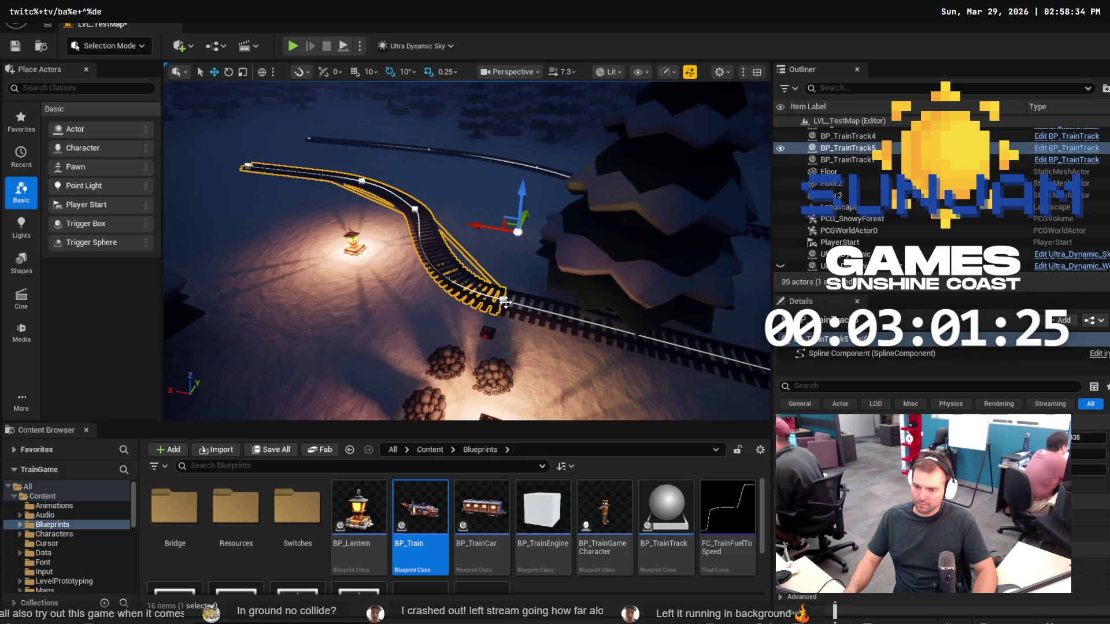
{"action": "key", "text": "f"}
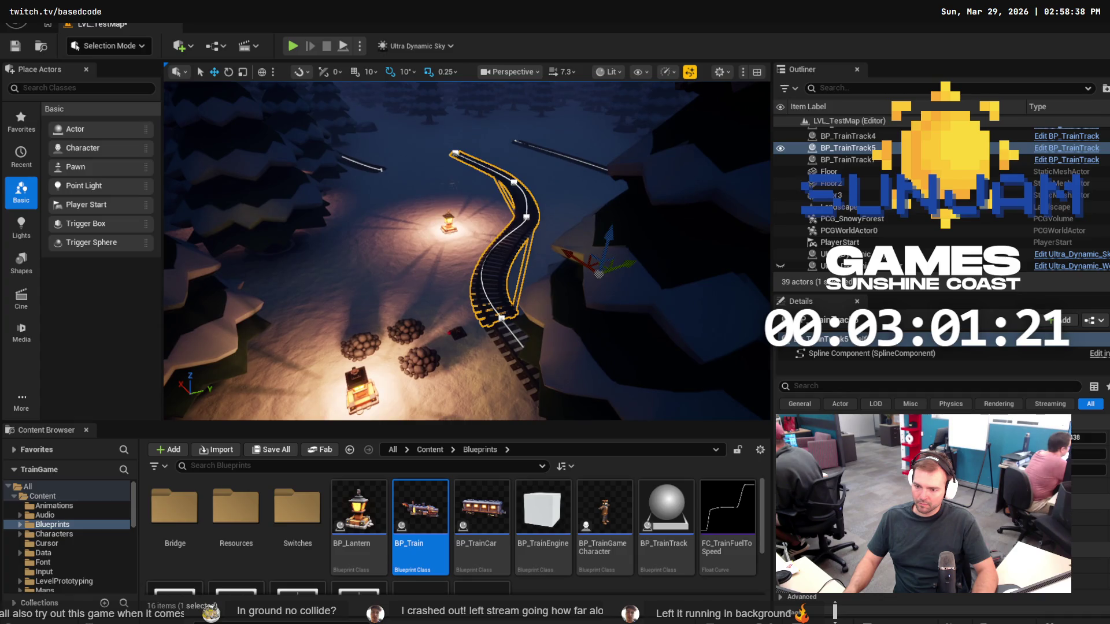
Select the small curved BP_TrainTrack7 actor and delete it, triggering the BP_TG_Switch3 reference warning.
{"action": "double_click", "coordinate": [847, 135]}
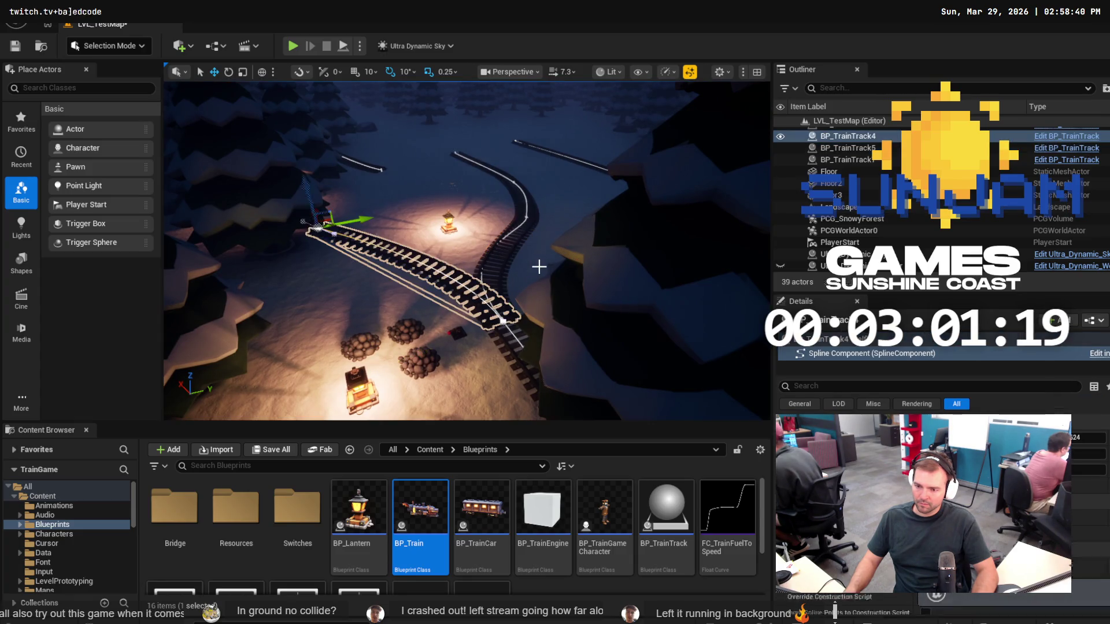
{"action": "key", "text": "Escape"}
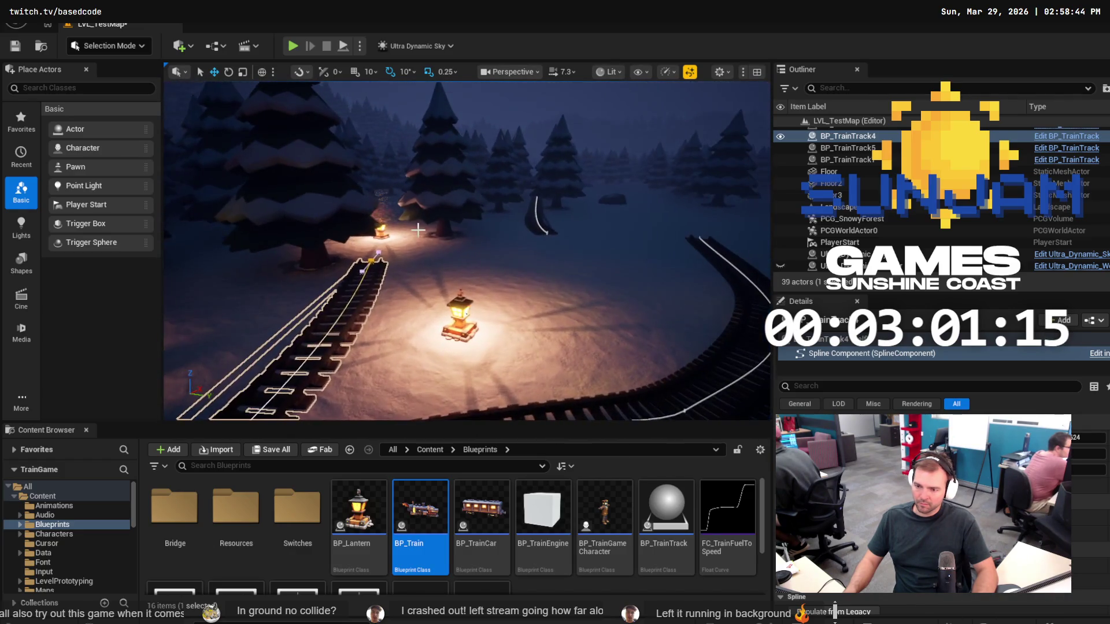
{"action": "left_click", "coordinate": [548, 229]}
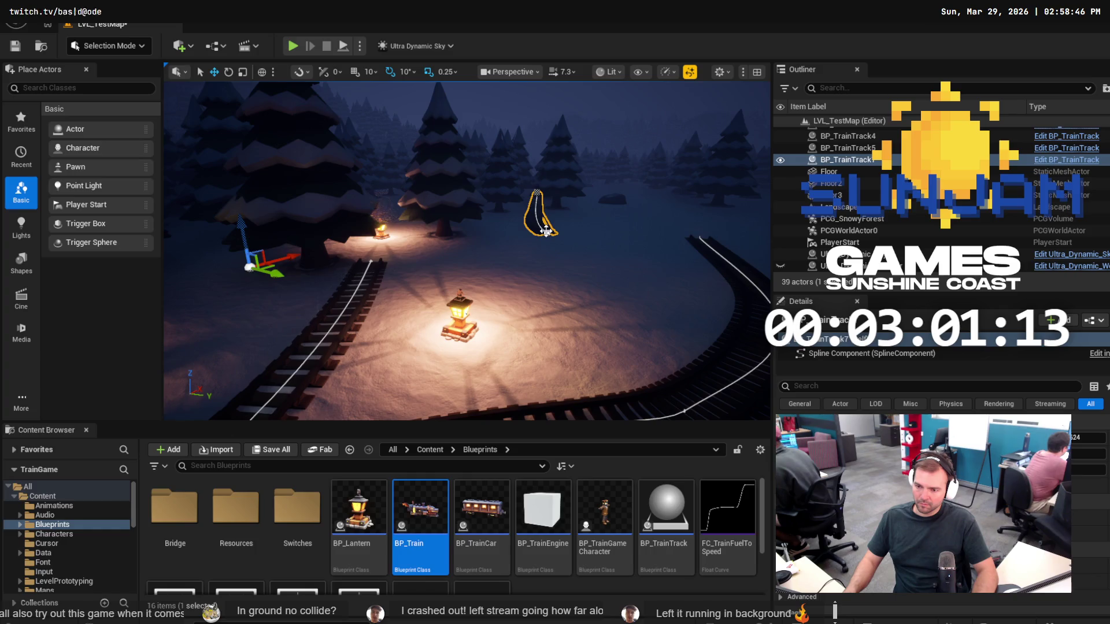
{"action": "key", "text": "Delete"}
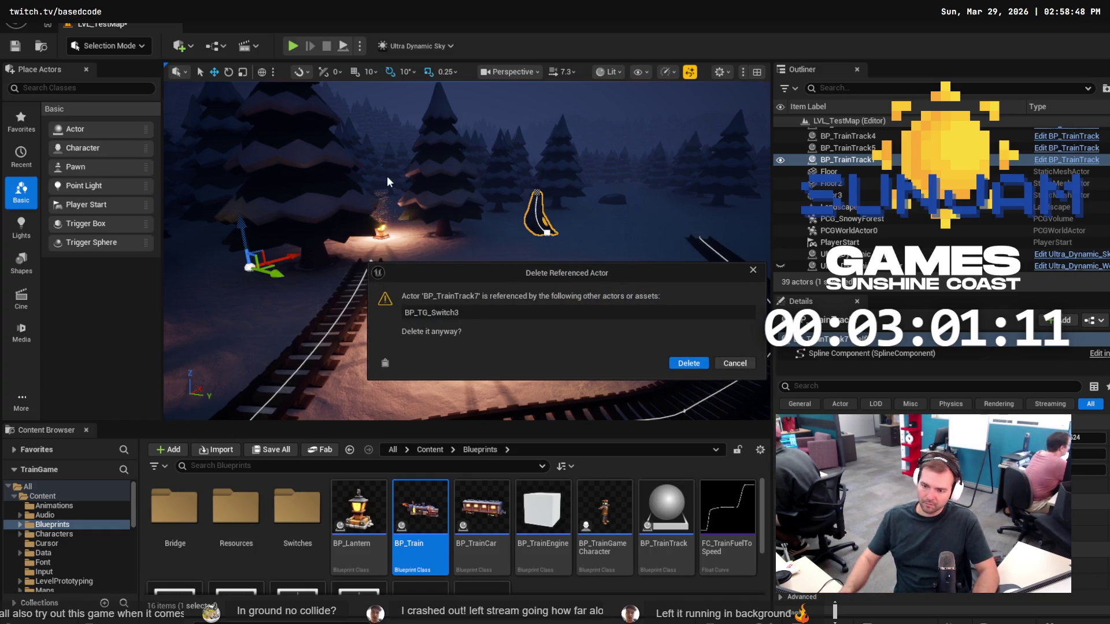
Confirm the BP_TrainTrack7 deletion, then select among nearby tracks BP_TrainTrack3, 4 and 5.
{"action": "left_click", "coordinate": [688, 363]}
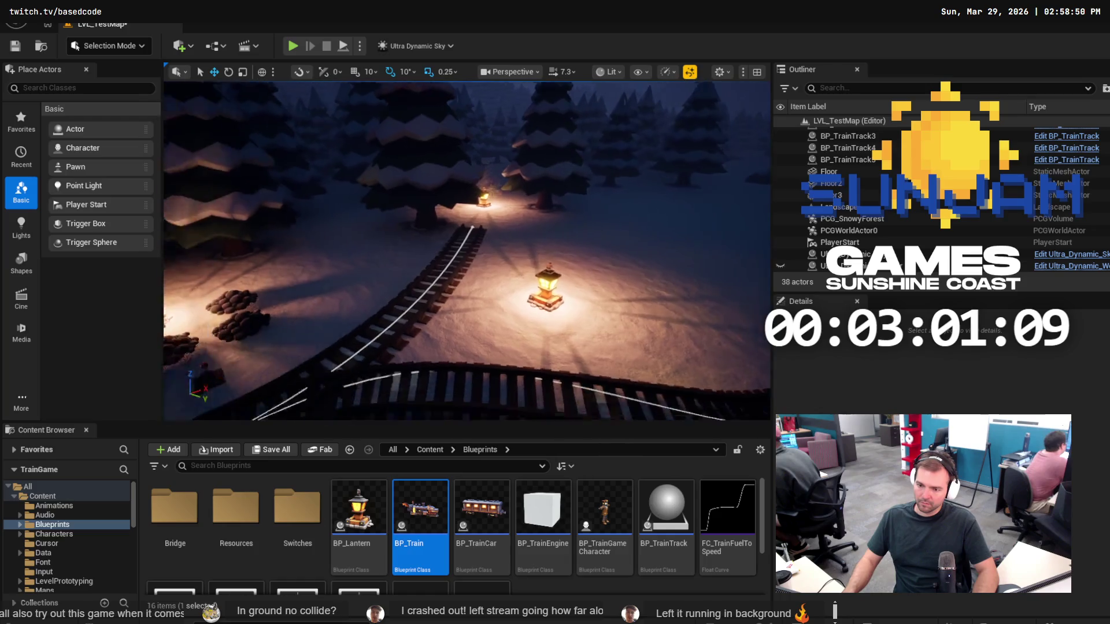
{"action": "left_click_drag", "start_coordinate": [428, 272], "coordinate": [428, 249]}
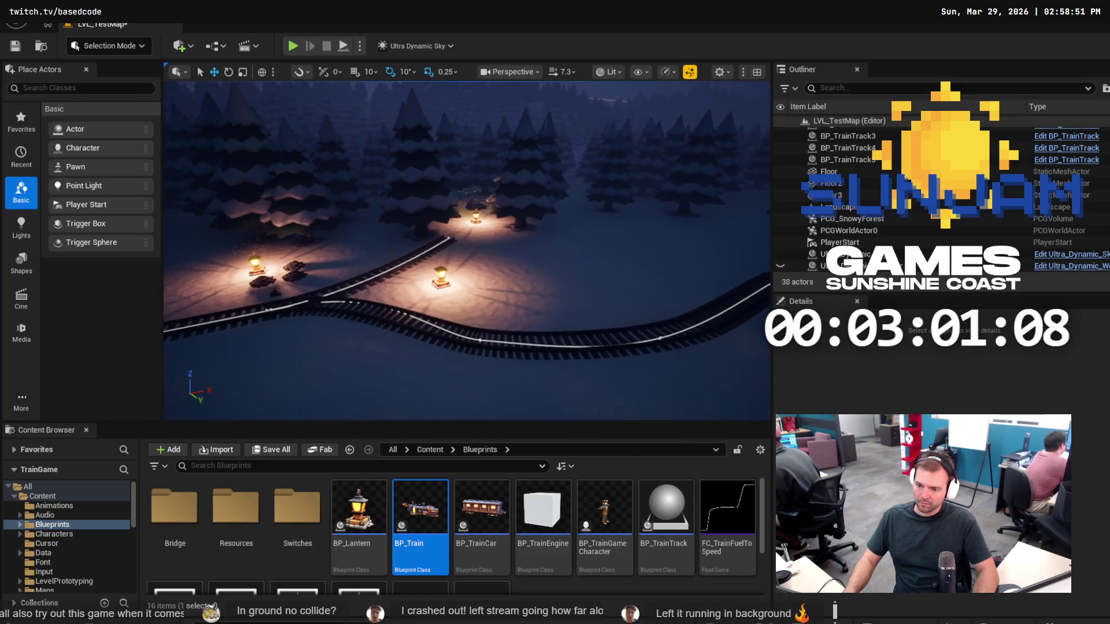
{"action": "left_click", "coordinate": [390, 266]}
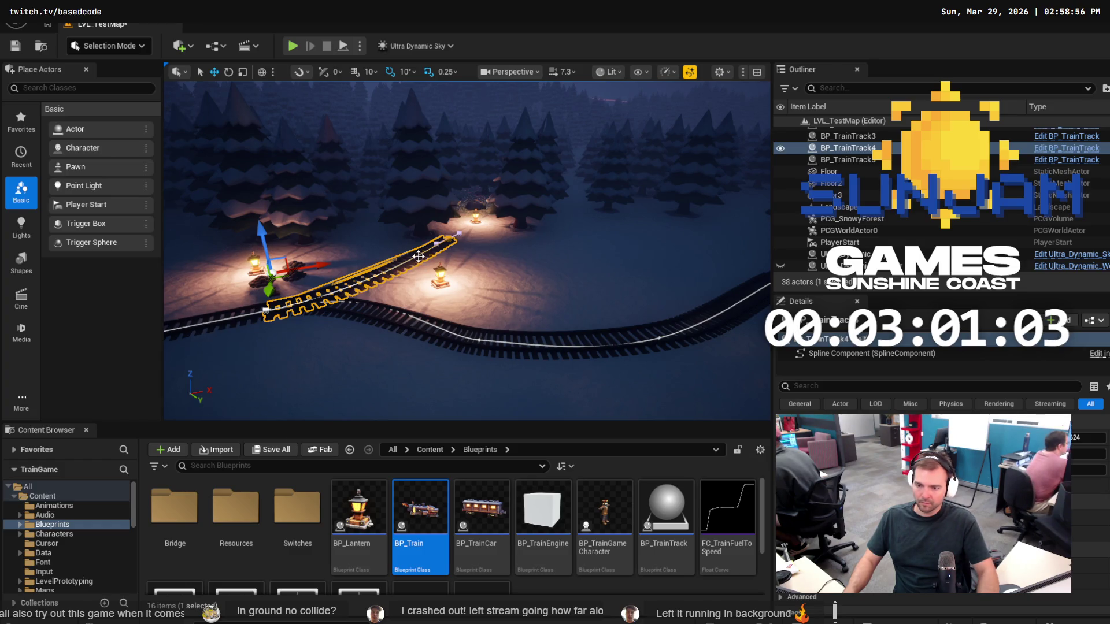
{"action": "key", "text": "Escape"}
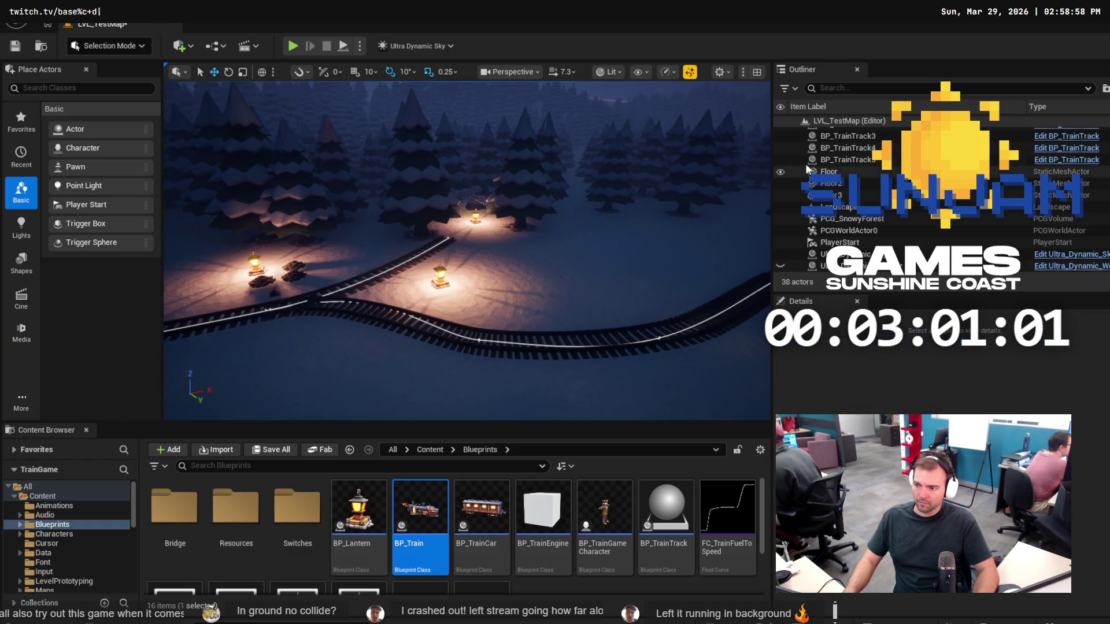
{"action": "left_click", "coordinate": [440, 246]}
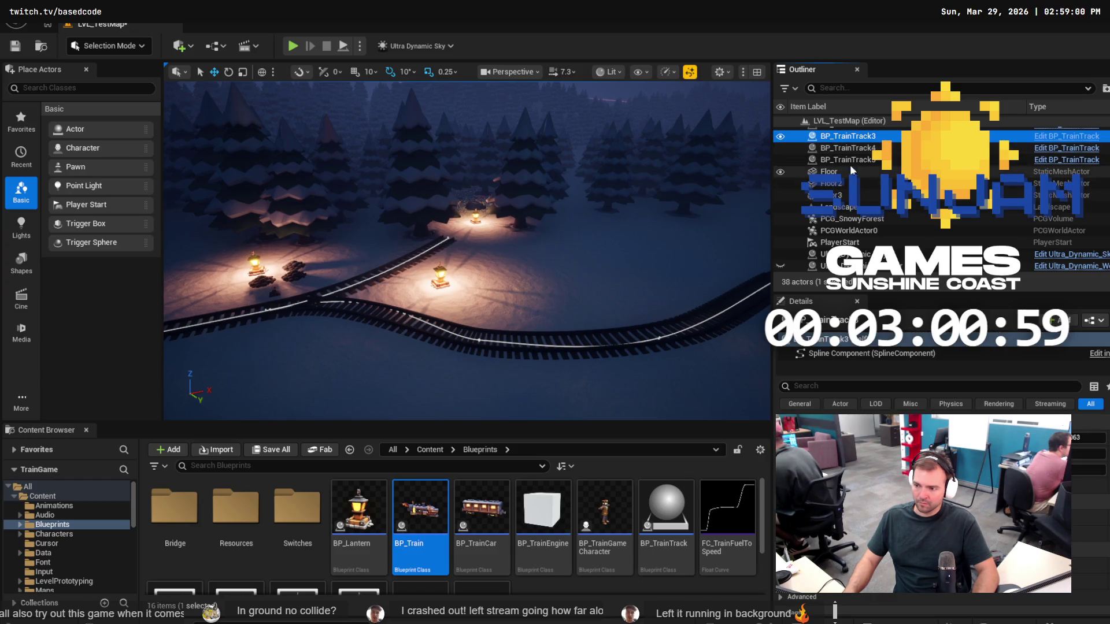
{"action": "left_click", "coordinate": [847, 159]}
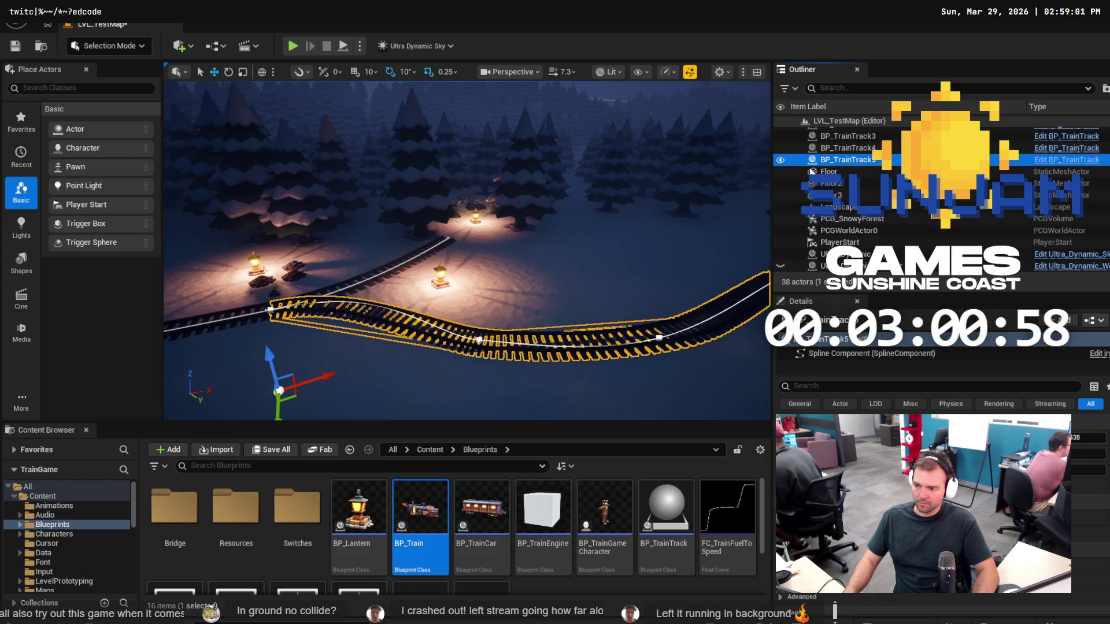
{"action": "left_click", "coordinate": [450, 241]}
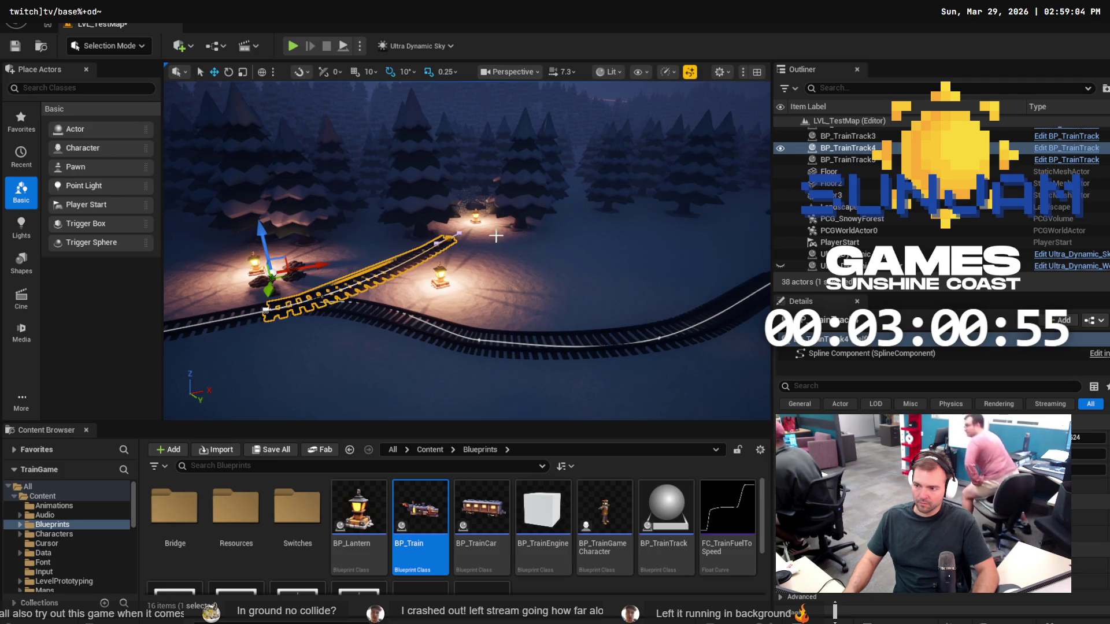
{"action": "left_click", "coordinate": [864, 123]}
Paste a new track piece, BP_TrainTrack6, and move it up to the lantern area.
{"action": "key", "text": "ctrl+v"}
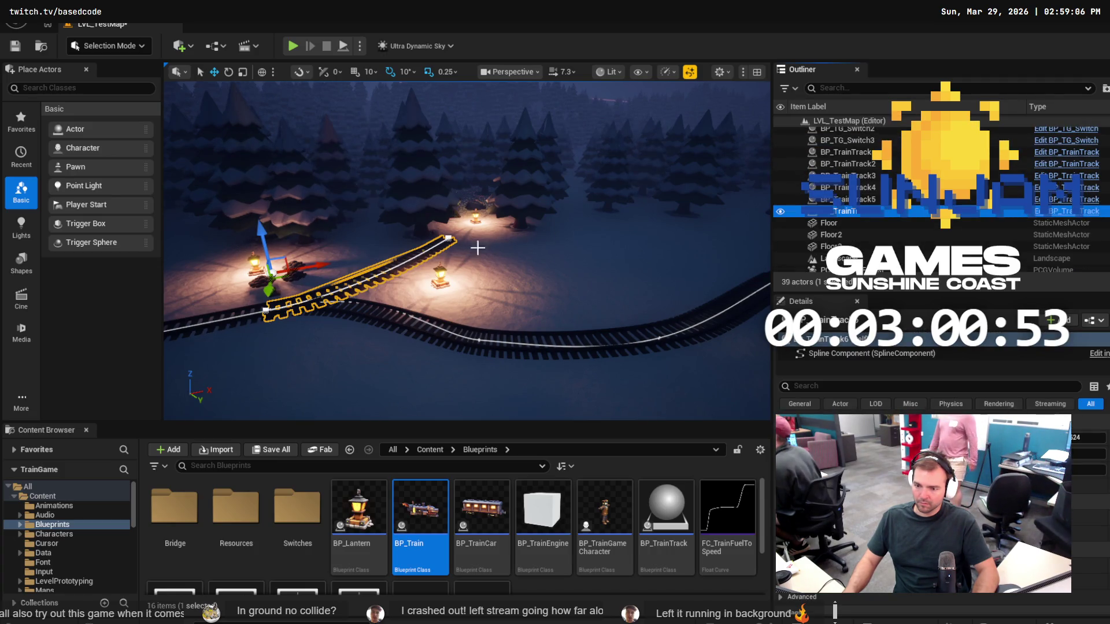
{"action": "mouse_move", "coordinate": [284, 278]}
{"action": "left_mouse_down"}
{"action": "mouse_move", "coordinate": [384, 235]}
{"action": "mouse_move", "coordinate": [448, 230]}
{"action": "left_mouse_up"}
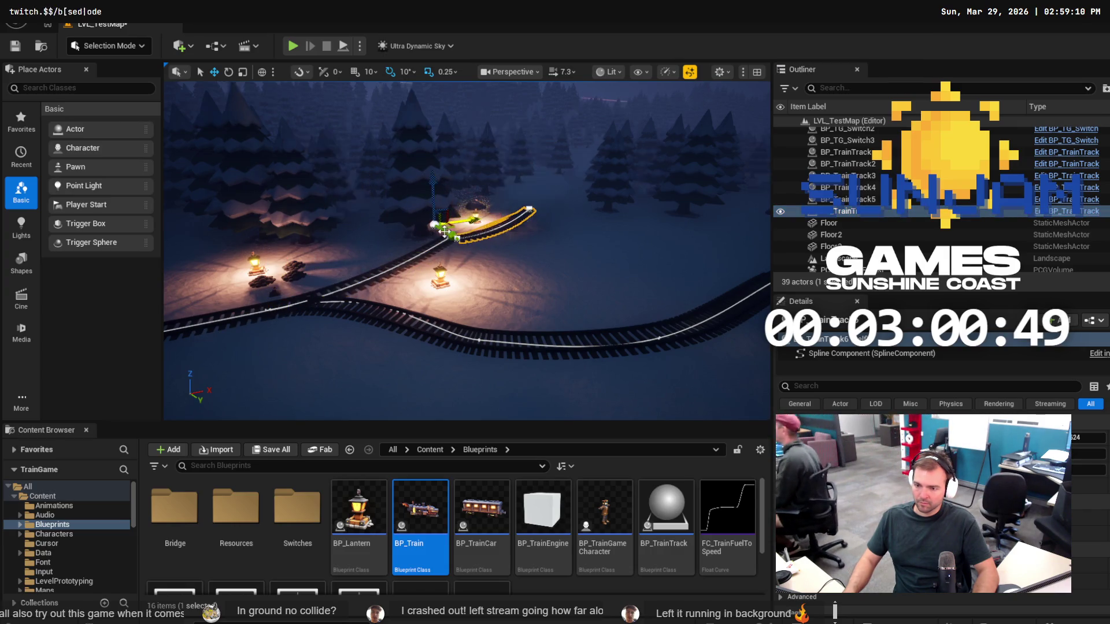
{"action": "key", "text": "f"}
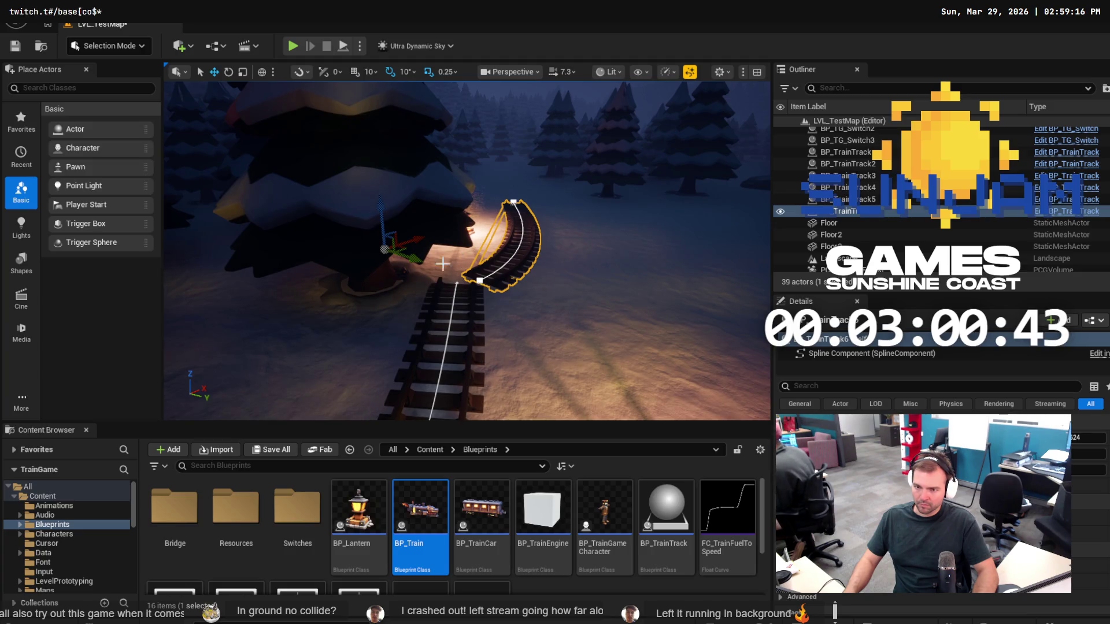
{"action": "left_click", "coordinate": [261, 72]}
{"action": "left_click", "coordinate": [262, 75]}
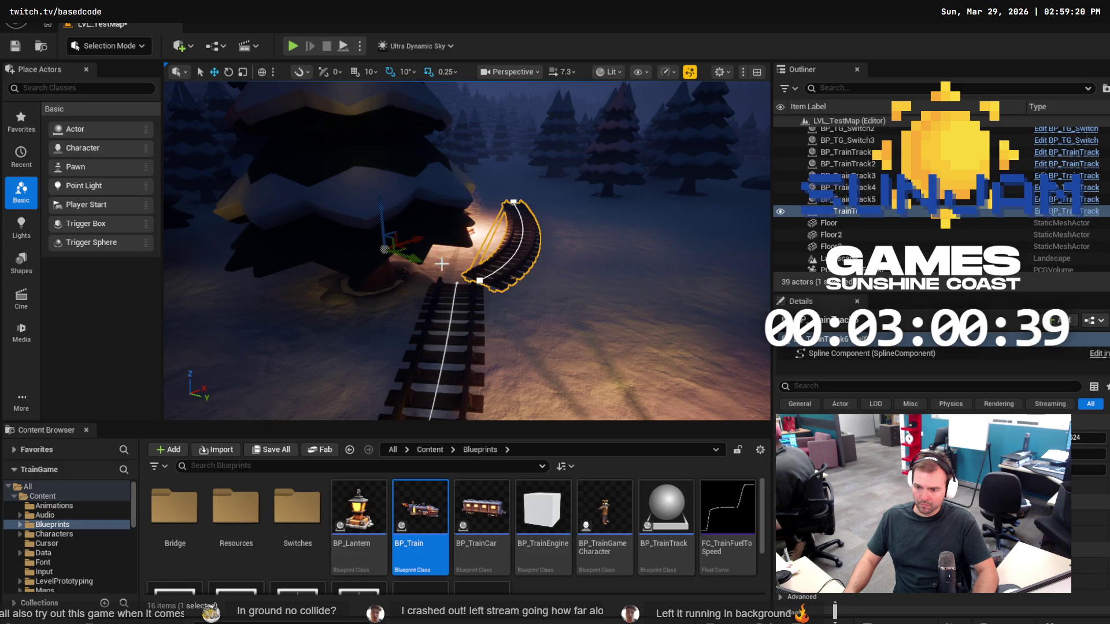
Inspect BP_TrainTrack4's end spline point and the new BP_TrainTrack6, ending on a wide track overview.
{"action": "left_click", "coordinate": [454, 283]}
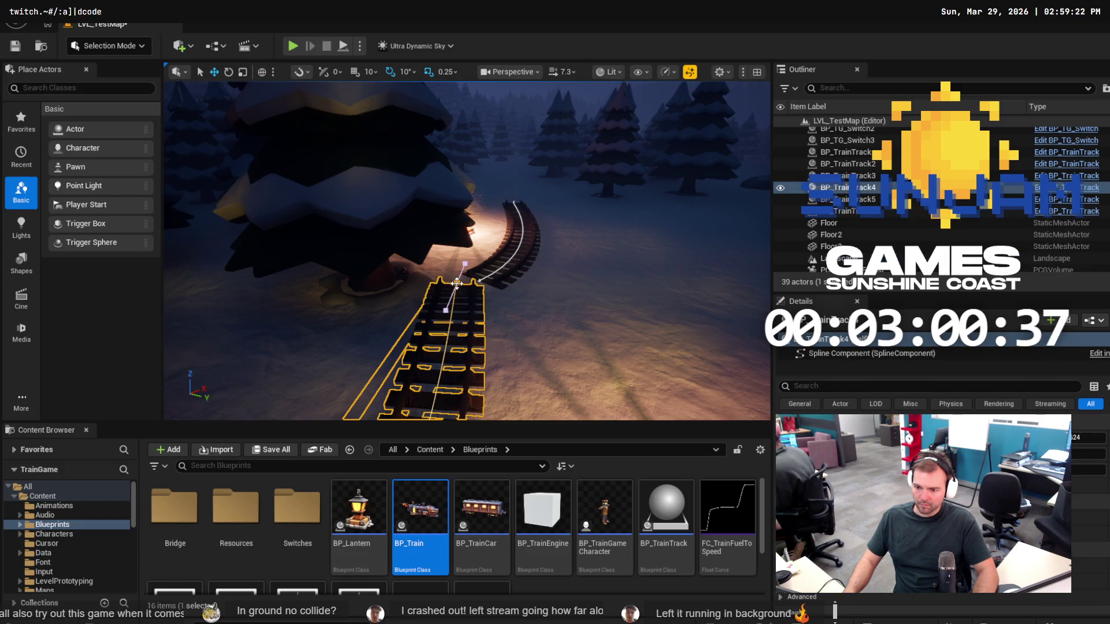
{"action": "left_click", "coordinate": [457, 283]}
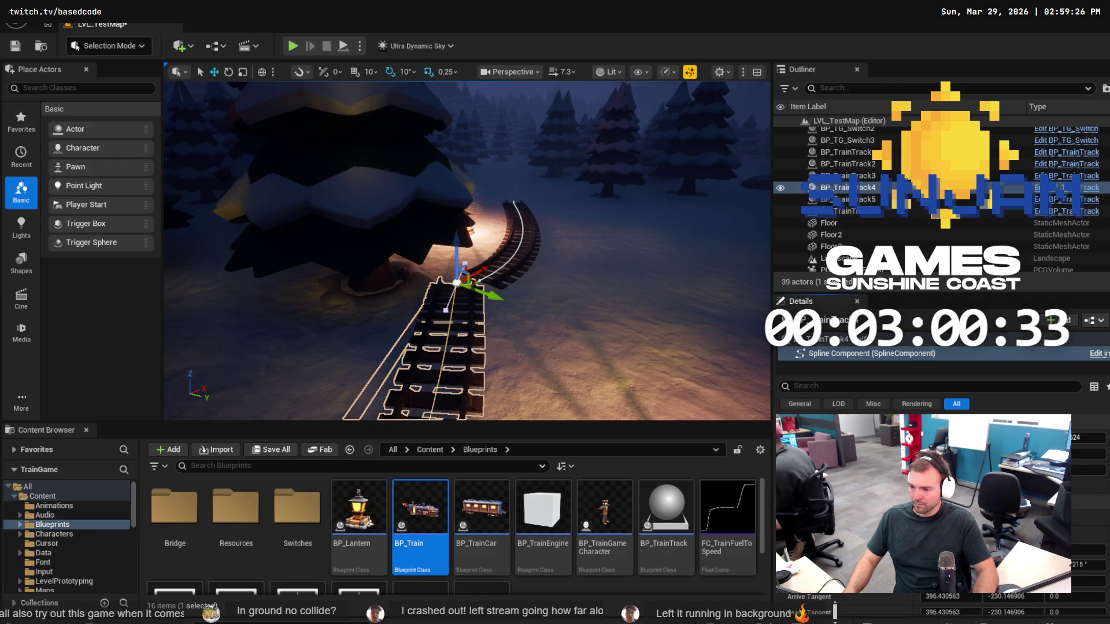
{"action": "left_click", "coordinate": [855, 211]}
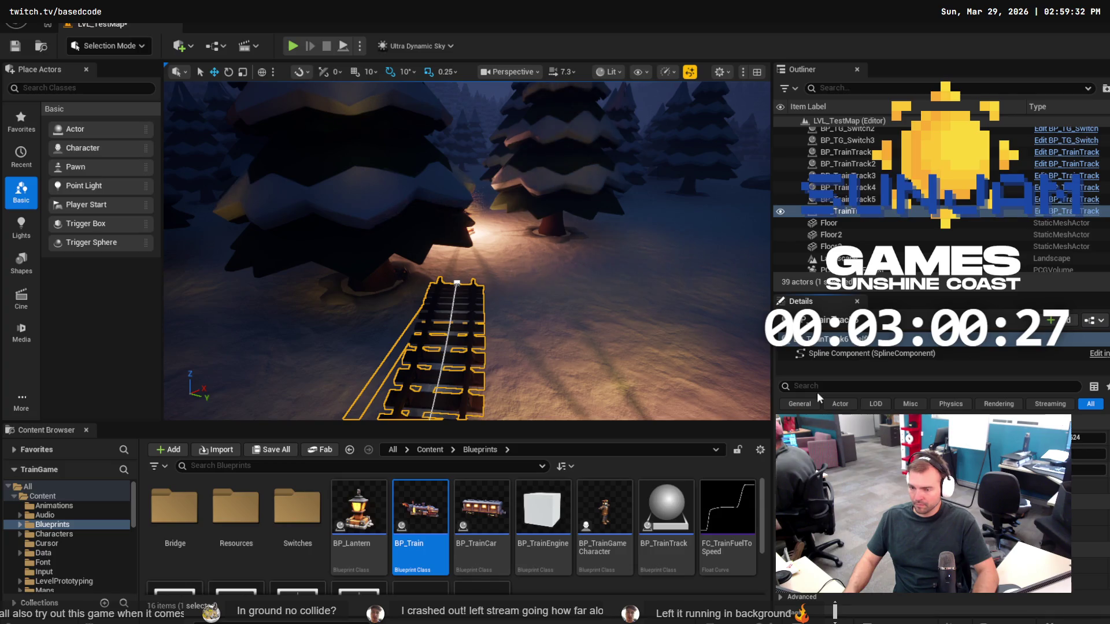
{"action": "key", "text": "f"}
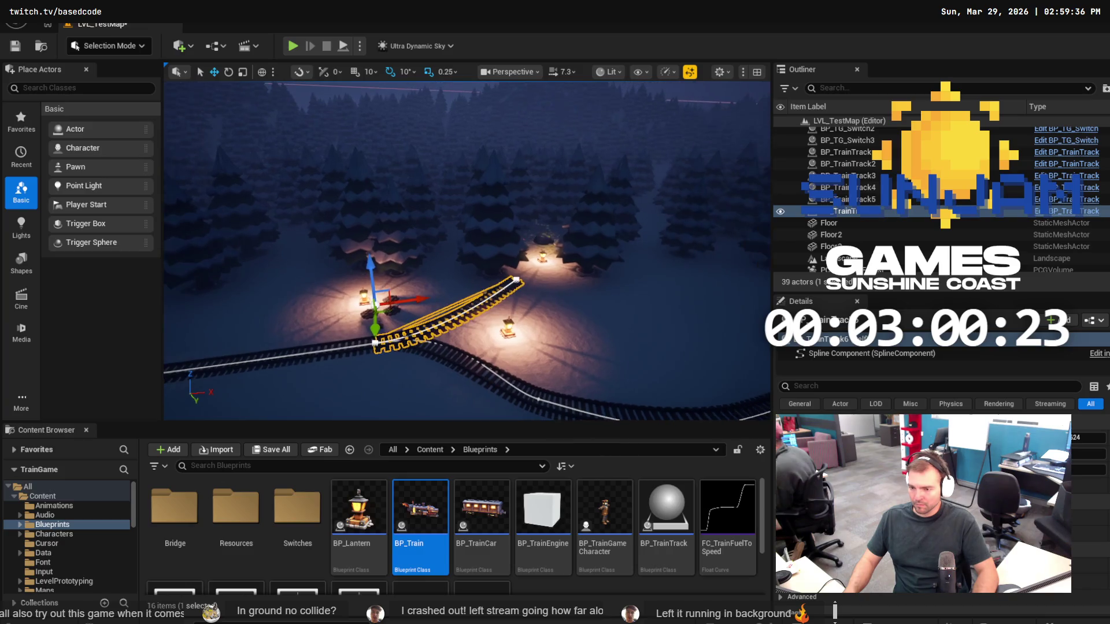
{"action": "scroll", "coordinate": [566, 281], "scroll_direction": "up", "scroll_amount": 3}
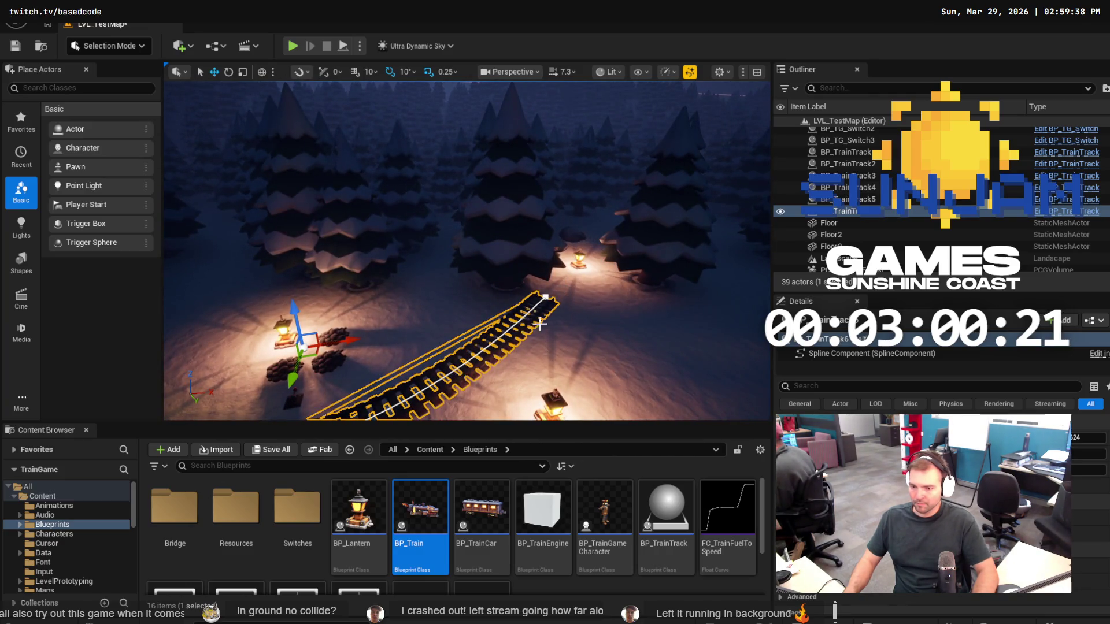
{"action": "key", "text": "ctrl+z"}
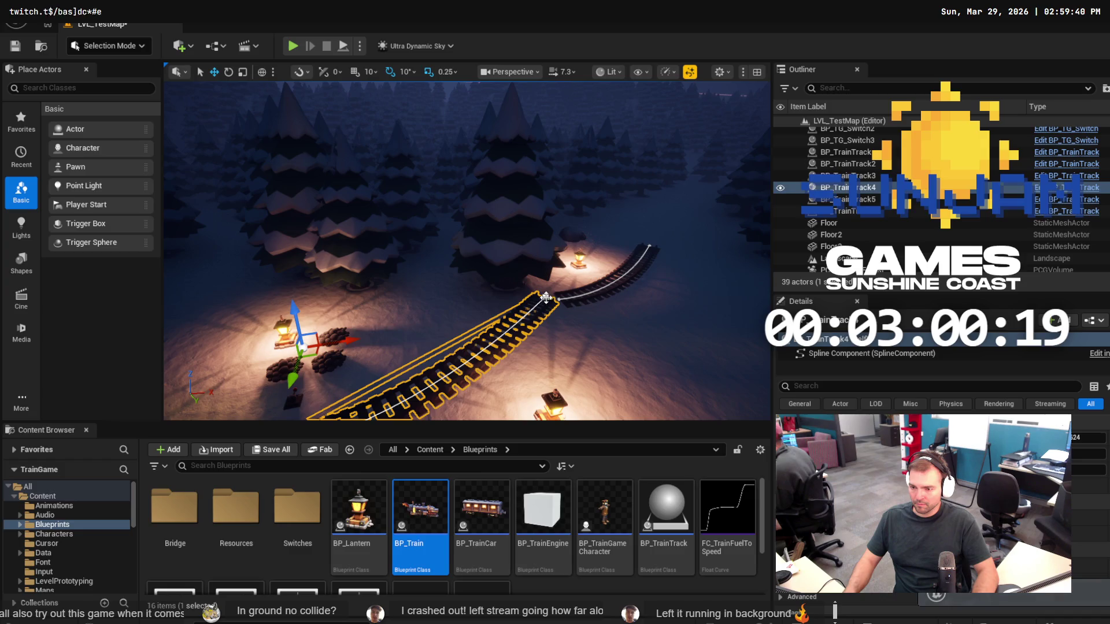
{"action": "left_click", "coordinate": [545, 298]}
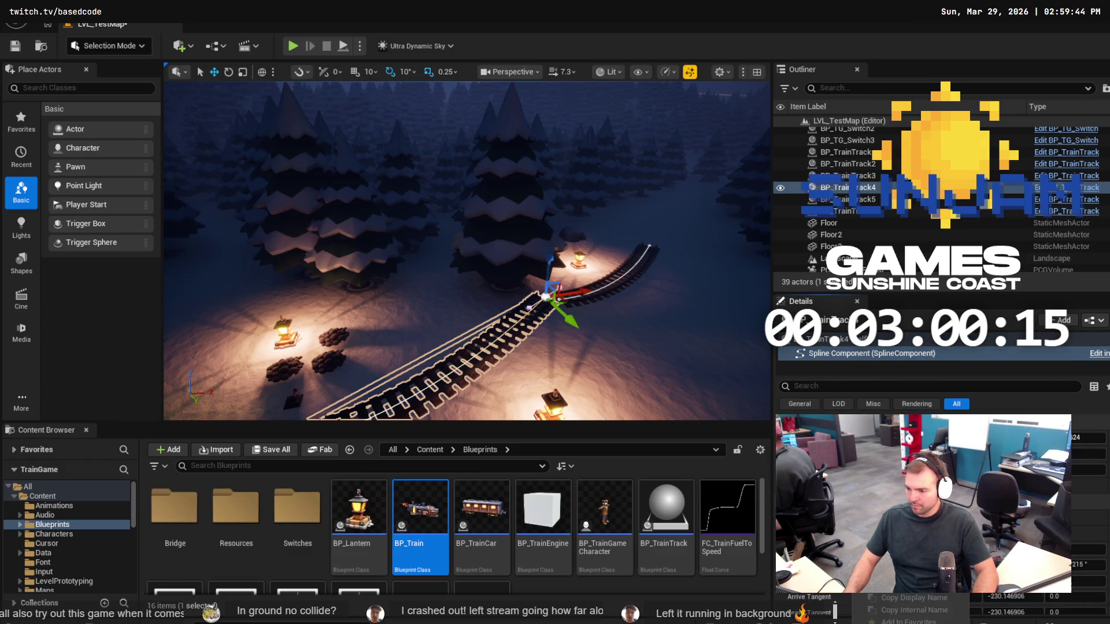
{"action": "left_click", "coordinate": [639, 263]}
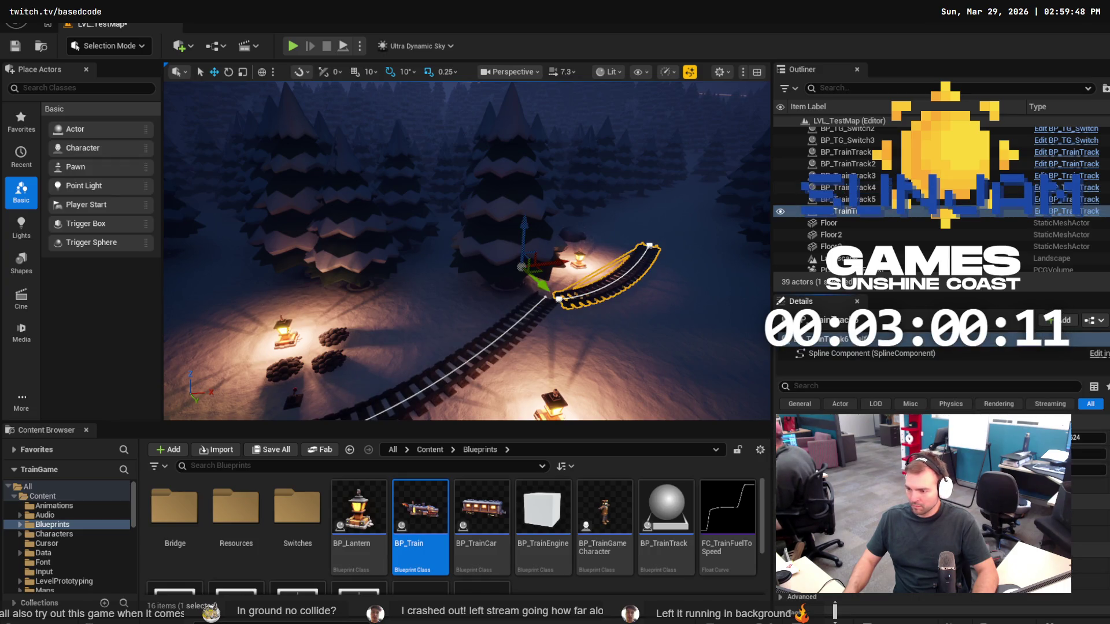
{"action": "key", "text": "h"}
{"action": "key", "text": "f"}
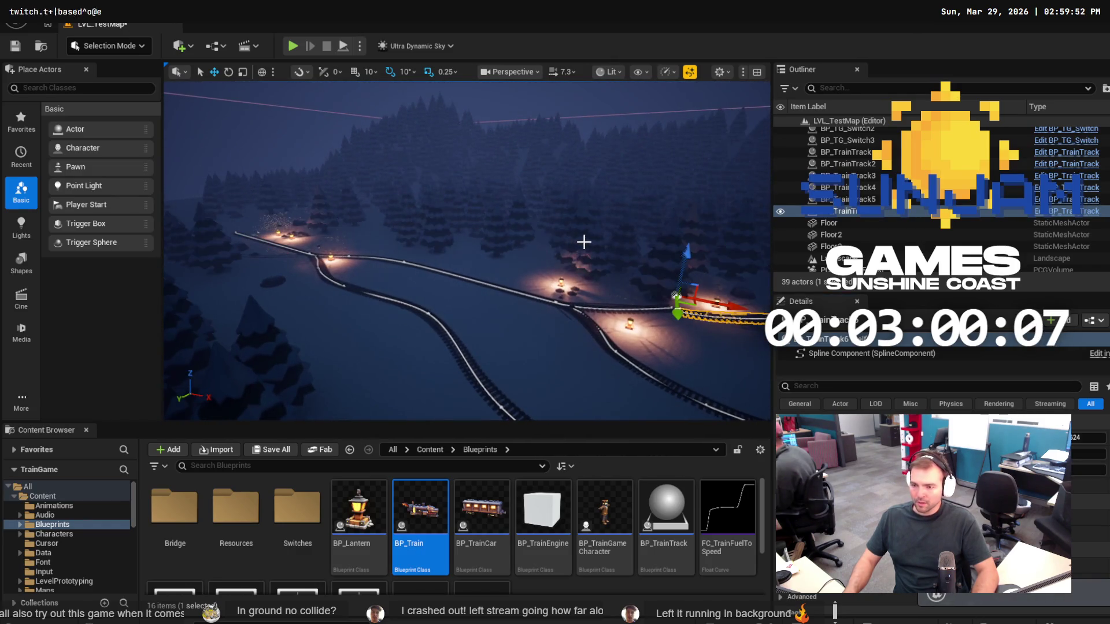
Refocus the view around the junction tracks, ending close on BP_TrainTrack6 beside the lantern.
{"action": "scroll", "coordinate": [584, 242], "scroll_direction": "up", "scroll_amount": 5}
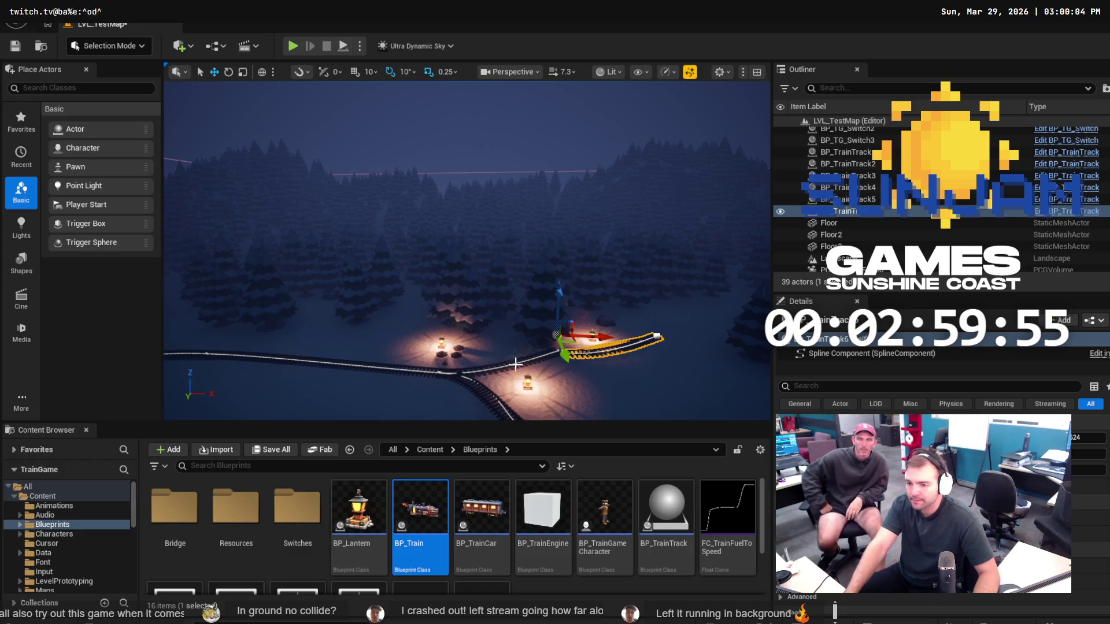
{"action": "key", "text": "f"}
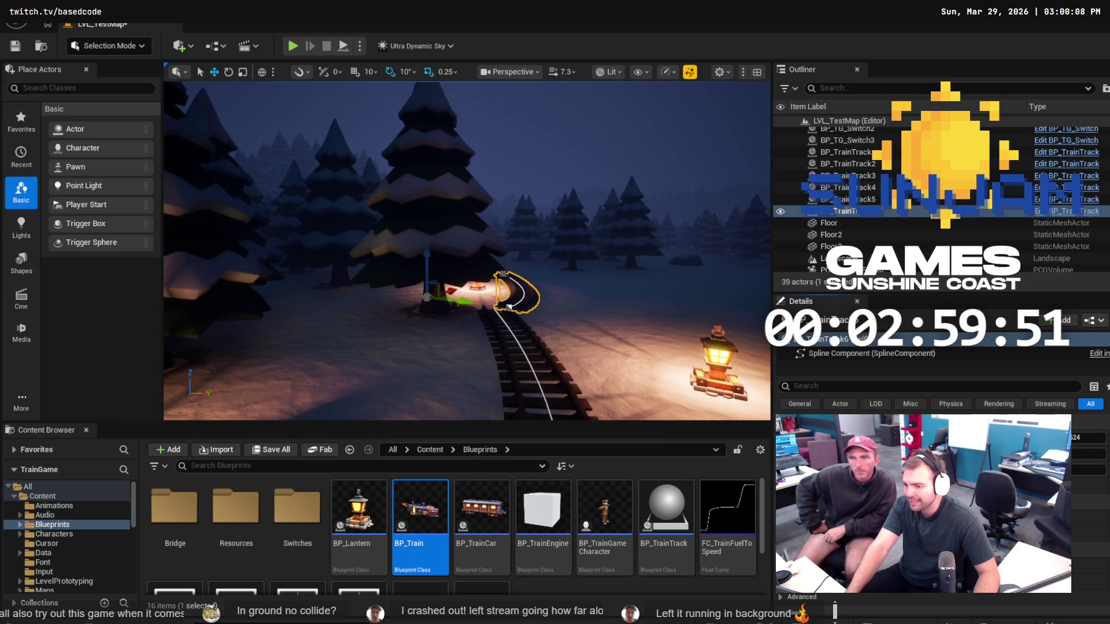
{"action": "key", "text": "f"}
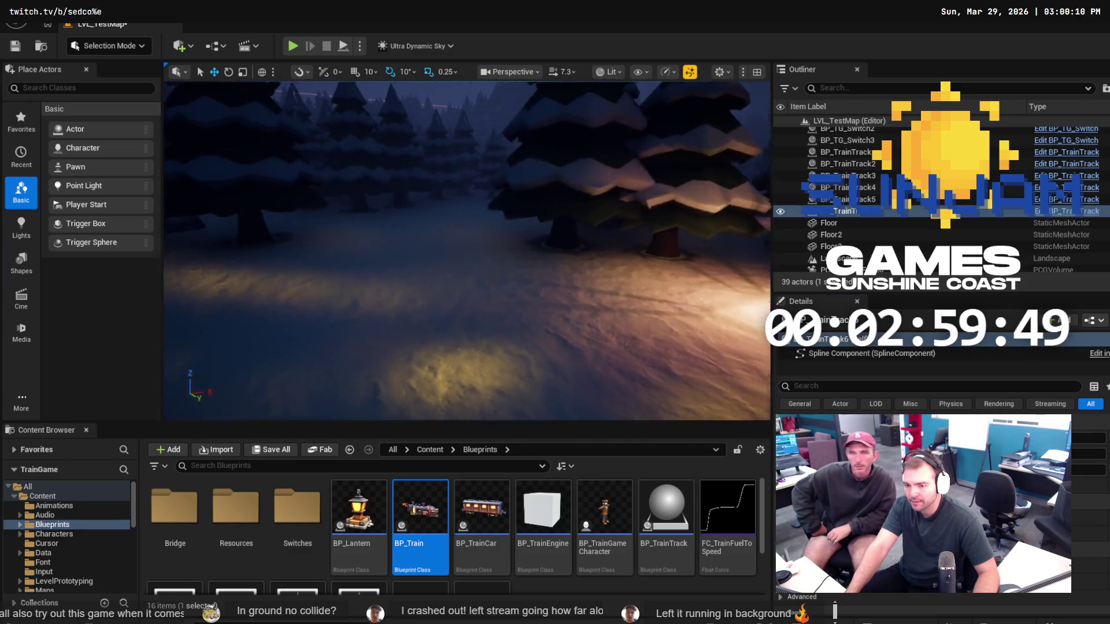
{"action": "key", "text": "f"}
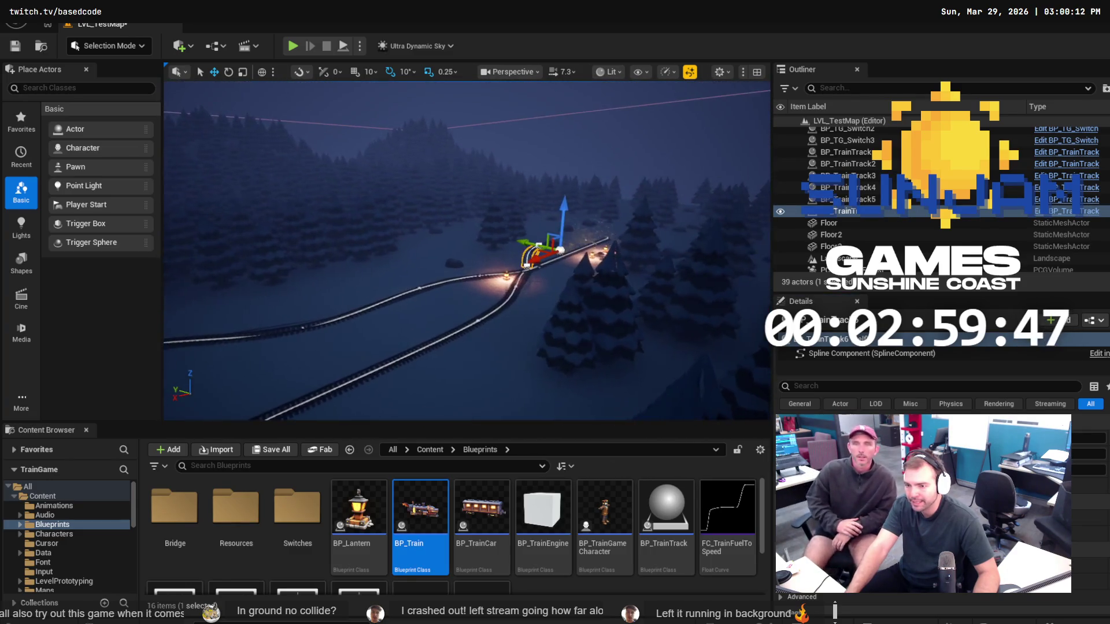
{"action": "key", "text": "f"}
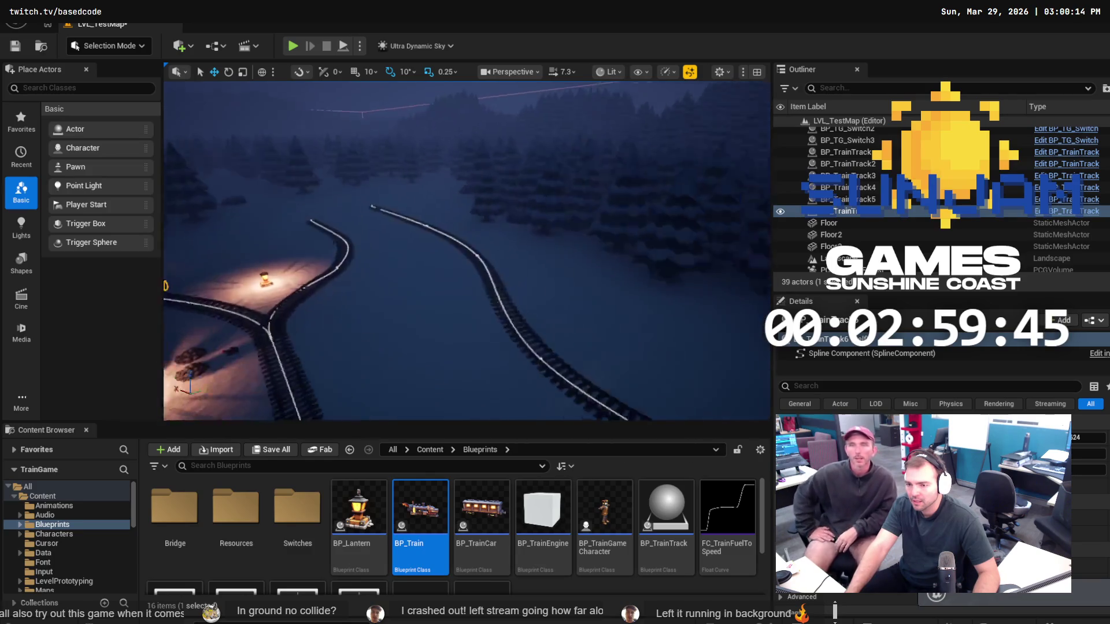
{"action": "key", "text": "f"}
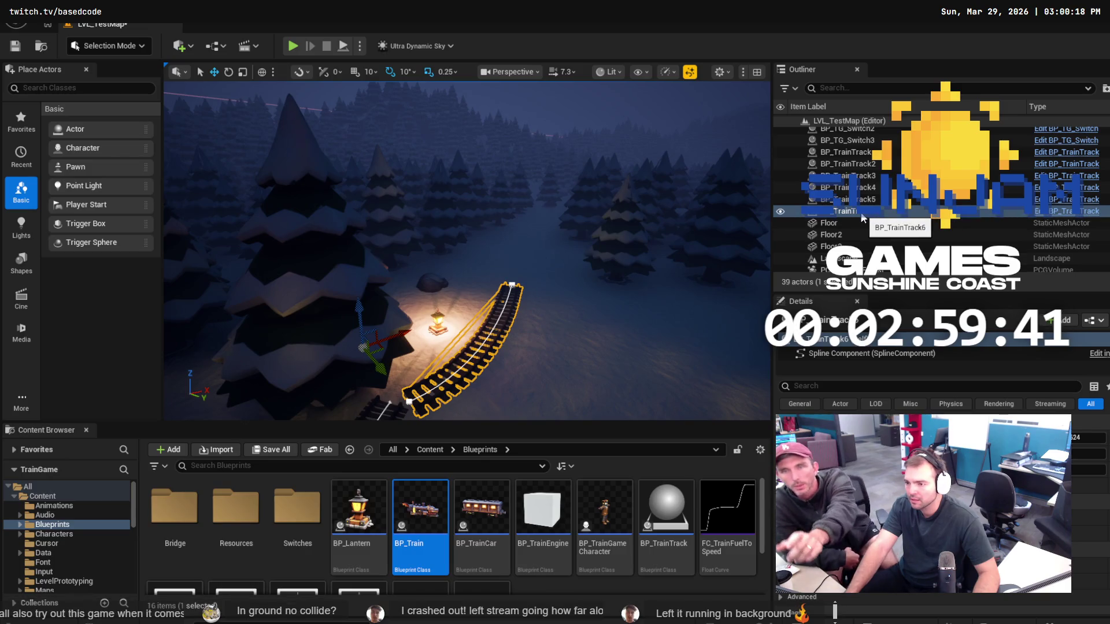
Drag the short track's end point outward past the lantern to lengthen BP_TrainTrack6.
{"action": "left_click", "coordinate": [410, 401]}
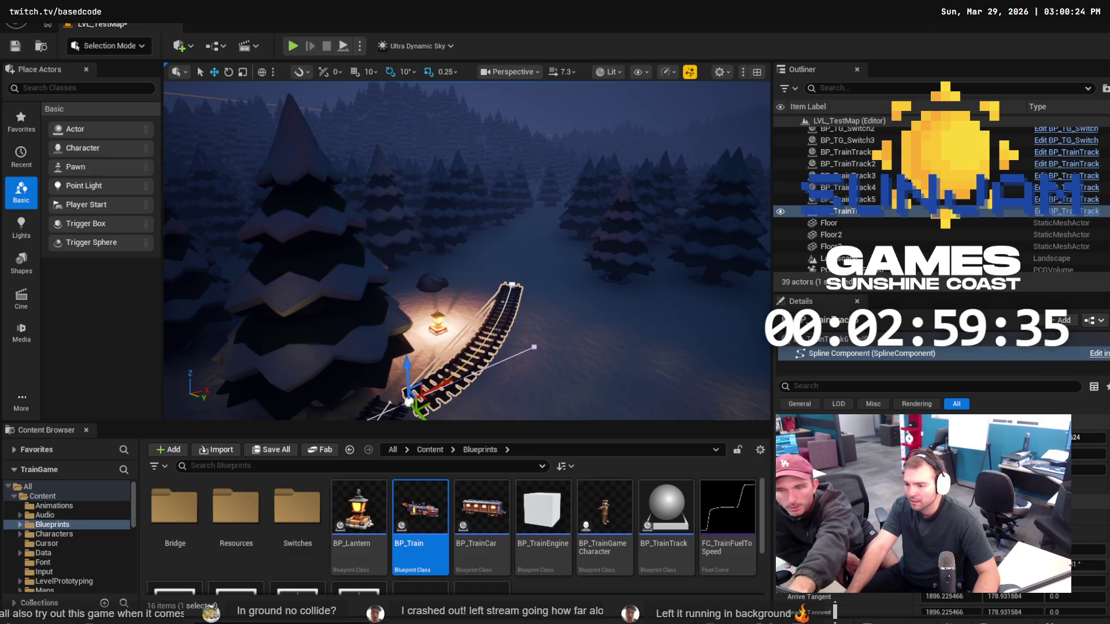
{"action": "left_click_drag", "start_coordinate": [410, 401], "coordinate": [521, 283]}
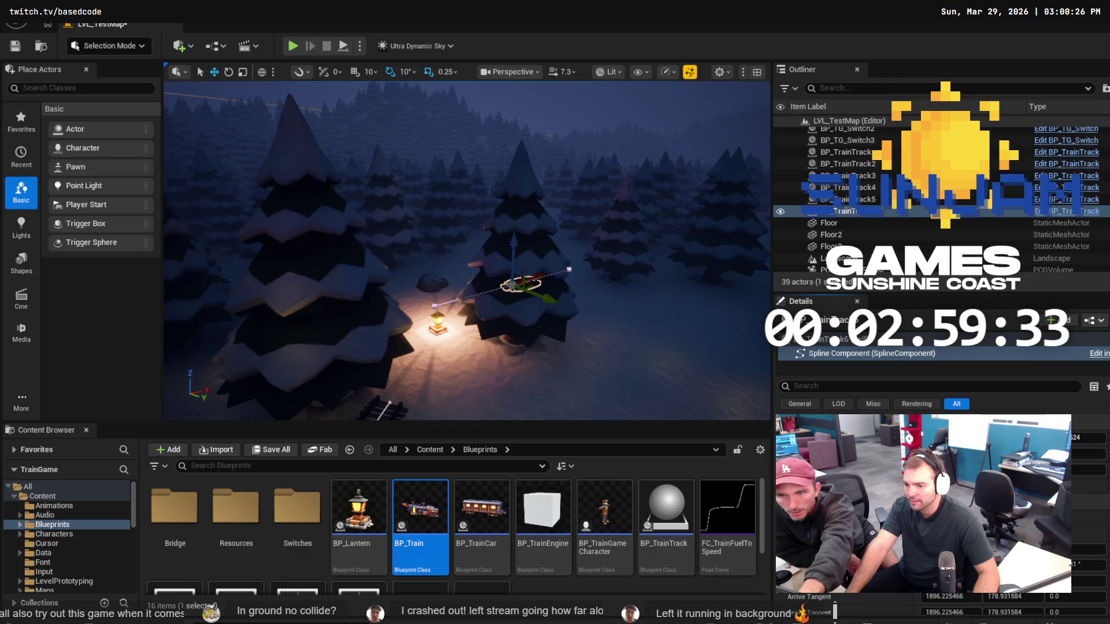
{"action": "left_click", "coordinate": [408, 399]}
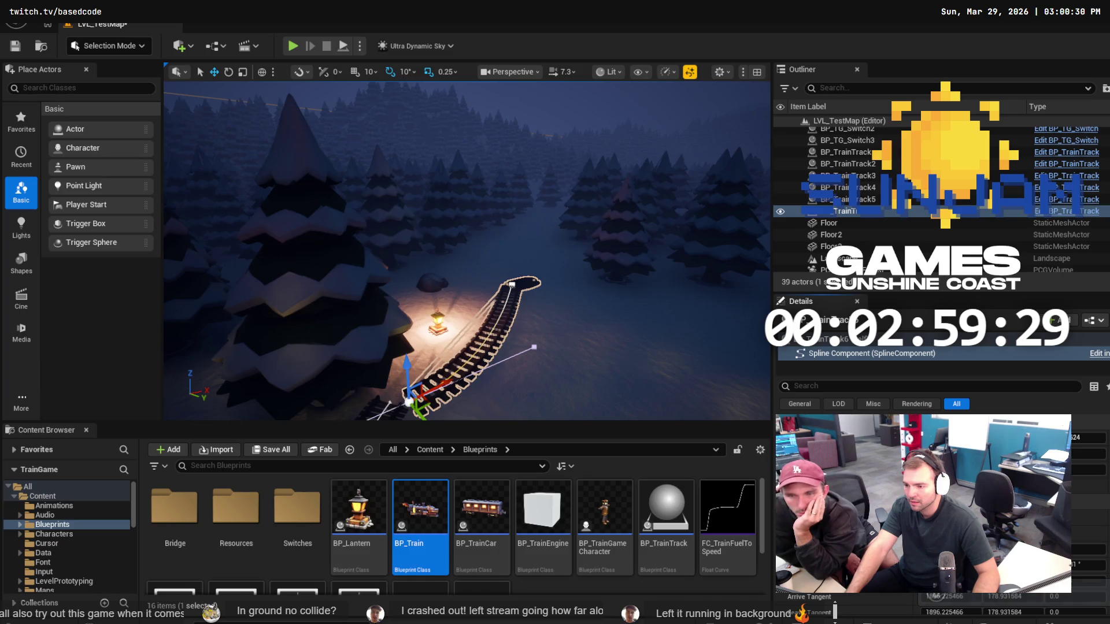
{"action": "left_click_drag", "start_coordinate": [629, 300], "coordinate": [601, 300]}
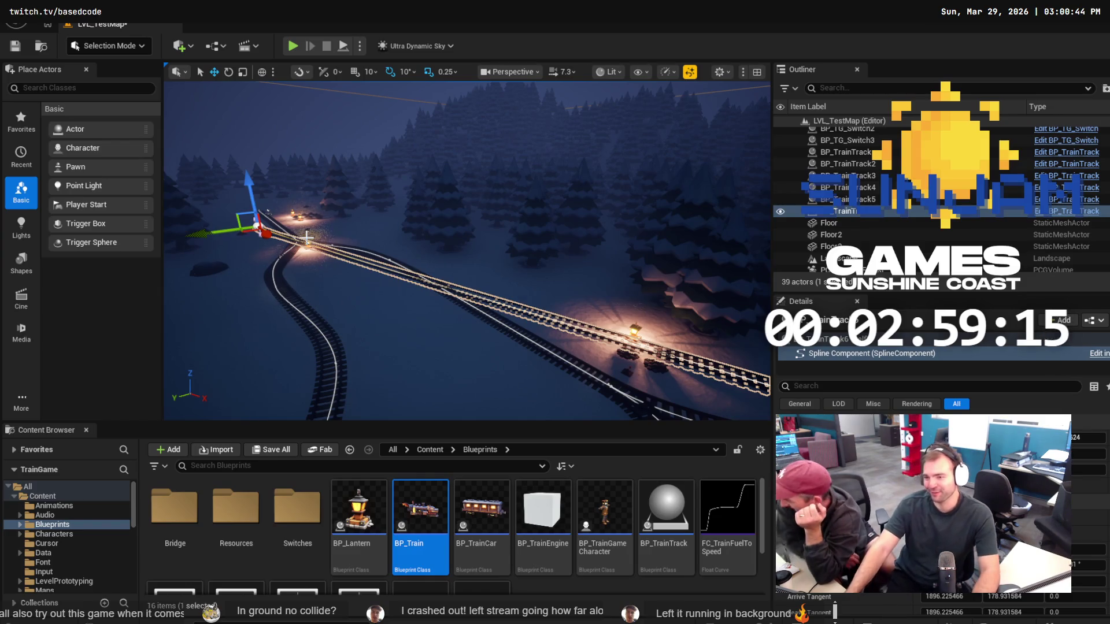
{"action": "left_click", "coordinate": [328, 257]}
{"action": "key", "text": "f"}
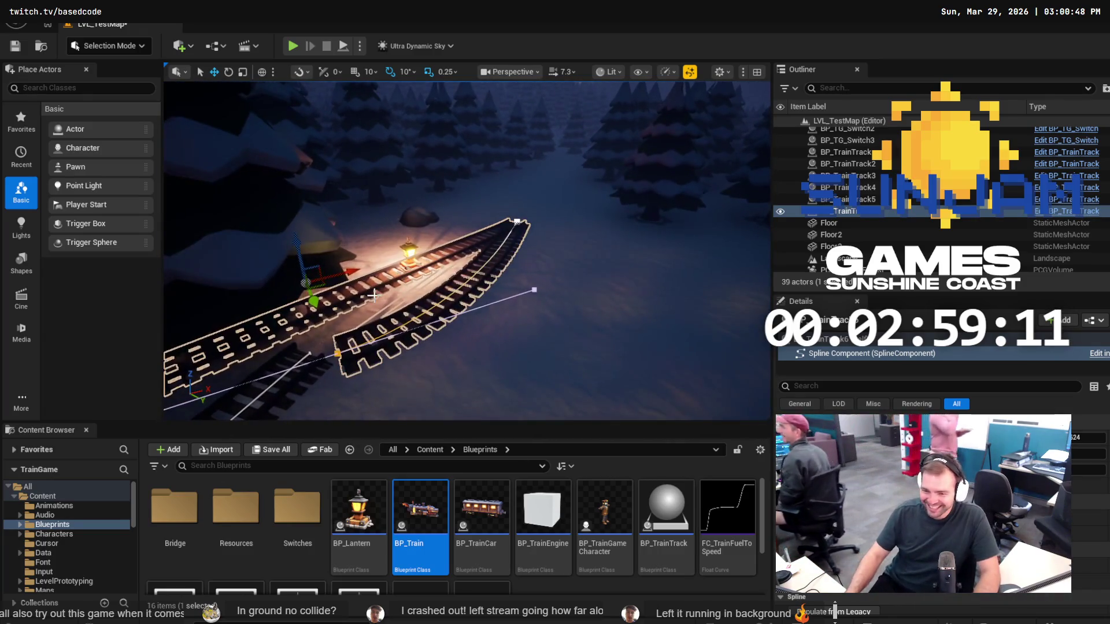
Curve the track's far end beside the trees, rotating a spline point by -20 degrees.
{"action": "mouse_move", "coordinate": [314, 300]}
{"action": "left_mouse_down"}
{"action": "mouse_move", "coordinate": [474, 295]}
{"action": "mouse_move", "coordinate": [463, 279]}
{"action": "mouse_move", "coordinate": [390, 283]}
{"action": "left_mouse_up"}
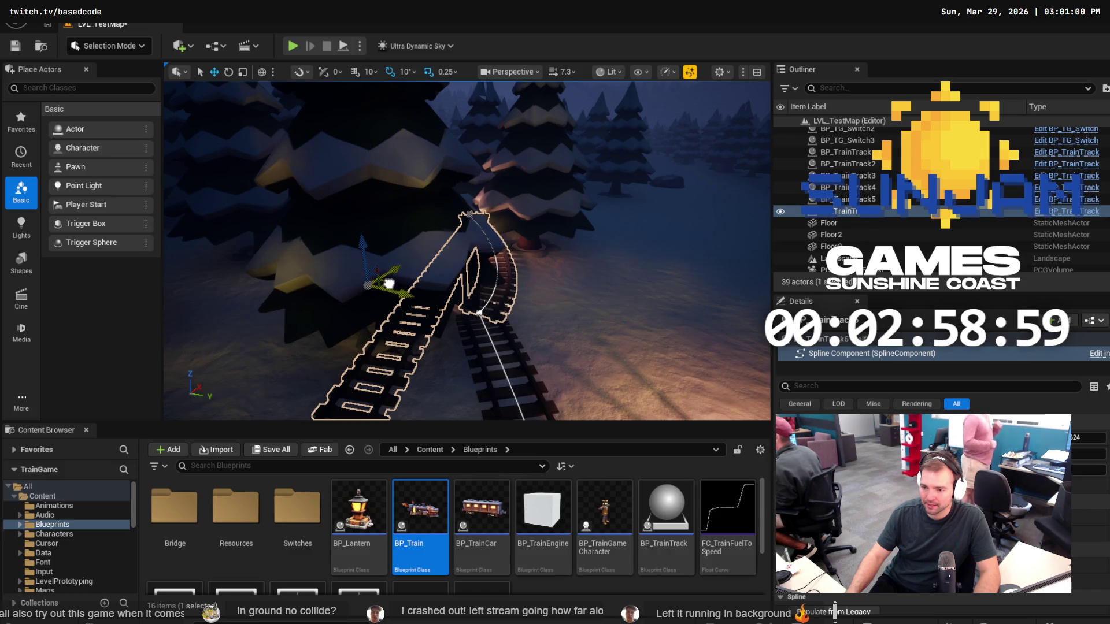
{"action": "mouse_move", "coordinate": [388, 283]}
{"action": "left_mouse_down"}
{"action": "mouse_move", "coordinate": [405, 255]}
{"action": "mouse_move", "coordinate": [399, 289]}
{"action": "mouse_move", "coordinate": [393, 277]}
{"action": "mouse_move", "coordinate": [519, 335]}
{"action": "left_mouse_up"}
{"action": "key", "text": "e"}
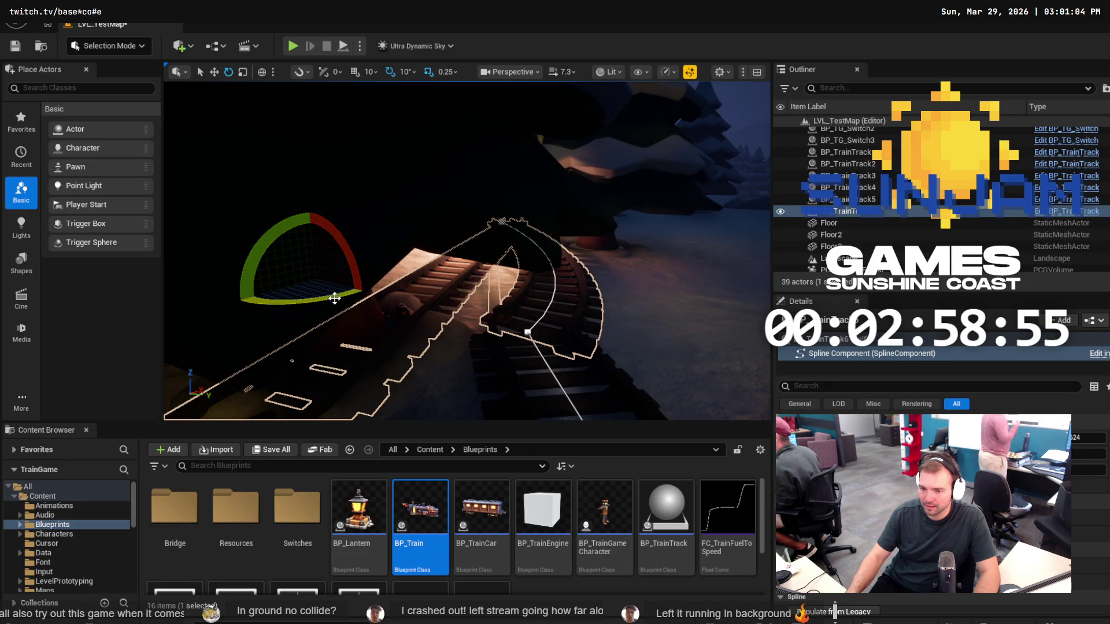
{"action": "left_click", "coordinate": [500, 221]}
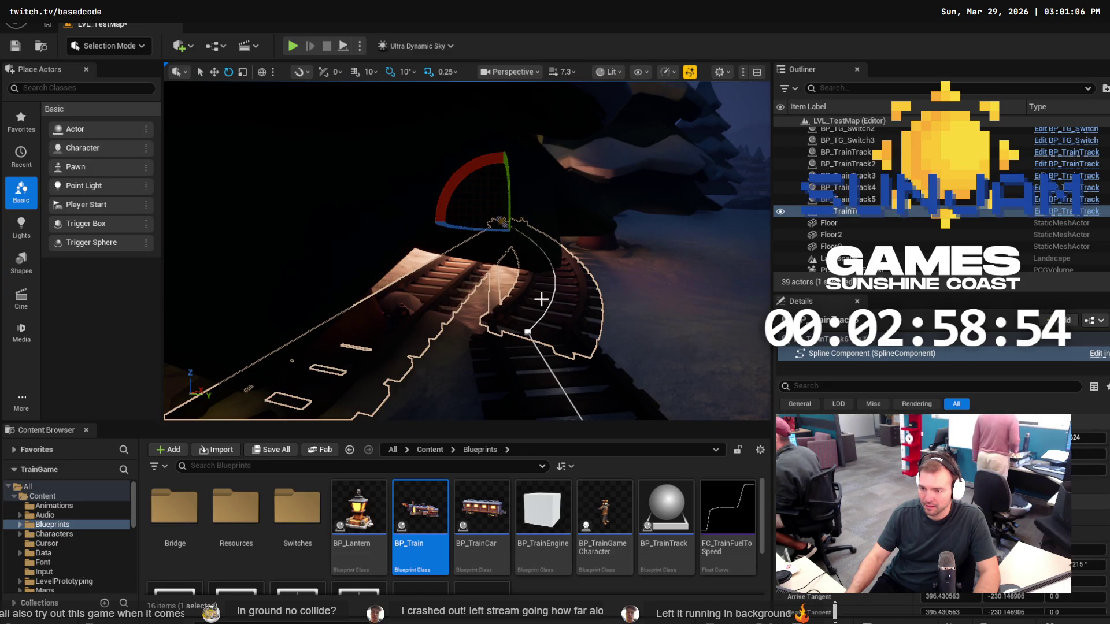
{"action": "left_click", "coordinate": [527, 331]}
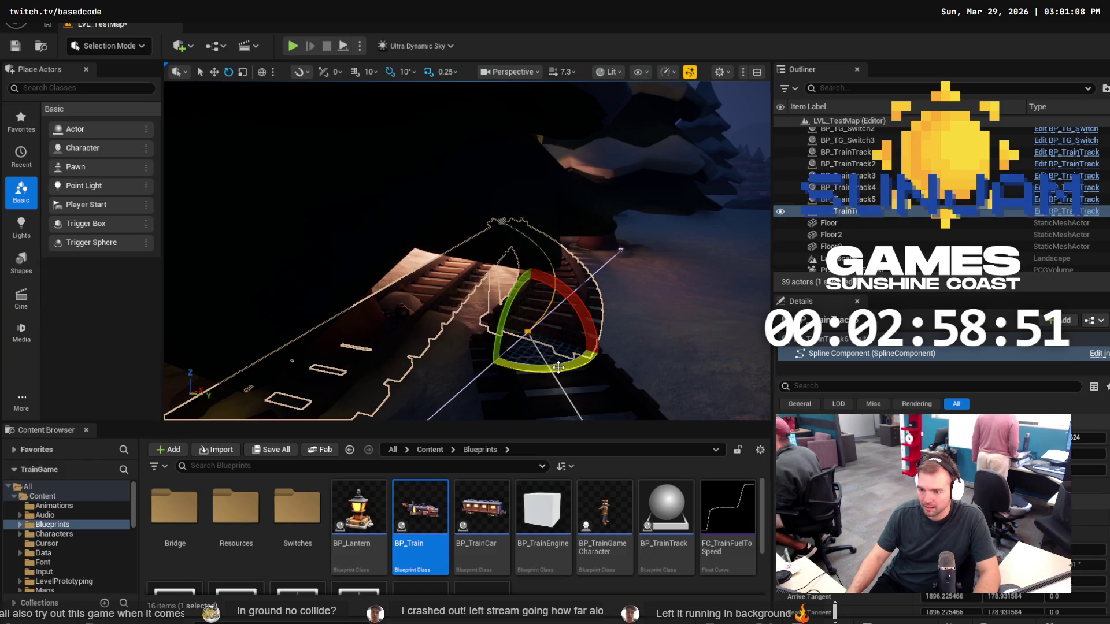
{"action": "mouse_move", "coordinate": [558, 367]}
{"action": "left_mouse_down"}
{"action": "mouse_move", "coordinate": [470, 370]}
{"action": "mouse_move", "coordinate": [439, 324]}
{"action": "mouse_move", "coordinate": [451, 289]}
{"action": "mouse_move", "coordinate": [560, 282]}
{"action": "left_mouse_up"}
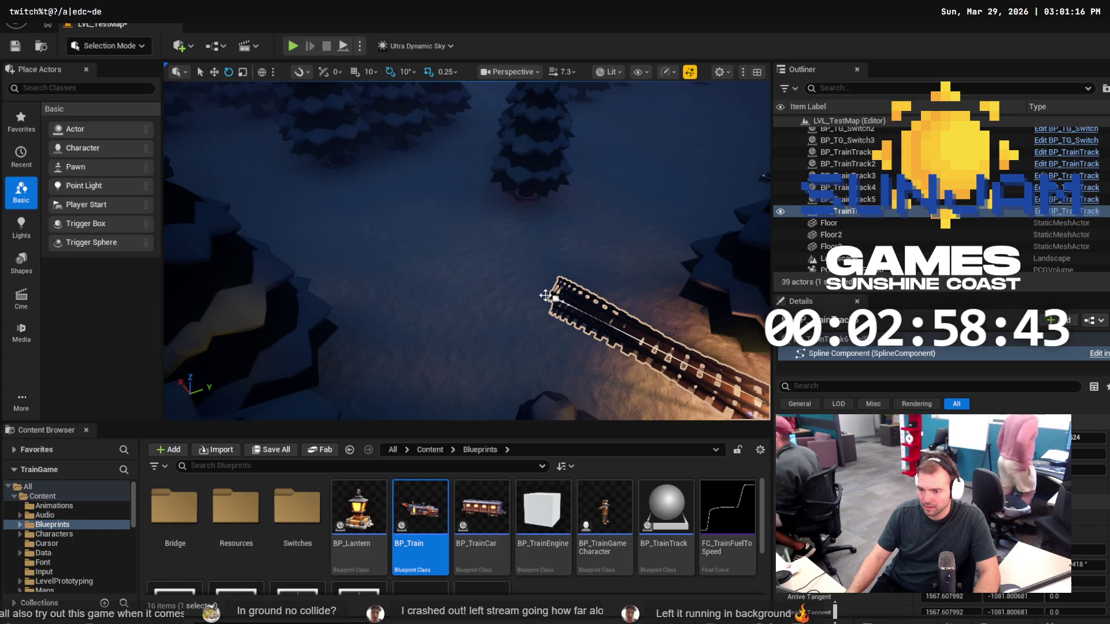
{"action": "left_click", "coordinate": [559, 297]}
{"action": "left_click_drag", "start_coordinate": [593, 338], "coordinate": [598, 349]}
{"action": "key", "text": "w"}
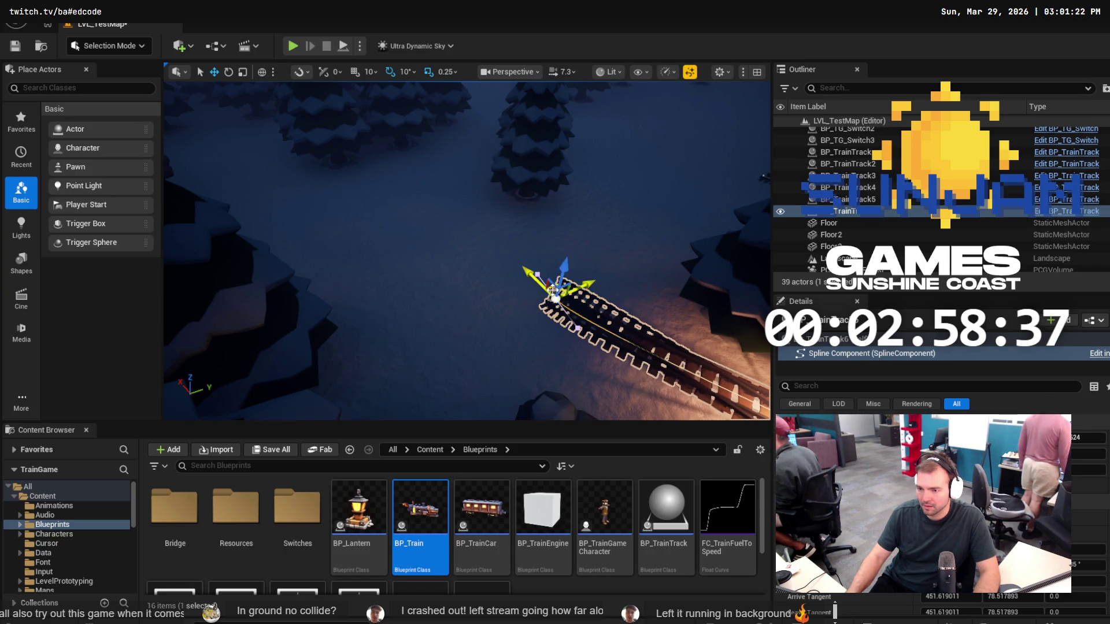
{"action": "mouse_move", "coordinate": [577, 291]}
{"action": "left_mouse_down"}
{"action": "mouse_move", "coordinate": [536, 287]}
{"action": "mouse_move", "coordinate": [577, 290]}
{"action": "mouse_move", "coordinate": [682, 402]}
{"action": "mouse_move", "coordinate": [745, 439]}
{"action": "mouse_move", "coordinate": [712, 415]}
{"action": "left_mouse_up"}
{"action": "left_click_drag", "start_coordinate": [637, 363], "coordinate": [637, 363]}
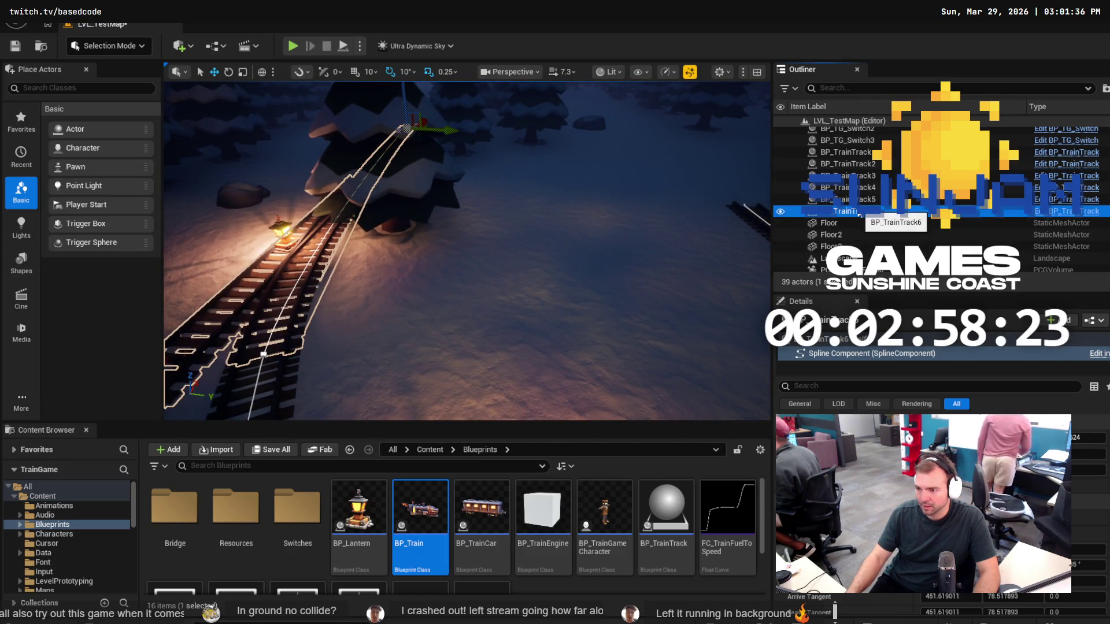
Find and select BP_TrainTrack6 in the Outliner, framing it in the level.
{"action": "key", "text": "Escape"}
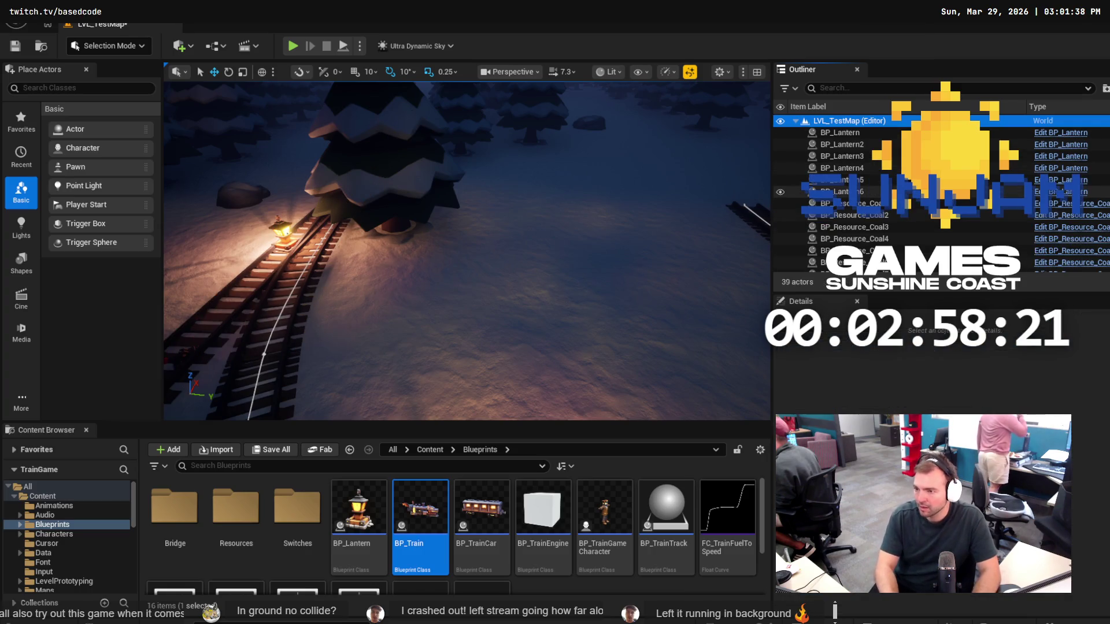
{"action": "scroll", "coordinate": [921, 272], "scroll_direction": "down", "scroll_amount": 2}
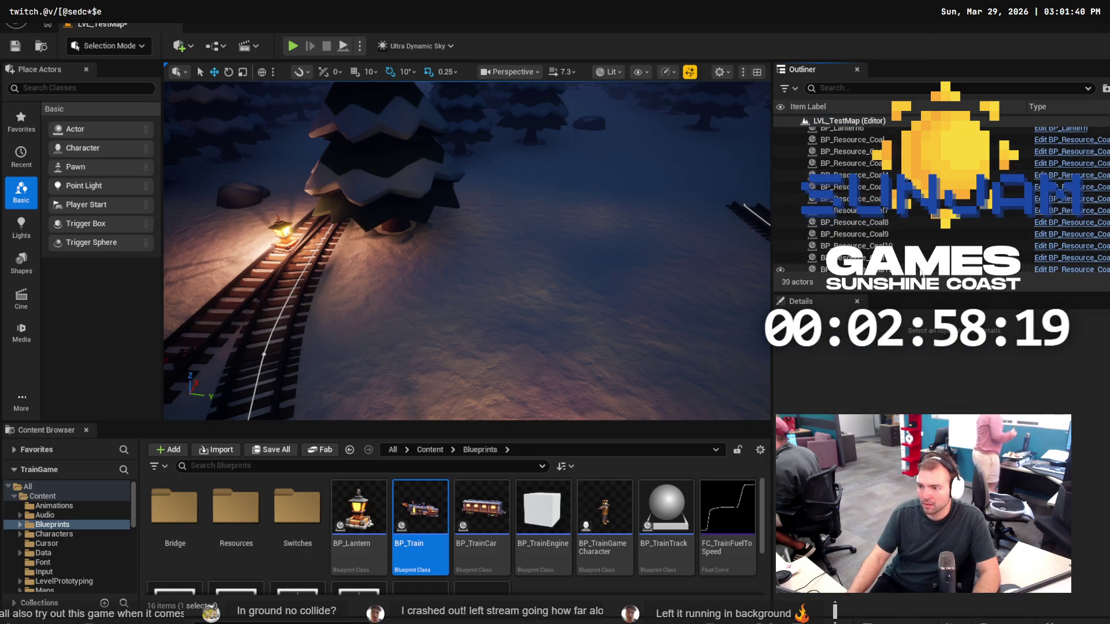
{"action": "scroll", "coordinate": [919, 270], "scroll_direction": "down", "scroll_amount": 3}
{"action": "left_click", "coordinate": [882, 210]}
{"action": "scroll", "coordinate": [890, 227], "scroll_direction": "down", "scroll_amount": 3}
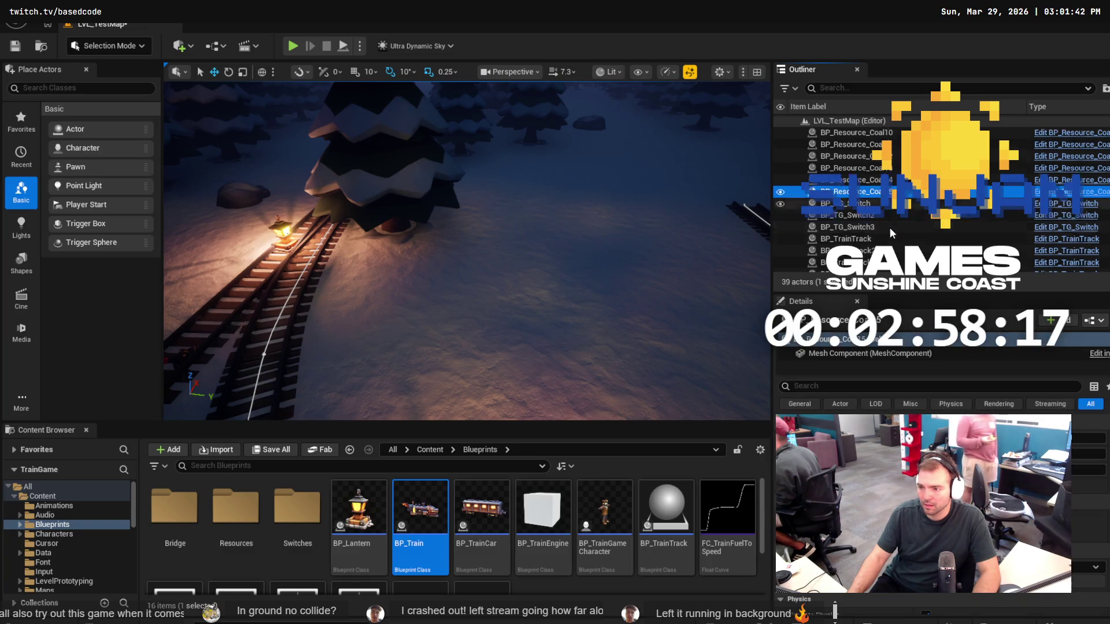
{"action": "double_click", "coordinate": [885, 220]}
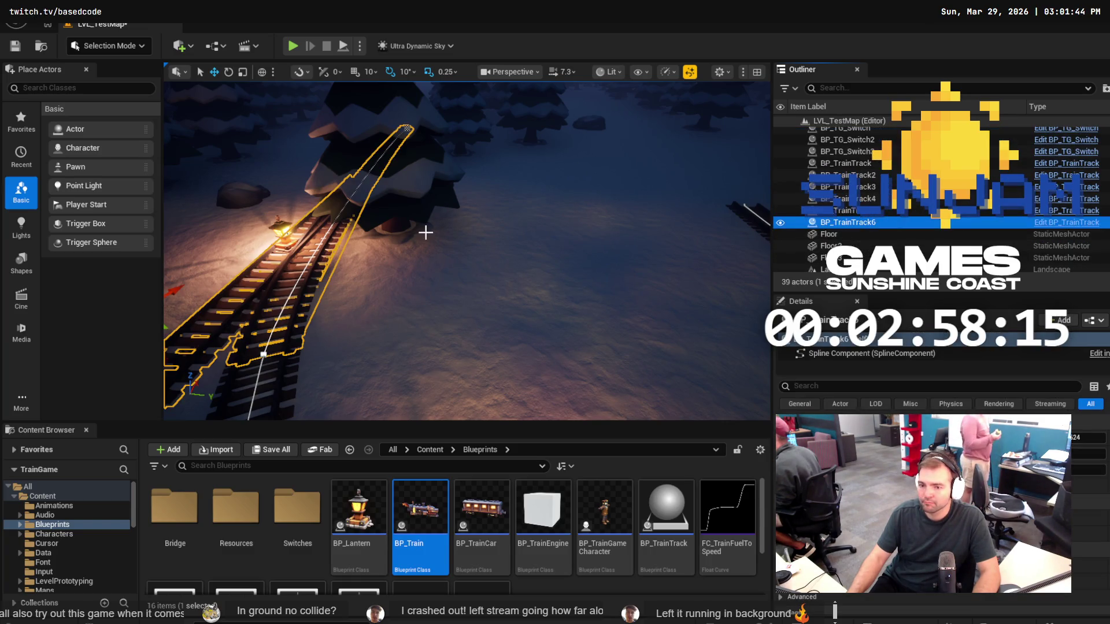
{"action": "left_click", "coordinate": [870, 212]}
{"action": "left_click", "coordinate": [869, 223]}
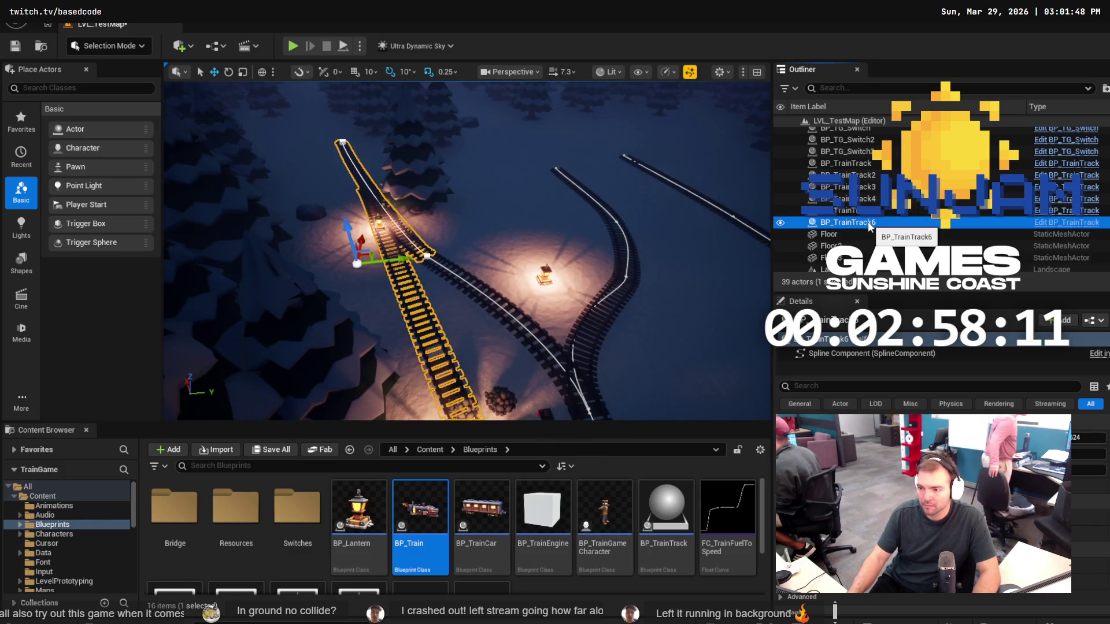
{"action": "left_click", "coordinate": [877, 222]}
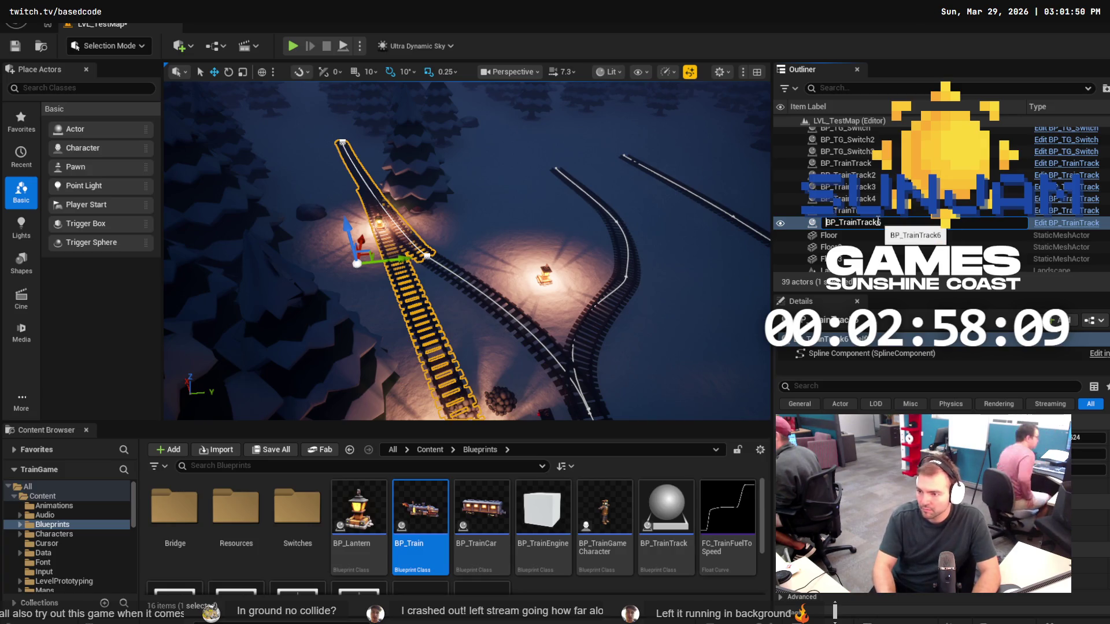
{"action": "key", "text": "Escape"}
Duplicate the track into BP_TrainTrack7, move its end point and rotate it -40 degrees.
{"action": "key", "text": "ctrl+d"}
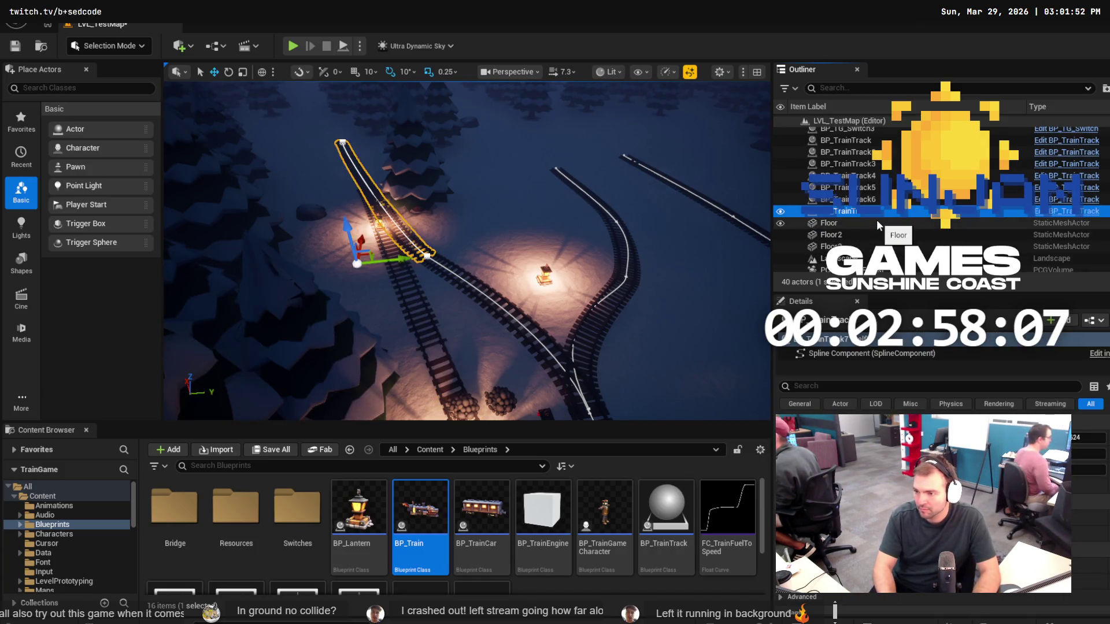
{"action": "left_click", "coordinate": [343, 142]}
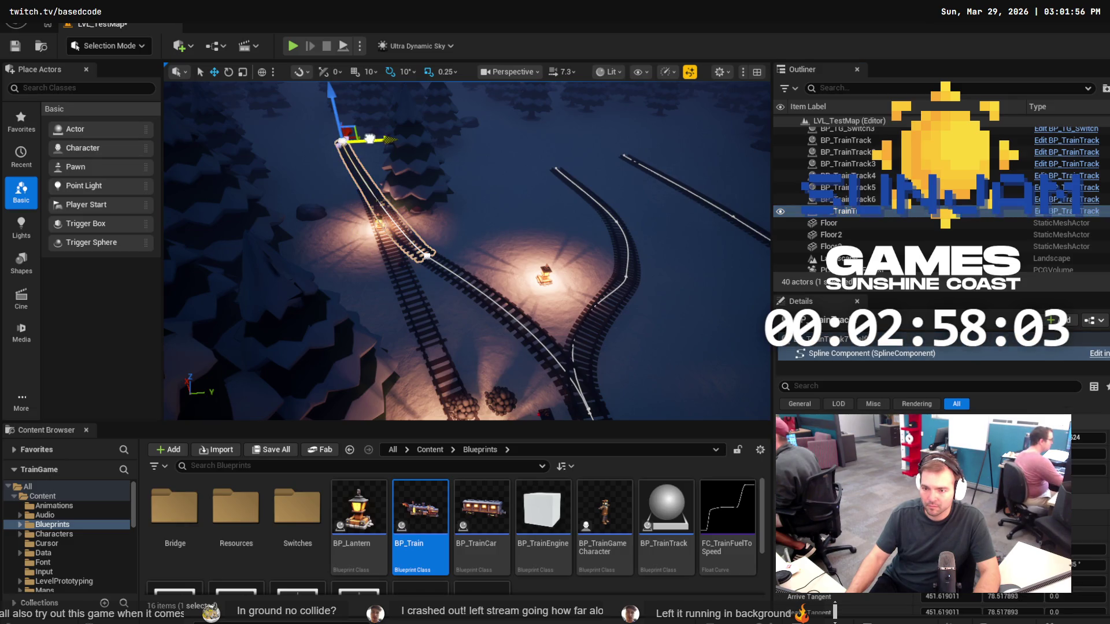
{"action": "mouse_move", "coordinate": [343, 142]}
{"action": "left_mouse_down"}
{"action": "mouse_move", "coordinate": [396, 115]}
{"action": "mouse_move", "coordinate": [491, 138]}
{"action": "left_mouse_up"}
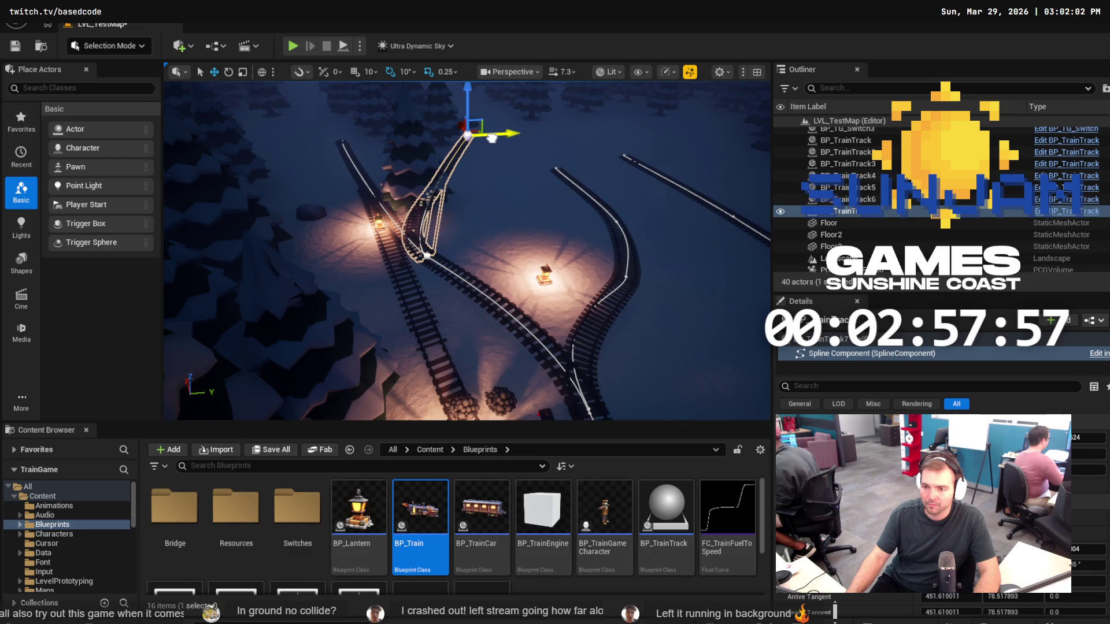
{"action": "key", "text": "e"}
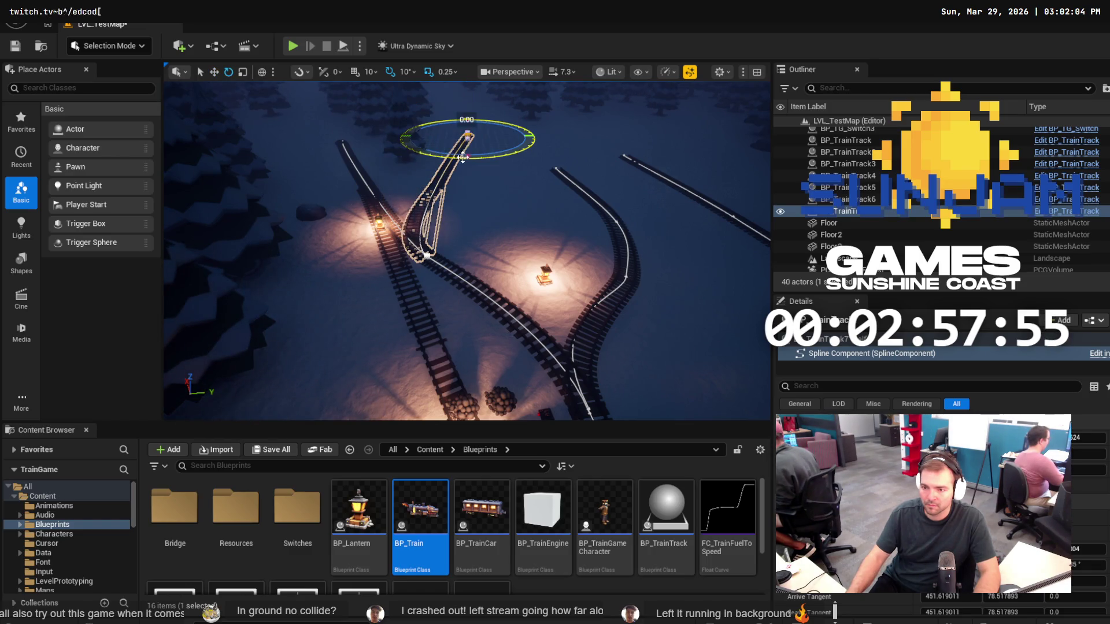
{"action": "left_click_drag", "start_coordinate": [468, 137], "coordinate": [468, 136]}
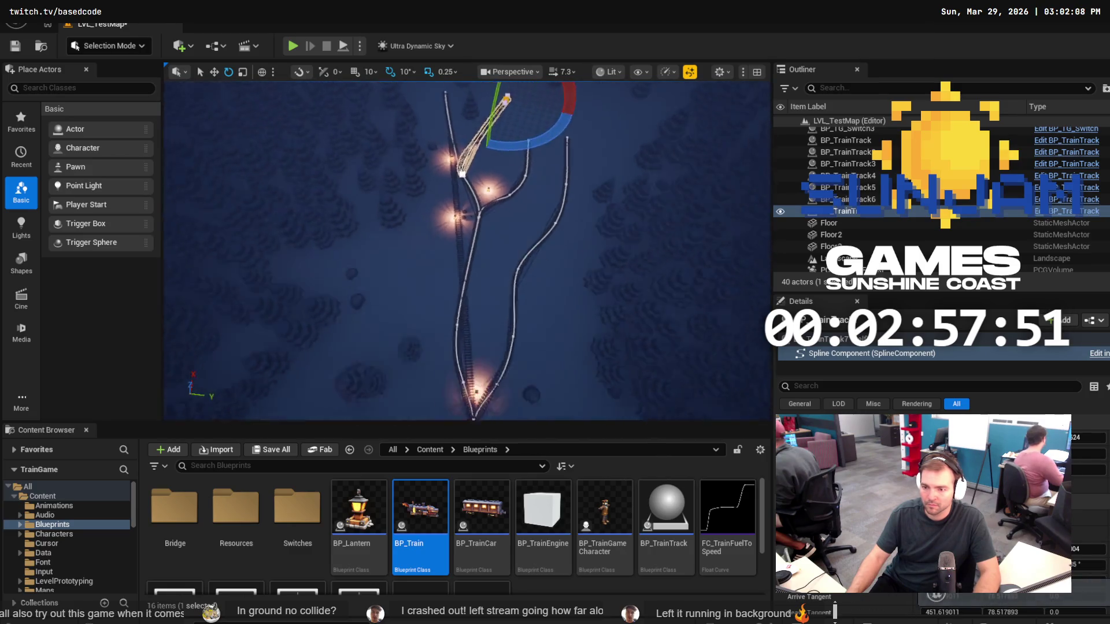
{"action": "key", "text": "f"}
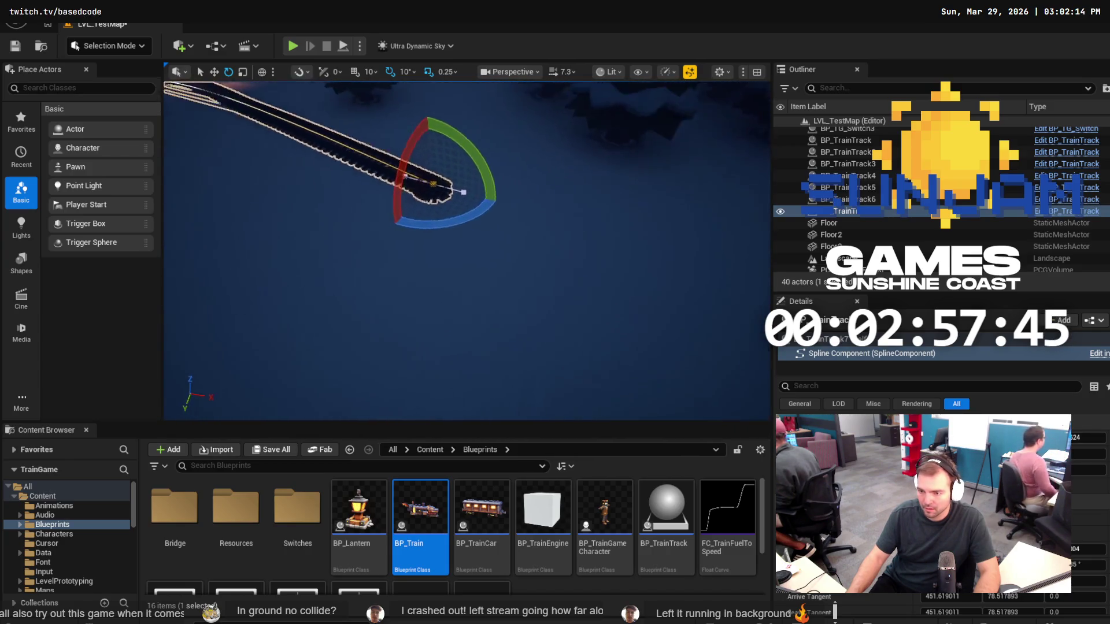
{"action": "mouse_move", "coordinate": [473, 229]}
{"action": "left_mouse_down"}
{"action": "mouse_move", "coordinate": [408, 237]}
{"action": "mouse_move", "coordinate": [512, 230]}
{"action": "left_mouse_up"}
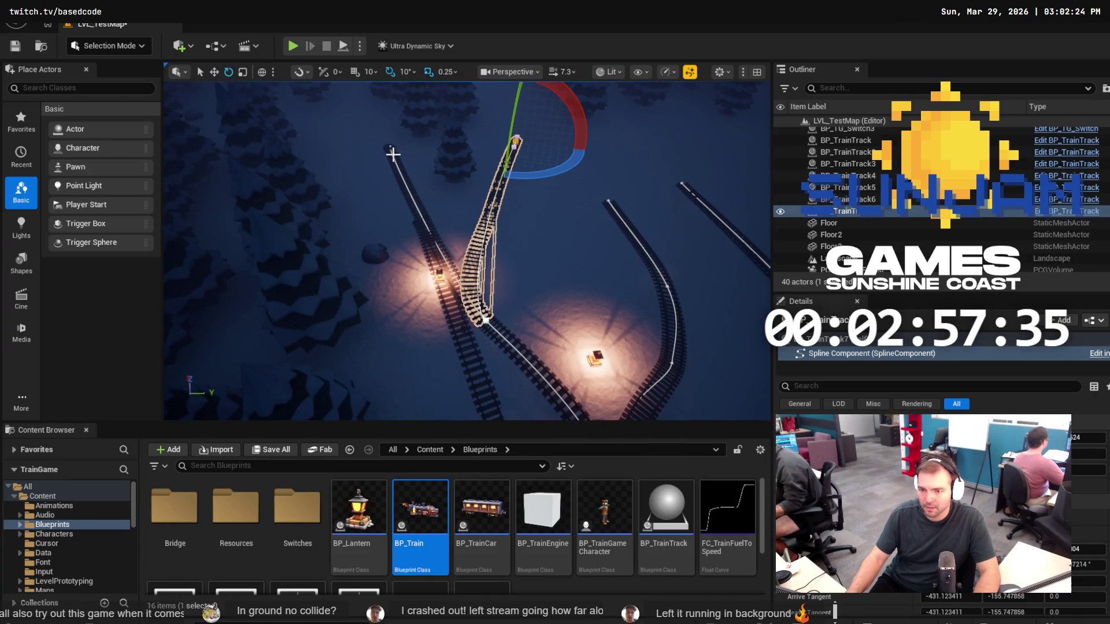
Swing BP_TrainTrack6's far-end spline point to re-curve the branch, then save and Play.
{"action": "left_click", "coordinate": [390, 149]}
{"action": "left_click", "coordinate": [390, 146]}
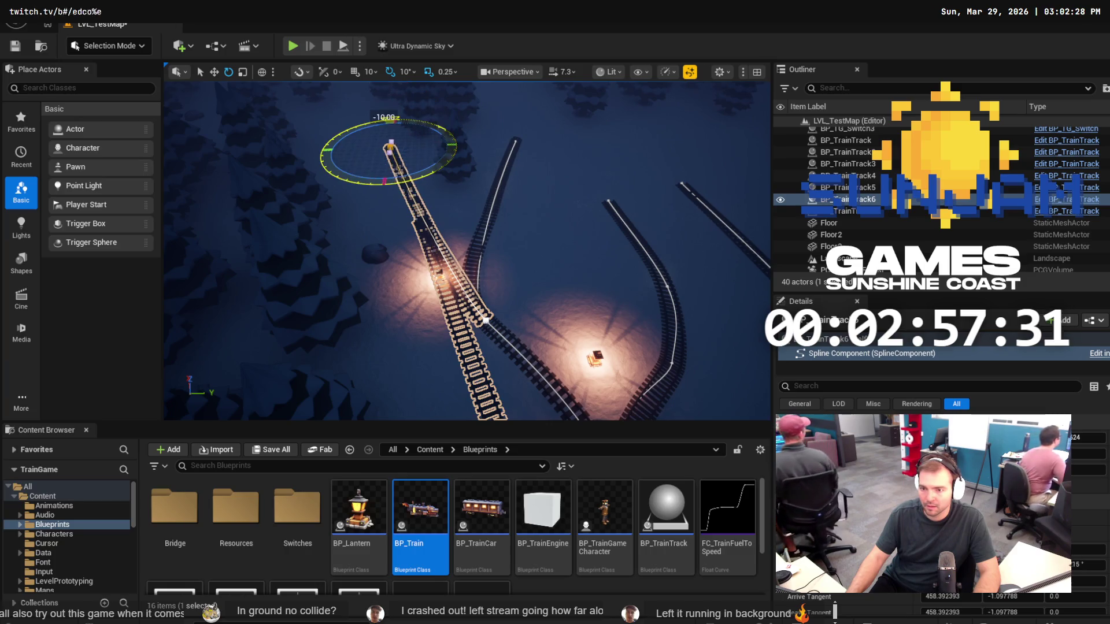
{"action": "mouse_move", "coordinate": [454, 133]}
{"action": "left_mouse_down"}
{"action": "mouse_move", "coordinate": [347, 179]}
{"action": "mouse_move", "coordinate": [333, 133]}
{"action": "mouse_move", "coordinate": [370, 118]}
{"action": "mouse_move", "coordinate": [367, 187]}
{"action": "mouse_move", "coordinate": [315, 162]}
{"action": "left_mouse_up"}
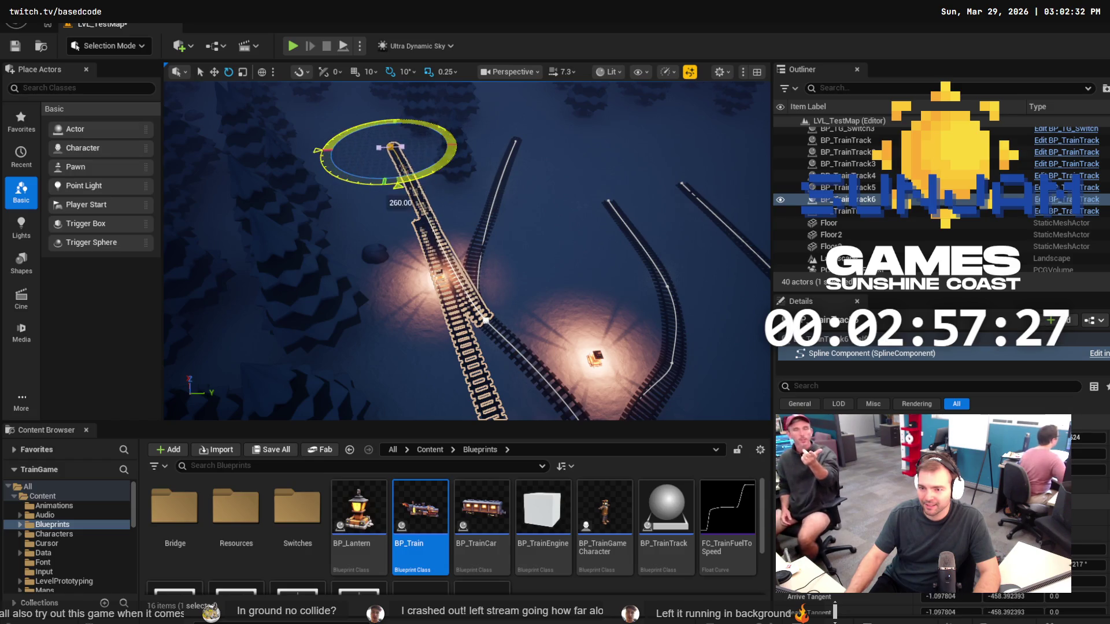
{"action": "mouse_move", "coordinate": [399, 186]}
{"action": "left_mouse_down"}
{"action": "mouse_move", "coordinate": [353, 180]}
{"action": "mouse_move", "coordinate": [338, 136]}
{"action": "mouse_move", "coordinate": [457, 134]}
{"action": "left_mouse_up"}
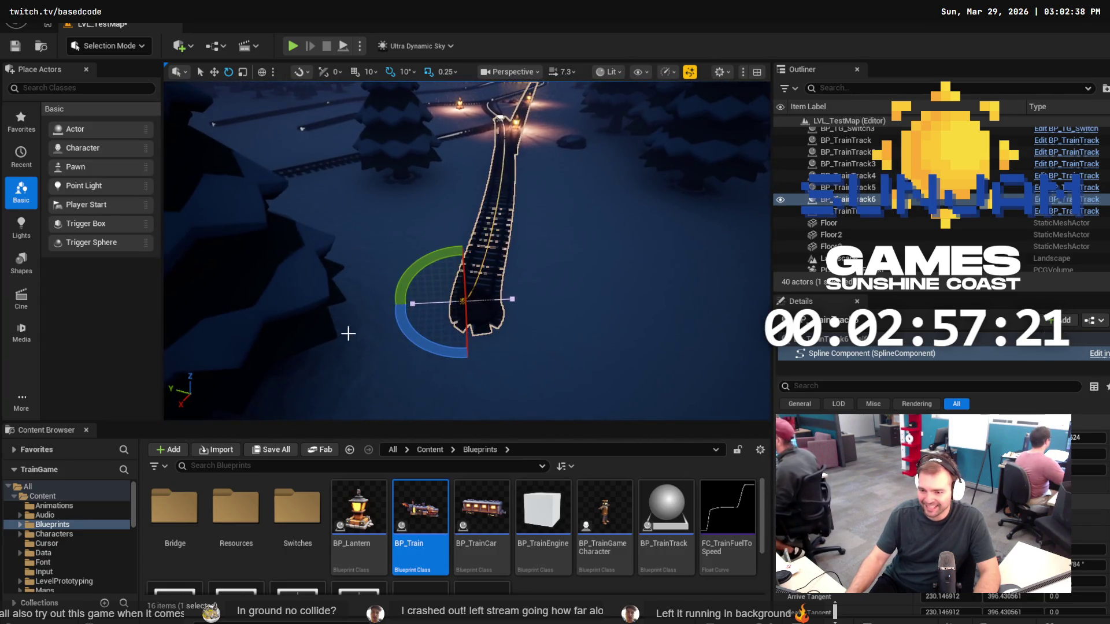
{"action": "mouse_move", "coordinate": [440, 355]}
{"action": "left_mouse_down"}
{"action": "mouse_move", "coordinate": [488, 379]}
{"action": "mouse_move", "coordinate": [399, 361]}
{"action": "mouse_move", "coordinate": [382, 341]}
{"action": "mouse_move", "coordinate": [474, 376]}
{"action": "mouse_move", "coordinate": [520, 376]}
{"action": "mouse_move", "coordinate": [455, 264]}
{"action": "mouse_move", "coordinate": [532, 298]}
{"action": "left_mouse_up"}
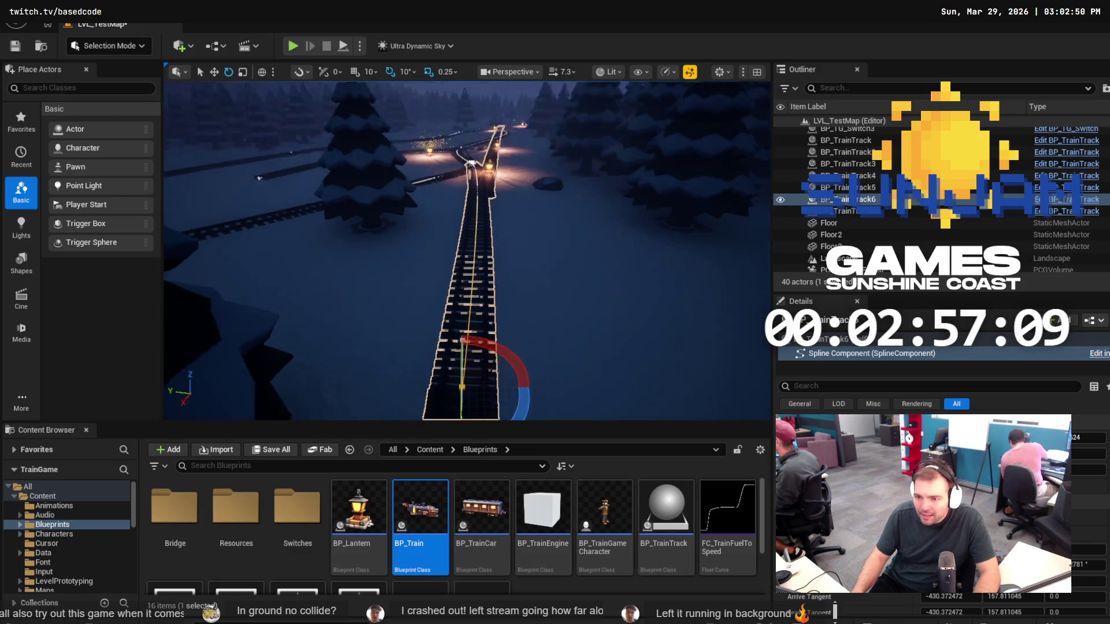
{"action": "key", "text": "ctrl+s"}
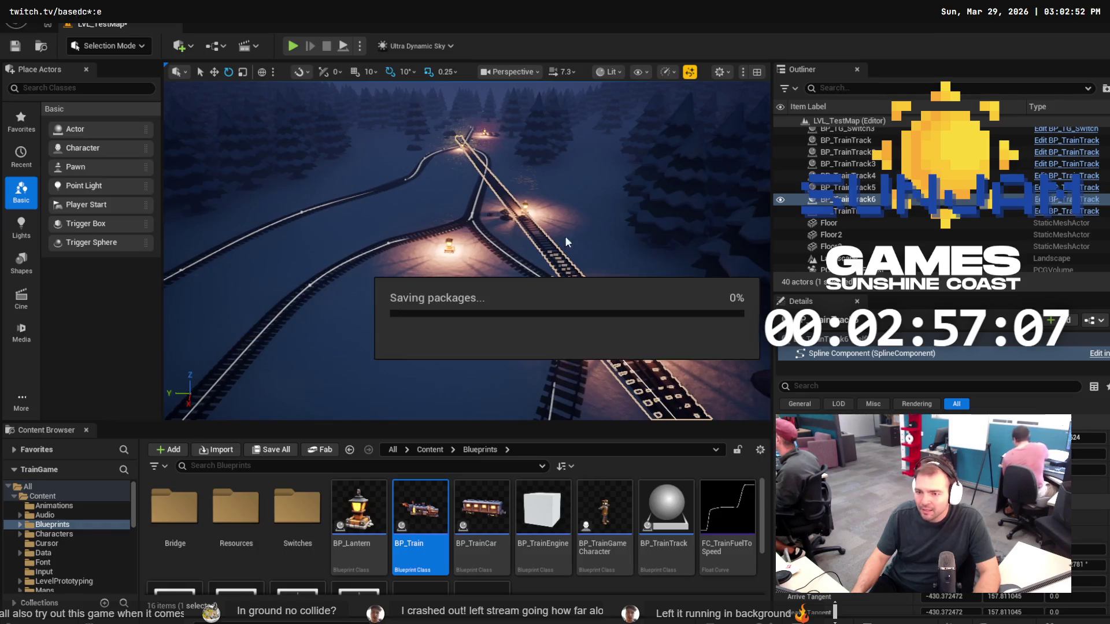
{"action": "left_click", "coordinate": [293, 47]}
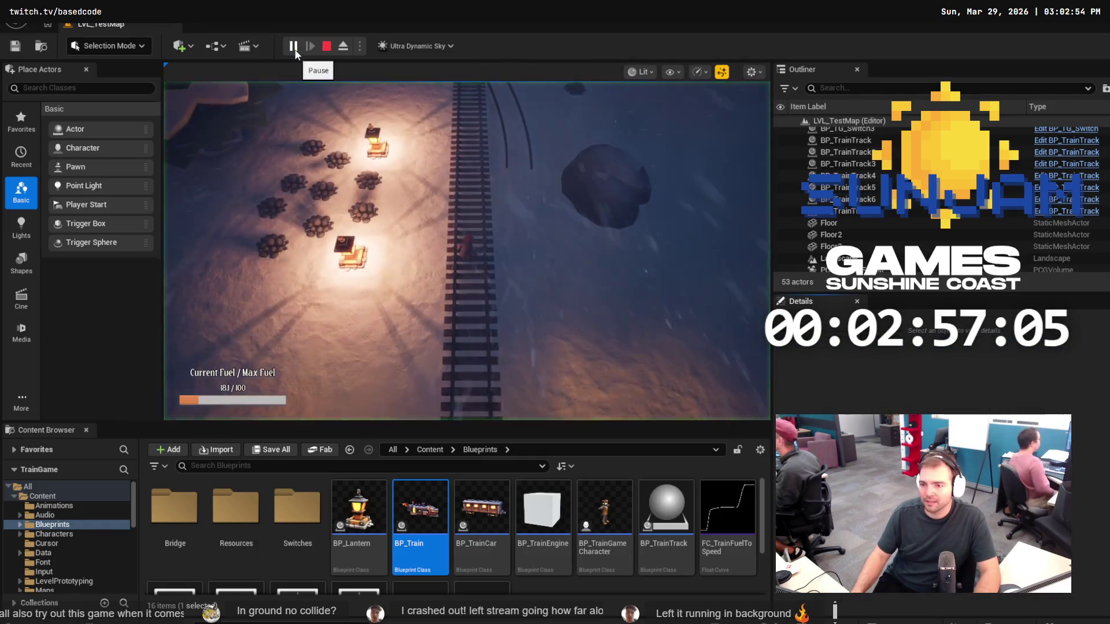
Walk the character away from and back toward the snowy tracks, then stop the play test.
{"action": "key", "text": "a"}
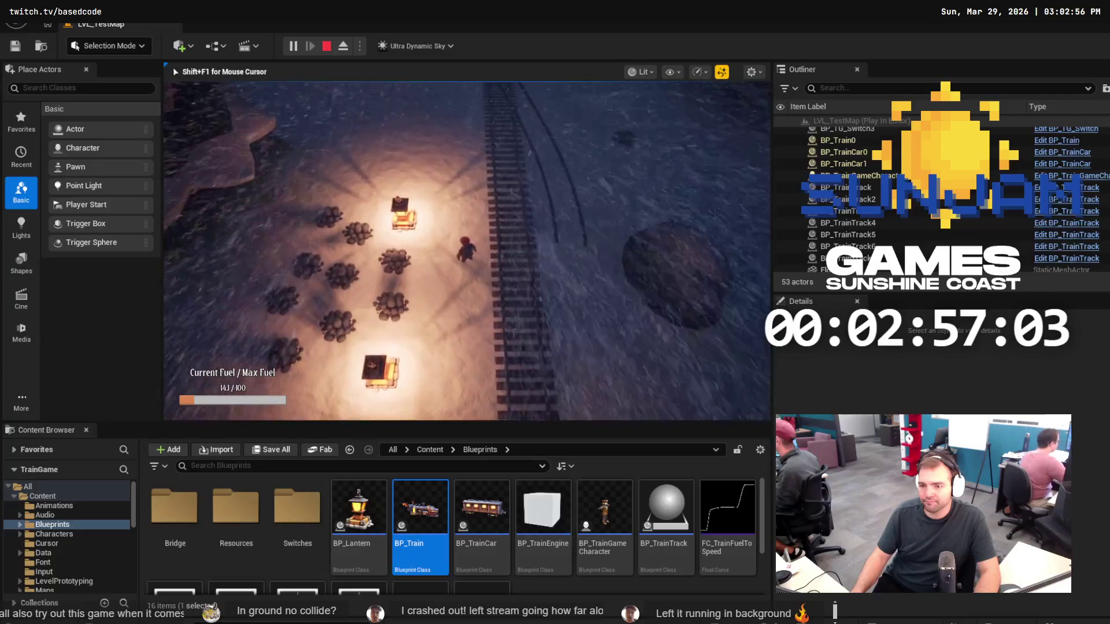
{"action": "key", "text": "w"}
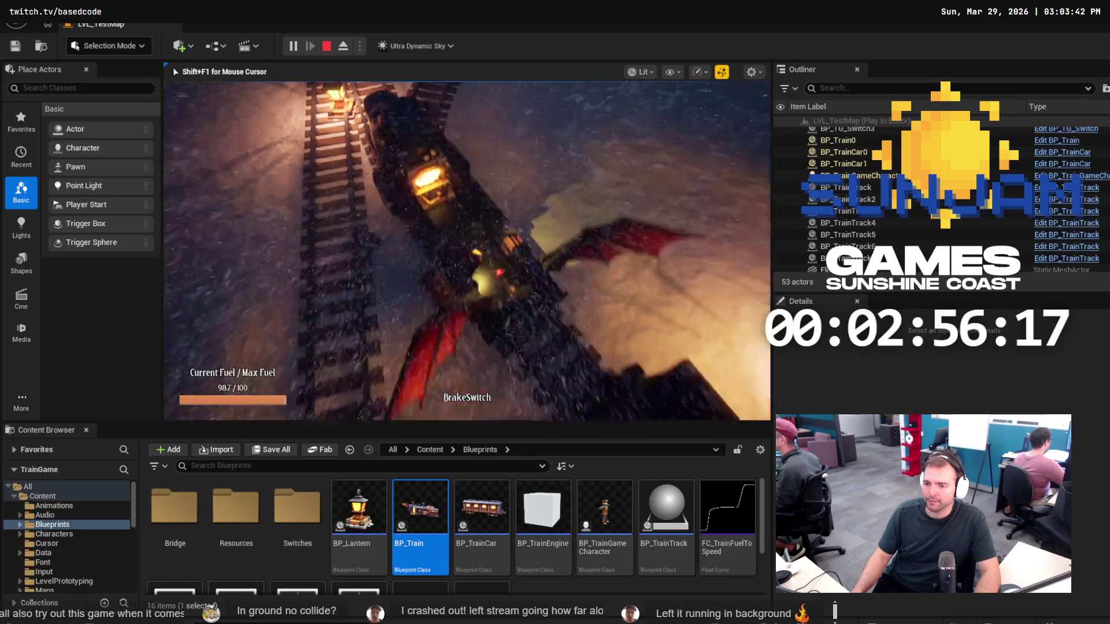
{"action": "key", "text": "Escape"}
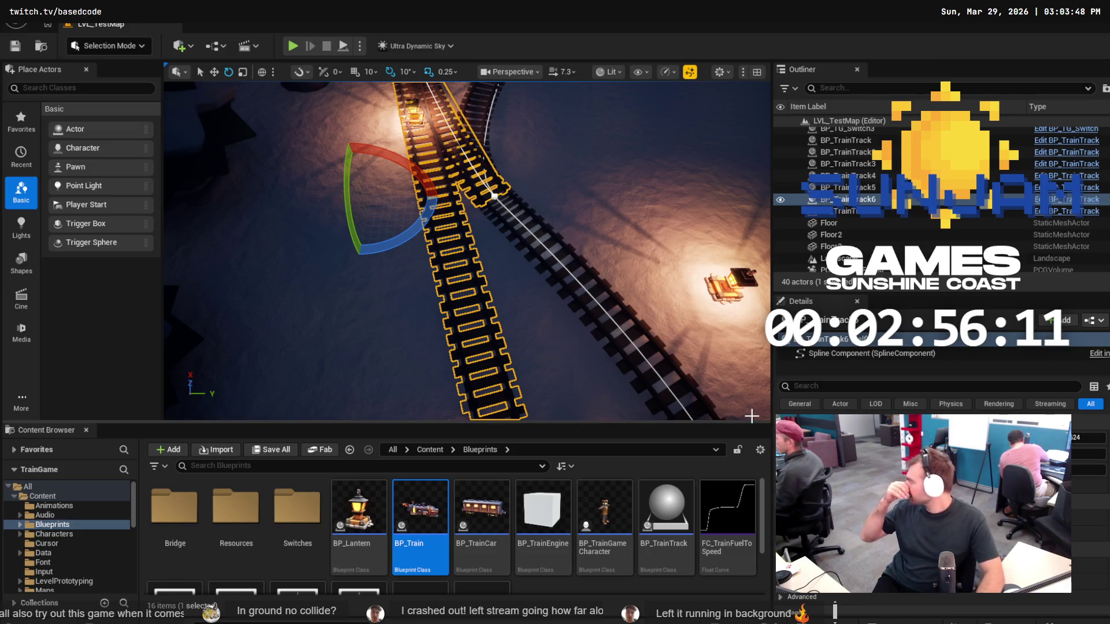
Frame the track, select its end spline point, and move the straight junction piece onto the snow.
{"action": "key", "text": "f"}
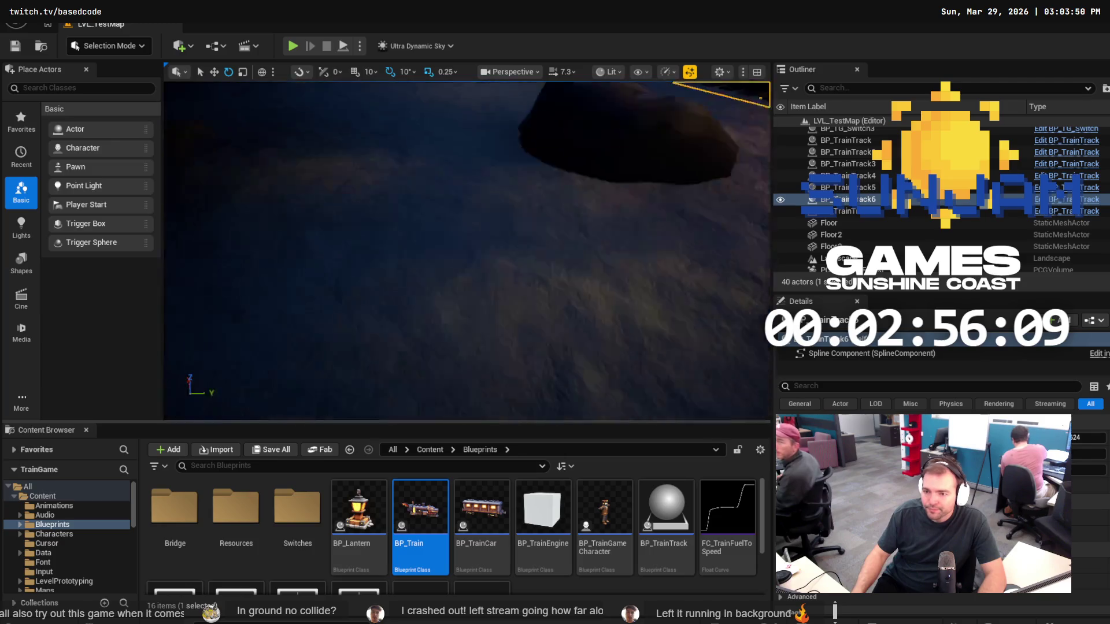
{"action": "left_click_drag", "start_coordinate": [470, 164], "coordinate": [470, 164]}
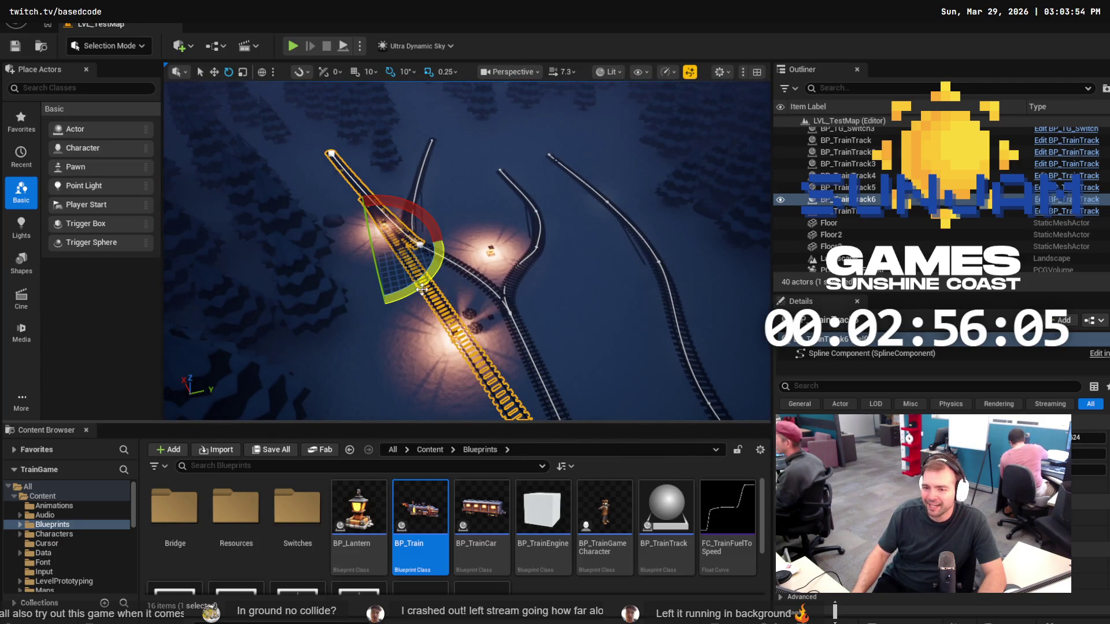
{"action": "left_click", "coordinate": [330, 153]}
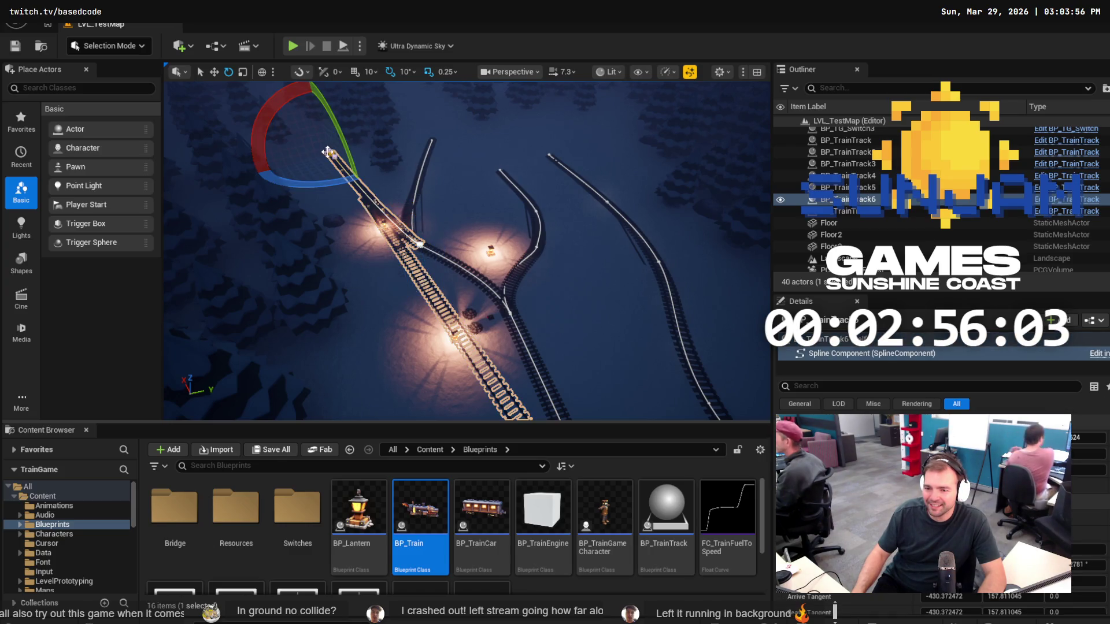
{"action": "key", "text": "w"}
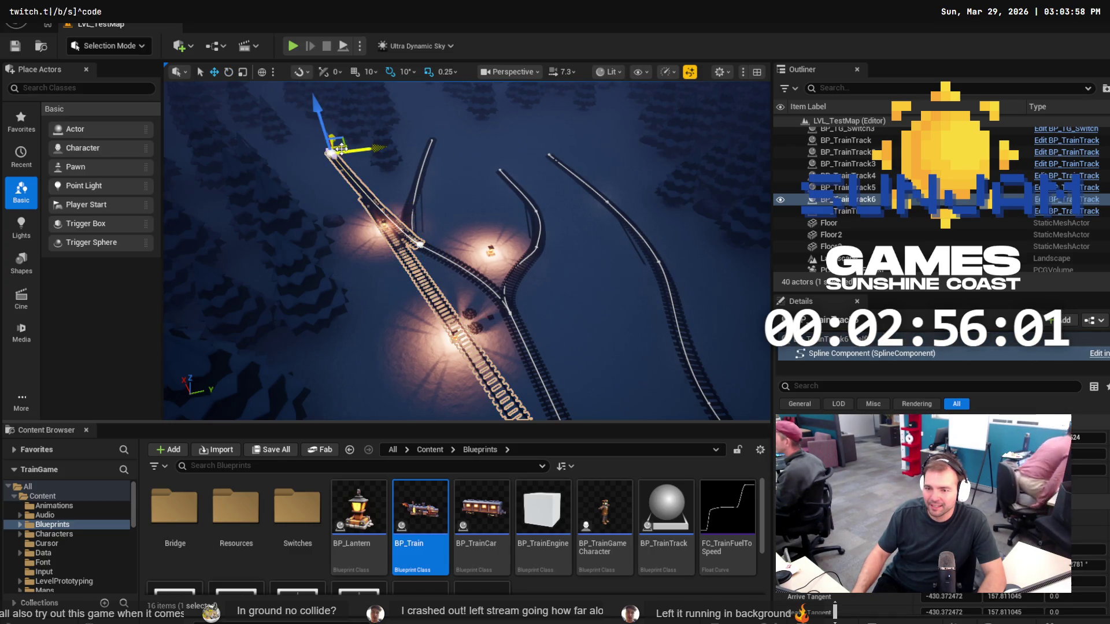
{"action": "scroll", "coordinate": [467, 251], "scroll_direction": "up", "scroll_amount": 5}
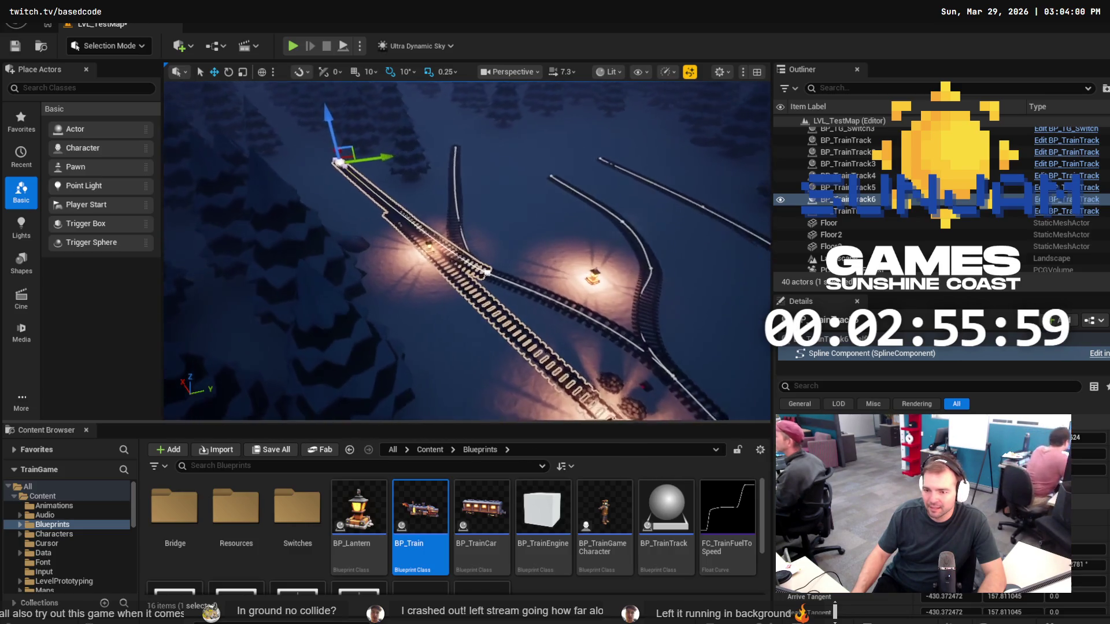
{"action": "scroll", "coordinate": [467, 251], "scroll_direction": "up", "scroll_amount": 2}
{"action": "left_click", "coordinate": [425, 286]}
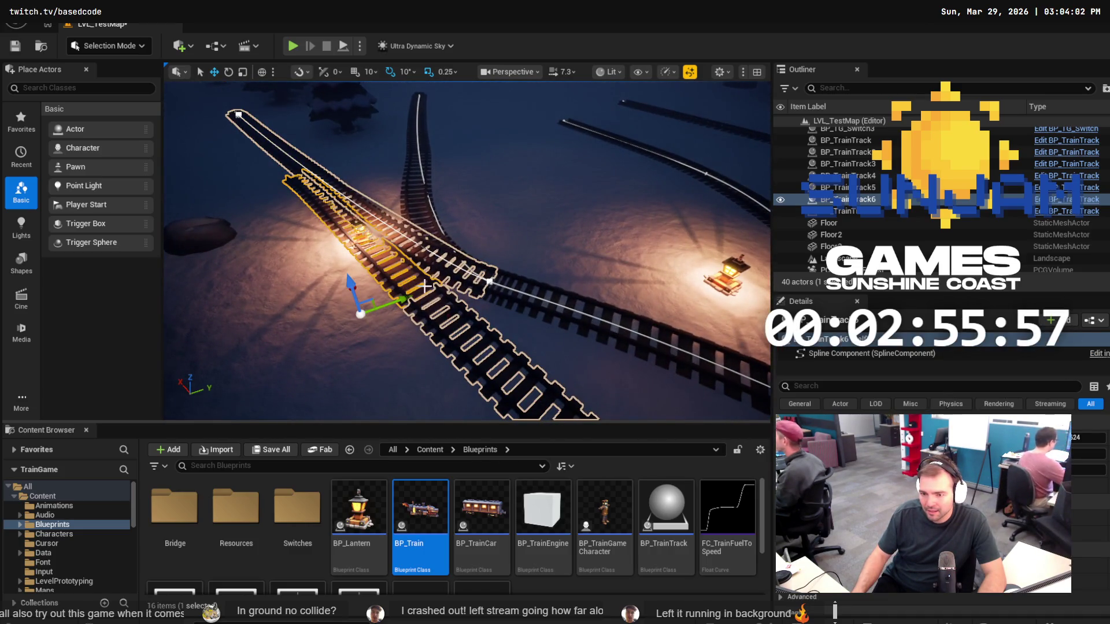
{"action": "left_click_drag", "start_coordinate": [360, 317], "coordinate": [271, 379]}
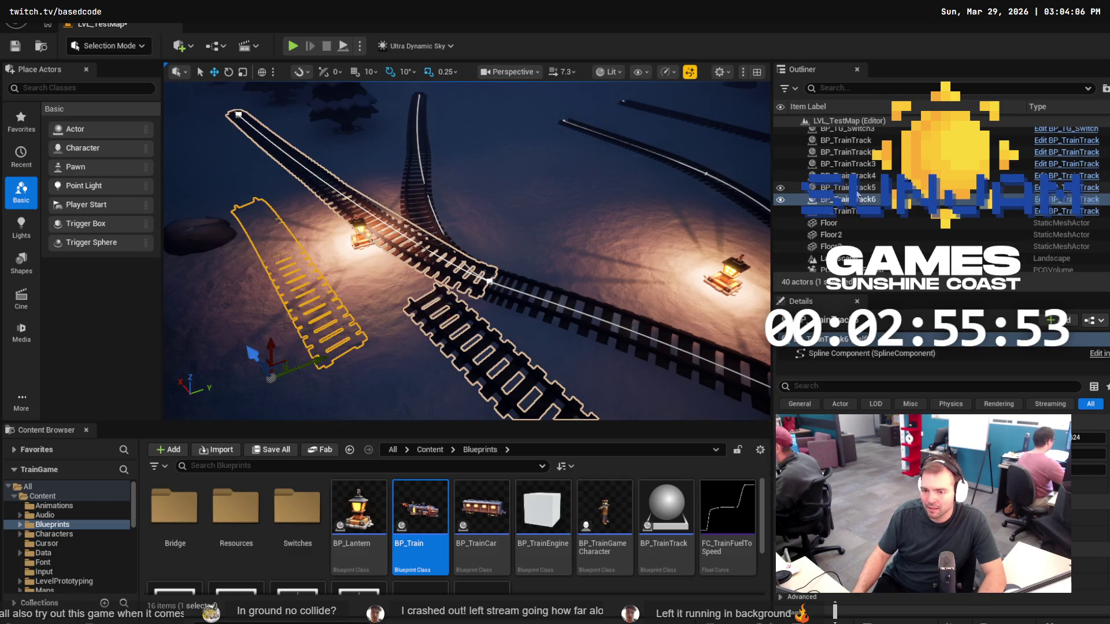
Compare BP_TrainTrack6 with the curved BP_TrainTrack7 in the Outliner, then delete BP_TrainTrack6.
{"action": "left_click", "coordinate": [857, 197]}
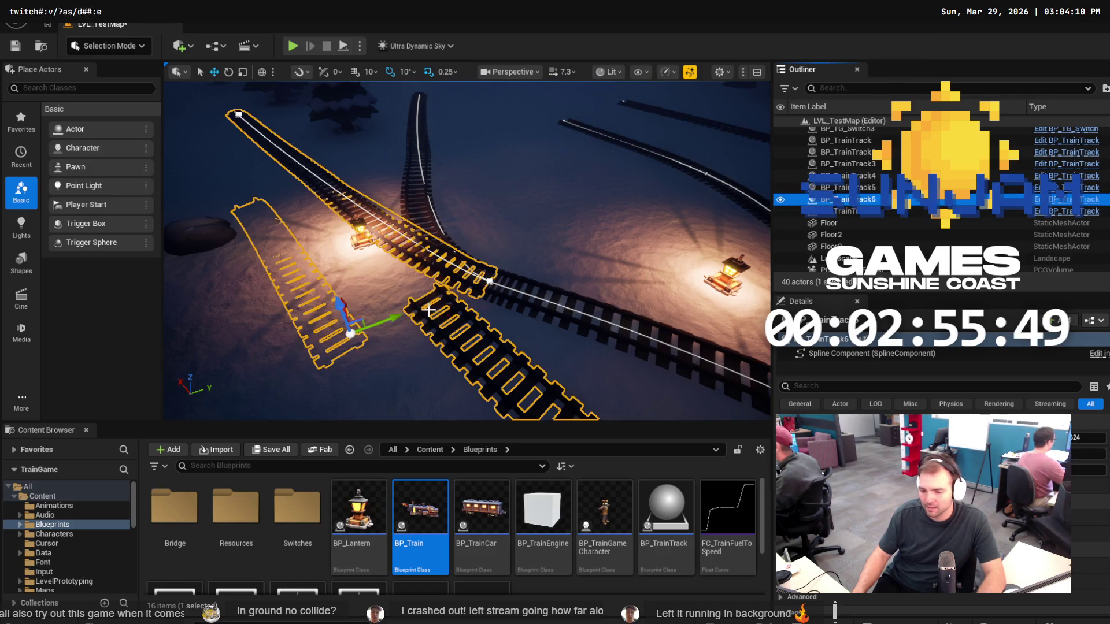
{"action": "left_click", "coordinate": [856, 212]}
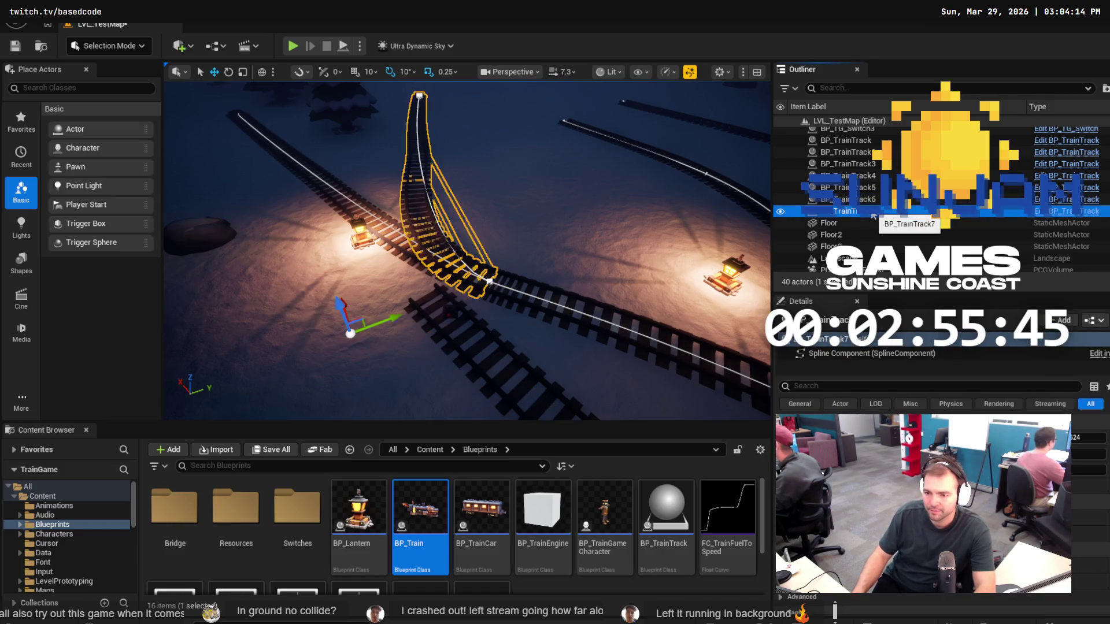
{"action": "left_click", "coordinate": [872, 201]}
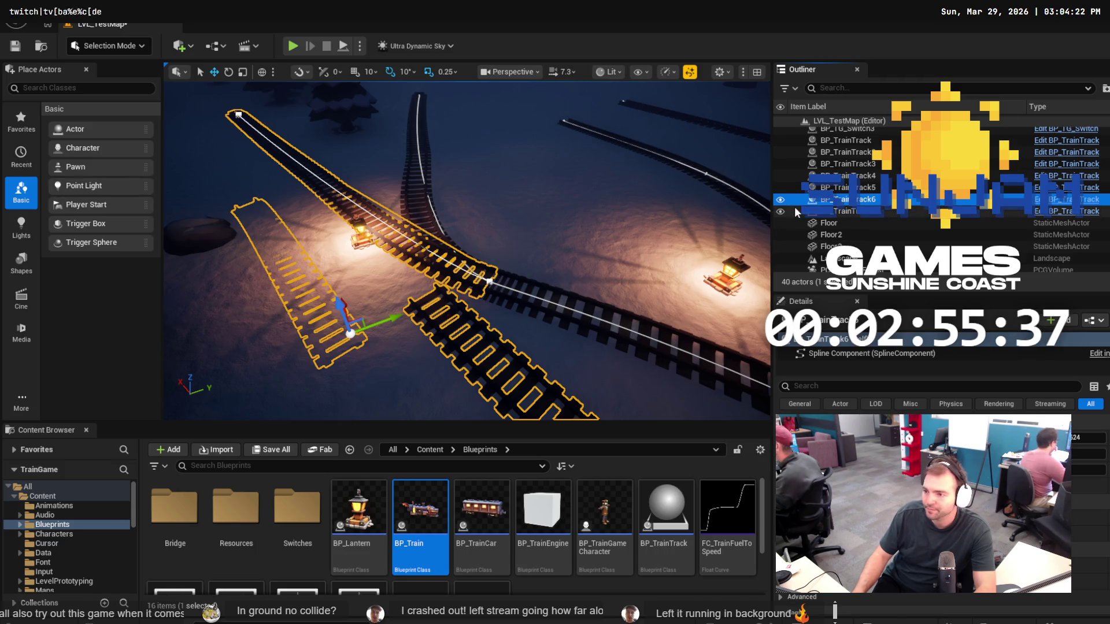
{"action": "left_click", "coordinate": [439, 167]}
{"action": "key", "text": "ctrl+z"}
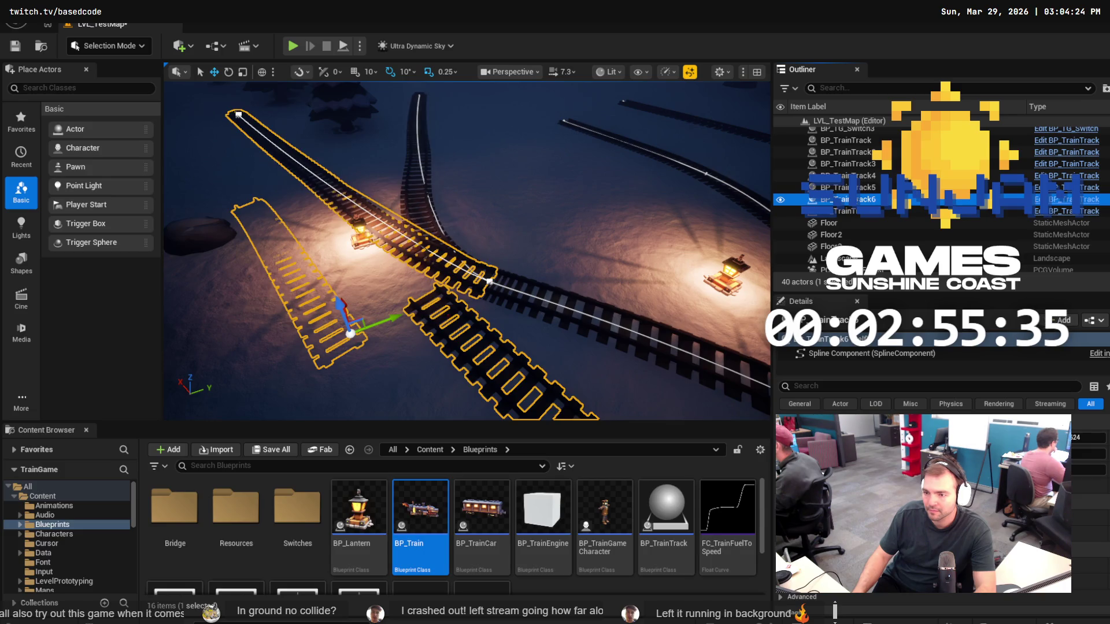
{"action": "key", "text": "Delete"}
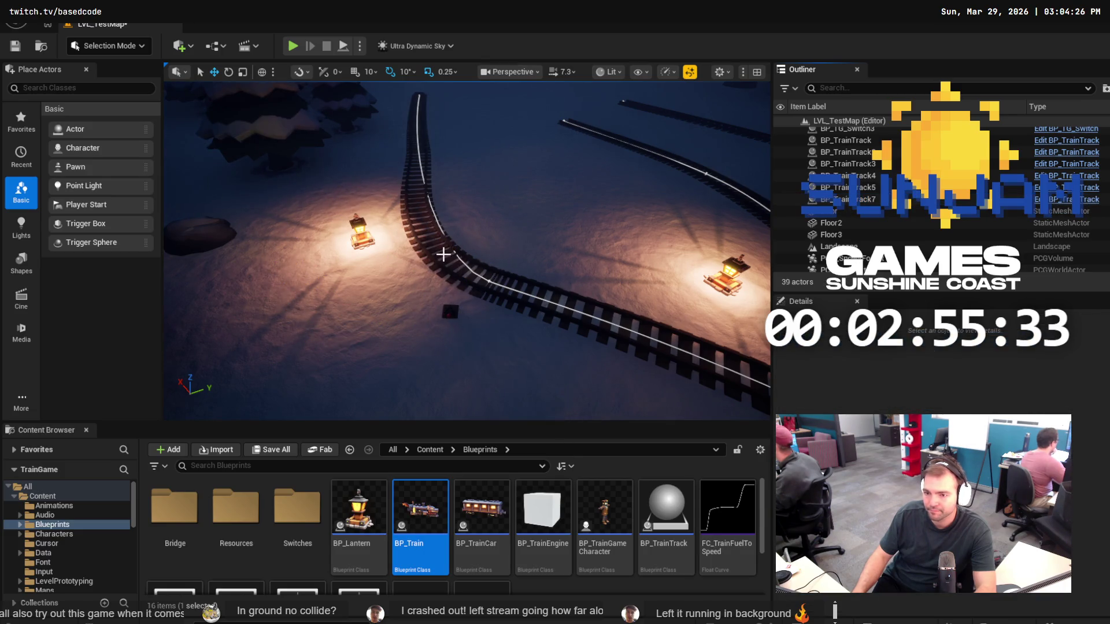
Duplicate the curved track with Ctrl+D and drag the copy's top end point to the left.
{"action": "left_click", "coordinate": [443, 254]}
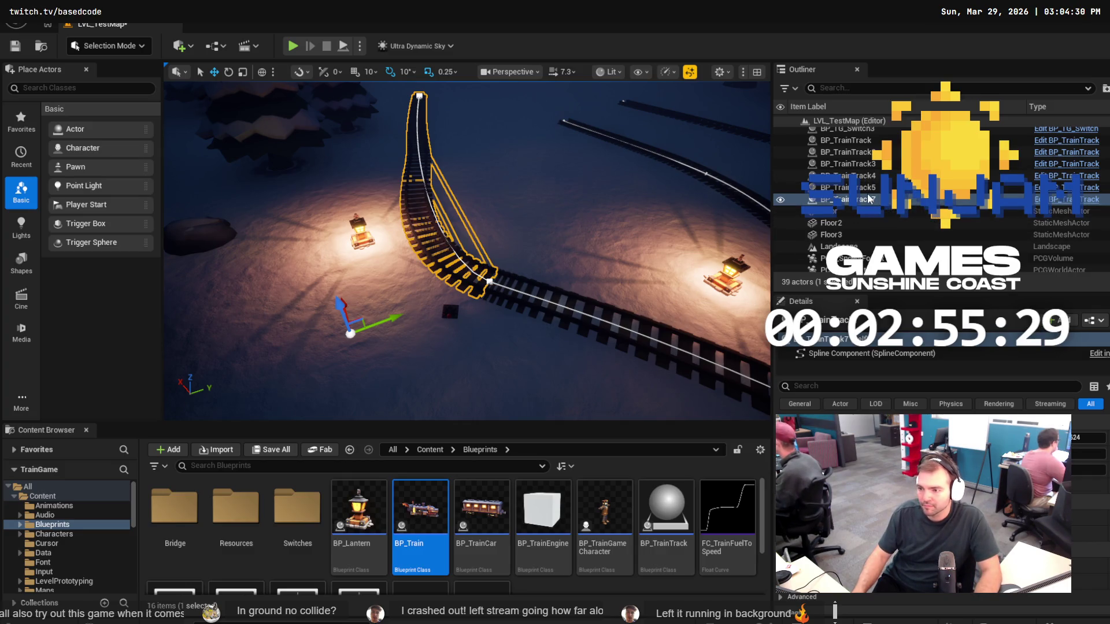
{"action": "key", "text": "ctrl+d"}
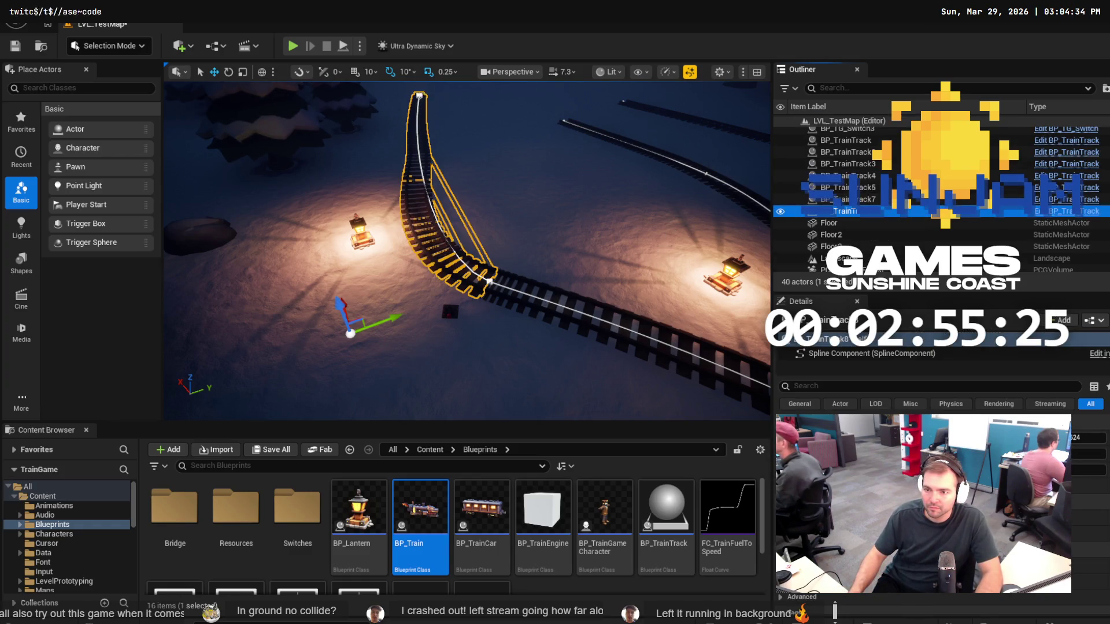
{"action": "left_click", "coordinate": [419, 95]}
{"action": "scroll", "coordinate": [468, 95], "scroll_direction": "down", "scroll_amount": 5}
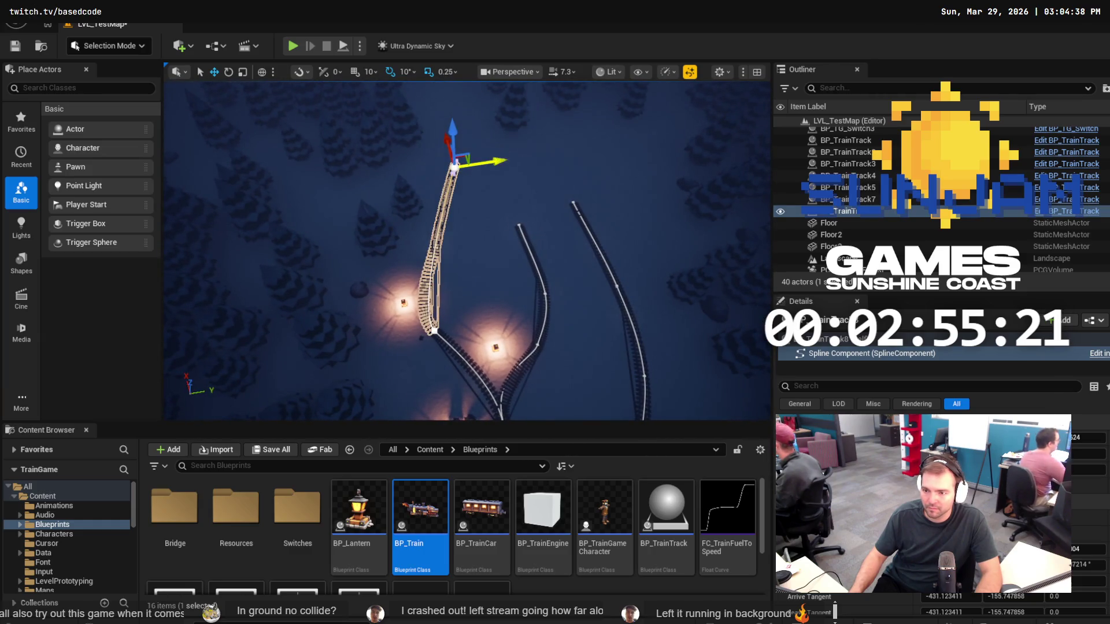
{"action": "left_click_drag", "start_coordinate": [498, 161], "coordinate": [427, 184]}
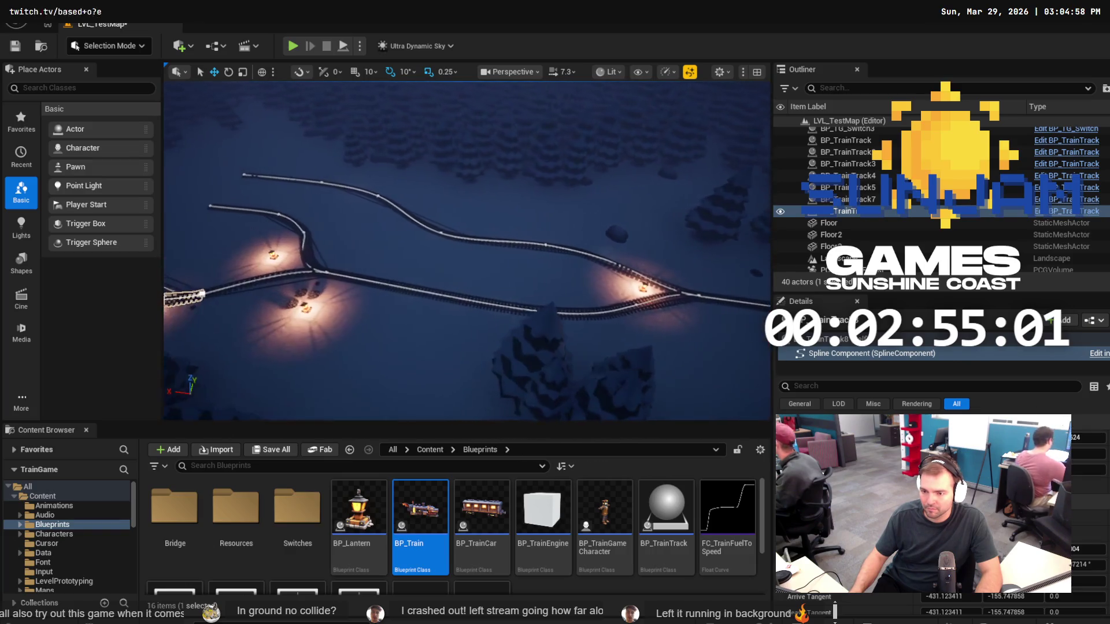
{"action": "scroll", "coordinate": [500, 204], "scroll_direction": "up", "scroll_amount": 3}
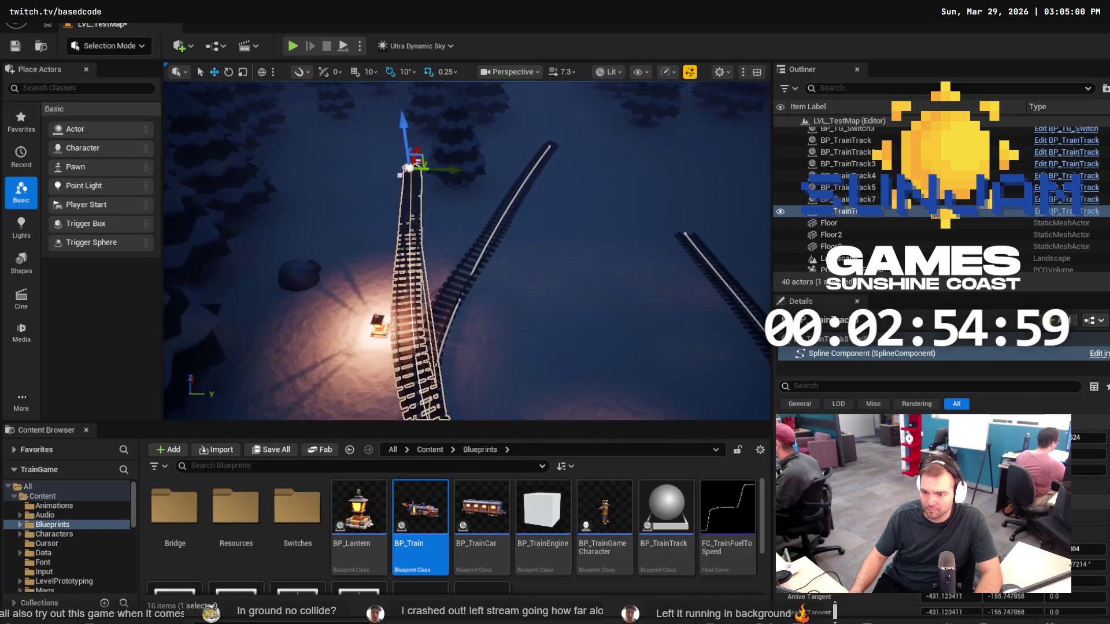
Frame BP_TrainTrack7, add a spline point mid-track and drag it to reshape the curve.
{"action": "left_click", "coordinate": [532, 208]}
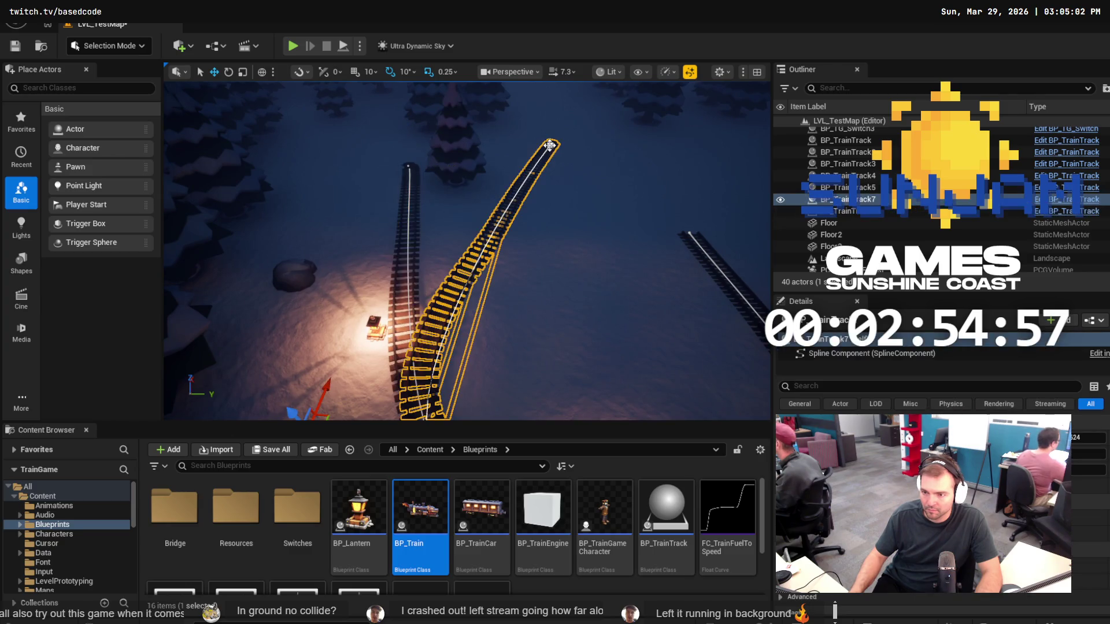
{"action": "key", "text": "f"}
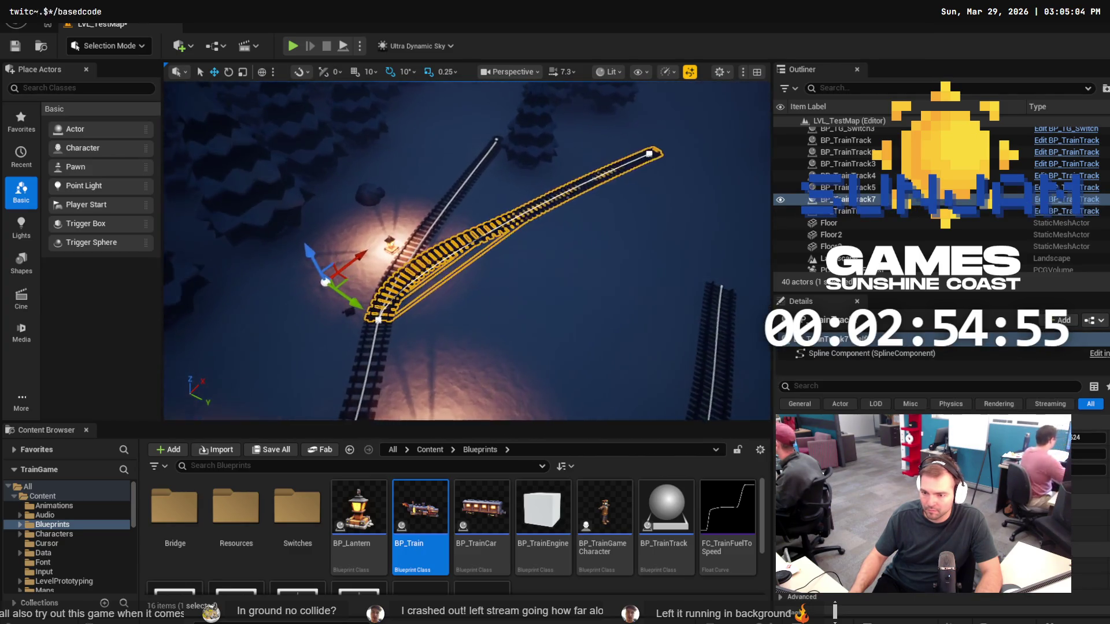
{"action": "right_click", "coordinate": [485, 234]}
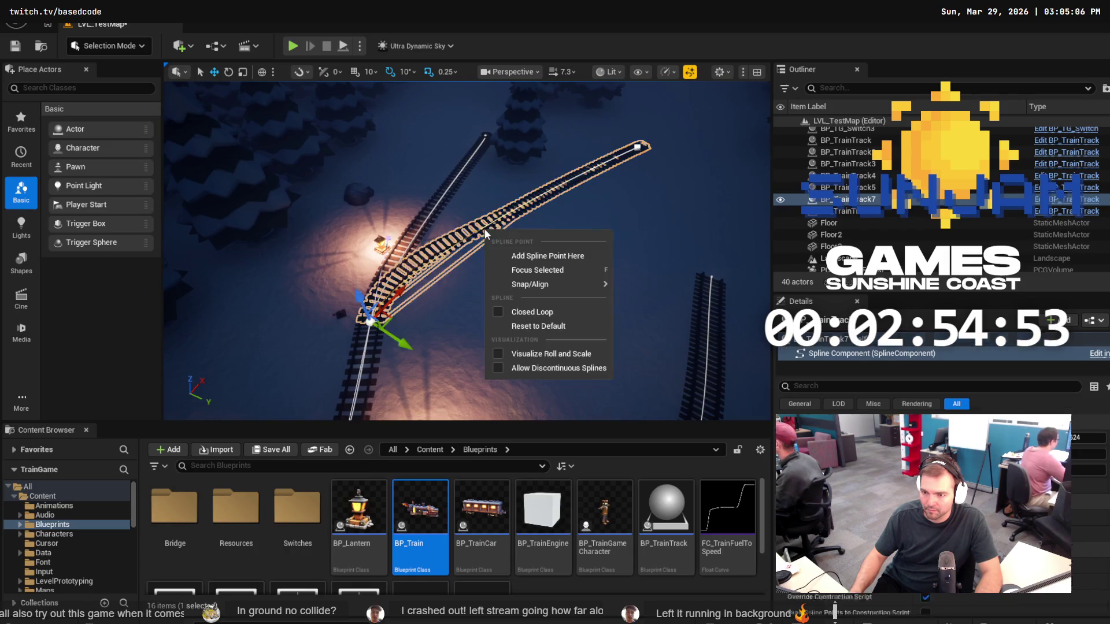
{"action": "left_click", "coordinate": [534, 256]}
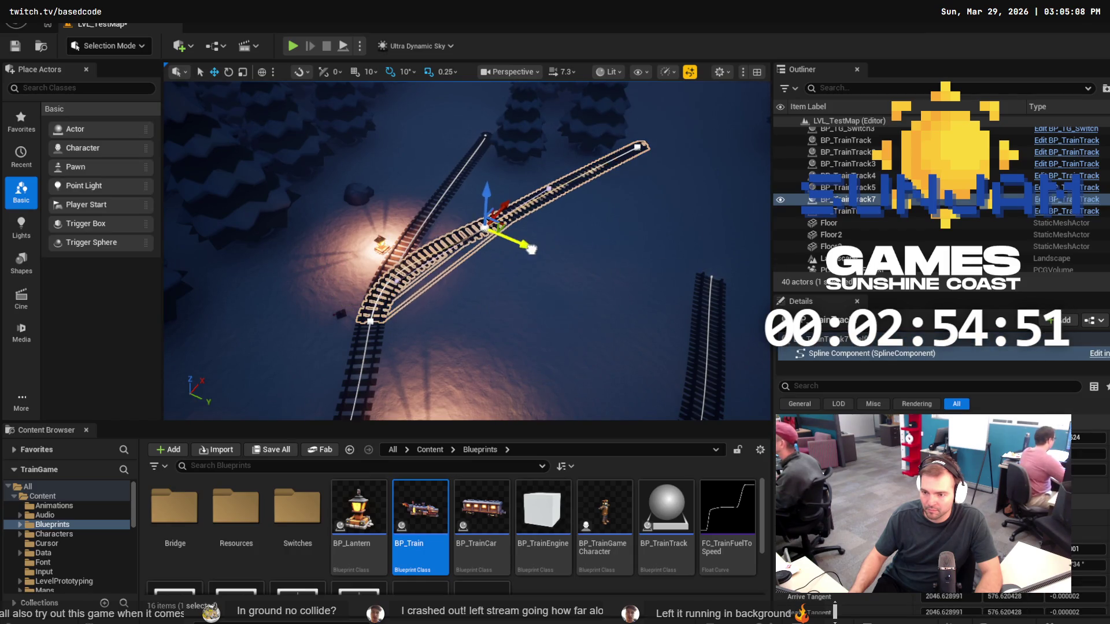
{"action": "left_click_drag", "start_coordinate": [530, 250], "coordinate": [556, 253]}
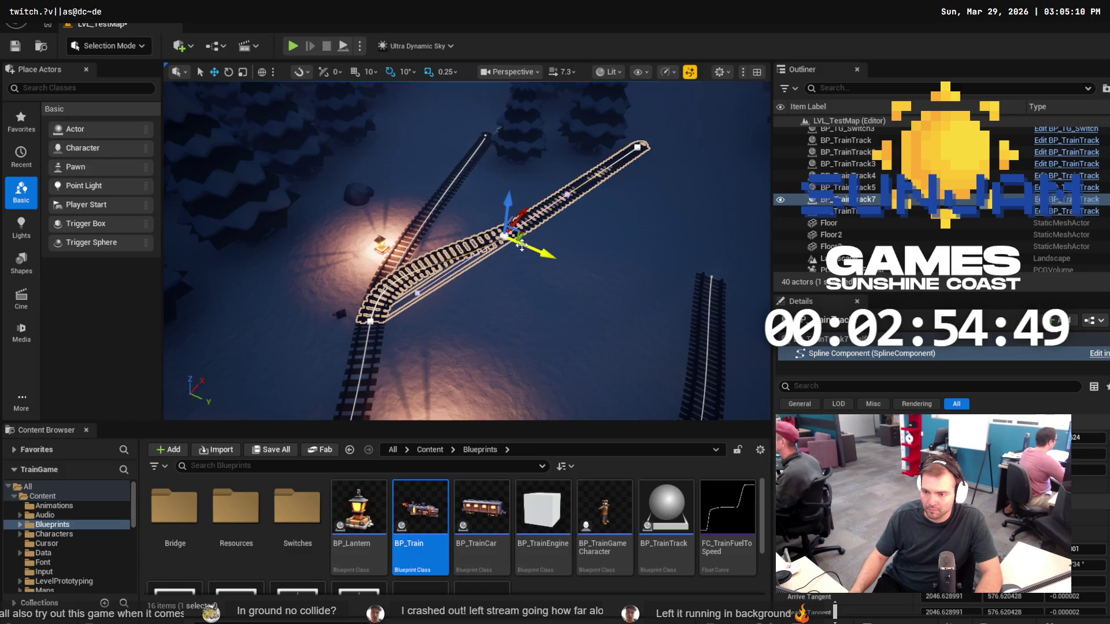
Add a spline point on the upper-left track, pull it left, and bend the track's end rightward.
{"action": "right_click", "coordinate": [436, 206]}
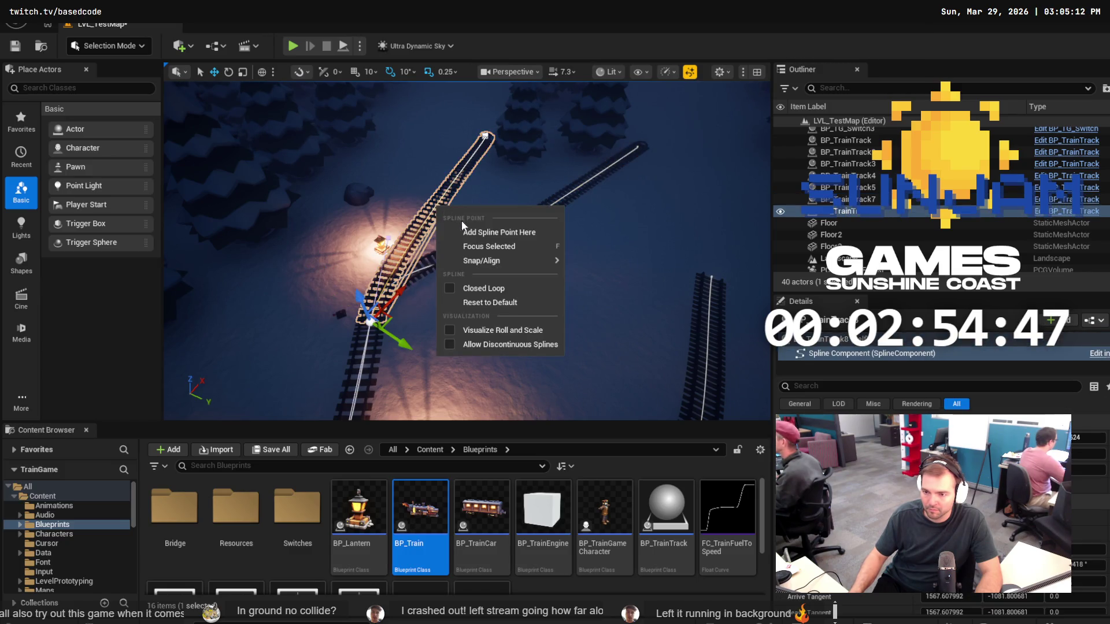
{"action": "left_click", "coordinate": [463, 225]}
{"action": "mouse_move", "coordinate": [477, 222]}
{"action": "left_mouse_down"}
{"action": "mouse_move", "coordinate": [450, 220]}
{"action": "mouse_move", "coordinate": [491, 167]}
{"action": "mouse_move", "coordinate": [488, 87]}
{"action": "left_mouse_up"}
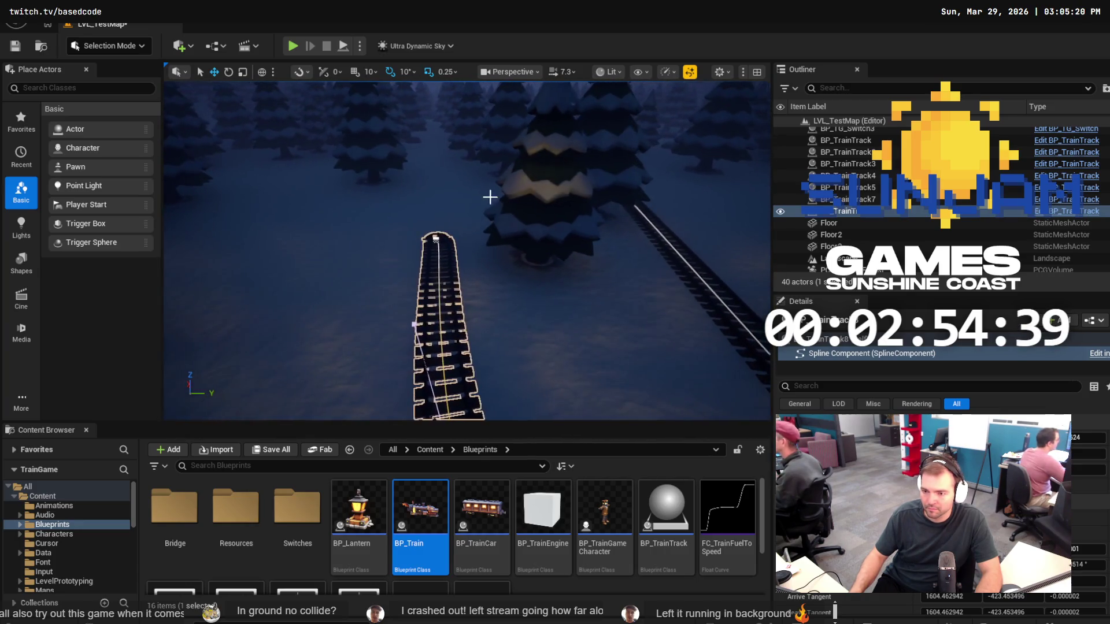
{"action": "left_click", "coordinate": [439, 239]}
{"action": "mouse_move", "coordinate": [470, 240]}
{"action": "left_mouse_down"}
{"action": "mouse_move", "coordinate": [523, 233]}
{"action": "mouse_move", "coordinate": [490, 272]}
{"action": "left_mouse_up"}
{"action": "left_click", "coordinate": [622, 236]}
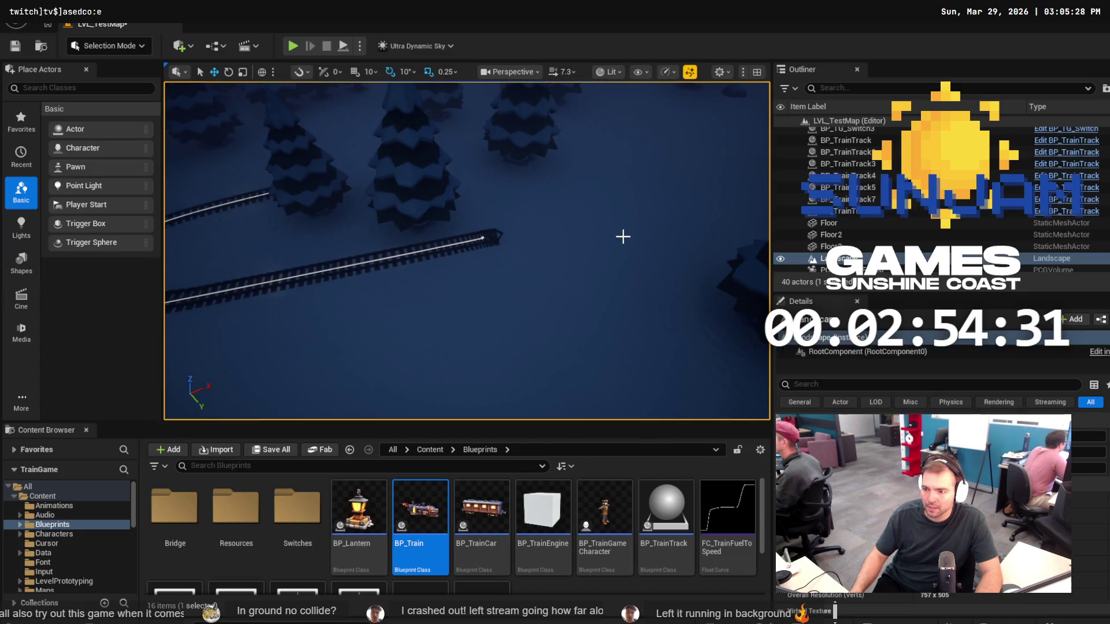
{"action": "left_click", "coordinate": [840, 261]}
{"action": "right_click", "coordinate": [841, 261]}
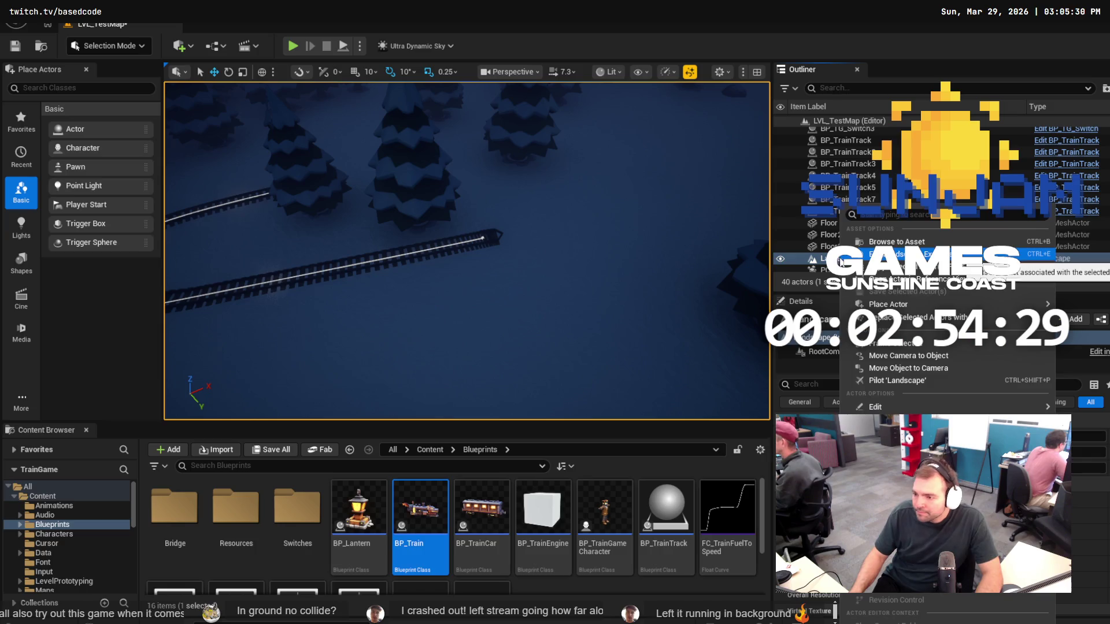
{"action": "left_click", "coordinate": [890, 254]}
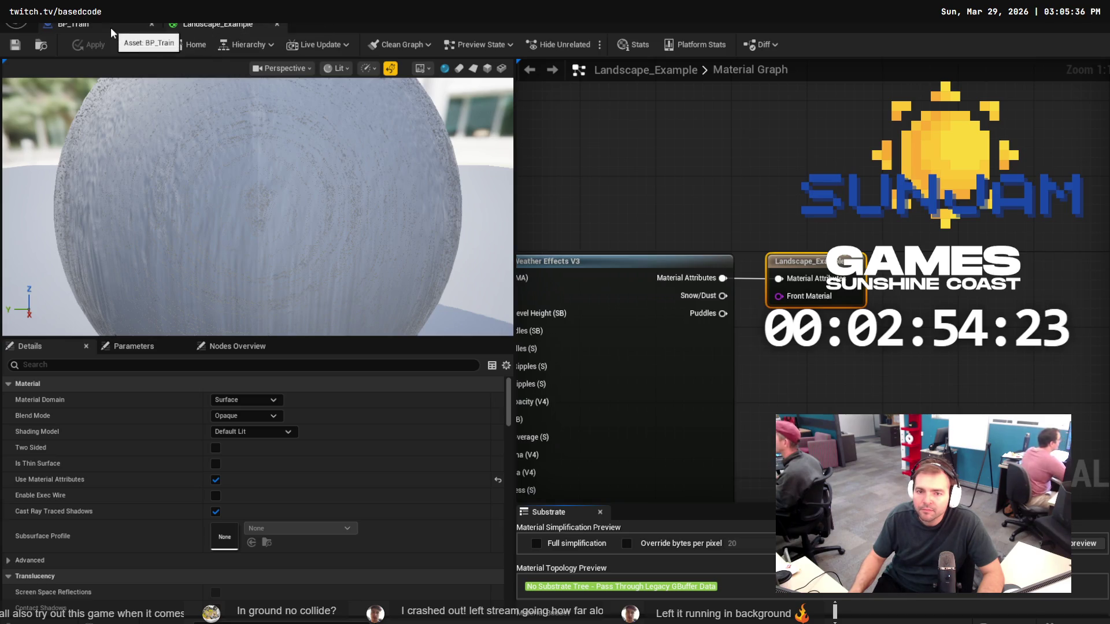
{"action": "key", "text": "alt+Tab"}
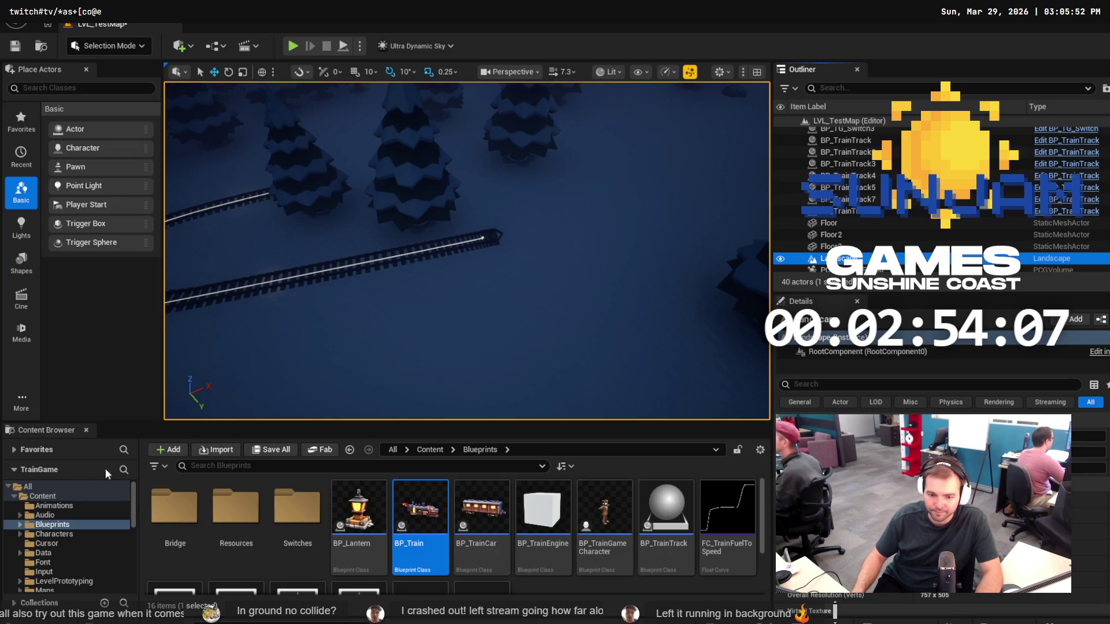
Search the Content Browser folders for 'Terra', clear the search, and scroll through the Details panel.
{"action": "left_click", "coordinate": [122, 470]}
{"action": "type", "text": "Terrai"}
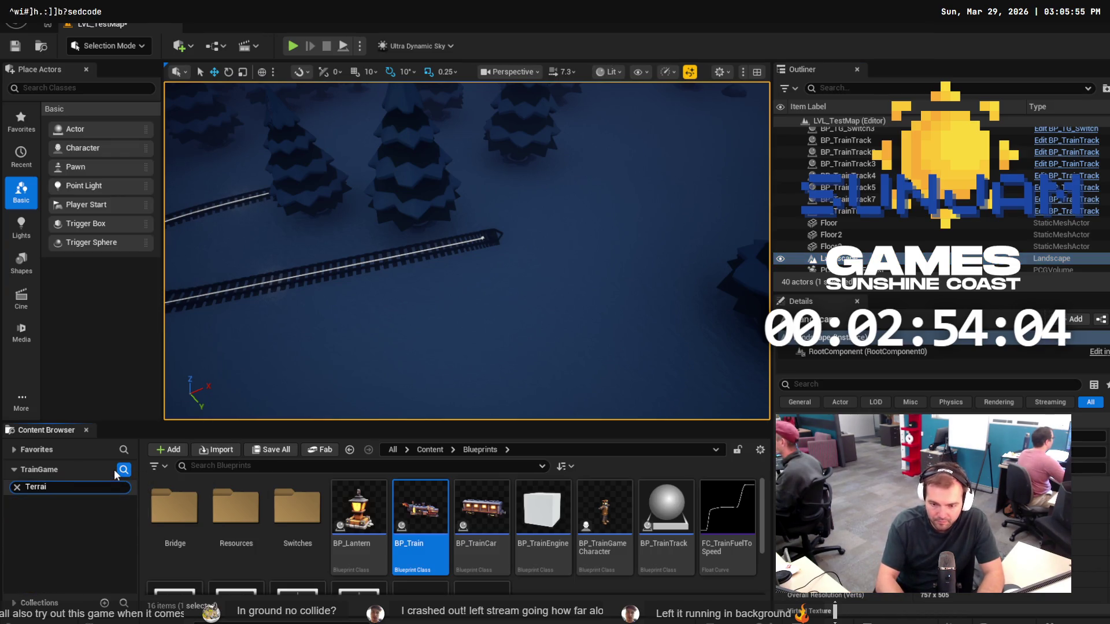
{"action": "key", "text": "Escape"}
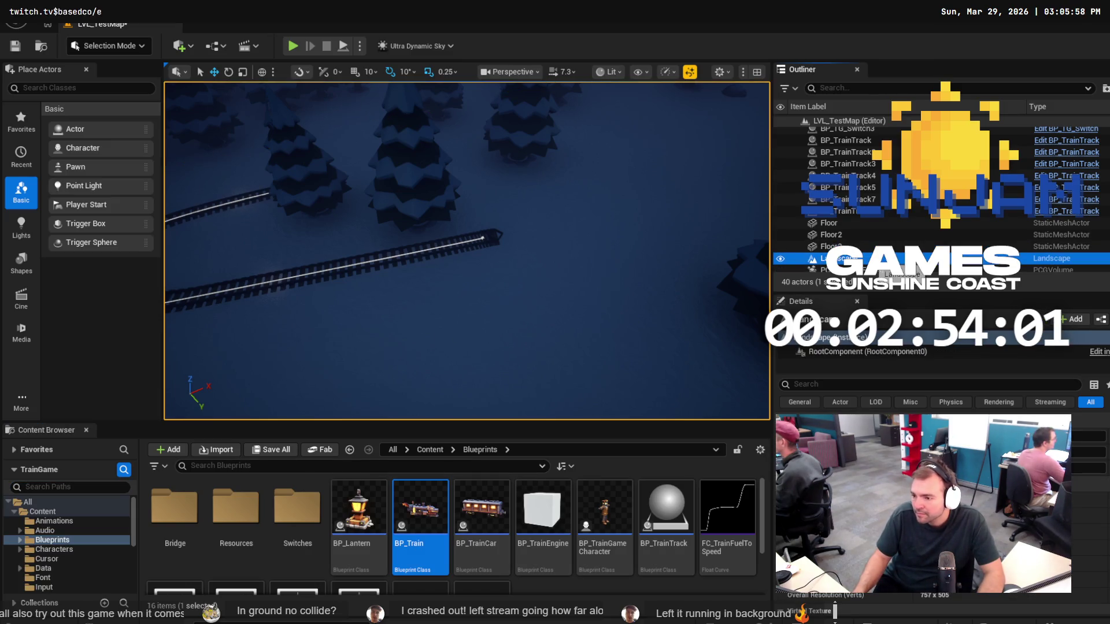
{"action": "scroll", "coordinate": [1077, 532], "scroll_direction": "down", "scroll_amount": 2}
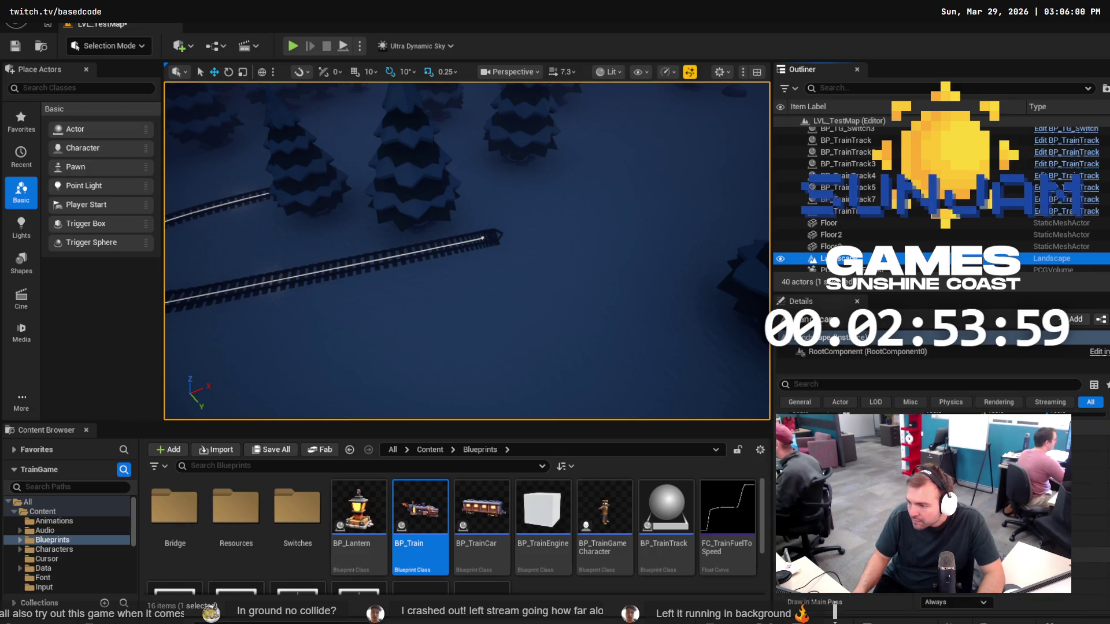
{"action": "scroll", "coordinate": [1078, 534], "scroll_direction": "down", "scroll_amount": 2}
{"action": "scroll", "coordinate": [1078, 535], "scroll_direction": "down", "scroll_amount": 2}
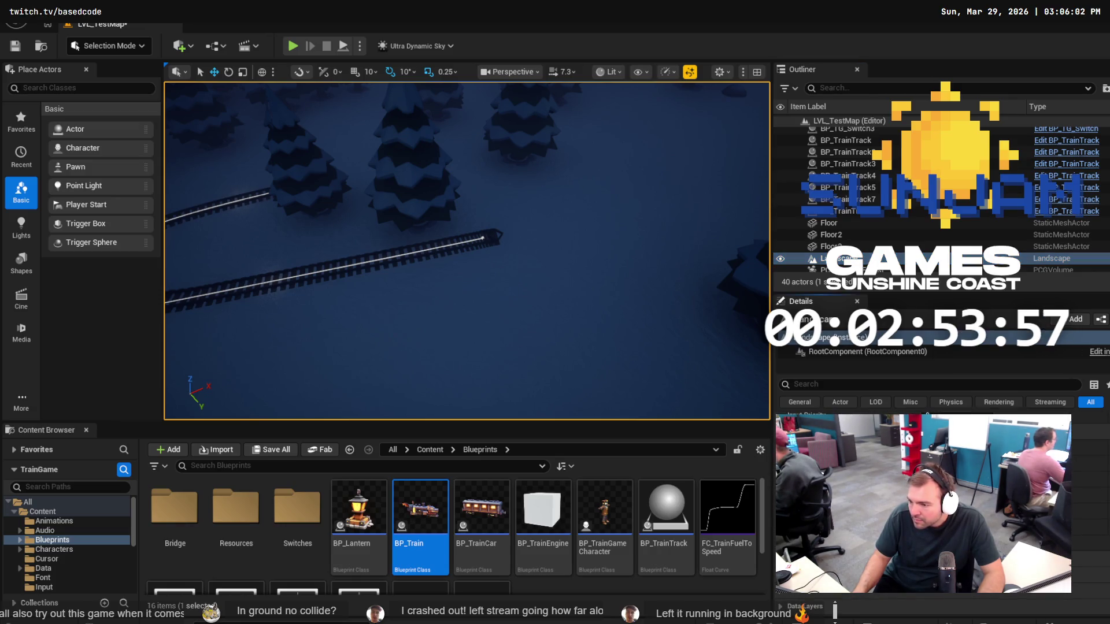
{"action": "scroll", "coordinate": [1078, 535], "scroll_direction": "down", "scroll_amount": 3}
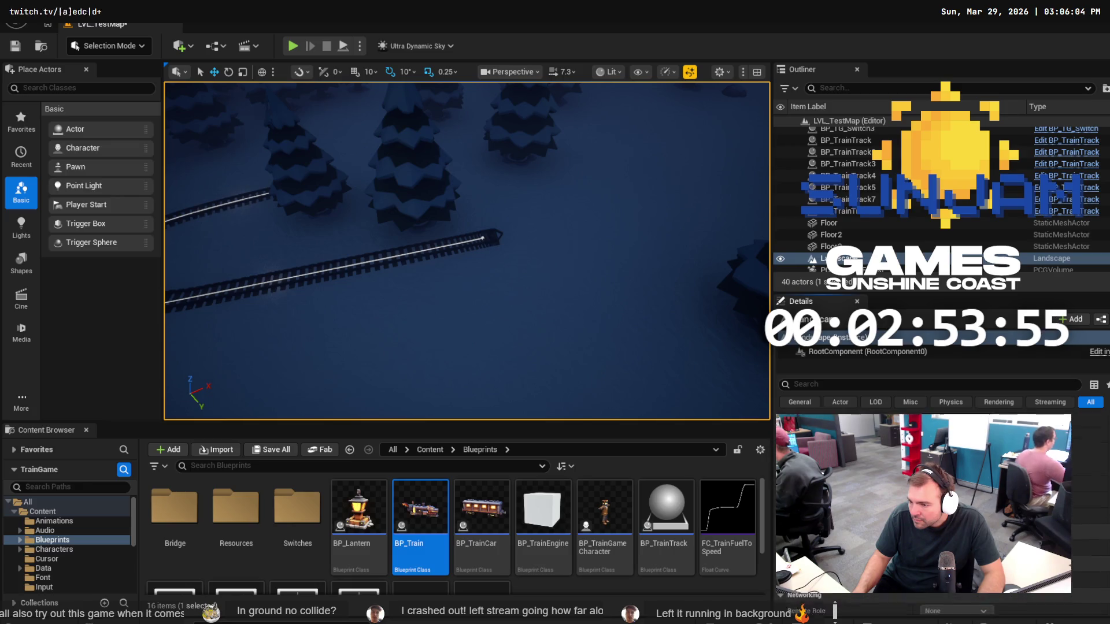
{"action": "scroll", "coordinate": [1077, 535], "scroll_direction": "down", "scroll_amount": 5}
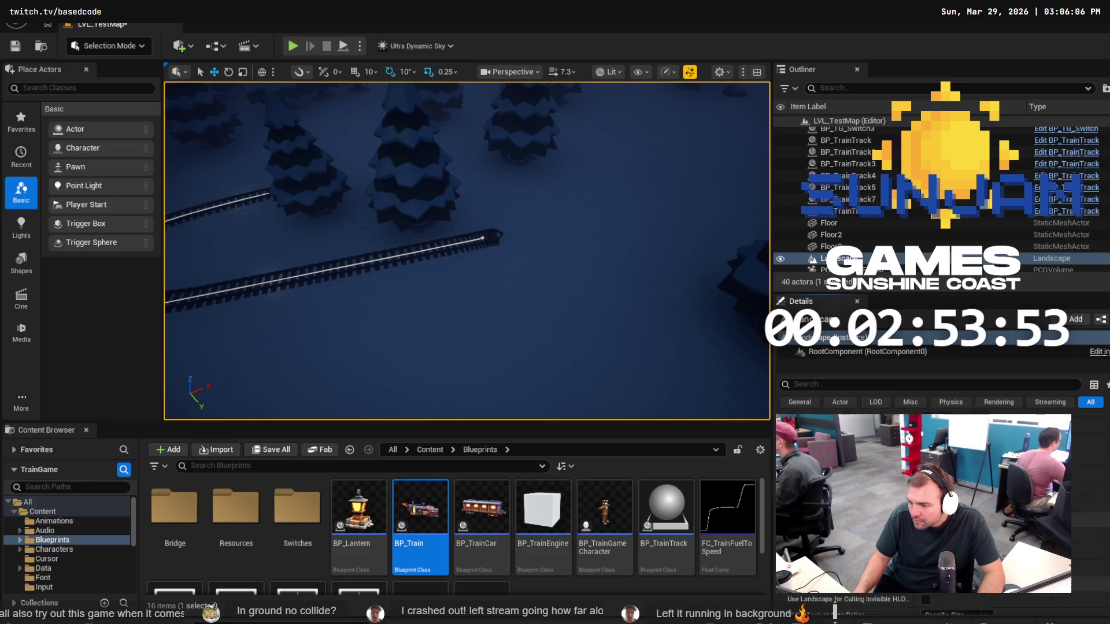
{"action": "scroll", "coordinate": [949, 242], "scroll_direction": "down", "scroll_amount": 2}
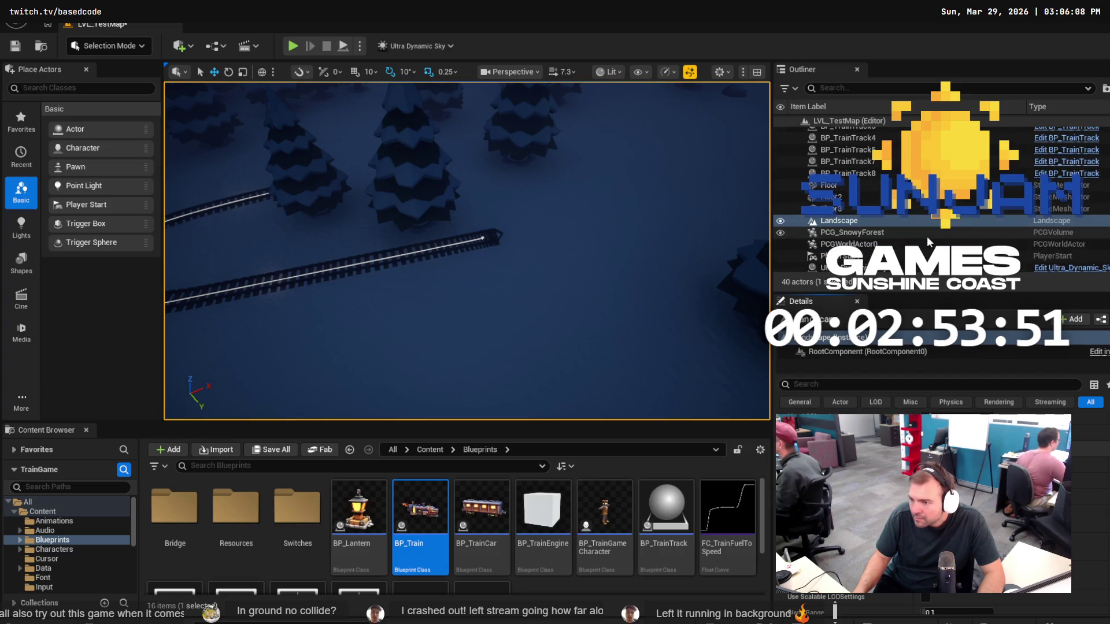
{"action": "scroll", "coordinate": [924, 213], "scroll_direction": "up", "scroll_amount": 1}
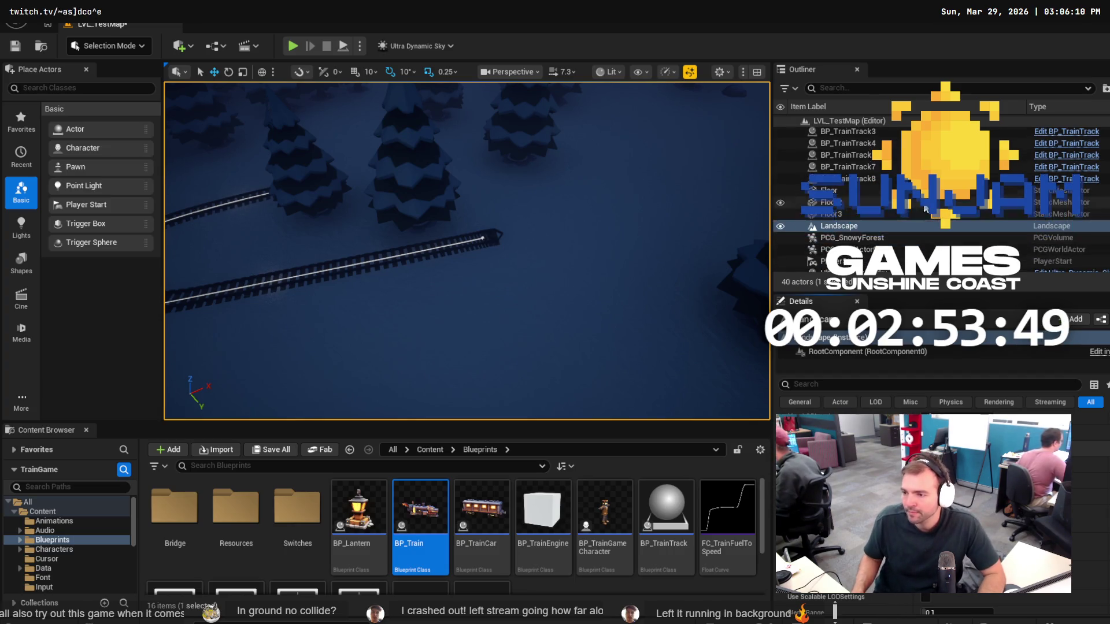
Frame the whole landscape in the viewport, then switch to Chrome and open a new tab.
{"action": "key", "text": "f"}
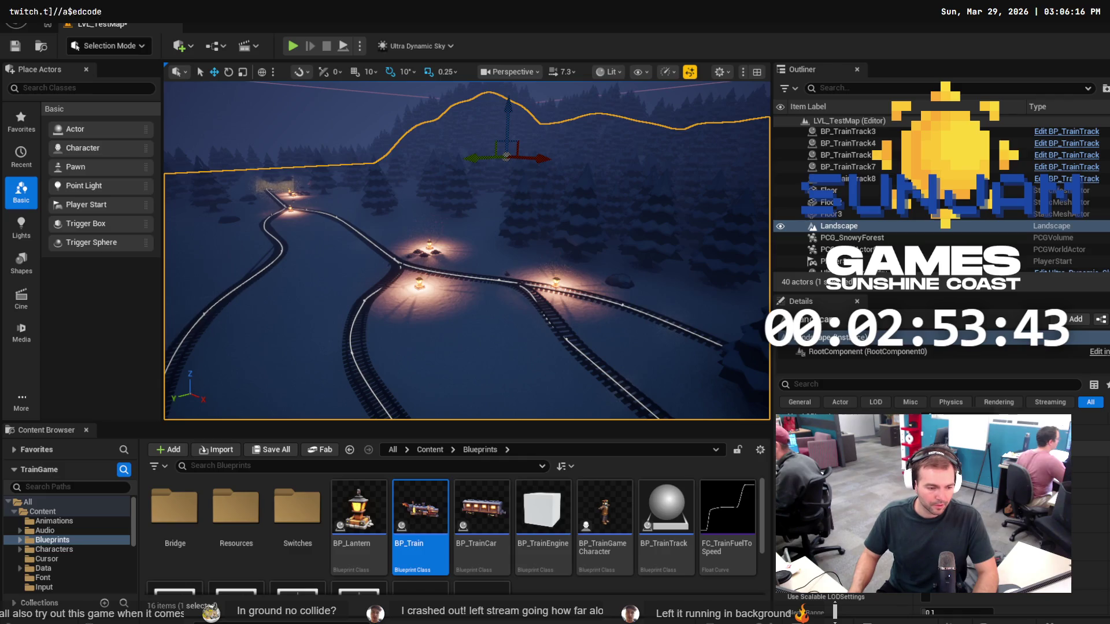
{"action": "key", "text": "alt+Tab"}
{"action": "key", "text": "ctrl+t"}
Search the web for 'edit terrain unreal engine'.
{"action": "type", "text": "edio"}
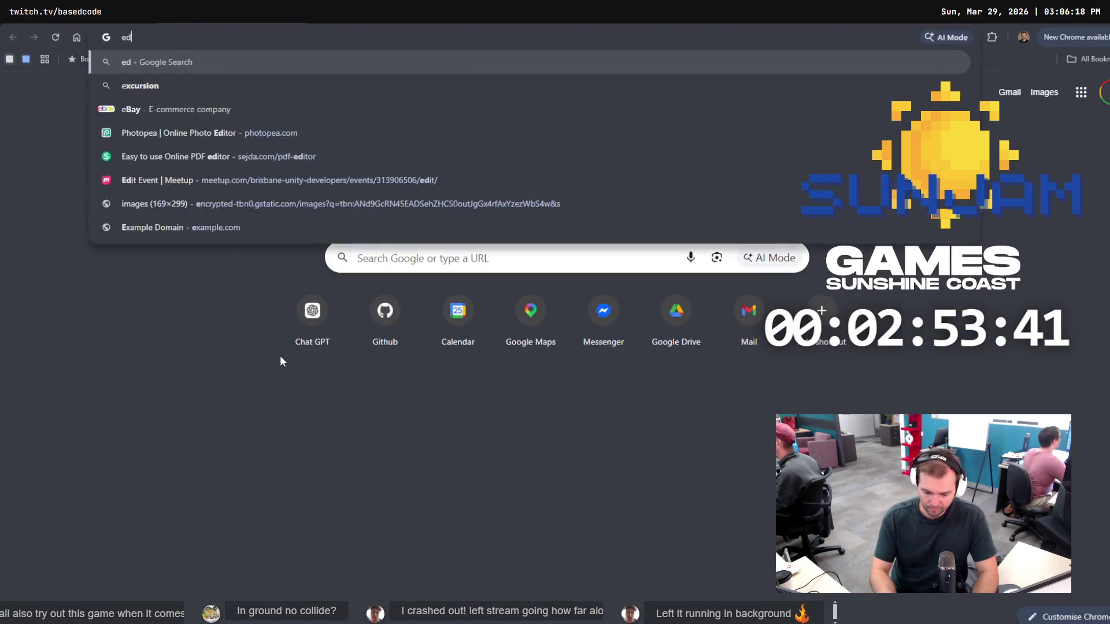
{"action": "key", "text": "BackSpace"}
{"action": "type", "text": "t te"}
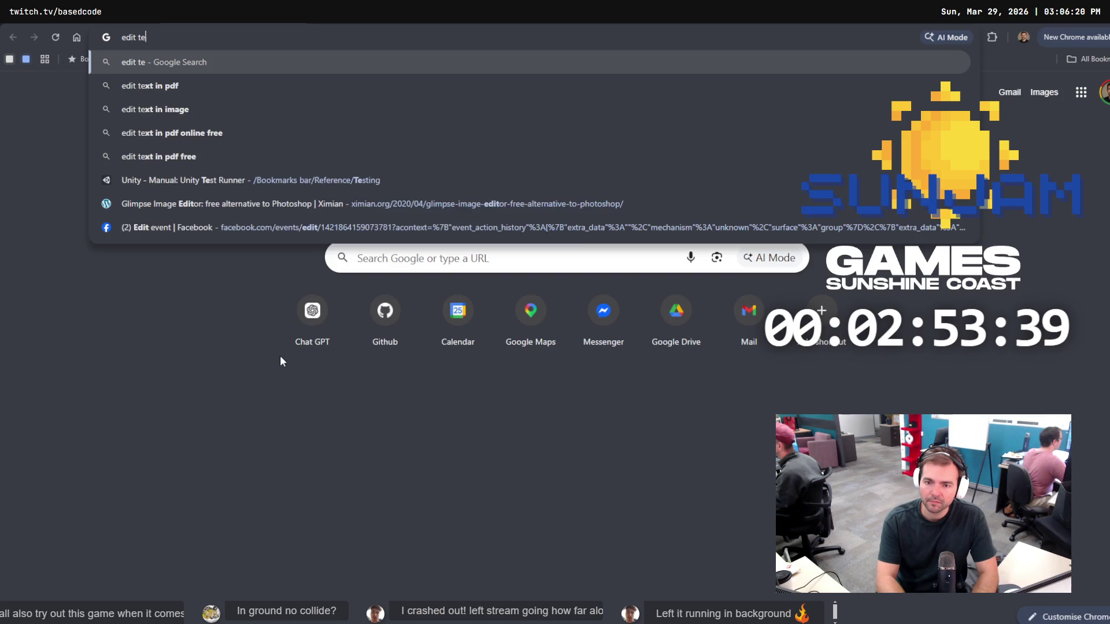
{"action": "type", "text": "rrain unreal engine"}
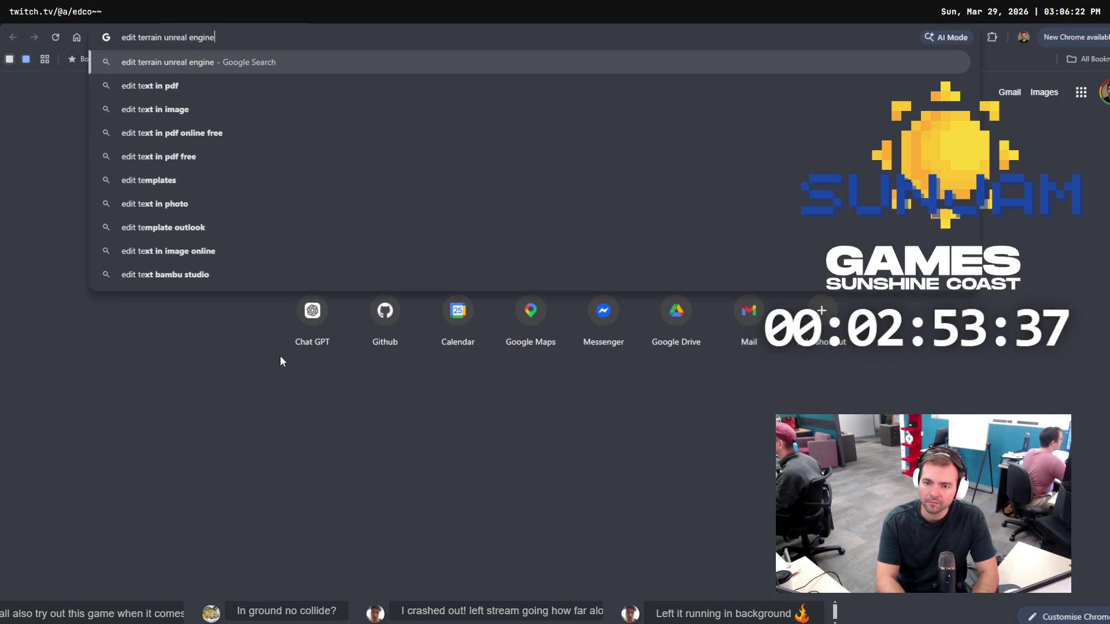
{"action": "key", "text": "Return"}
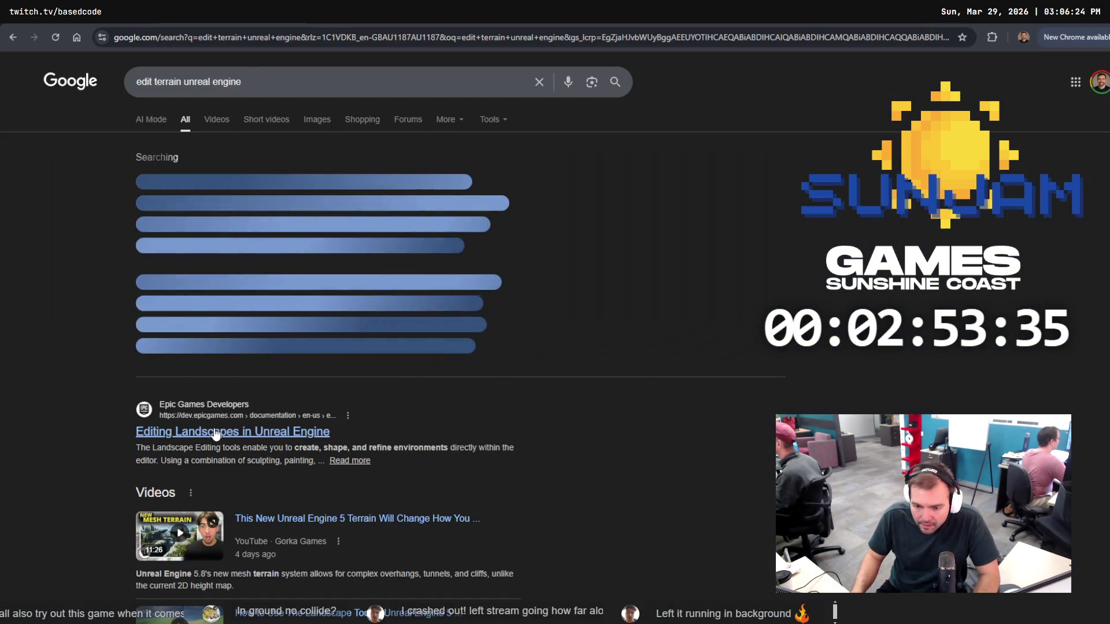
Open Epic's Editing Landscapes docs and read through the Landscape Paint Mode guide.
{"action": "left_click", "coordinate": [231, 431]}
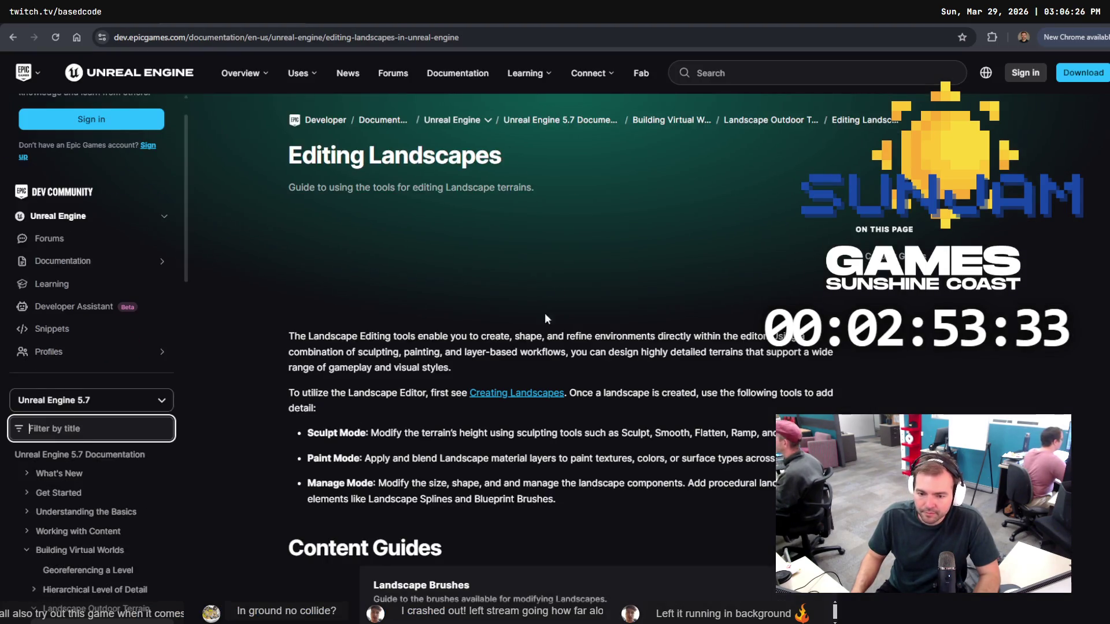
{"action": "scroll", "coordinate": [622, 430], "scroll_direction": "down", "scroll_amount": 8}
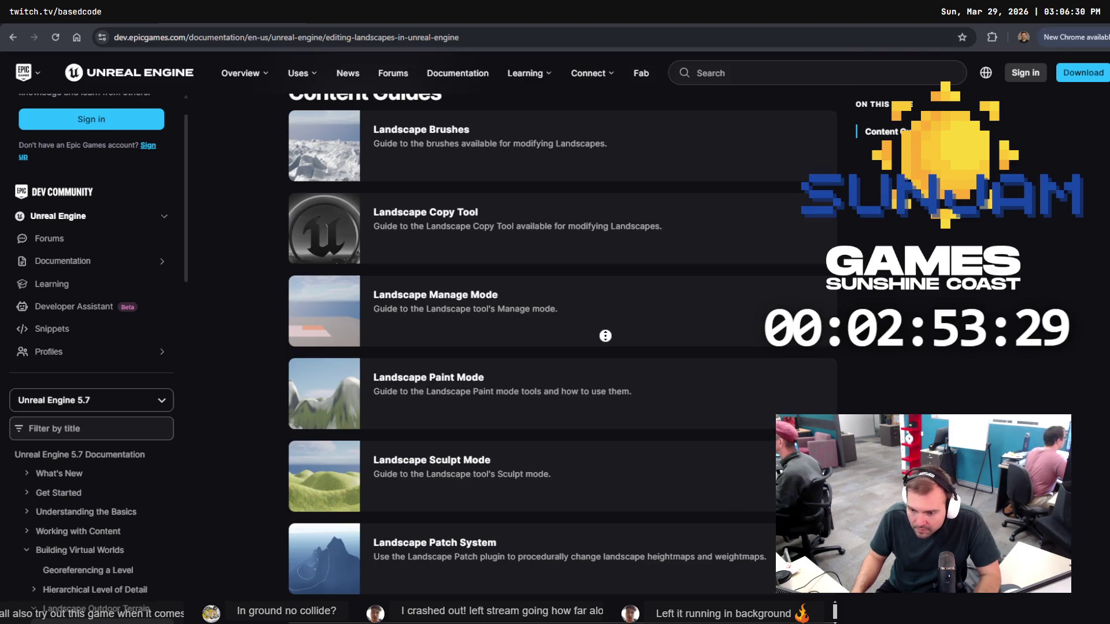
{"action": "left_click", "coordinate": [421, 417]}
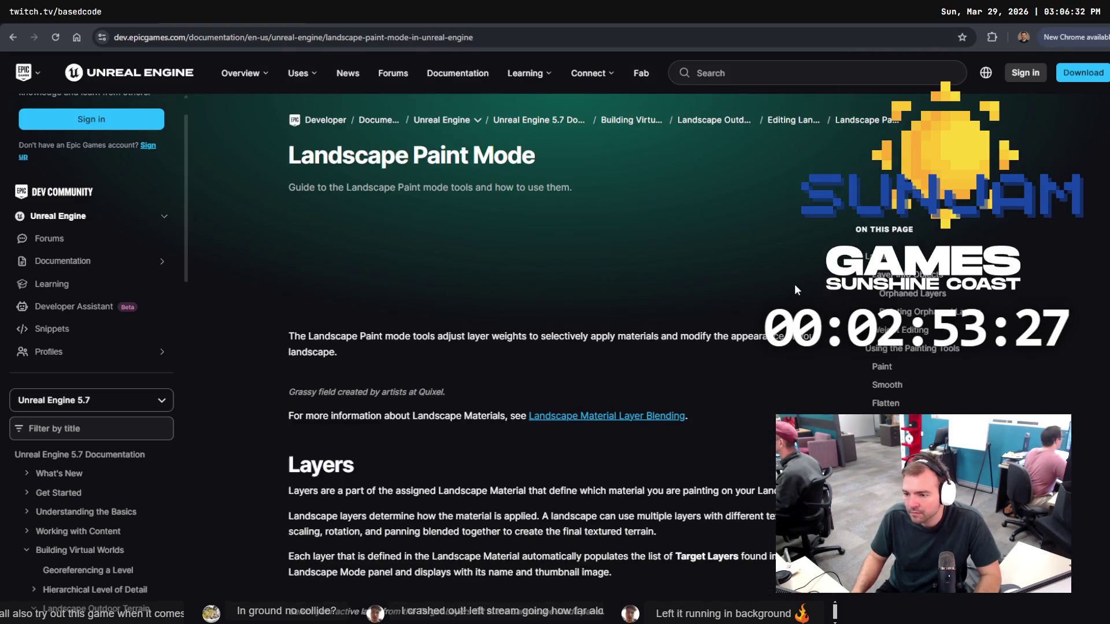
{"action": "scroll", "coordinate": [794, 283], "scroll_direction": "down", "scroll_amount": 3}
{"action": "scroll", "coordinate": [734, 334], "scroll_direction": "down", "scroll_amount": 3}
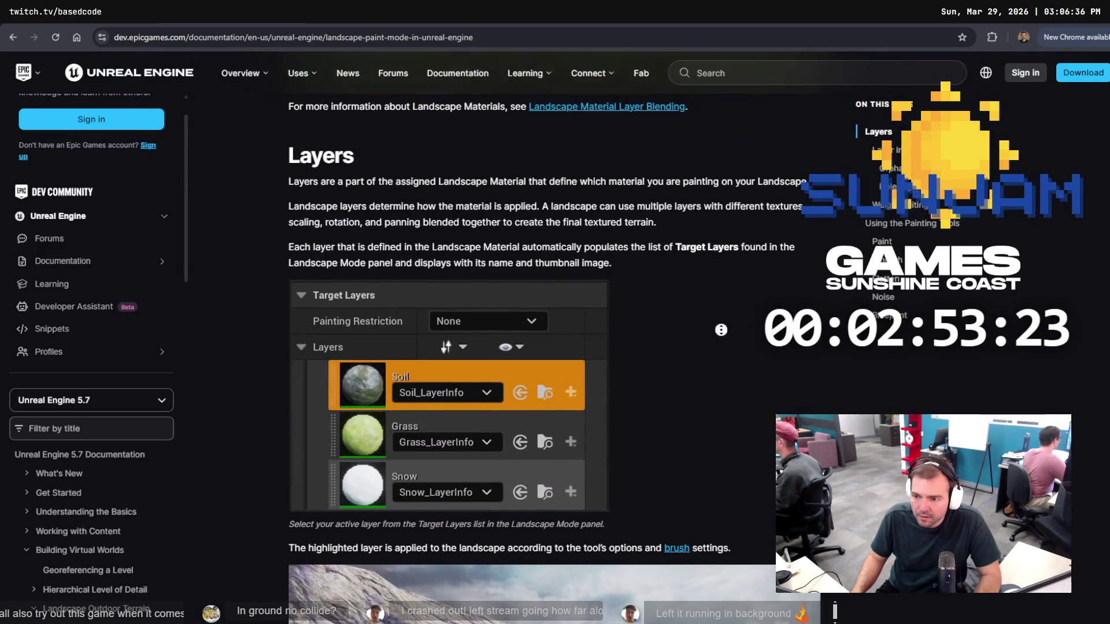
{"action": "scroll", "coordinate": [721, 330], "scroll_direction": "down", "scroll_amount": 9}
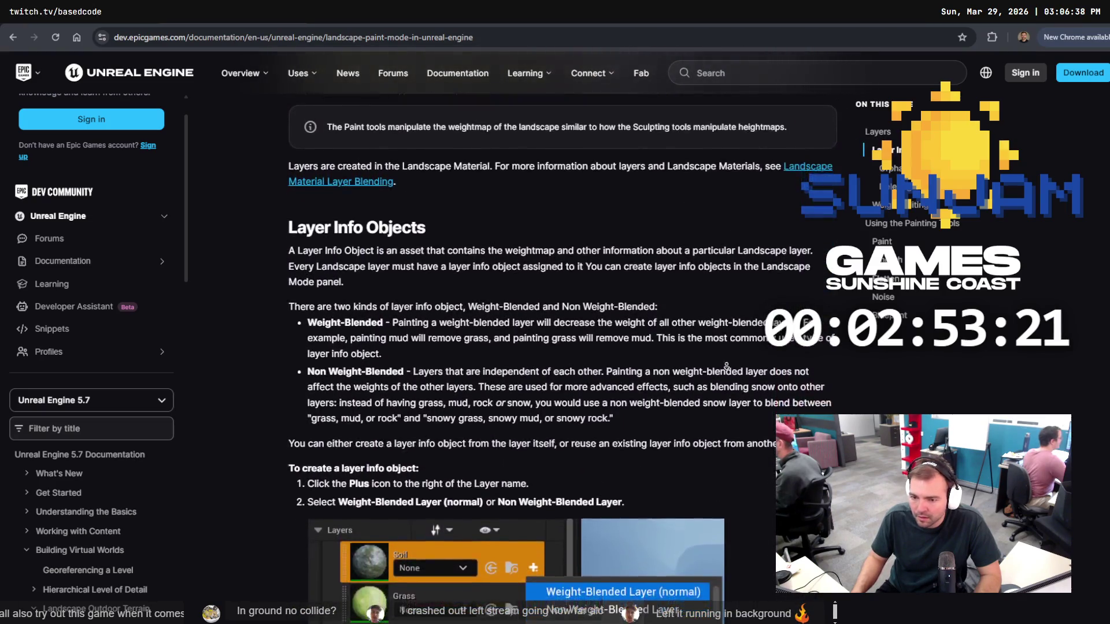
{"action": "scroll", "coordinate": [726, 366], "scroll_direction": "down", "scroll_amount": 9}
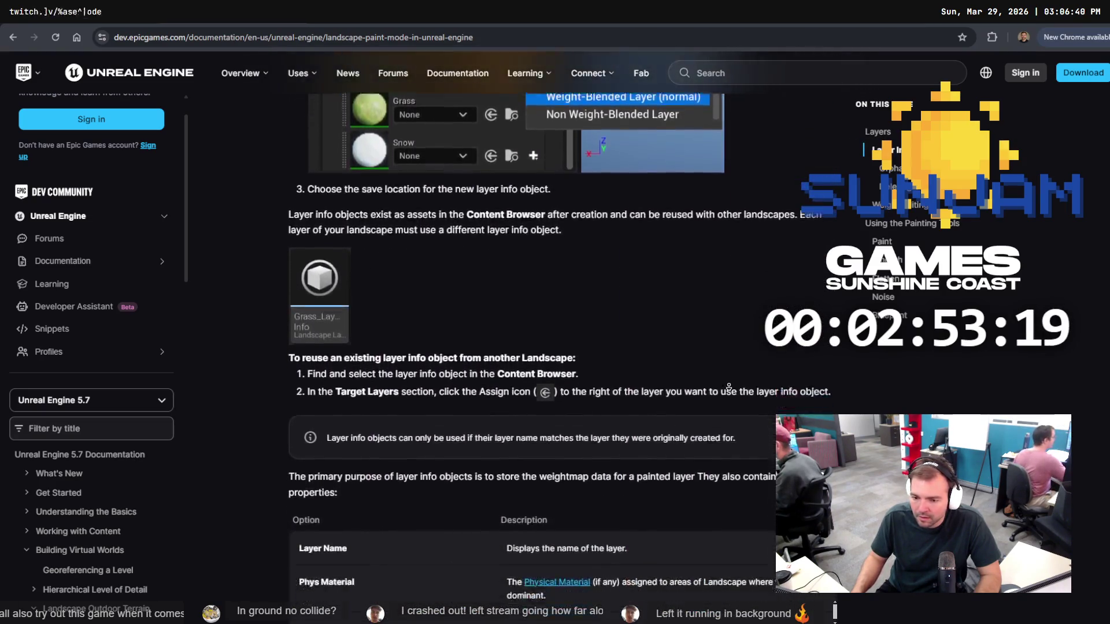
{"action": "scroll", "coordinate": [728, 386], "scroll_direction": "down", "scroll_amount": 9}
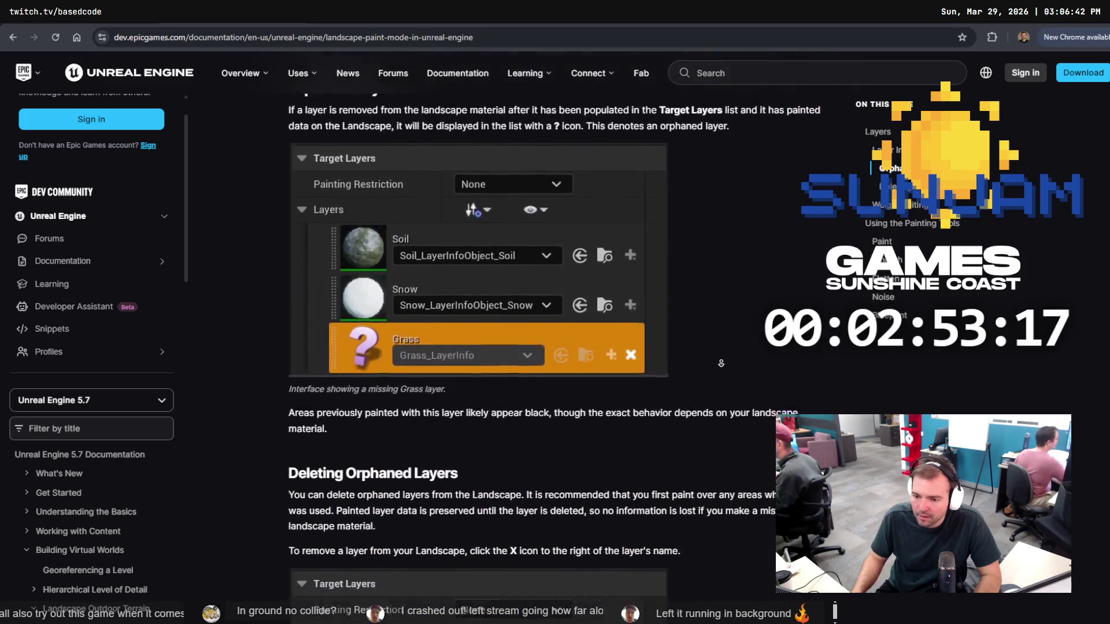
{"action": "scroll", "coordinate": [721, 363], "scroll_direction": "down", "scroll_amount": 5}
Go back, open the Landscape Sculpt Mode guide at Tool Workflow, then return to Unreal Editor.
{"action": "left_click", "coordinate": [13, 37]}
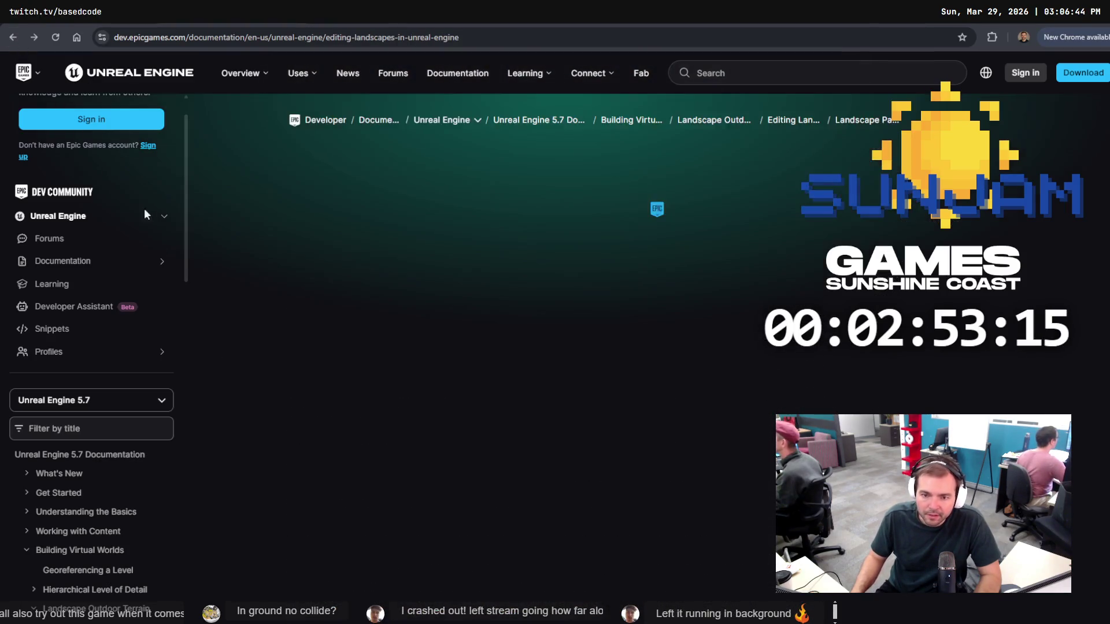
{"action": "scroll", "coordinate": [451, 373], "scroll_direction": "down", "scroll_amount": 5}
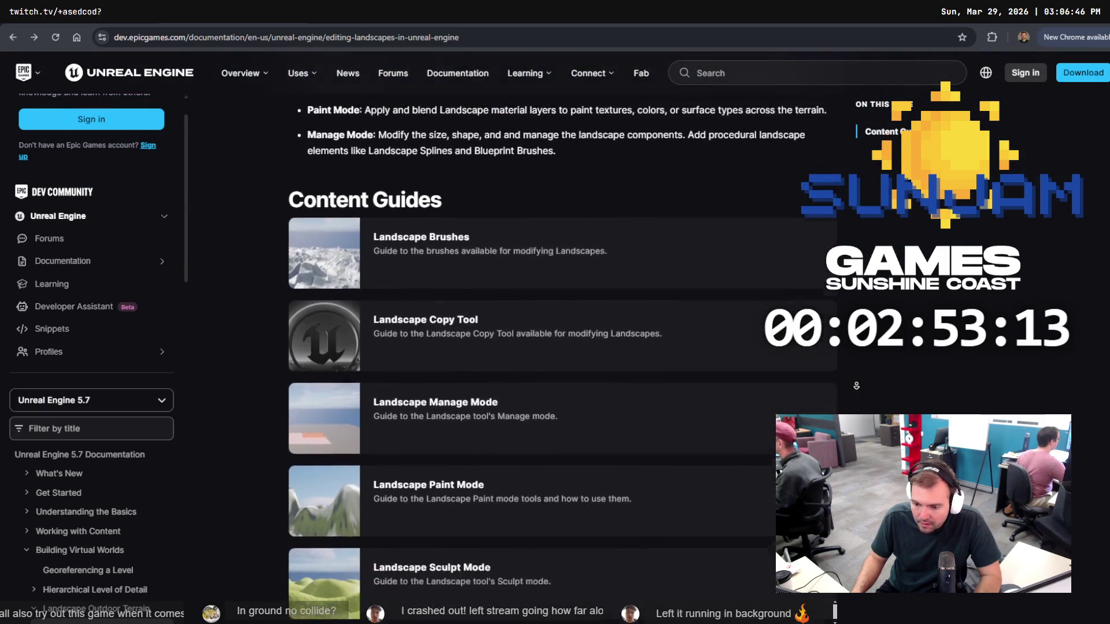
{"action": "scroll", "coordinate": [538, 387], "scroll_direction": "down", "scroll_amount": 2}
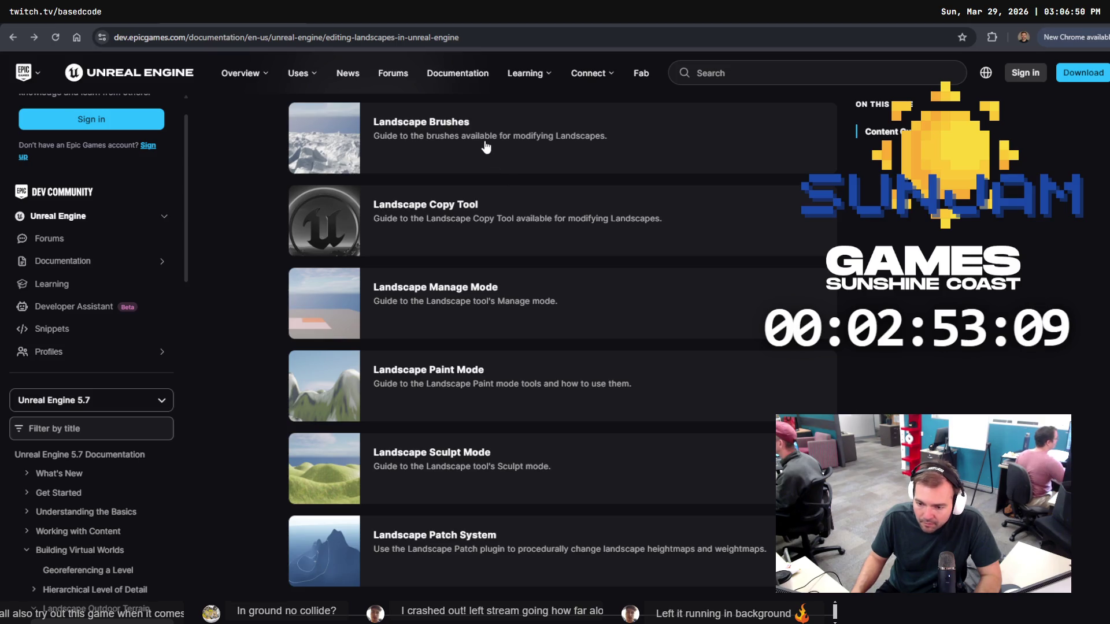
{"action": "left_click", "coordinate": [439, 474]}
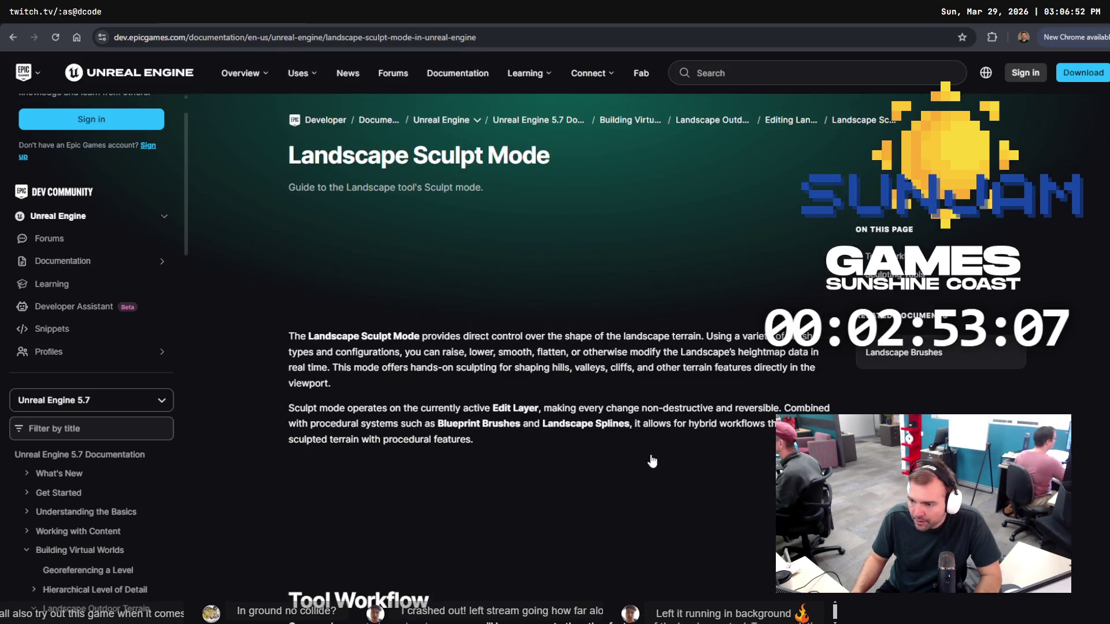
{"action": "scroll", "coordinate": [603, 359], "scroll_direction": "down", "scroll_amount": 1}
{"action": "scroll", "coordinate": [603, 358], "scroll_direction": "down", "scroll_amount": 7}
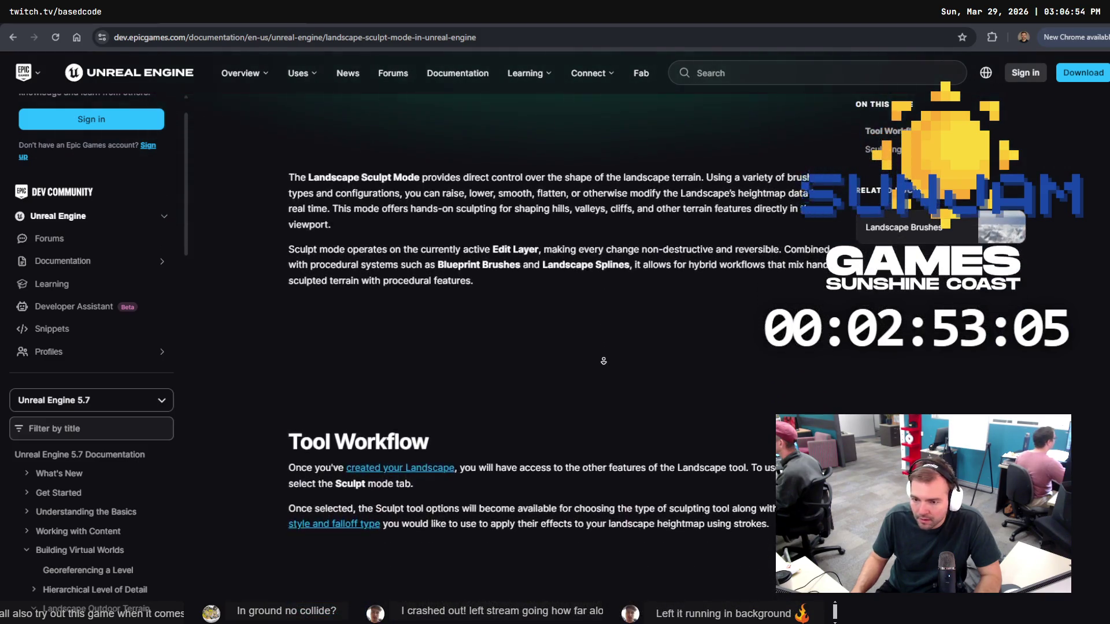
{"action": "scroll", "coordinate": [590, 325], "scroll_direction": "down", "scroll_amount": 4}
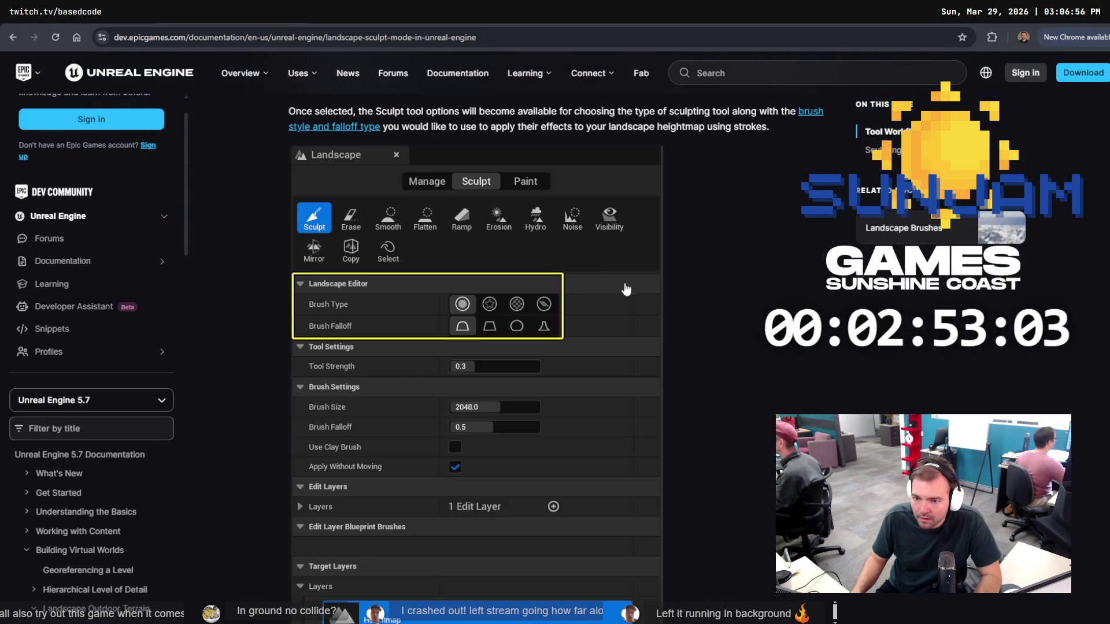
{"action": "scroll", "coordinate": [449, 178], "scroll_direction": "up", "scroll_amount": 3}
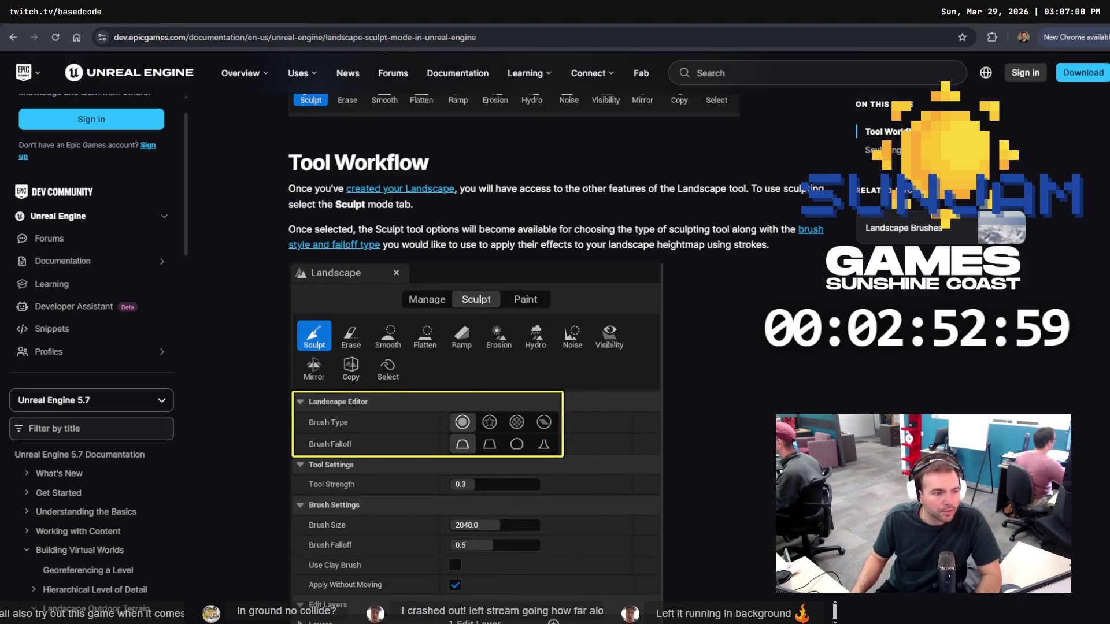
{"action": "key", "text": "alt+Tab"}
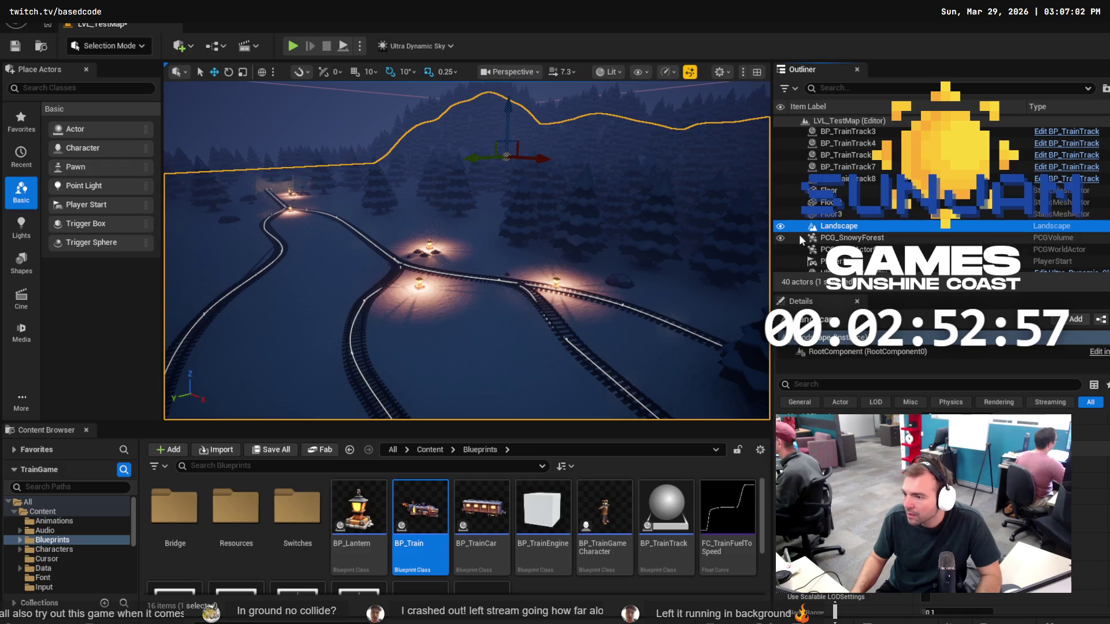
Frame the whole Landscape, filter the folder tree for 'Lands', and open Engine > Content.
{"action": "key", "text": "f"}
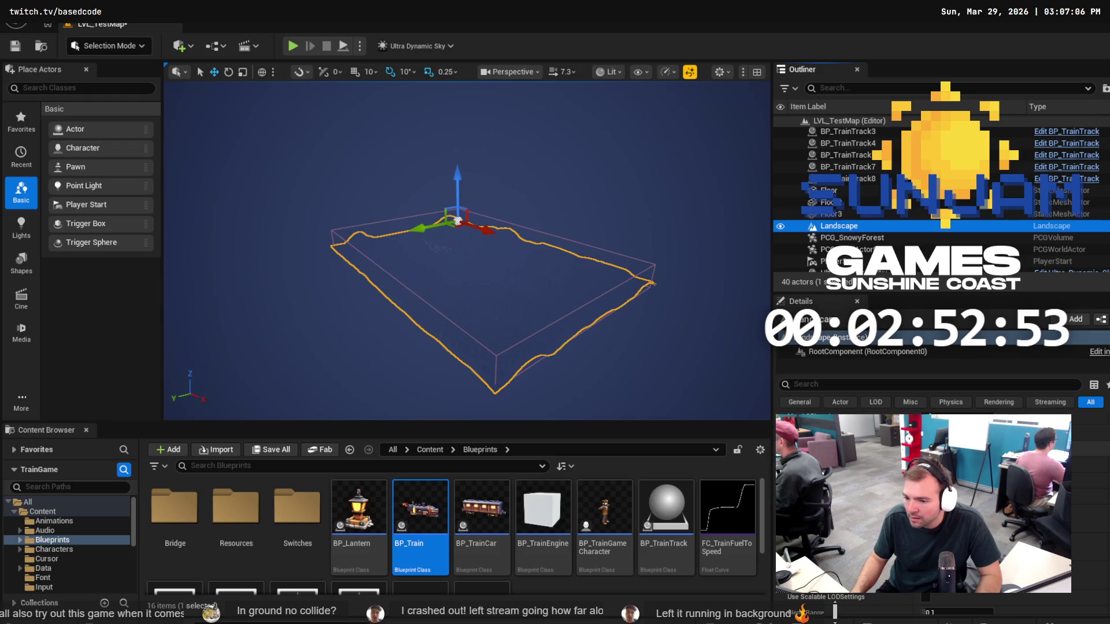
{"action": "left_click", "coordinate": [243, 467]}
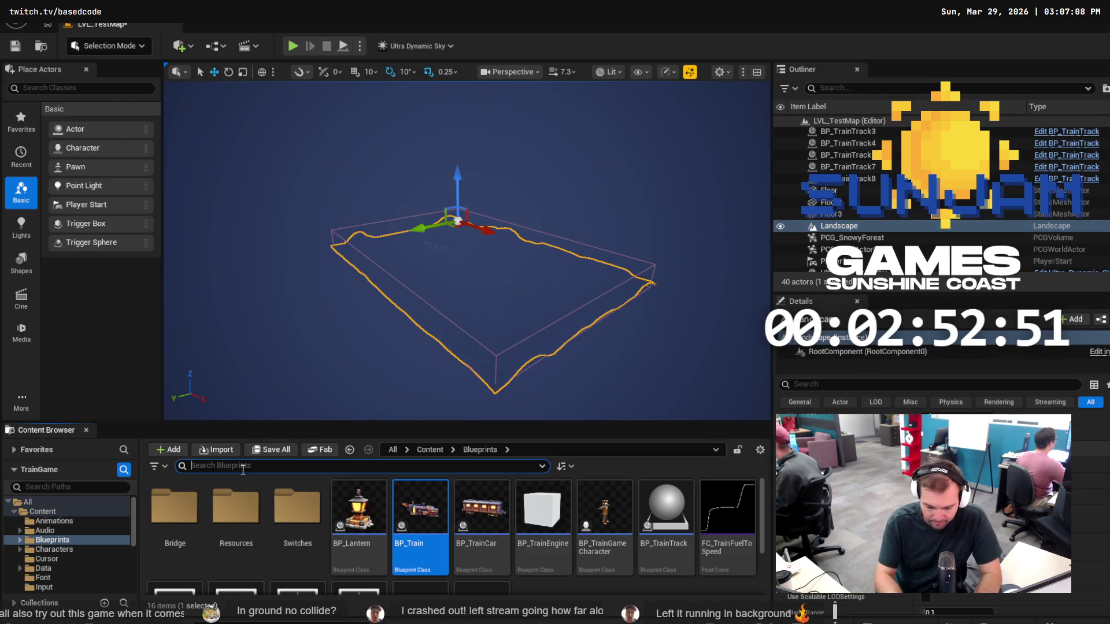
{"action": "left_click", "coordinate": [48, 488]}
{"action": "type", "text": "Landsca"}
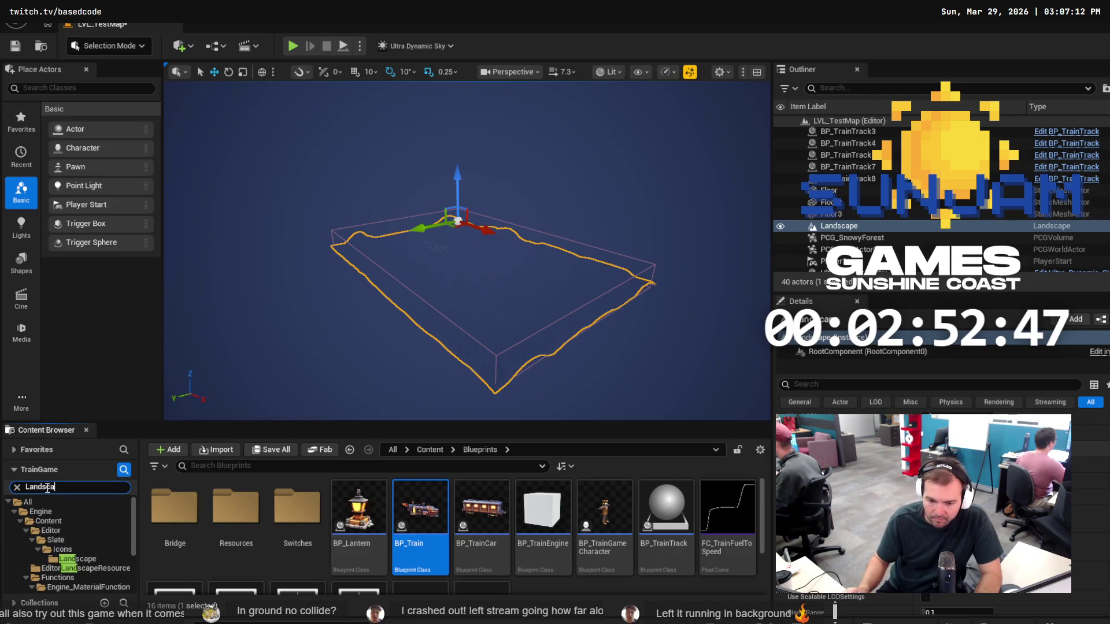
{"action": "scroll", "coordinate": [101, 571], "scroll_direction": "down", "scroll_amount": 4}
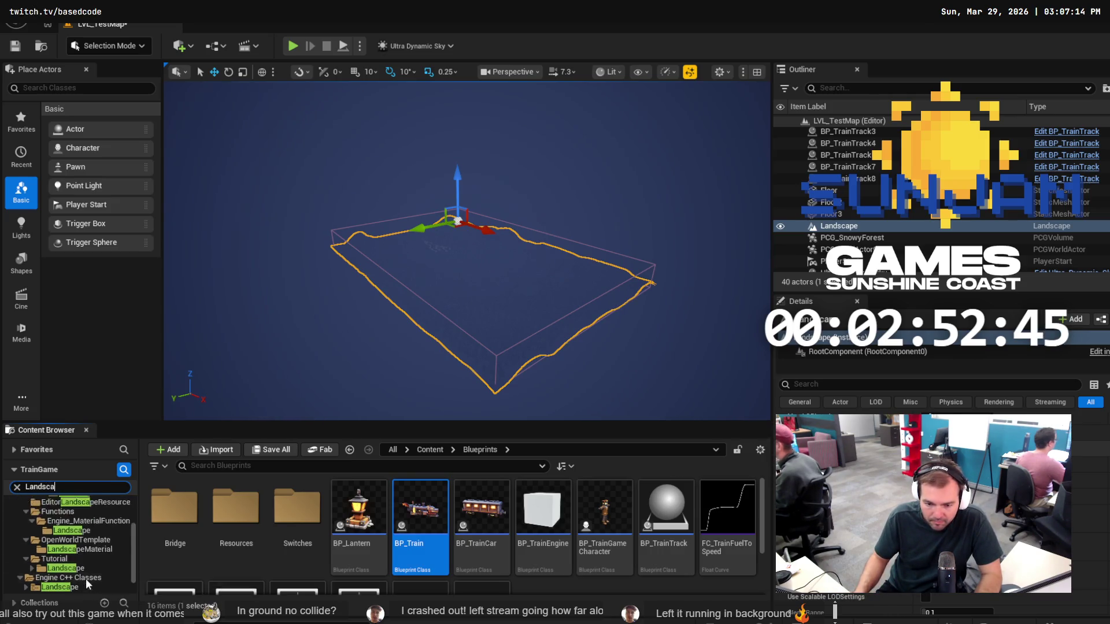
{"action": "scroll", "coordinate": [91, 576], "scroll_direction": "up", "scroll_amount": 4}
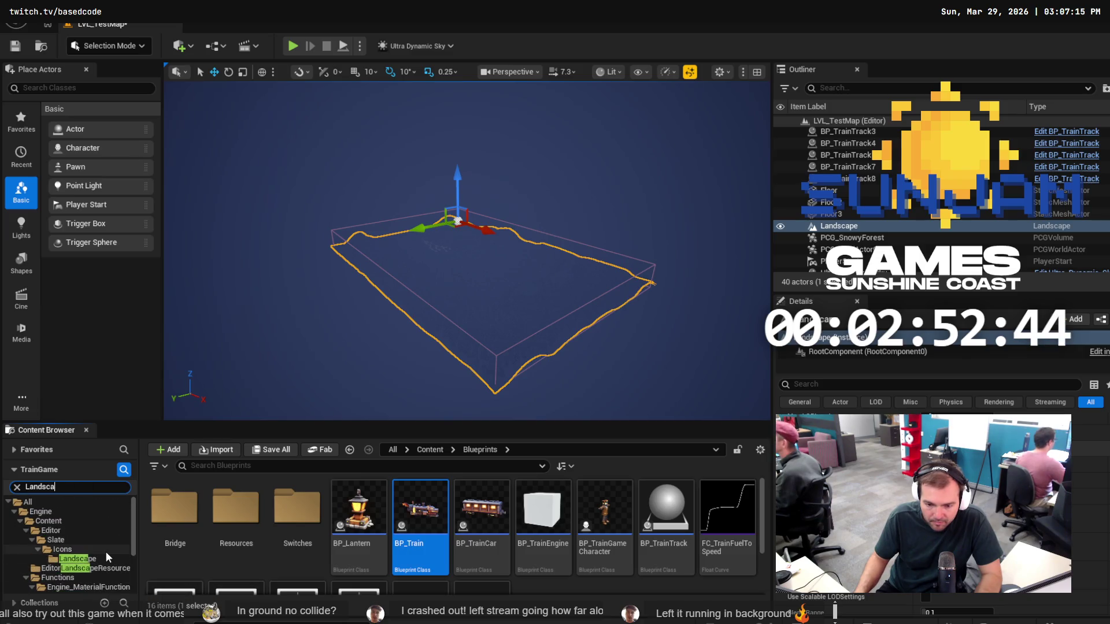
{"action": "left_click", "coordinate": [15, 512]}
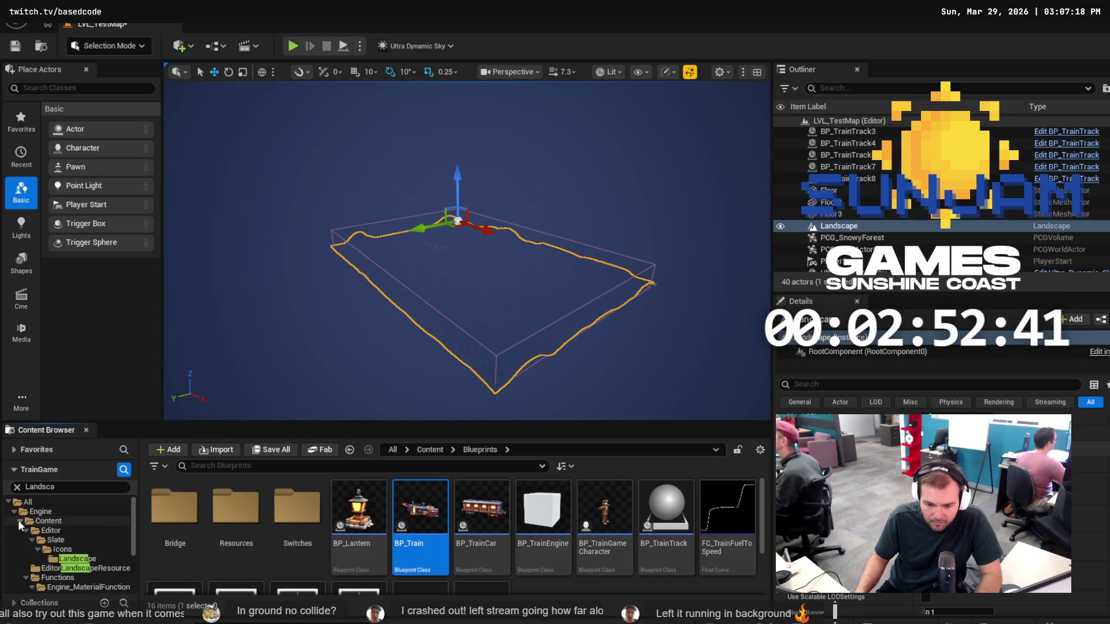
{"action": "left_click", "coordinate": [61, 559]}
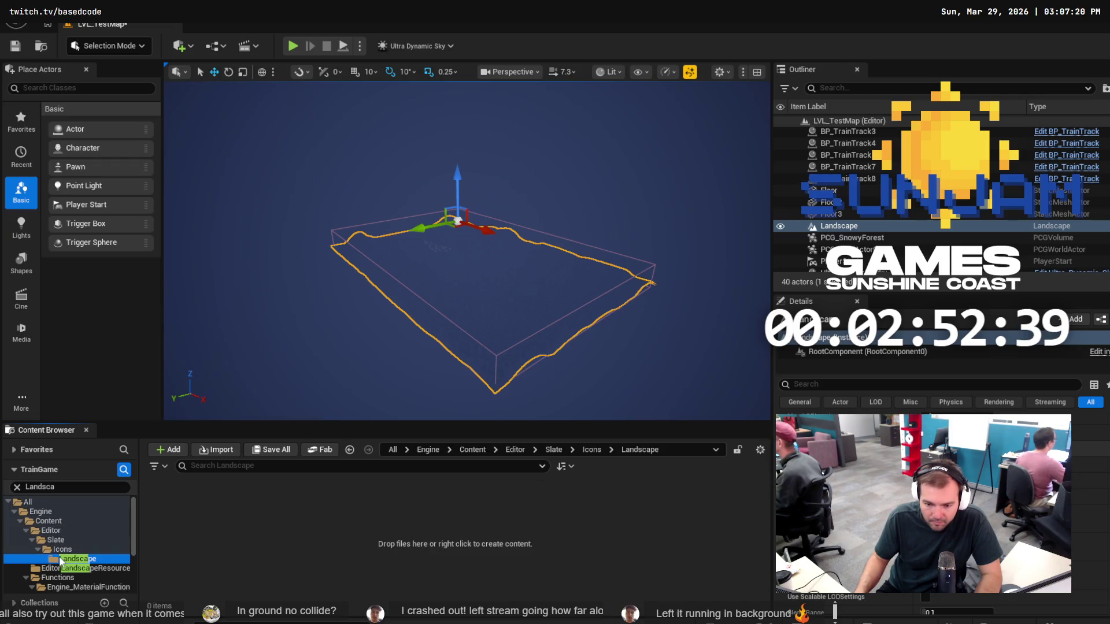
{"action": "left_click", "coordinate": [48, 521]}
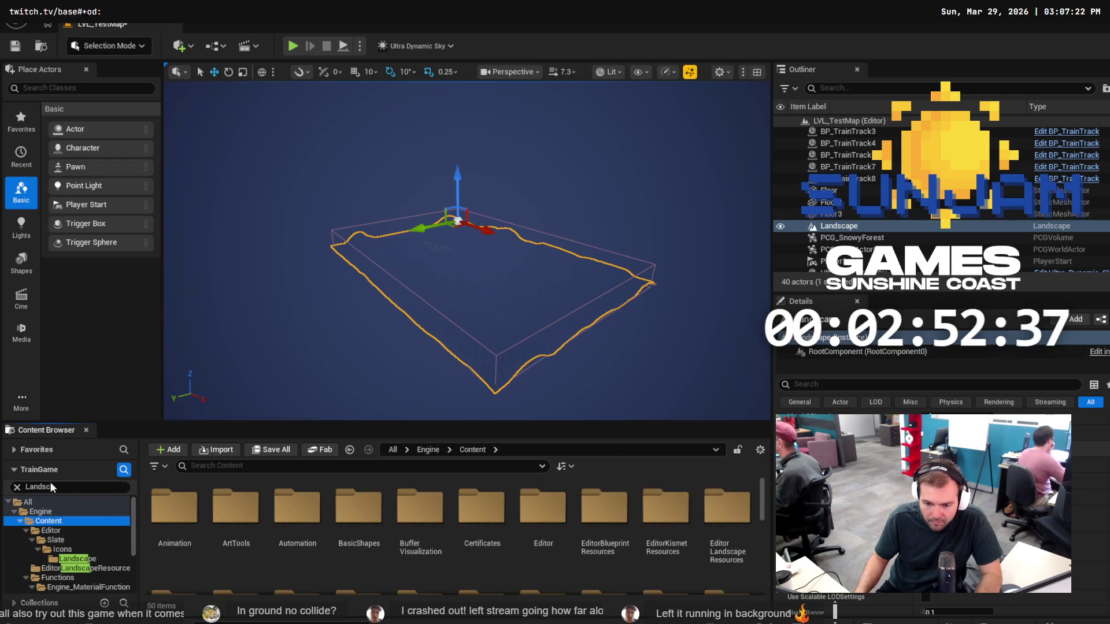
{"action": "left_click", "coordinate": [17, 487]}
{"action": "scroll", "coordinate": [731, 545], "scroll_direction": "down", "scroll_amount": 3}
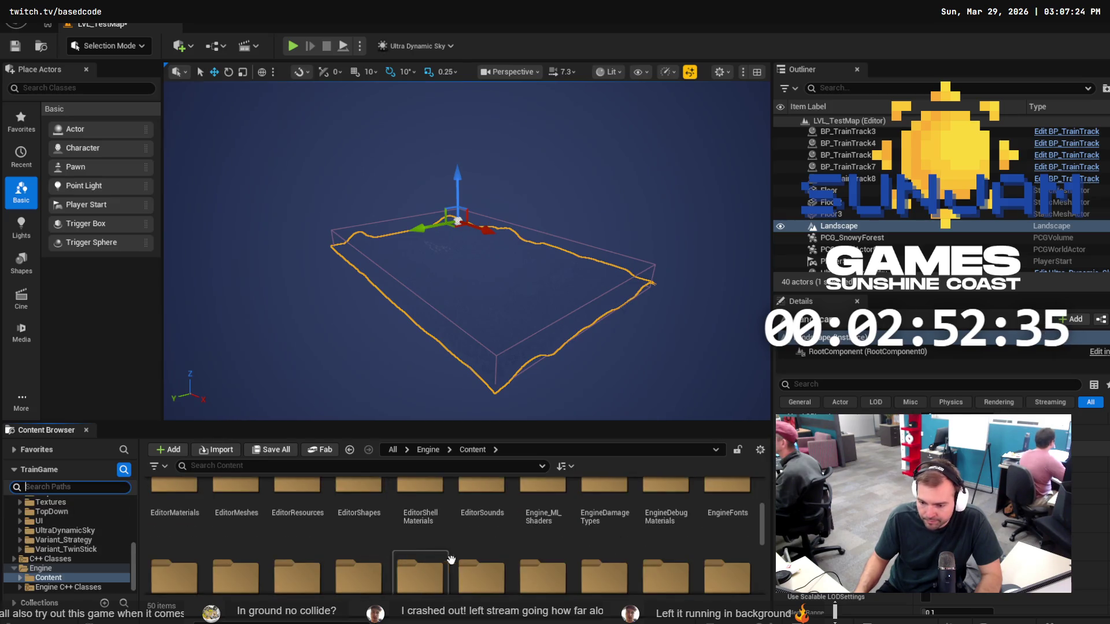
{"action": "scroll", "coordinate": [740, 538], "scroll_direction": "down", "scroll_amount": 1}
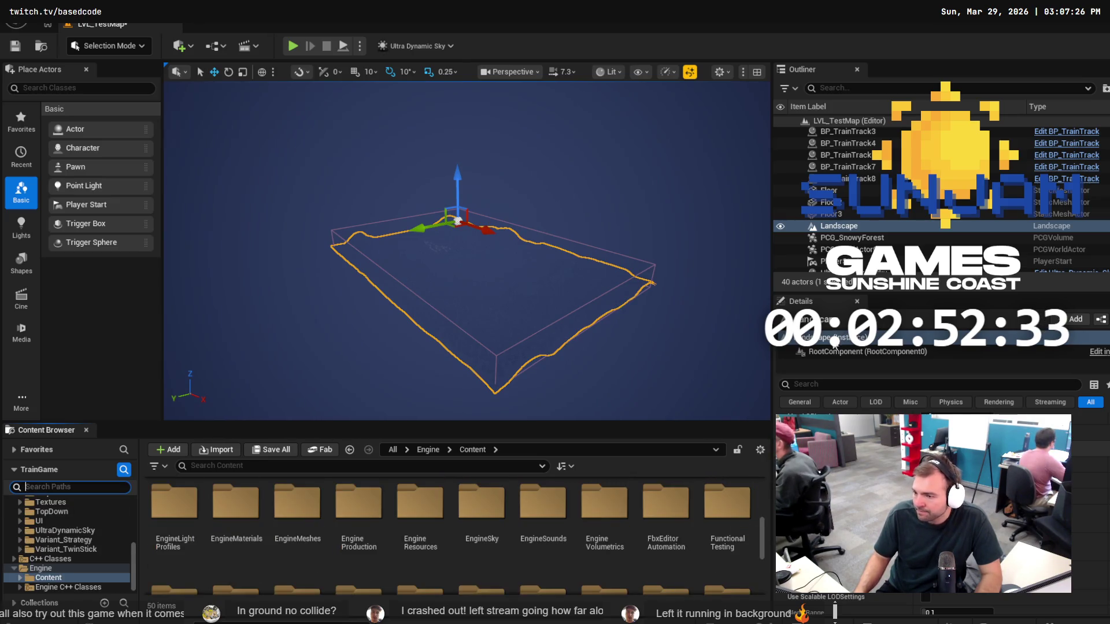
Select the Landscape actor and its component, and inspect its right-click actions.
{"action": "left_click", "coordinate": [885, 339]}
{"action": "mouse_move", "coordinate": [890, 357]}
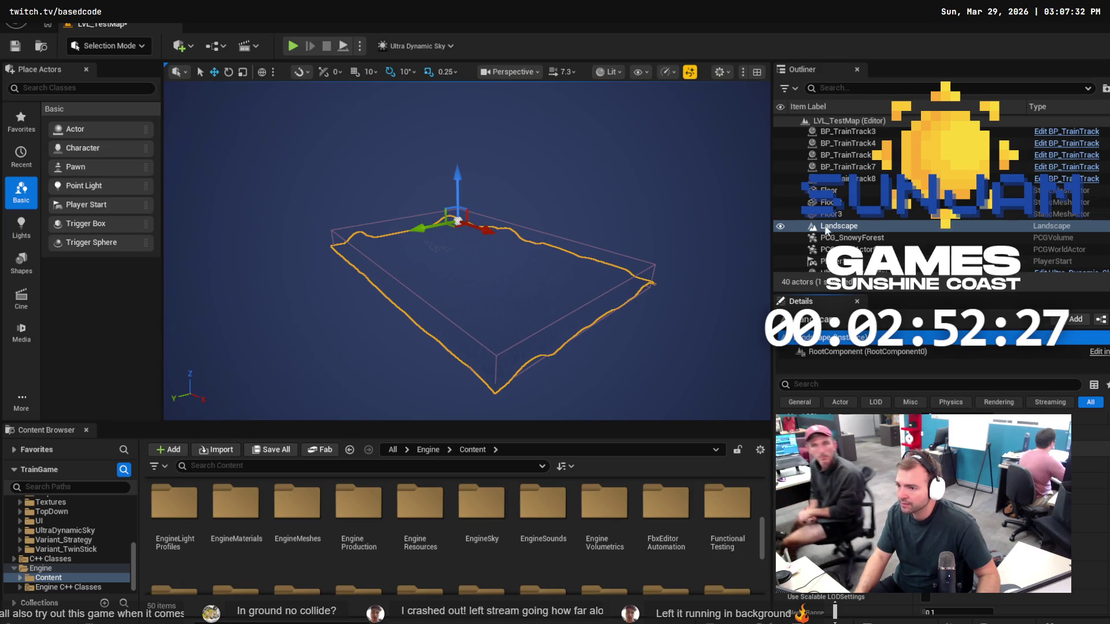
{"action": "left_click", "coordinate": [1058, 226]}
{"action": "right_click", "coordinate": [1058, 224]}
{"action": "left_click", "coordinate": [1066, 223]}
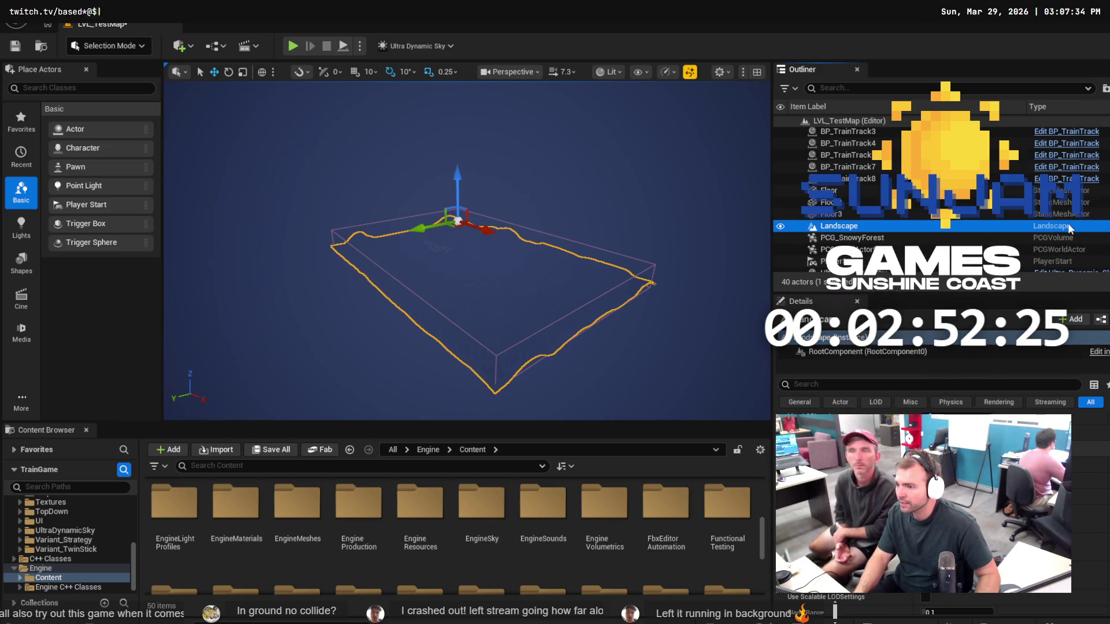
{"action": "left_click", "coordinate": [824, 227]}
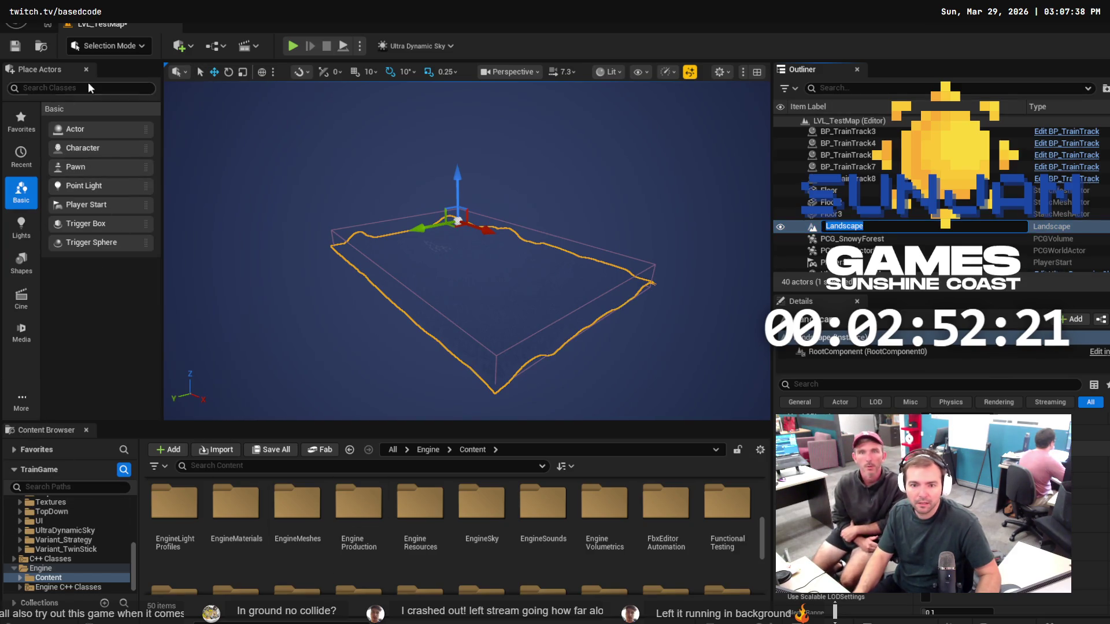
{"action": "left_click", "coordinate": [110, 46]}
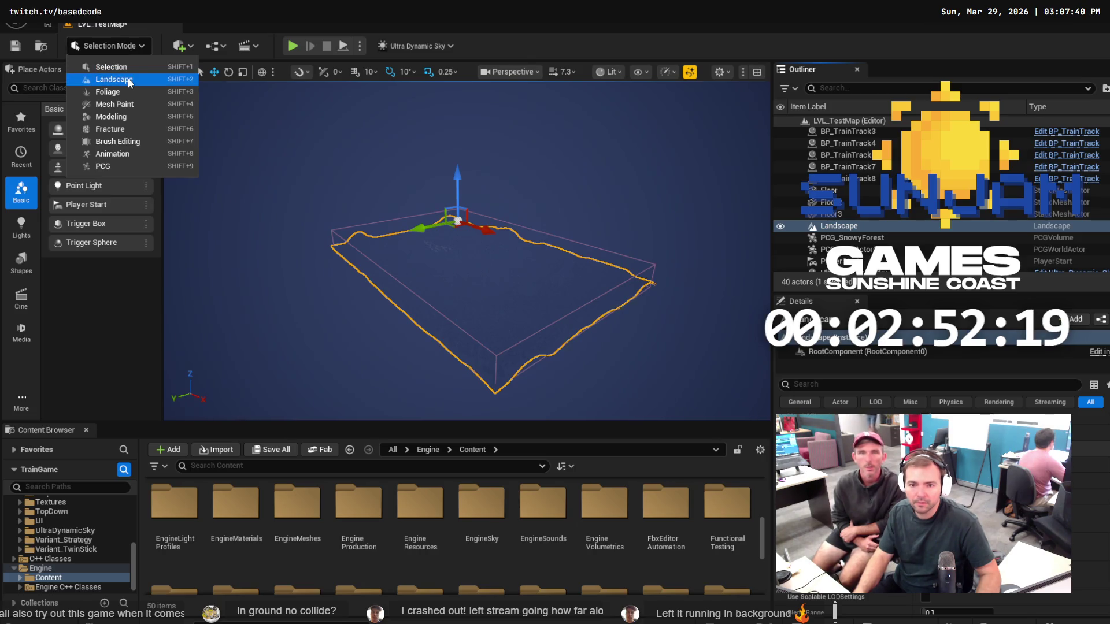
Enter Landscape Mode with Shift+2, fly to the track junction, sculpt beside it, and choose Linear falloff.
{"action": "left_click", "coordinate": [560, 160]}
{"action": "key", "text": "shift+2"}
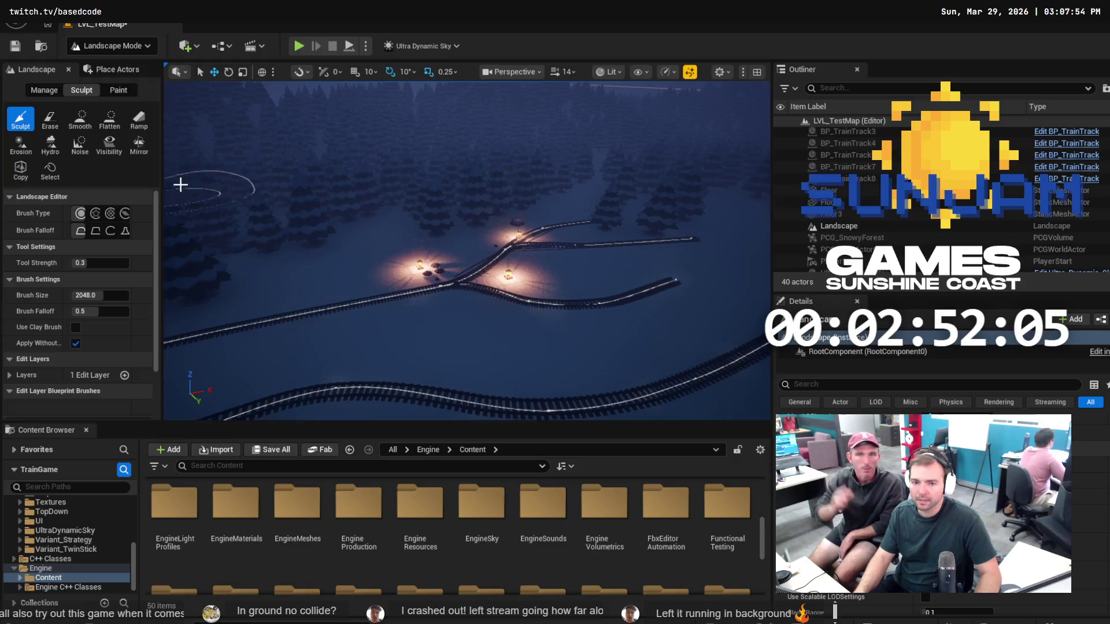
{"action": "key", "text": "Right"}
{"action": "key", "text": "Right"}
{"action": "key", "text": "Right"}
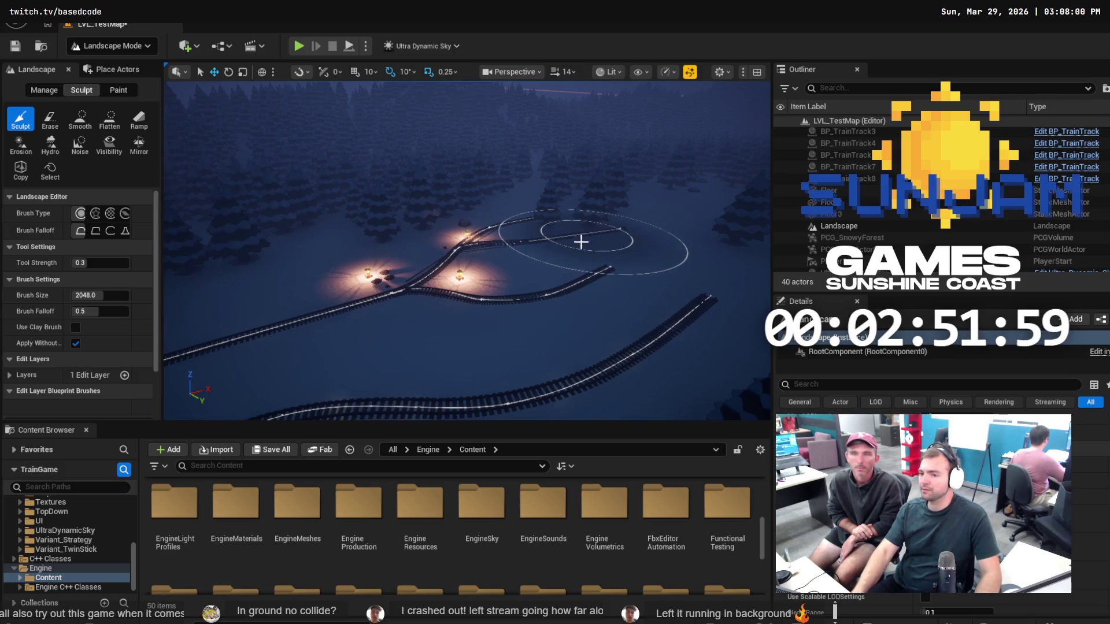
{"action": "key", "text": "Up"}
{"action": "key", "text": "Up"}
{"action": "key", "text": "Up"}
{"action": "key", "text": "Up"}
{"action": "key", "text": "Up"}
{"action": "key", "text": "Up"}
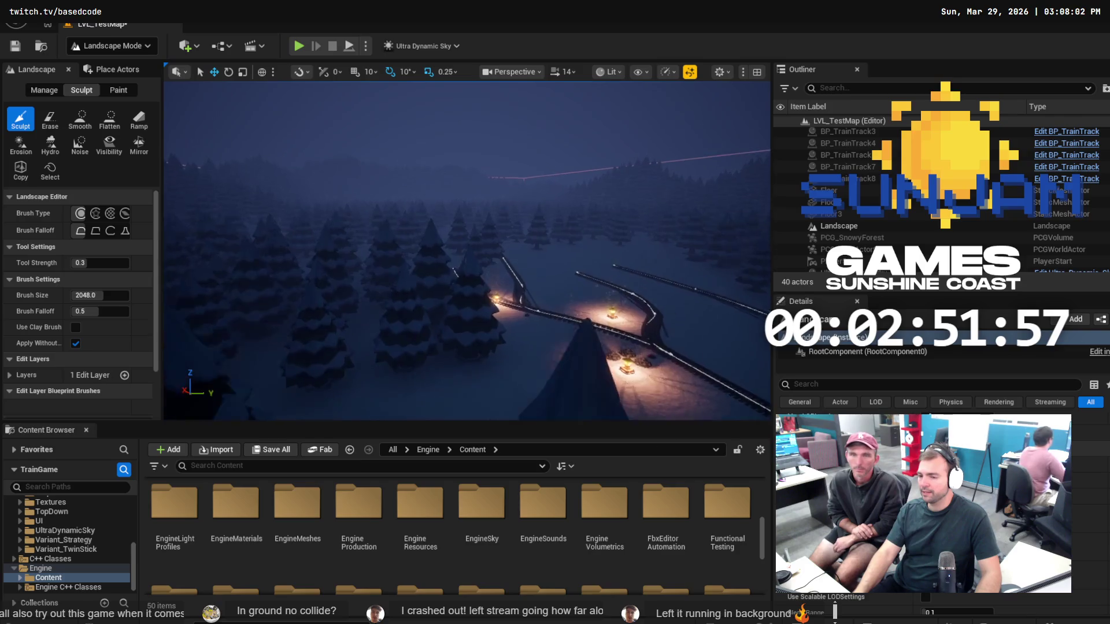
{"action": "key", "text": "Down"}
{"action": "key", "text": "Down"}
{"action": "key", "text": "Down"}
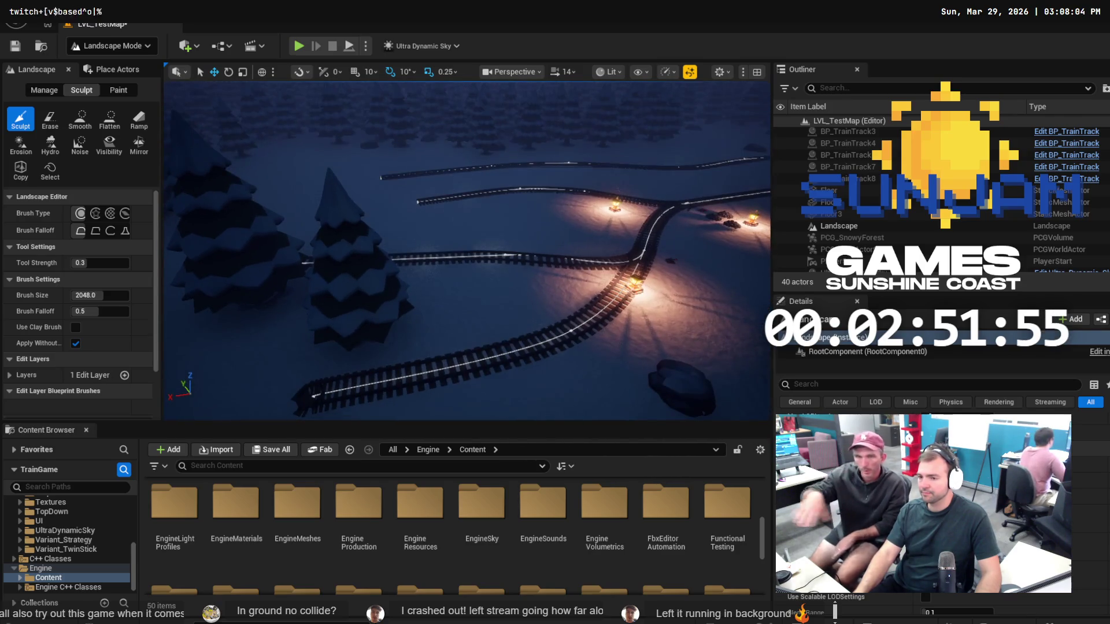
{"action": "key", "text": "Up"}
{"action": "key", "text": "Up"}
{"action": "key", "text": "Up"}
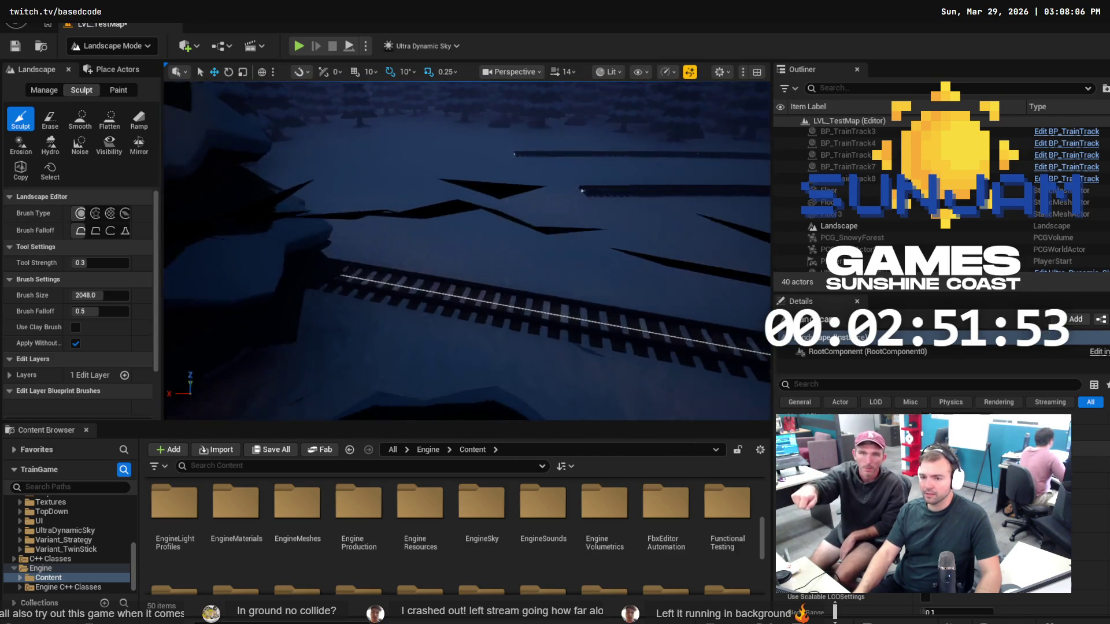
{"action": "left_click", "coordinate": [311, 204]}
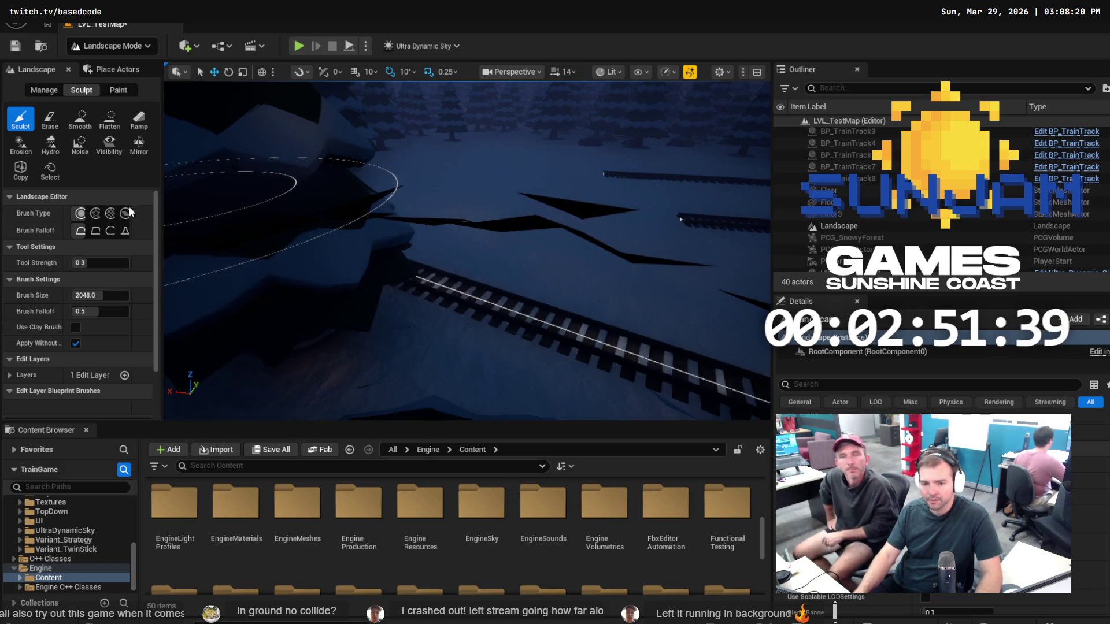
{"action": "left_click", "coordinate": [95, 230]}
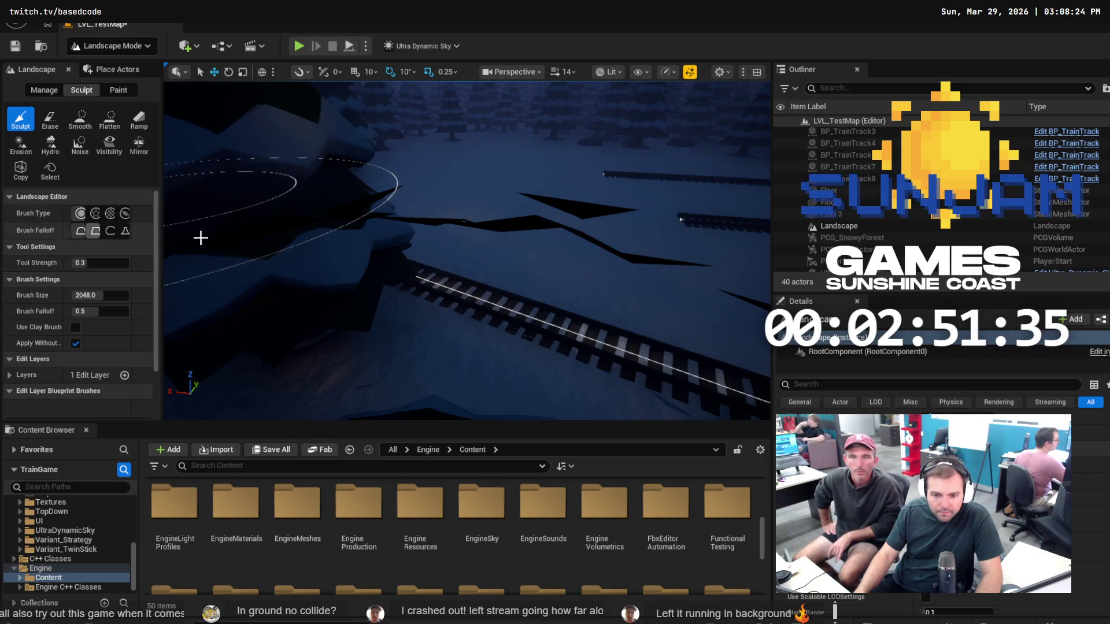
Sculpt a round bump over the left track after undoing two earlier attempts.
{"action": "mouse_move", "coordinate": [441, 273]}
{"action": "left_mouse_down"}
{"action": "mouse_move", "coordinate": [426, 263]}
{"action": "mouse_move", "coordinate": [453, 260]}
{"action": "left_mouse_up"}
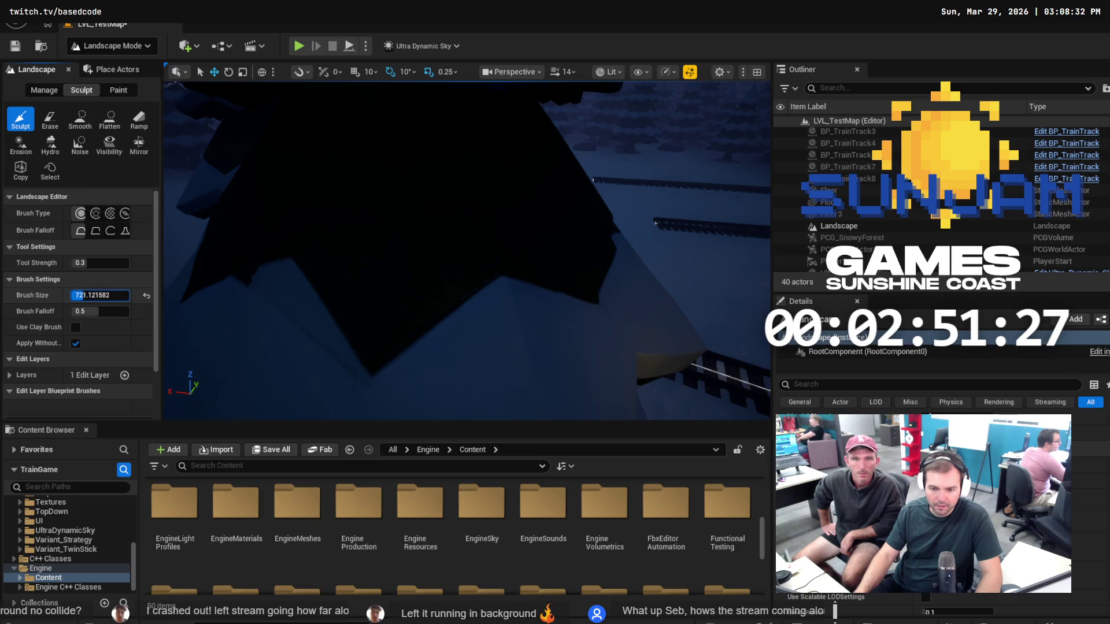
{"action": "key", "text": "ctrl+z"}
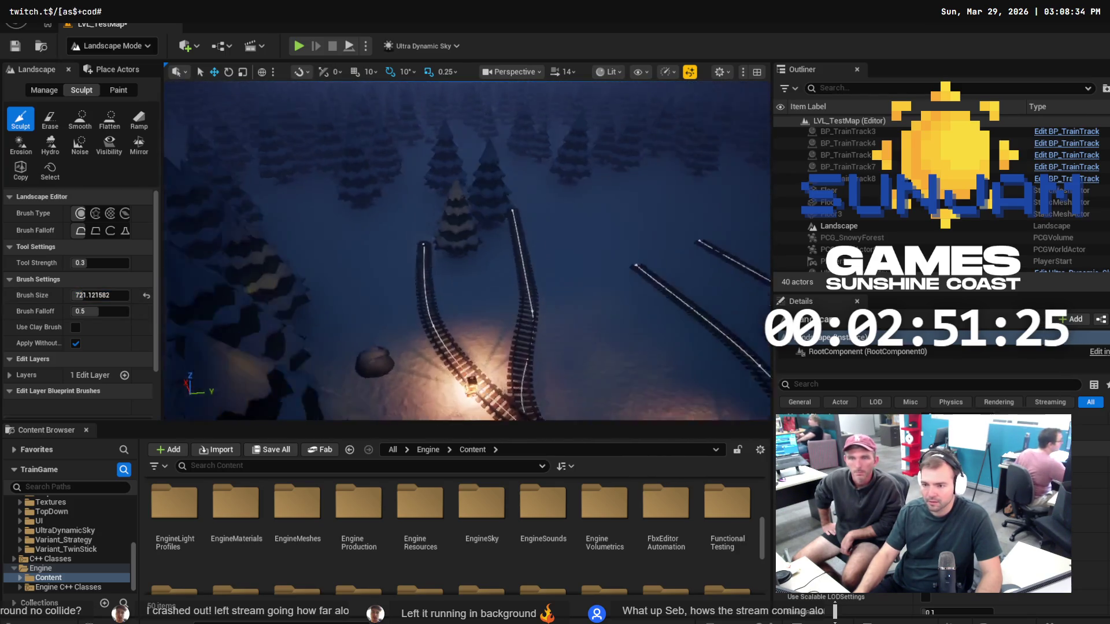
{"action": "scroll", "coordinate": [467, 251], "scroll_direction": "up", "scroll_amount": 5}
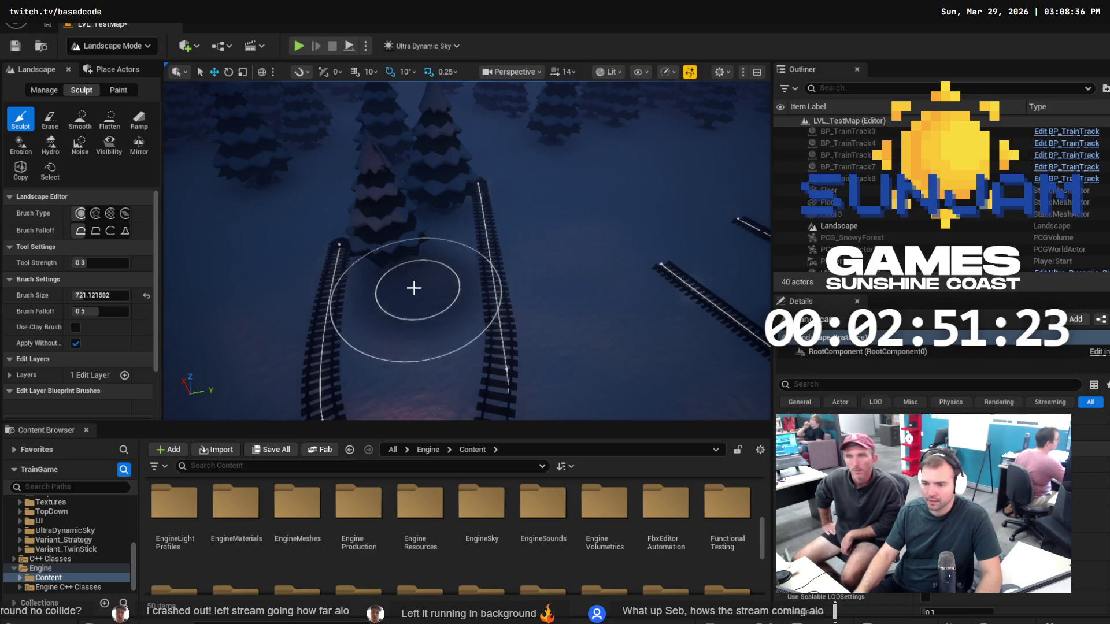
{"action": "left_click_drag", "start_coordinate": [421, 300], "coordinate": [331, 296]}
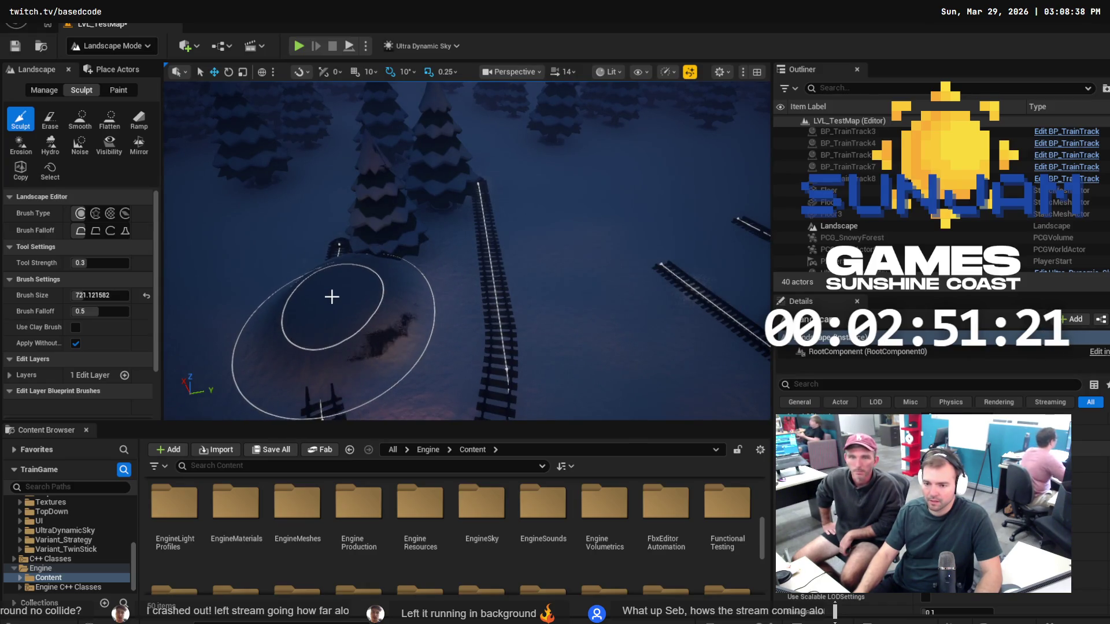
{"action": "key", "text": "ctrl+z"}
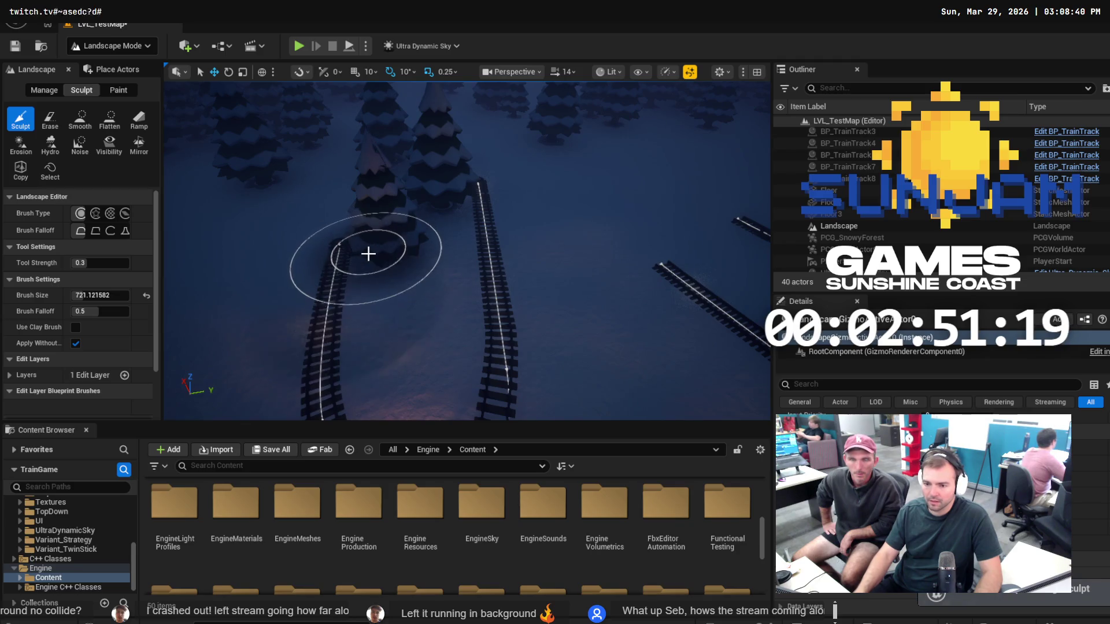
{"action": "mouse_move", "coordinate": [364, 289]}
{"action": "left_mouse_down"}
{"action": "mouse_move", "coordinate": [334, 307]}
{"action": "mouse_move", "coordinate": [293, 307]}
{"action": "mouse_move", "coordinate": [266, 404]}
{"action": "left_mouse_up"}
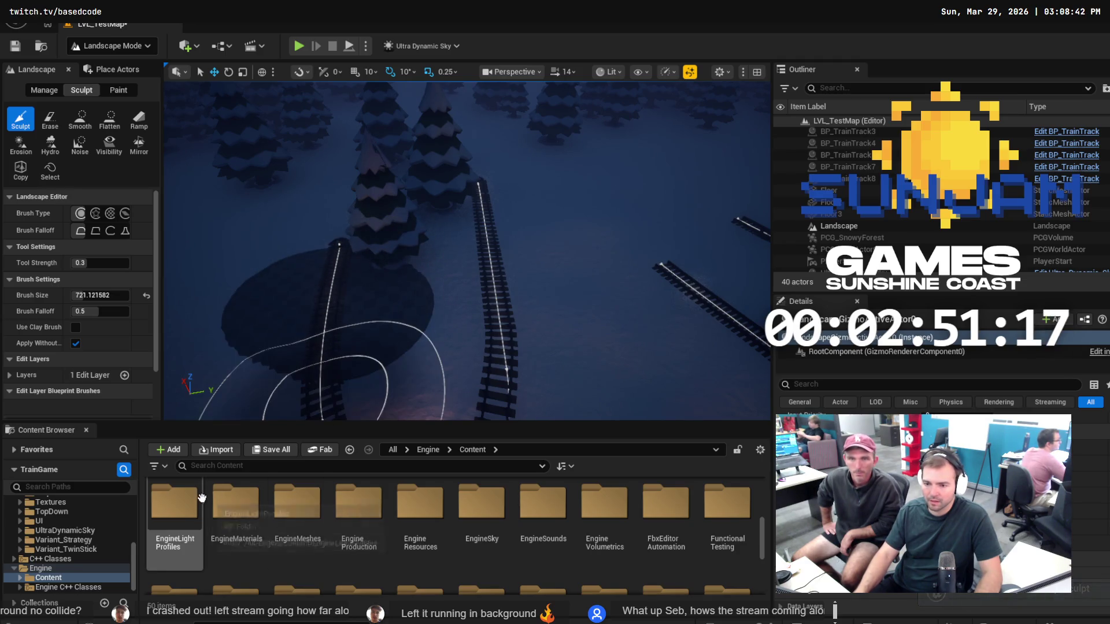
Fly the camera down level with the tracks and around the trees to inspect the mound.
{"action": "left_click_drag", "start_coordinate": [372, 350], "coordinate": [372, 350]}
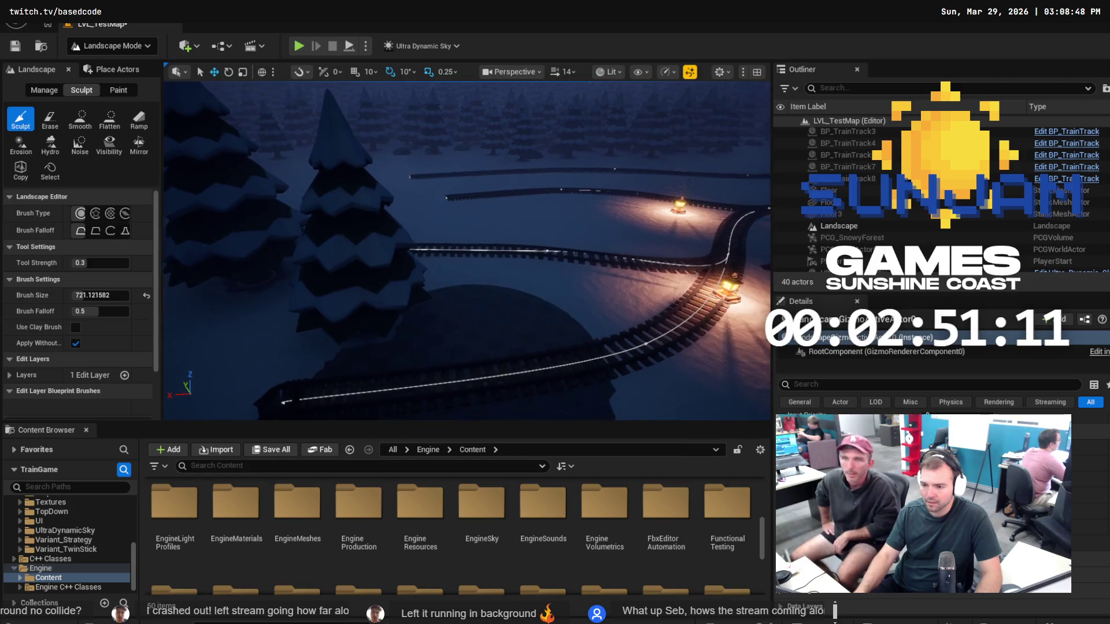
{"action": "left_click_drag", "start_coordinate": [629, 269], "coordinate": [629, 269]}
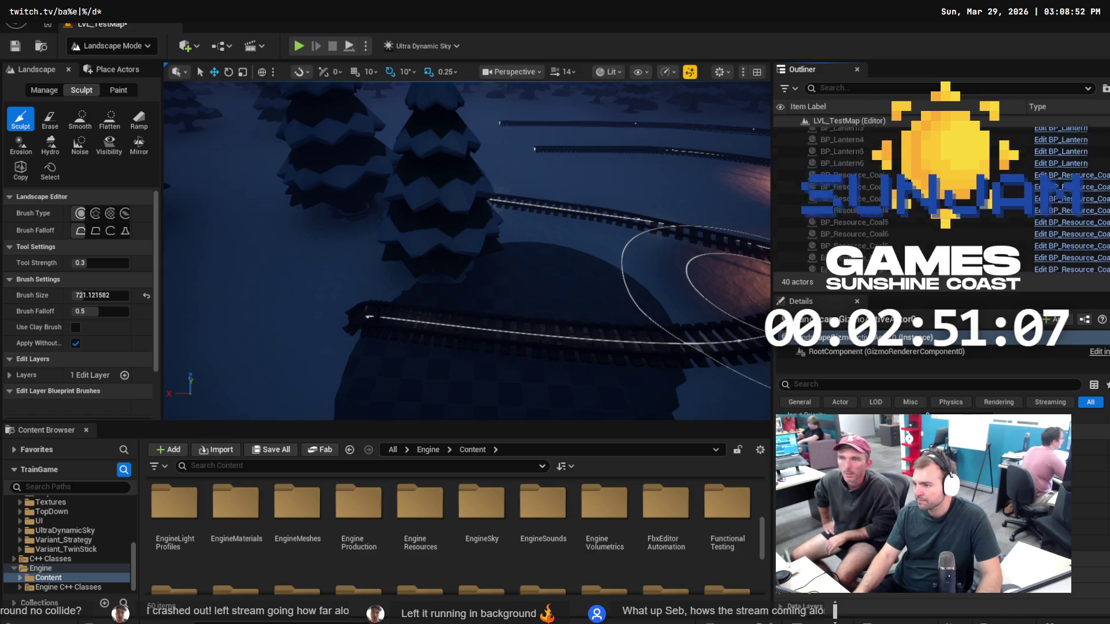
{"action": "scroll", "coordinate": [812, 115], "scroll_direction": "up", "scroll_amount": 5}
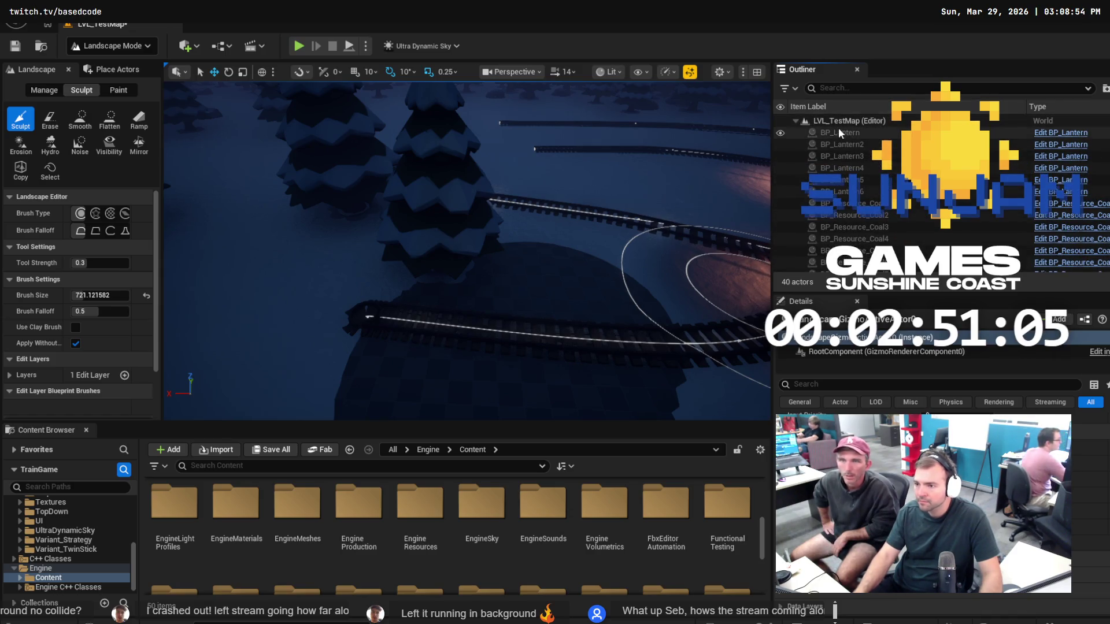
Filter the Outliner by 'Floor'.
{"action": "left_click", "coordinate": [853, 90]}
{"action": "type", "text": "F"}
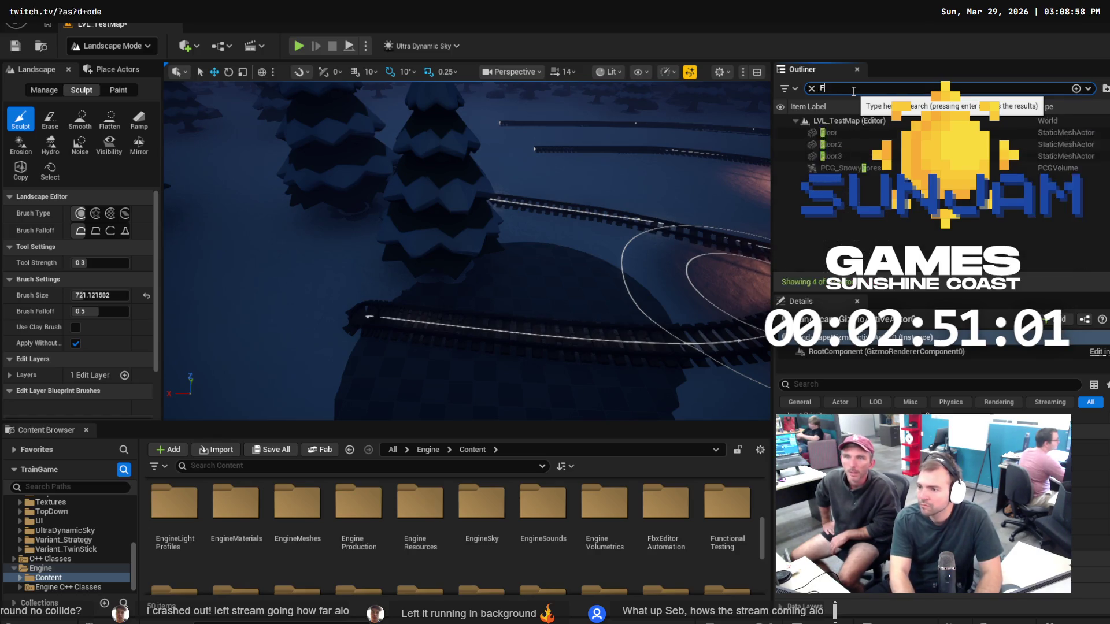
{"action": "type", "text": "."}
{"action": "key", "text": "BackSpace"}
{"action": "key", "text": "BackSpace"}
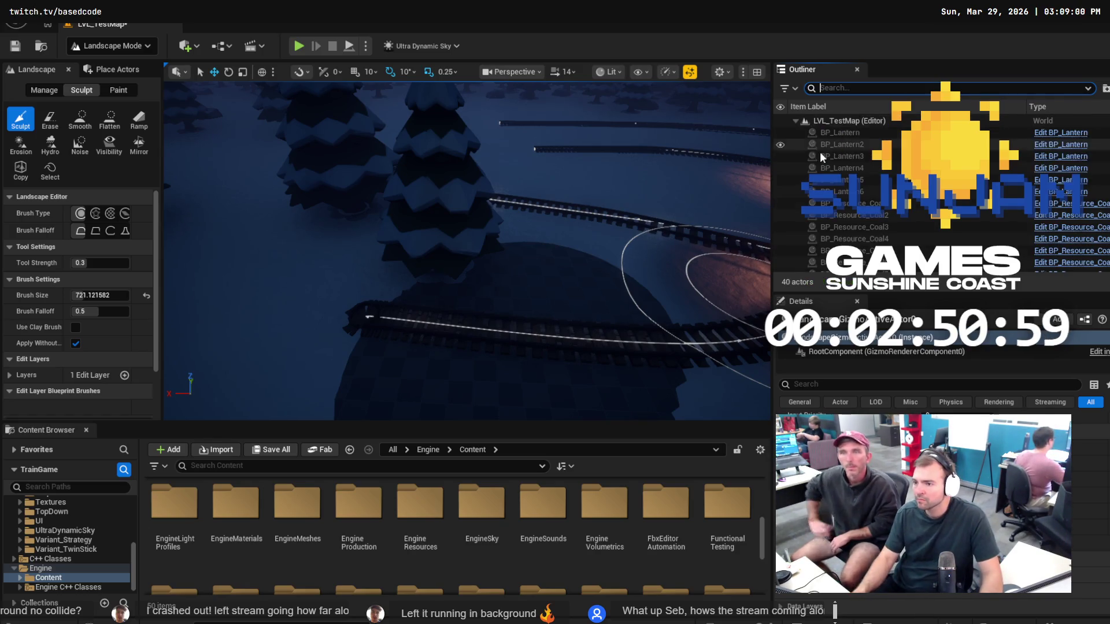
{"action": "type", "text": "Floor"}
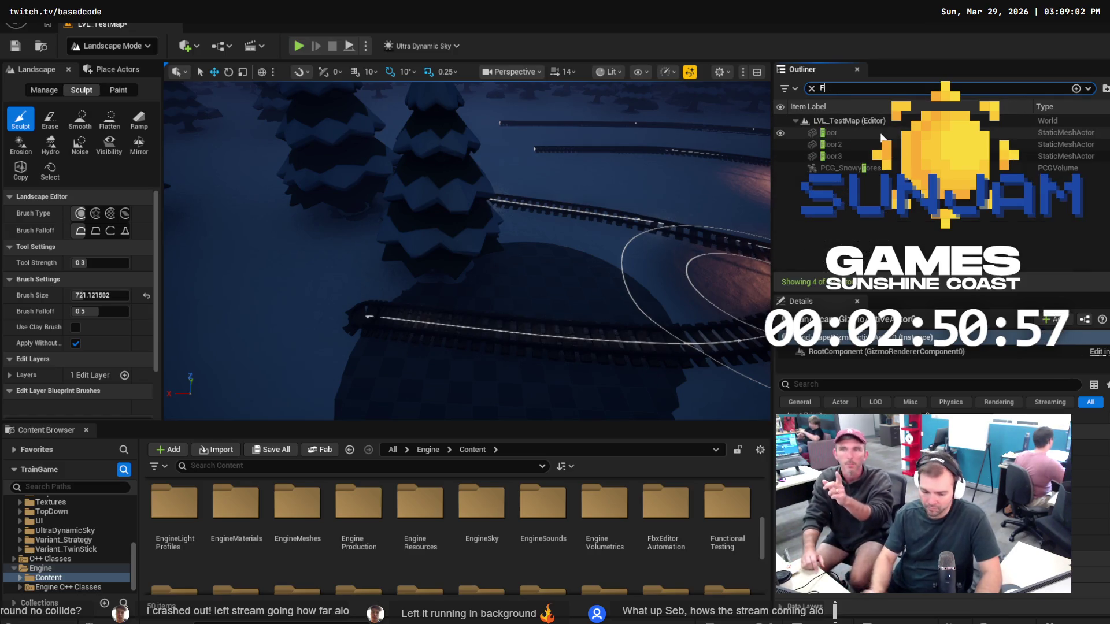
Switch to Selection Mode, select Floor through Floor3 and delete them.
{"action": "left_click", "coordinate": [146, 45]}
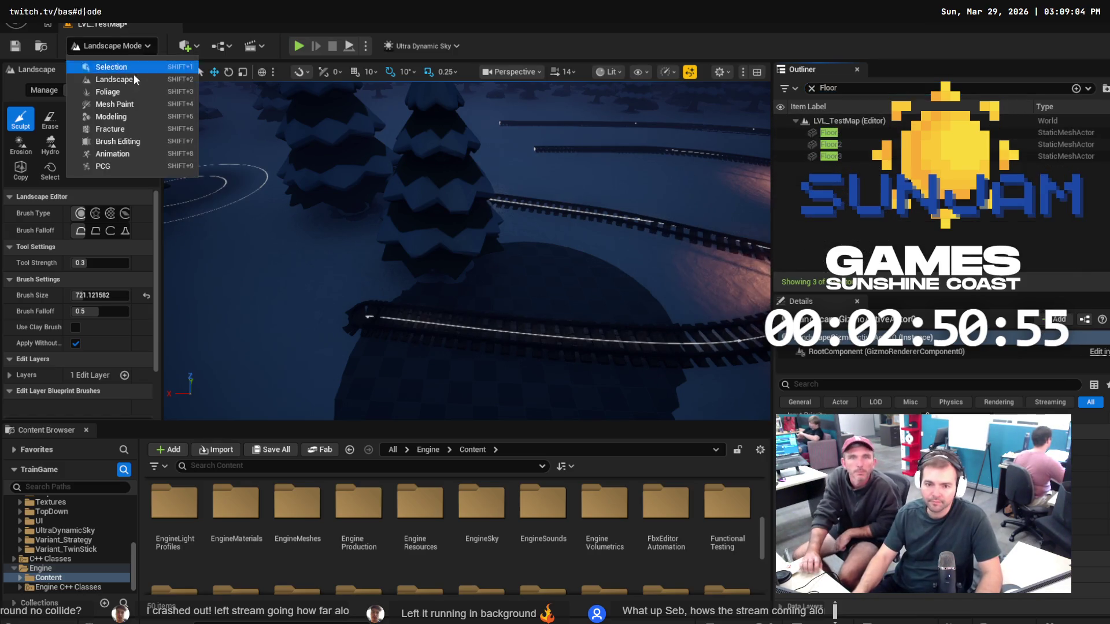
{"action": "left_click", "coordinate": [174, 68]}
{"action": "left_click", "coordinate": [841, 134]}
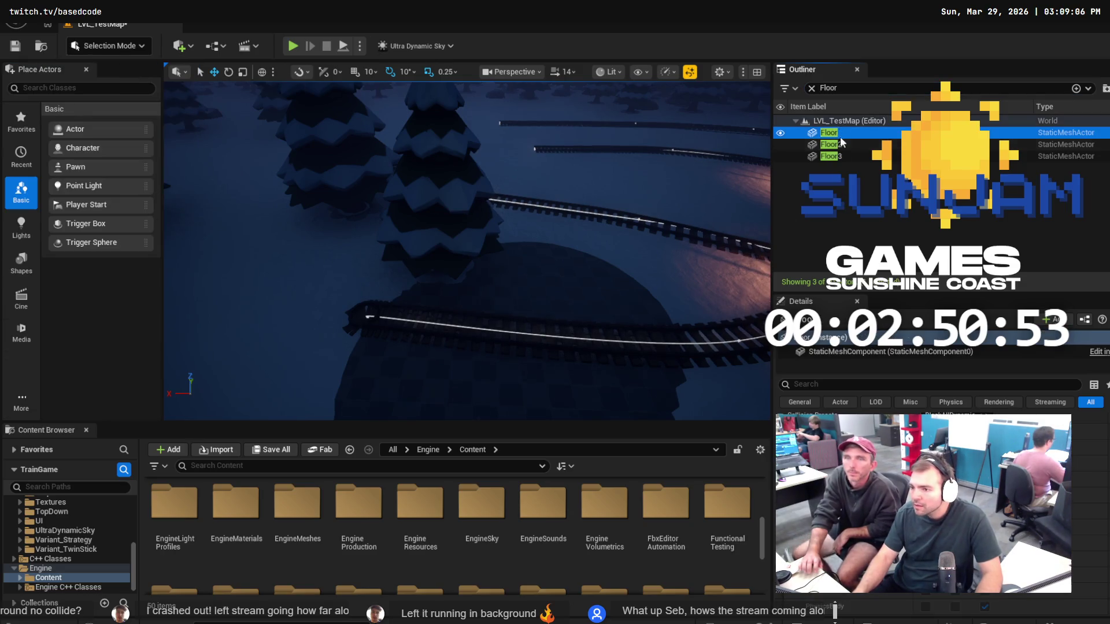
{"action": "left_click", "coordinate": [843, 156], "text": "shift"}
{"action": "key", "text": "Delete"}
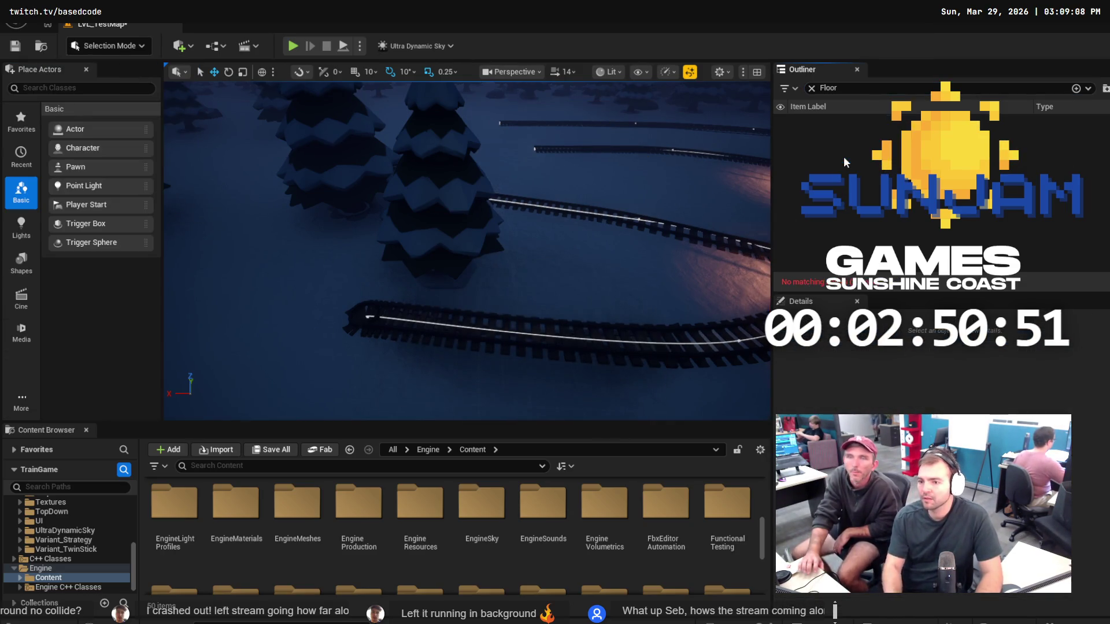
{"action": "left_click", "coordinate": [554, 327]}
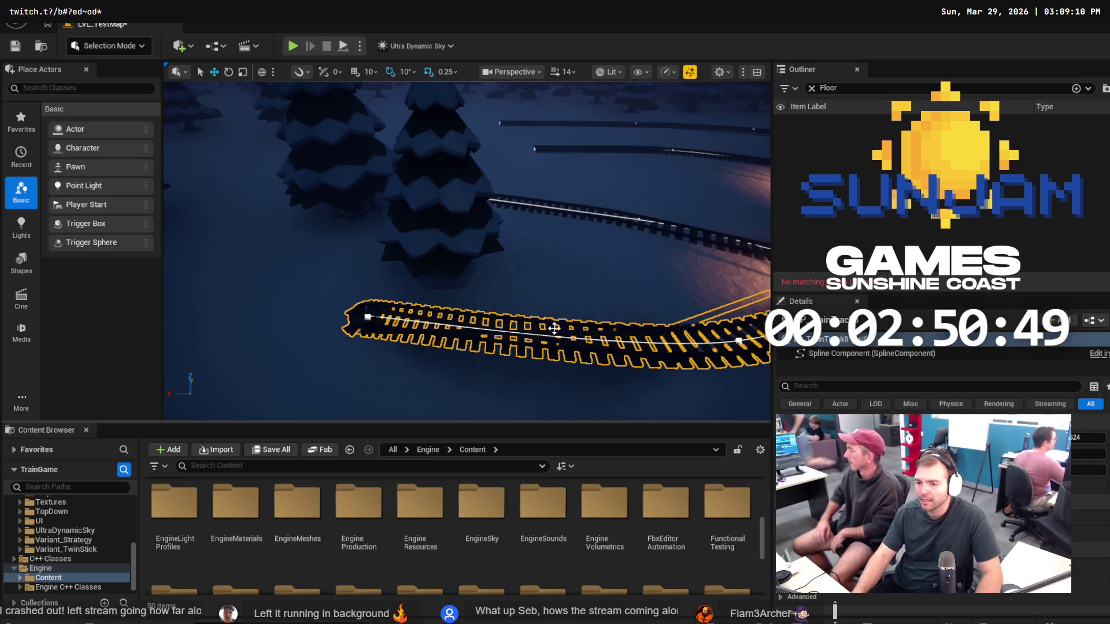
Return to Landscape Mode, smooth the terrain around the lower track, and clear the Outliner filter.
{"action": "left_click", "coordinate": [572, 268]}
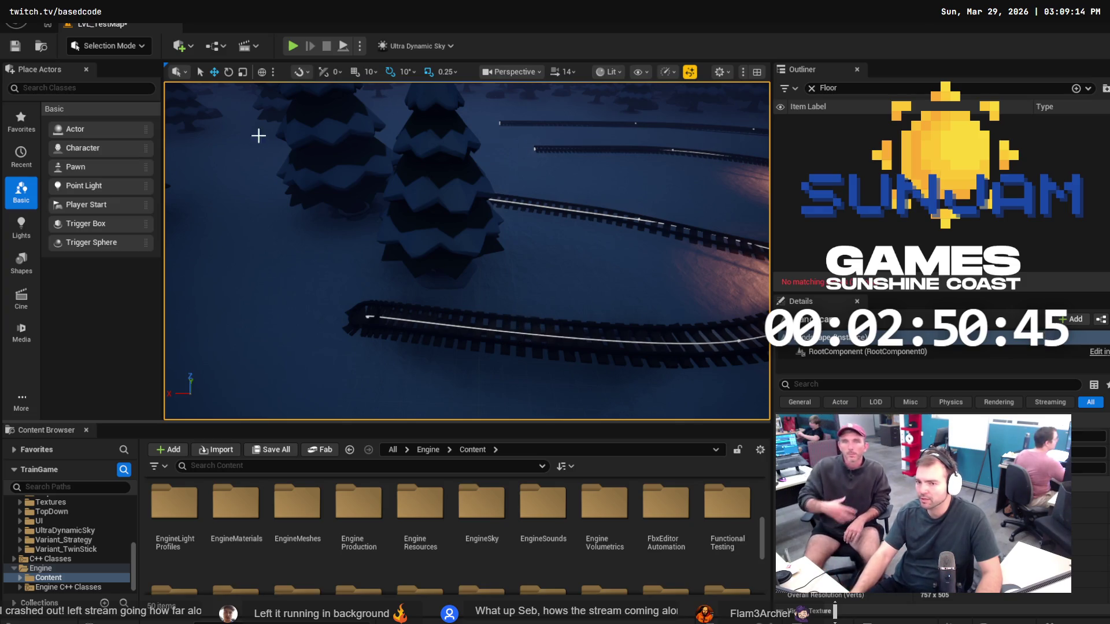
{"action": "left_click", "coordinate": [113, 46]}
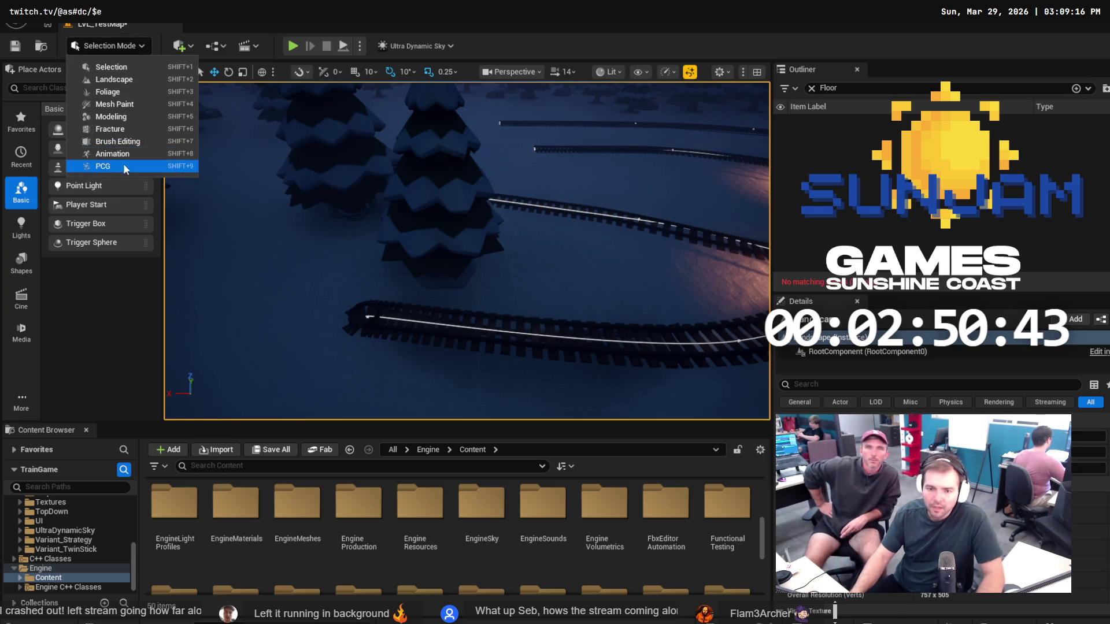
{"action": "left_click", "coordinate": [565, 332]}
{"action": "key", "text": "shift+2"}
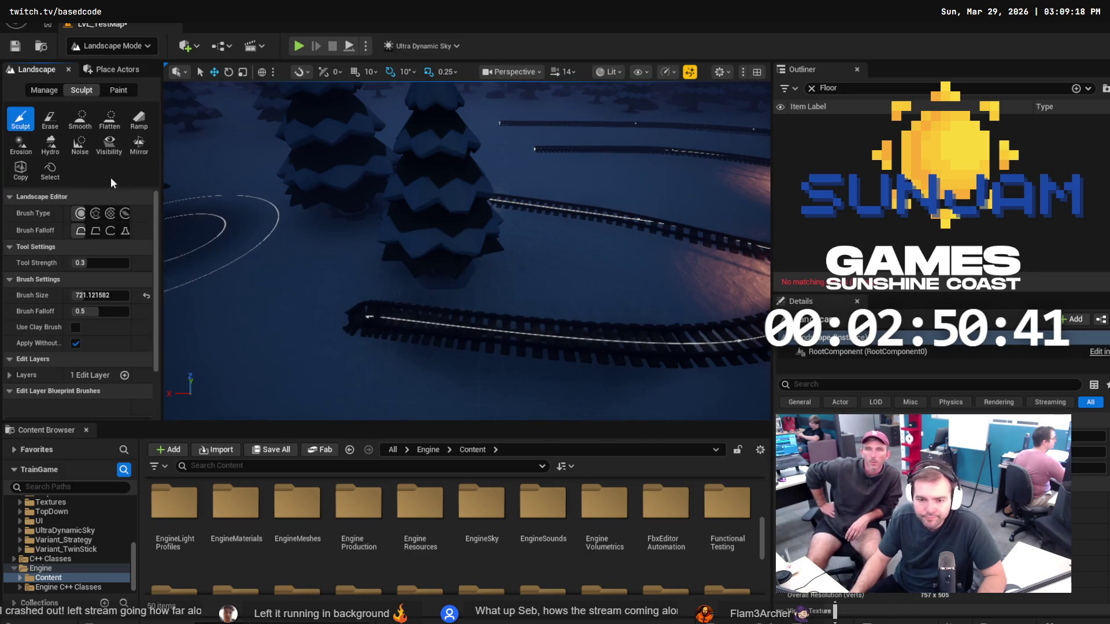
{"action": "left_click", "coordinate": [80, 123]}
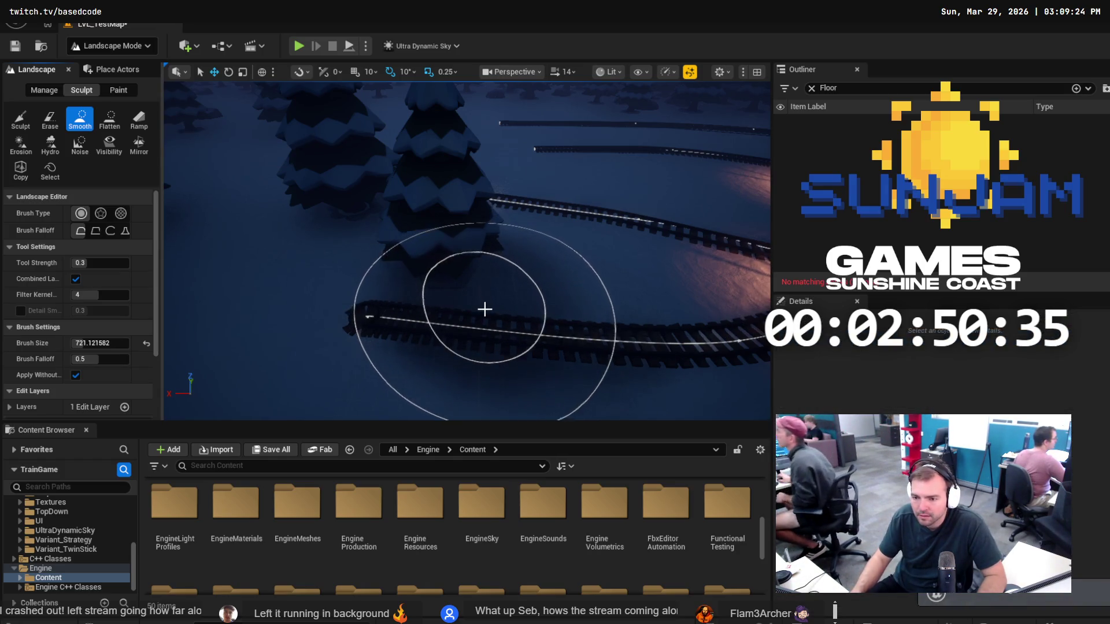
{"action": "left_click_drag", "start_coordinate": [487, 316], "coordinate": [601, 299]}
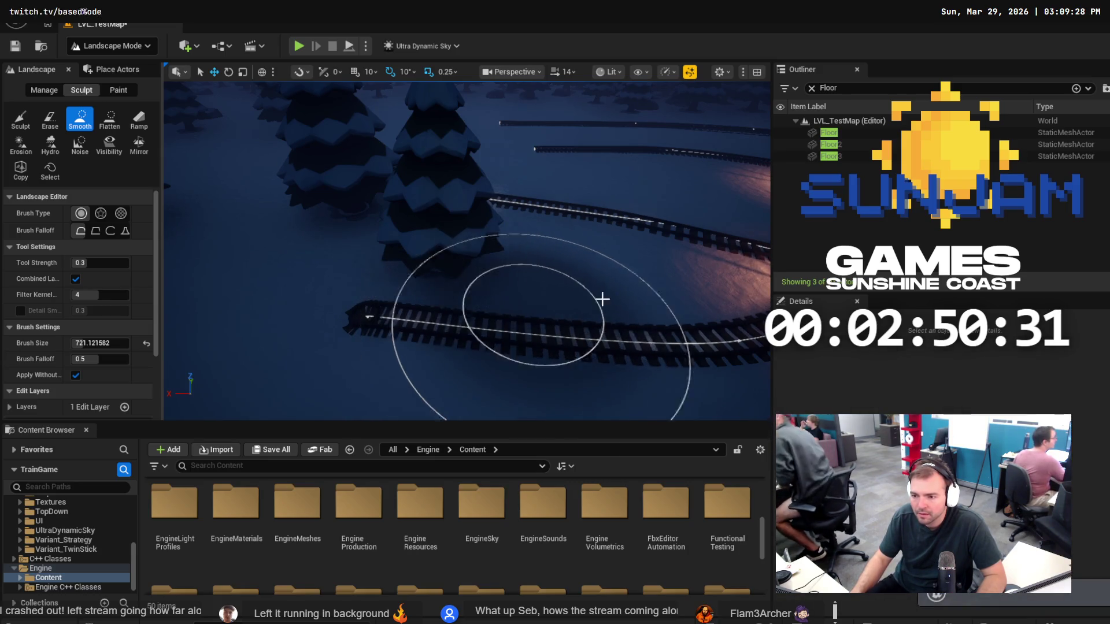
{"action": "left_click", "coordinate": [812, 88]}
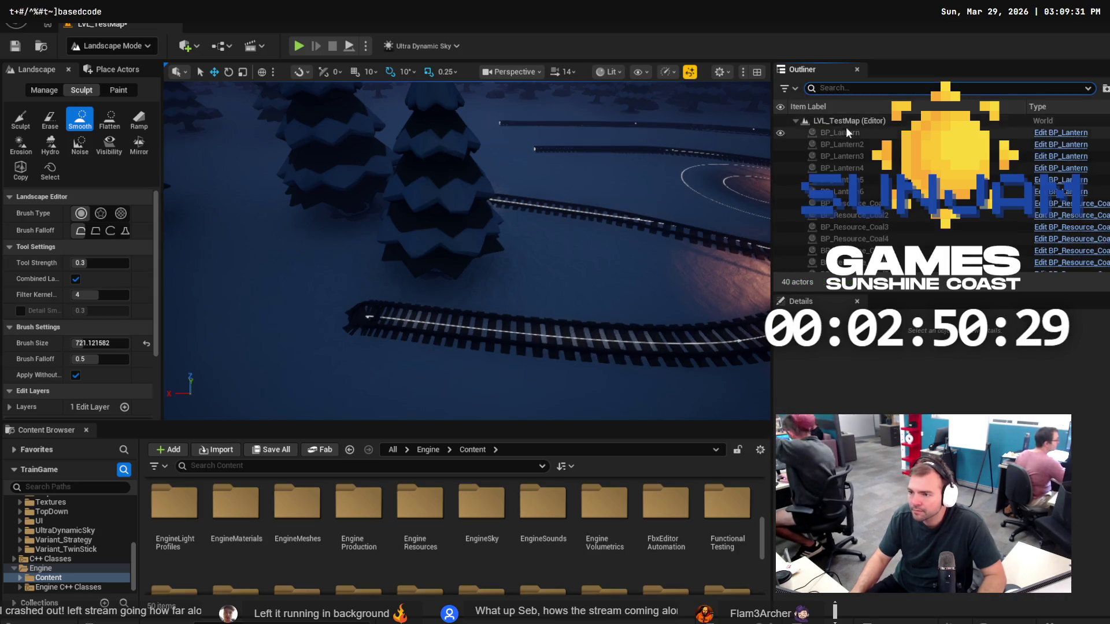
Switch to Selection Mode and filter the Outliner for 'Fl'.
{"action": "left_click", "coordinate": [113, 52]}
{"action": "left_click", "coordinate": [99, 66]}
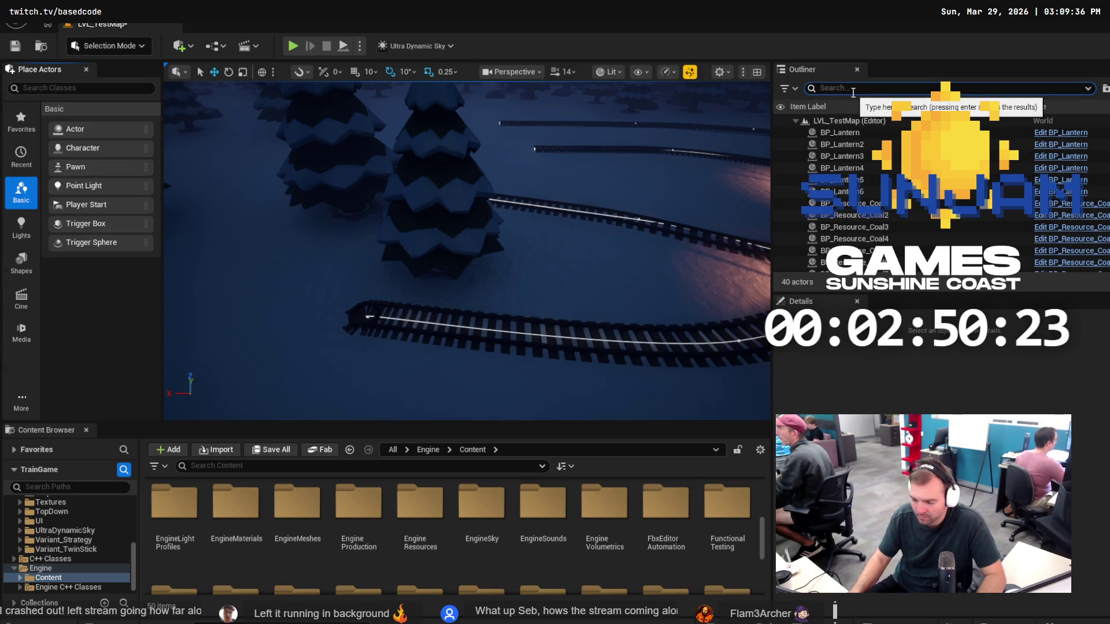
{"action": "type", "text": "Floor"}
Delete Floor, Floor2 and Floor3, save the level, and select the landscape.
{"action": "left_click", "coordinate": [841, 131]}
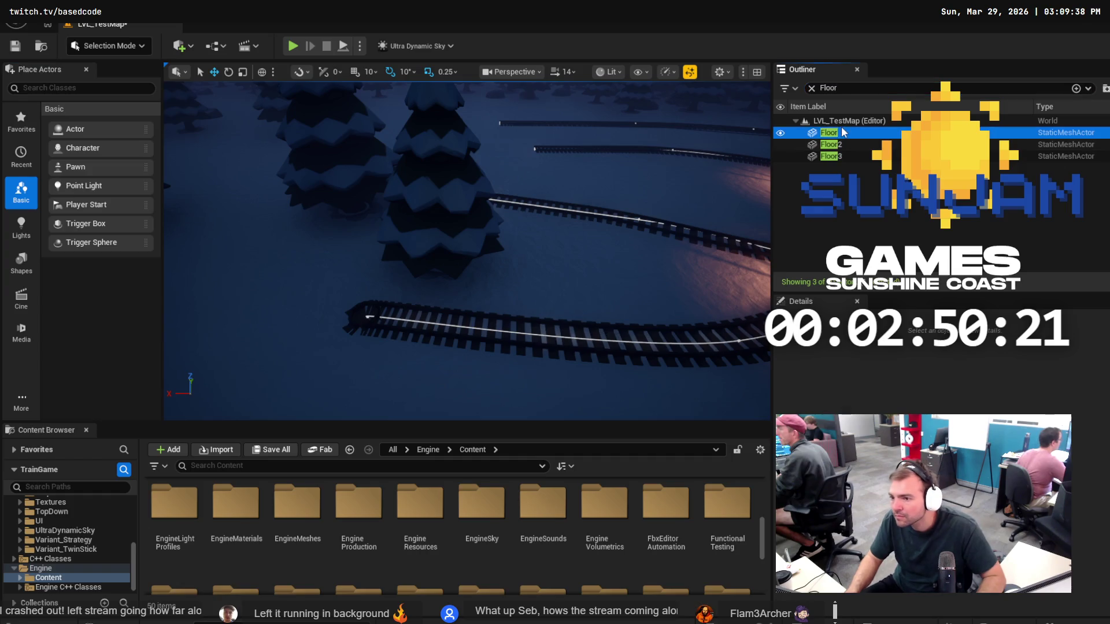
{"action": "left_click", "coordinate": [840, 153], "text": "shift"}
{"action": "key", "text": "Delete"}
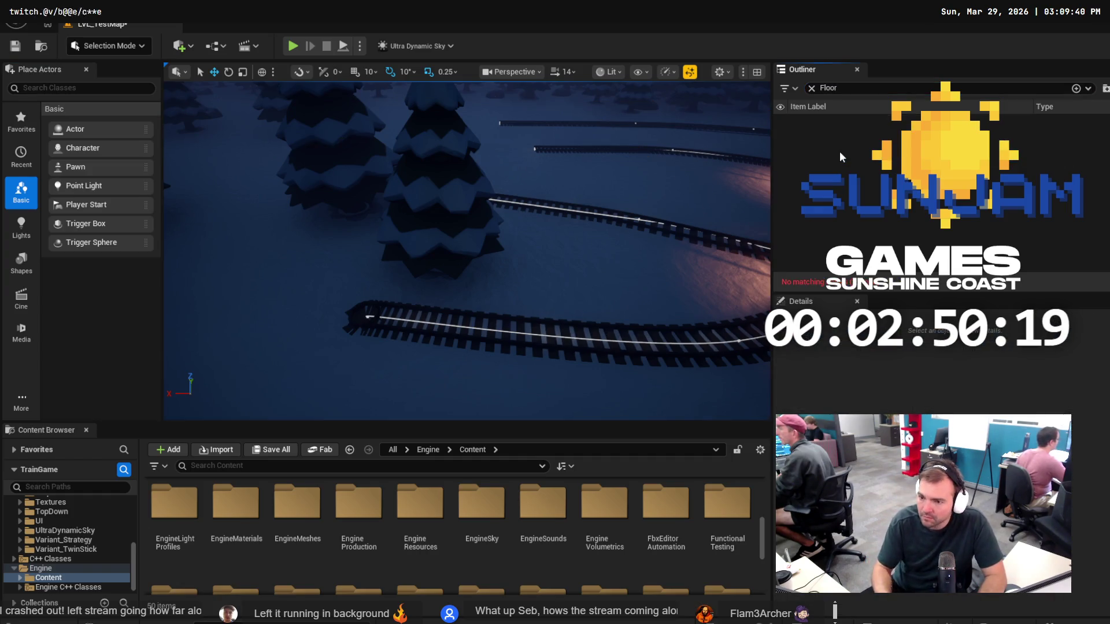
{"action": "key", "text": "ctrl+s"}
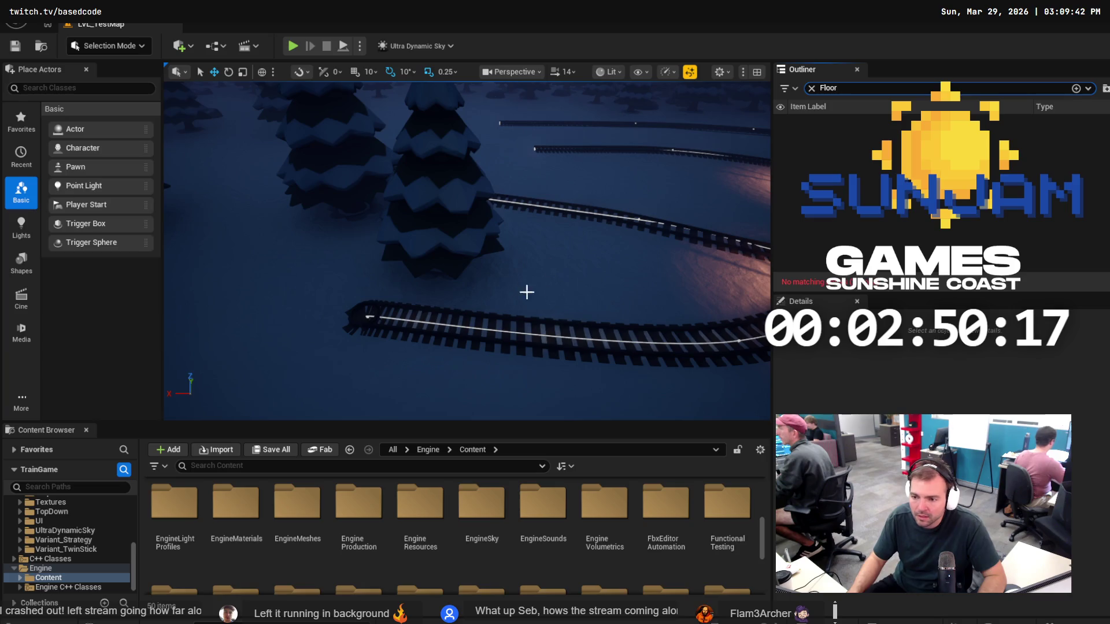
{"action": "left_click", "coordinate": [103, 49]}
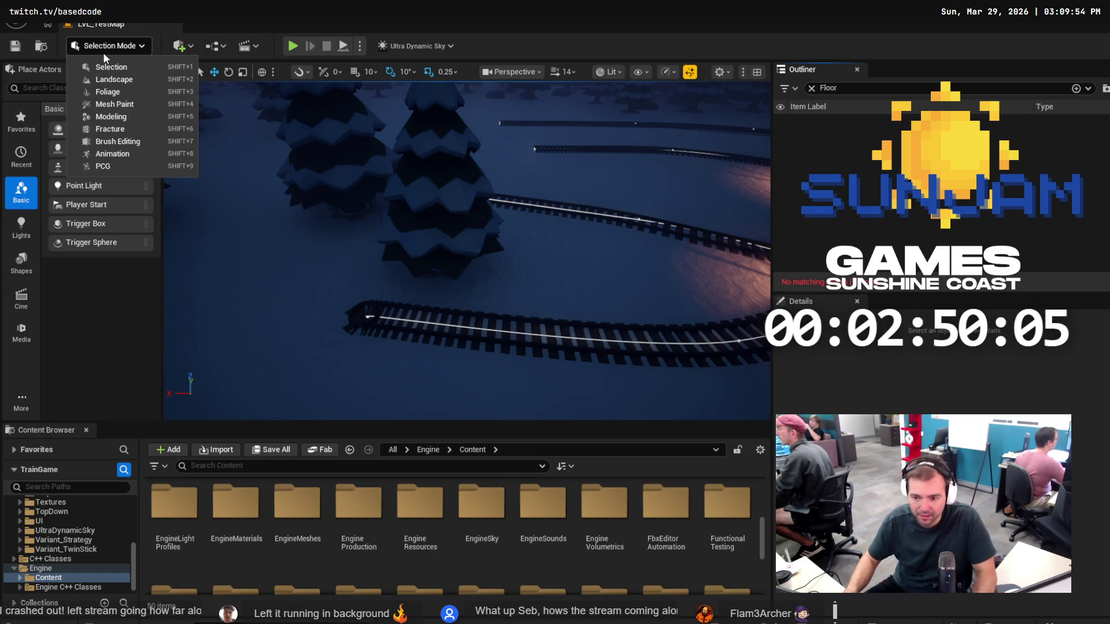
{"action": "left_click", "coordinate": [515, 282]}
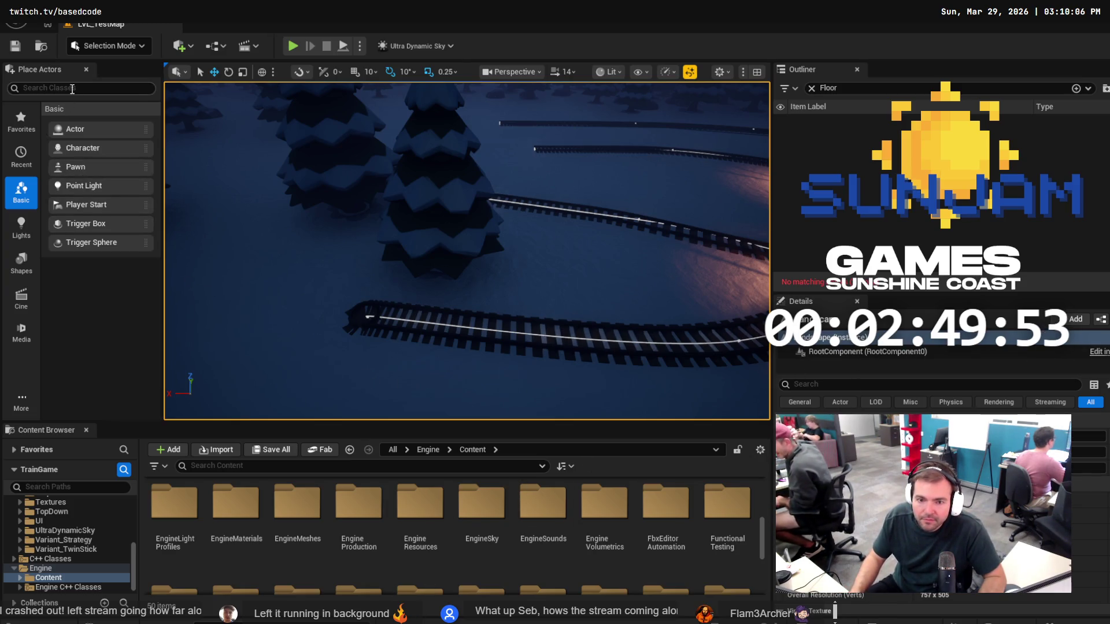
Return to Landscape Mode and sculpt a small mound beside the lower track at brush size 200.
{"action": "left_click", "coordinate": [109, 47]}
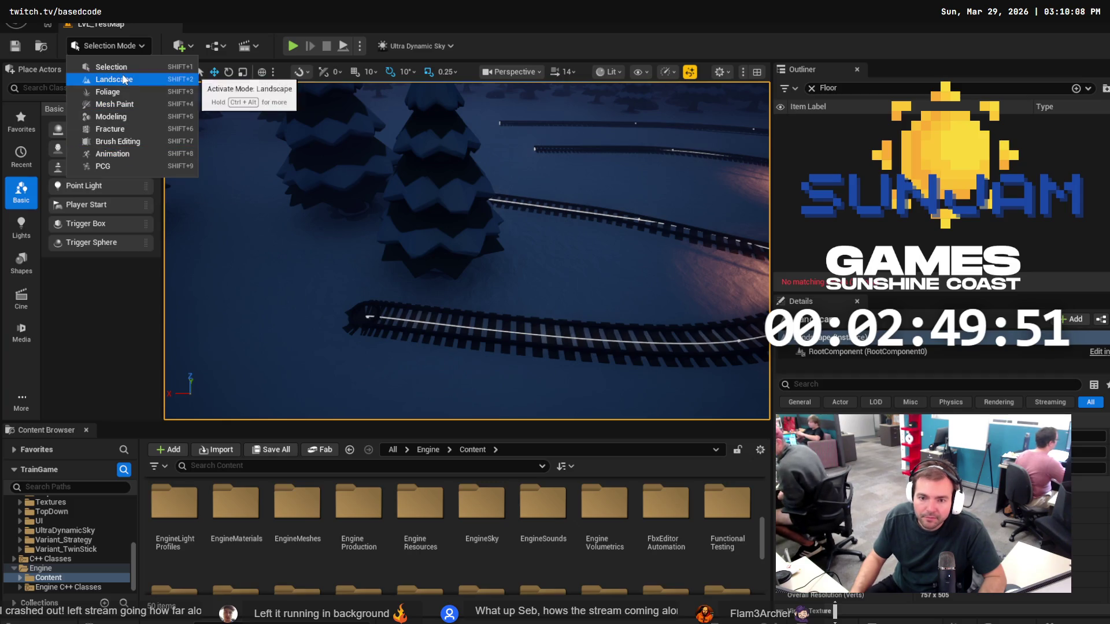
{"action": "left_click", "coordinate": [124, 79]}
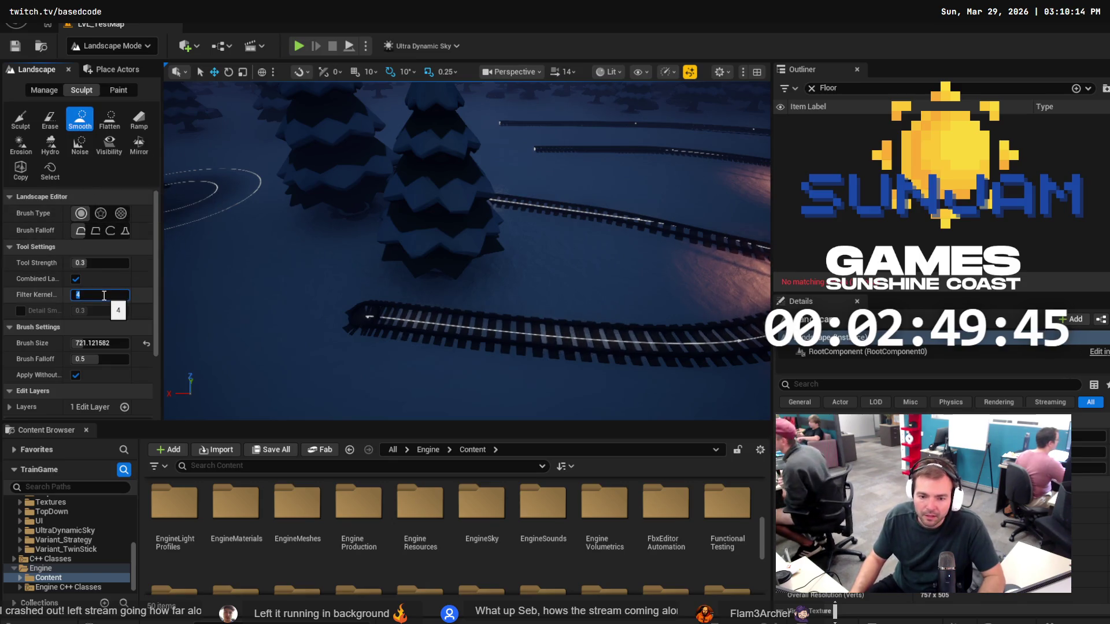
{"action": "left_click", "coordinate": [103, 341]}
{"action": "type", "text": "200"}
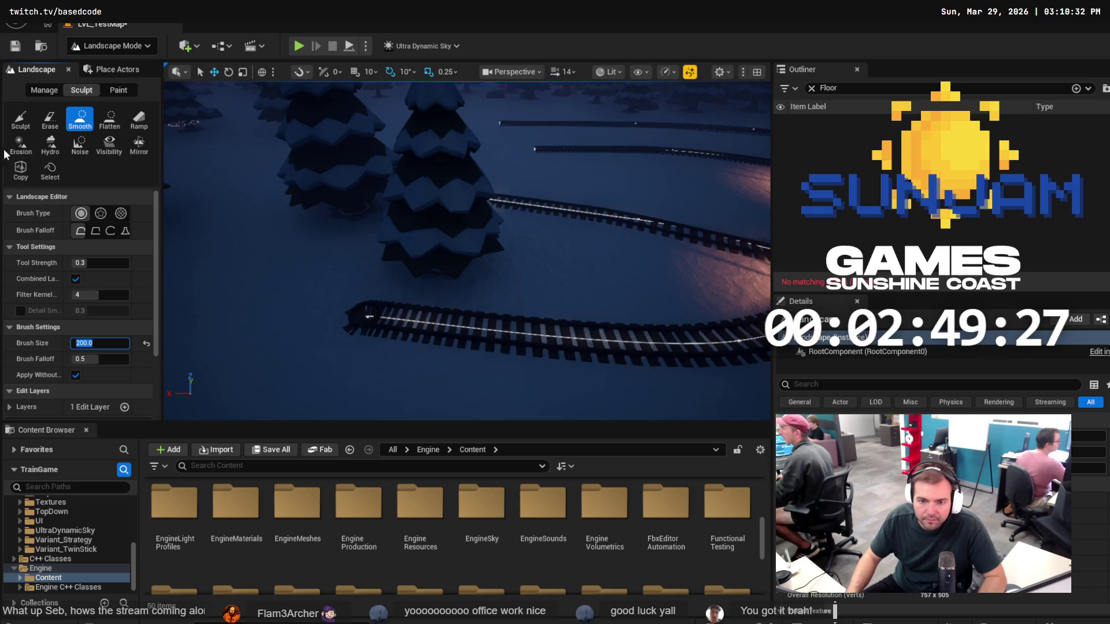
{"action": "left_click", "coordinate": [21, 119]}
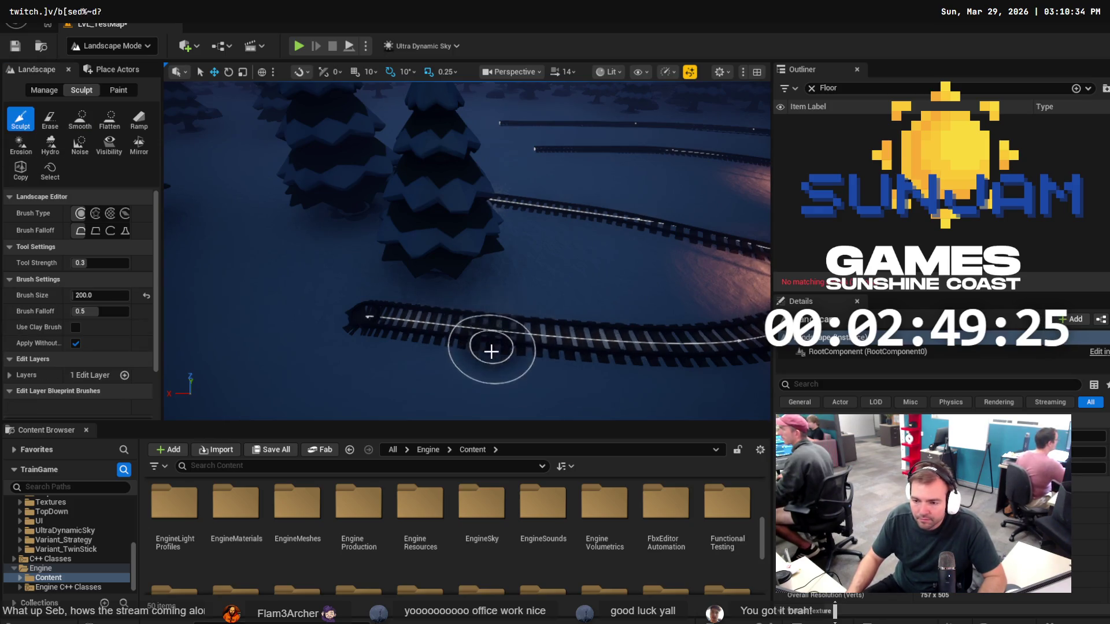
{"action": "left_click_drag", "start_coordinate": [492, 338], "coordinate": [488, 345]}
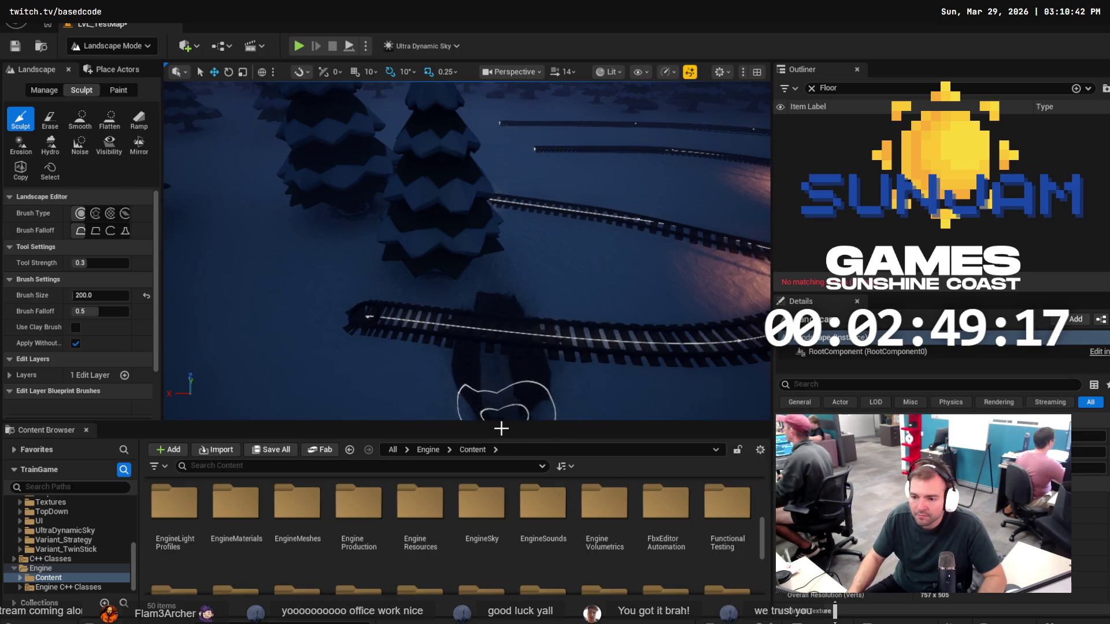
{"action": "scroll", "coordinate": [496, 403], "scroll_direction": "down", "scroll_amount": 5}
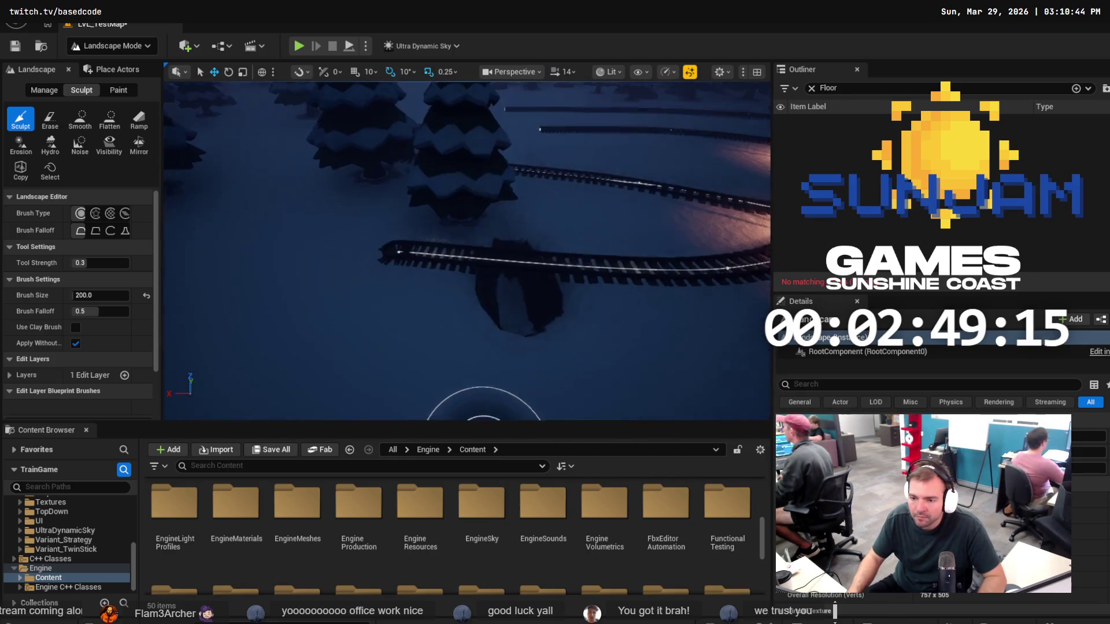
{"action": "scroll", "coordinate": [505, 315], "scroll_direction": "up", "scroll_amount": 1}
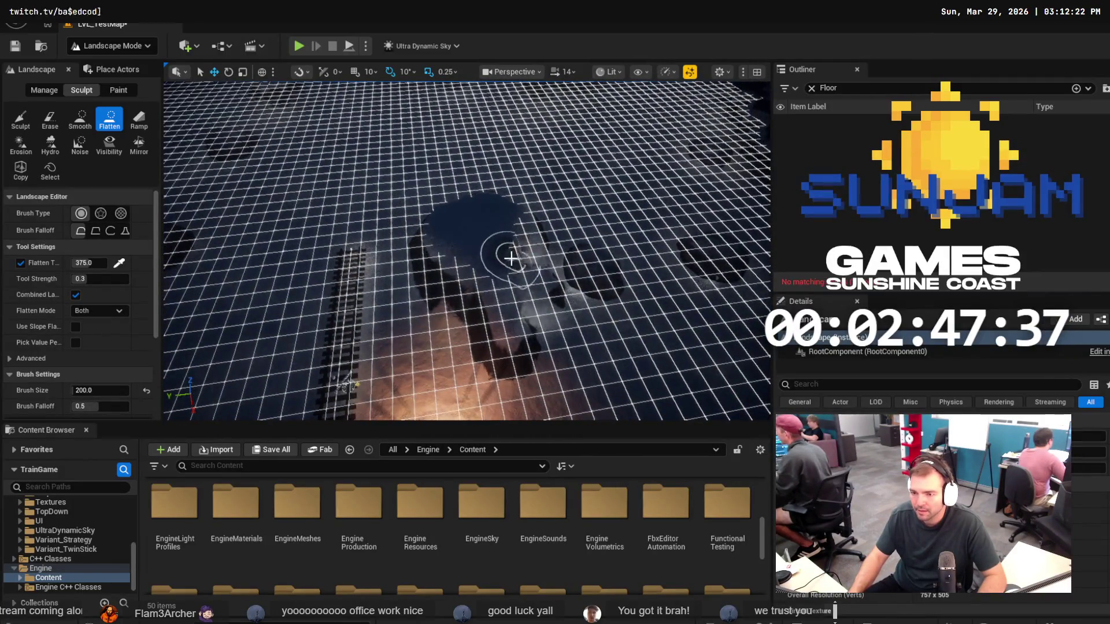
Flatten a U-shaped sunken area around the track at target 375, then save the level.
{"action": "mouse_move", "coordinate": [511, 258]}
{"action": "left_mouse_down"}
{"action": "mouse_move", "coordinate": [529, 312]}
{"action": "mouse_move", "coordinate": [604, 263]}
{"action": "left_mouse_up"}
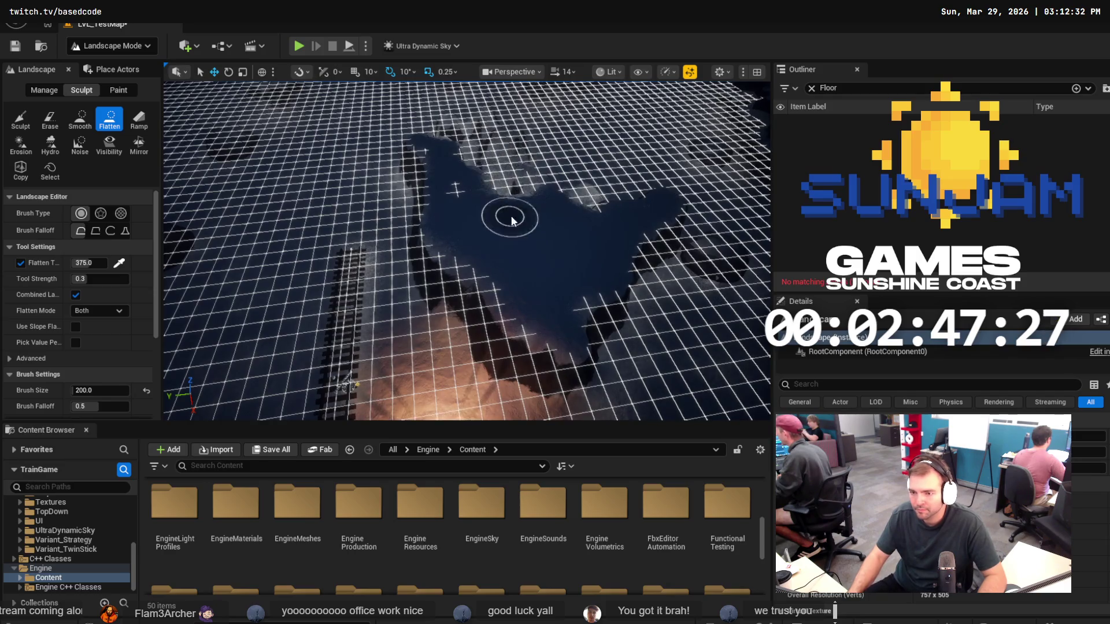
{"action": "mouse_move", "coordinate": [475, 270]}
{"action": "left_mouse_down"}
{"action": "mouse_move", "coordinate": [453, 346]}
{"action": "mouse_move", "coordinate": [498, 374]}
{"action": "mouse_move", "coordinate": [498, 346]}
{"action": "mouse_move", "coordinate": [439, 300]}
{"action": "left_mouse_up"}
{"action": "mouse_move", "coordinate": [283, 325]}
{"action": "left_mouse_down"}
{"action": "mouse_move", "coordinate": [241, 371]}
{"action": "mouse_move", "coordinate": [248, 217]}
{"action": "mouse_move", "coordinate": [224, 326]}
{"action": "mouse_move", "coordinate": [199, 315]}
{"action": "mouse_move", "coordinate": [218, 317]}
{"action": "mouse_move", "coordinate": [218, 248]}
{"action": "mouse_move", "coordinate": [190, 364]}
{"action": "mouse_move", "coordinate": [205, 344]}
{"action": "left_mouse_up"}
{"action": "left_click_drag", "start_coordinate": [432, 318], "coordinate": [432, 318]}
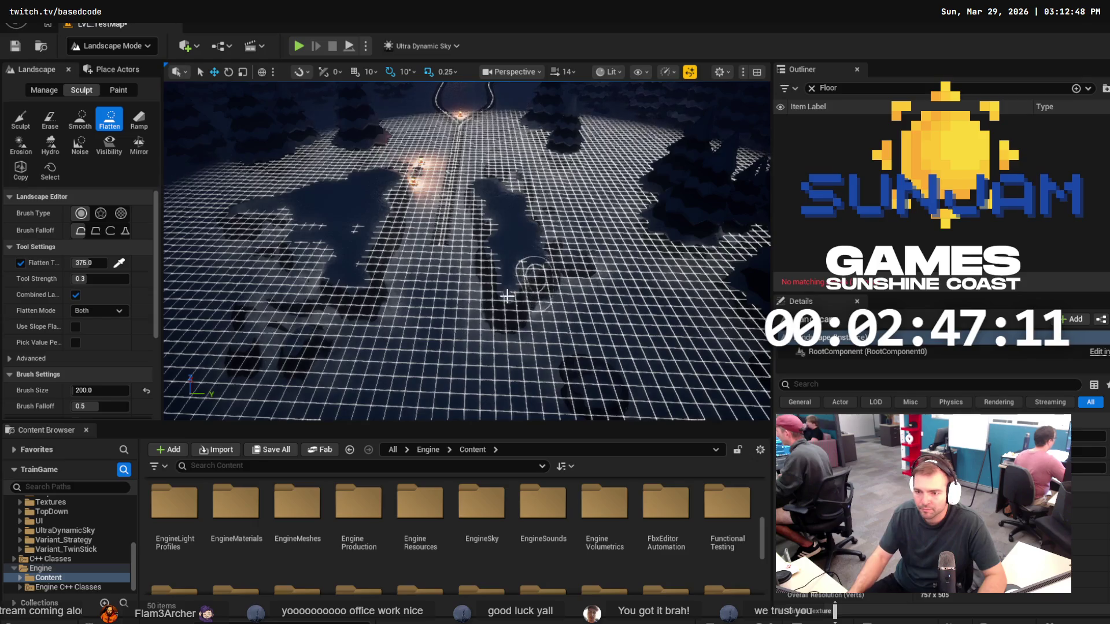
{"action": "mouse_move", "coordinate": [507, 296]}
{"action": "left_mouse_down"}
{"action": "mouse_move", "coordinate": [381, 297]}
{"action": "mouse_move", "coordinate": [433, 308]}
{"action": "left_mouse_up"}
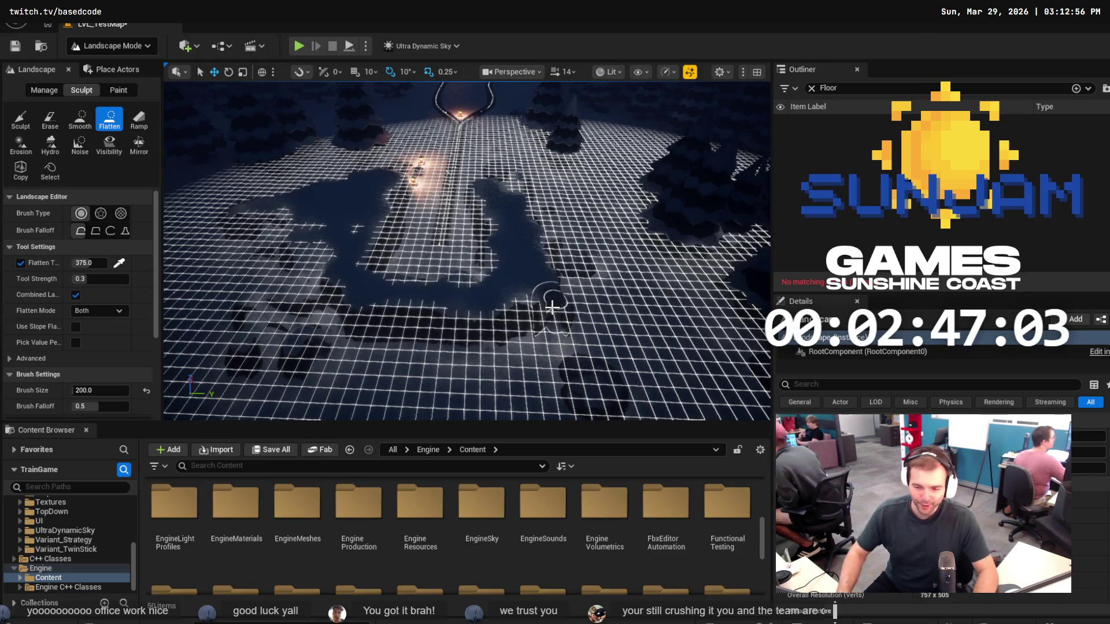
{"action": "left_click_drag", "start_coordinate": [545, 315], "coordinate": [524, 181]}
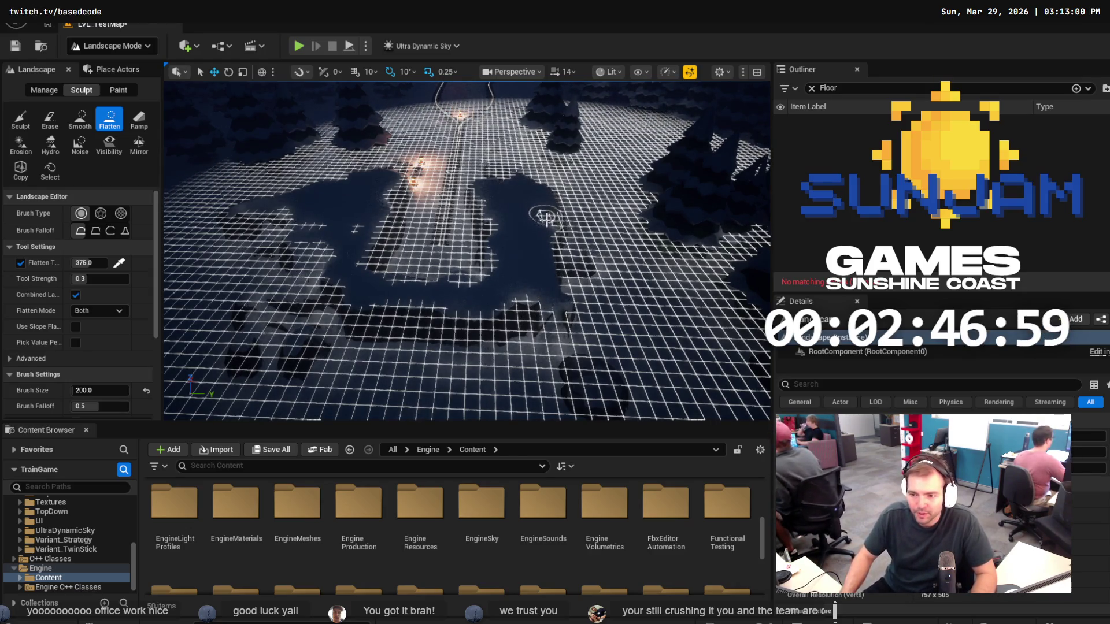
{"action": "mouse_move", "coordinate": [489, 335]}
{"action": "left_mouse_down"}
{"action": "mouse_move", "coordinate": [354, 340]}
{"action": "mouse_move", "coordinate": [446, 352]}
{"action": "left_mouse_up"}
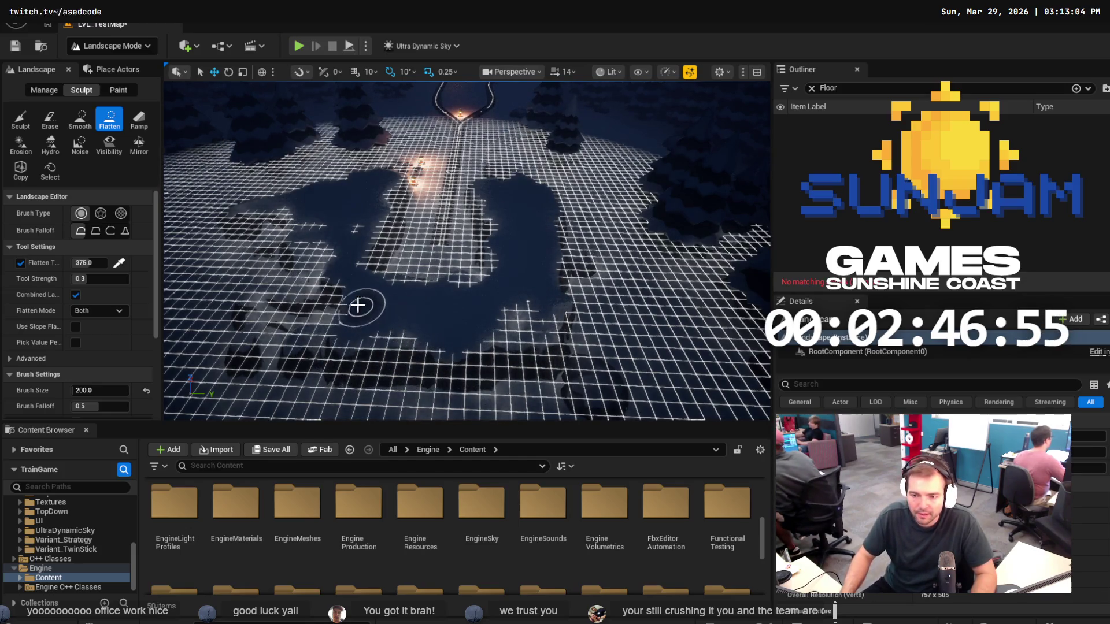
{"action": "key", "text": "ctrl+s"}
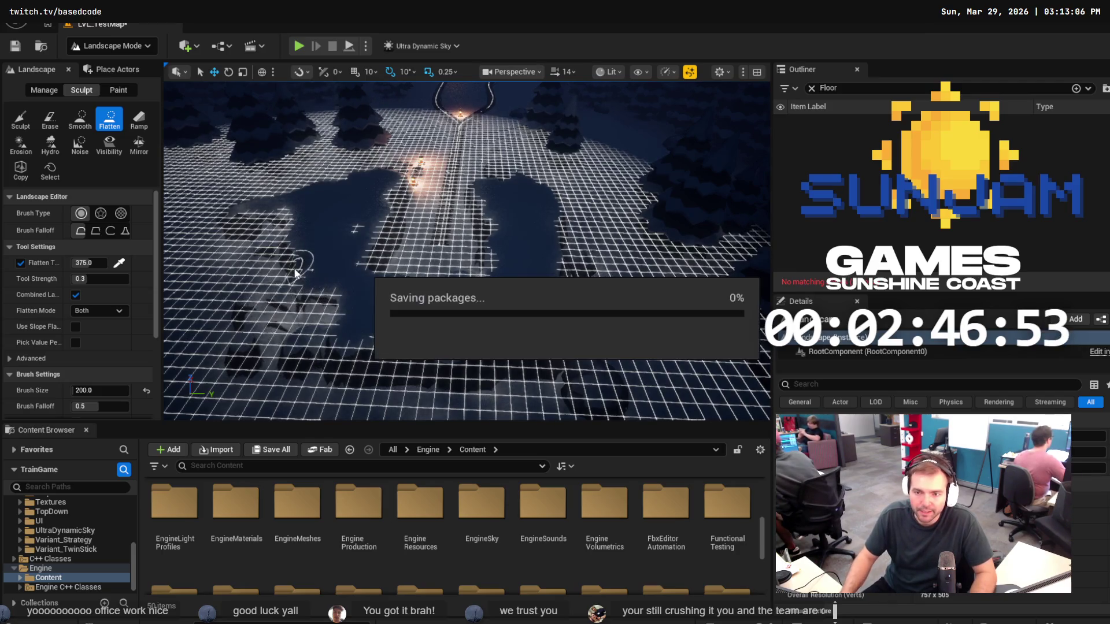
Run a brief Play-In-Editor test, stop it, and bring up the editor mode list.
{"action": "left_click", "coordinate": [299, 46]}
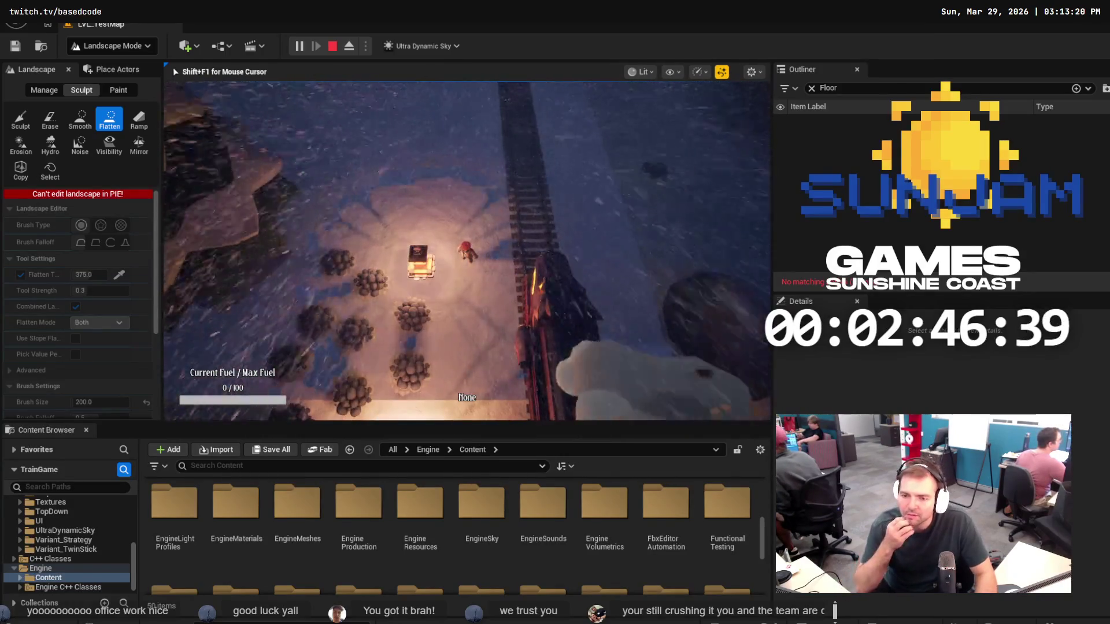
{"action": "key", "text": "Escape"}
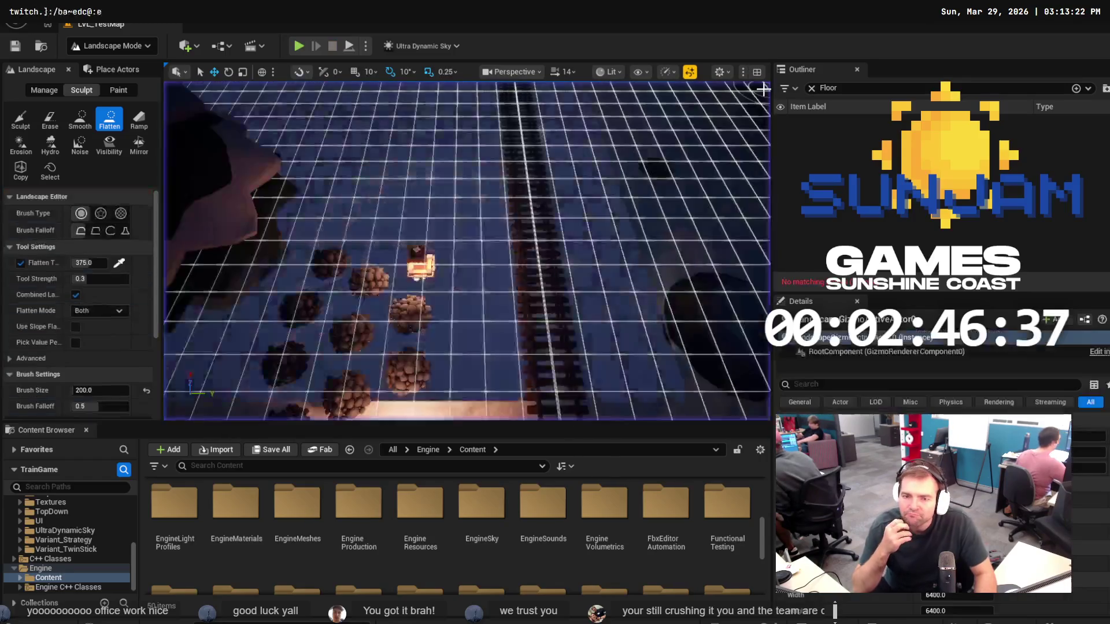
{"action": "left_click", "coordinate": [126, 52]}
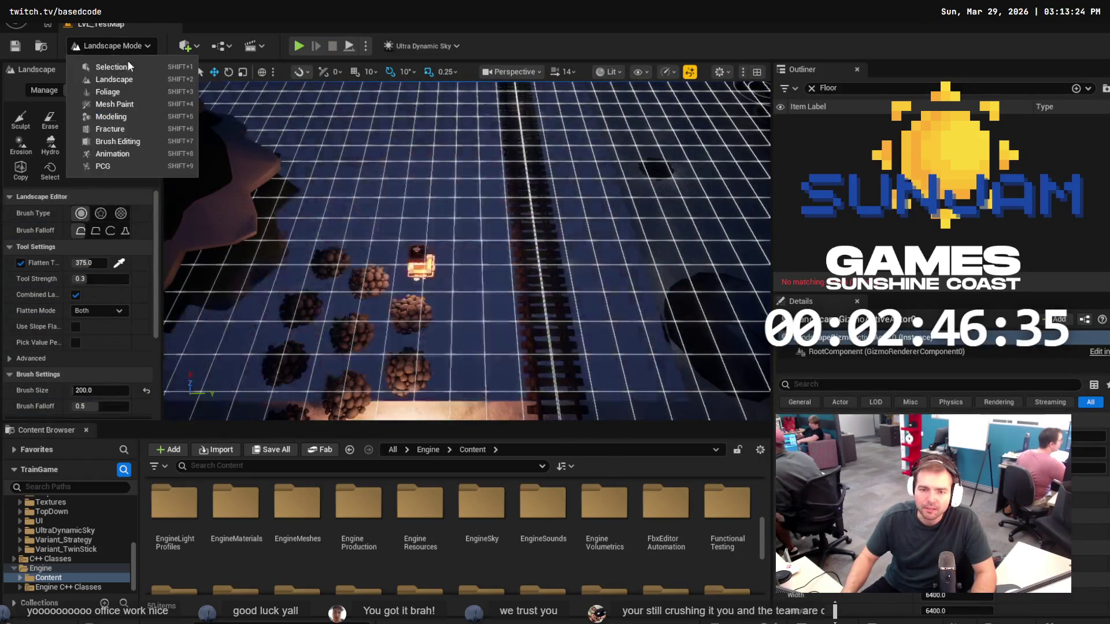
Switch to Selection Mode and play-test the level with mouse control, then stop the session.
{"action": "left_click", "coordinate": [126, 69]}
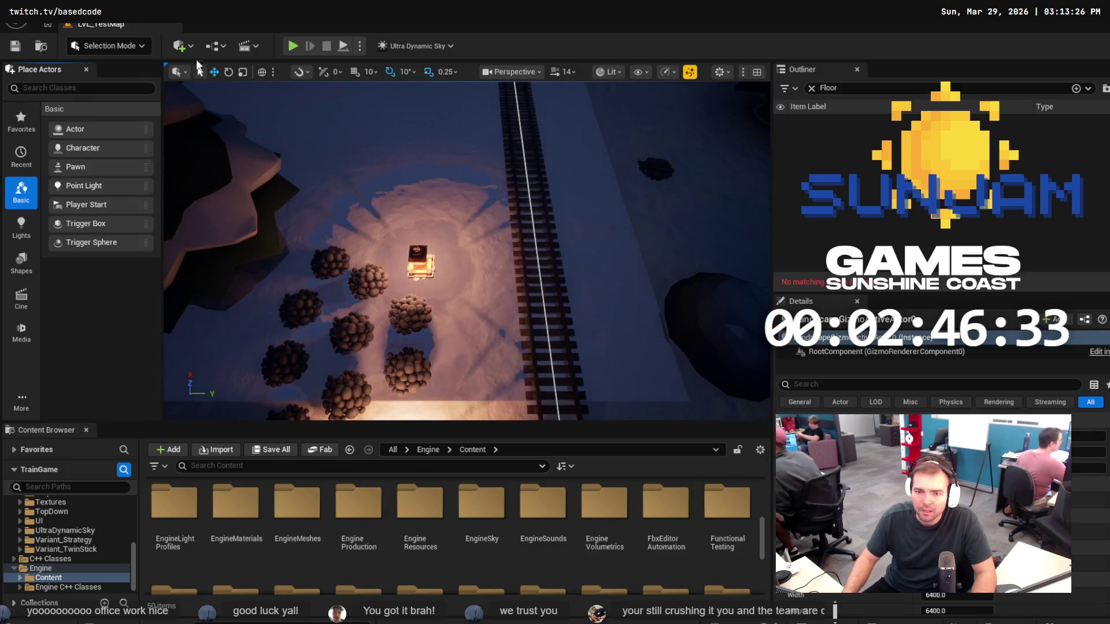
{"action": "left_click", "coordinate": [296, 45]}
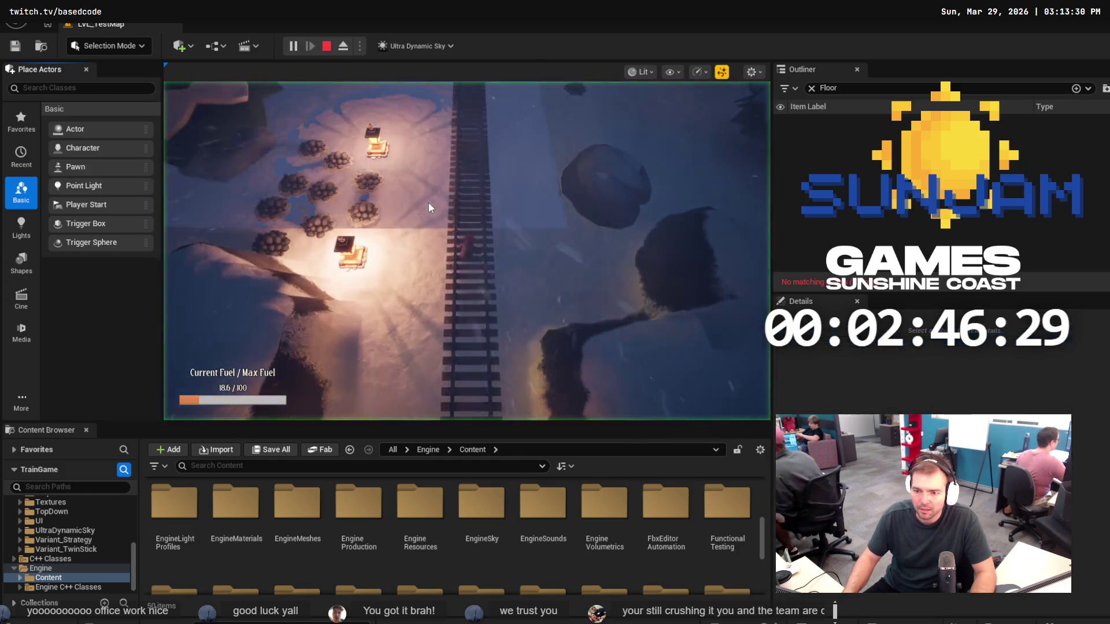
{"action": "left_click", "coordinate": [427, 188]}
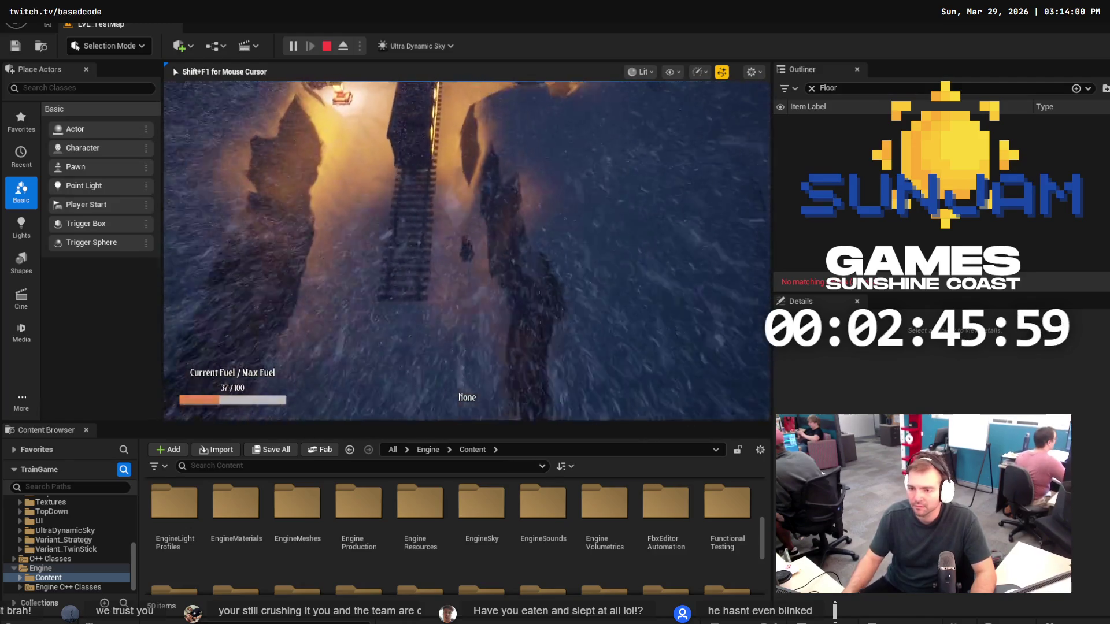
{"action": "key", "text": "Escape"}
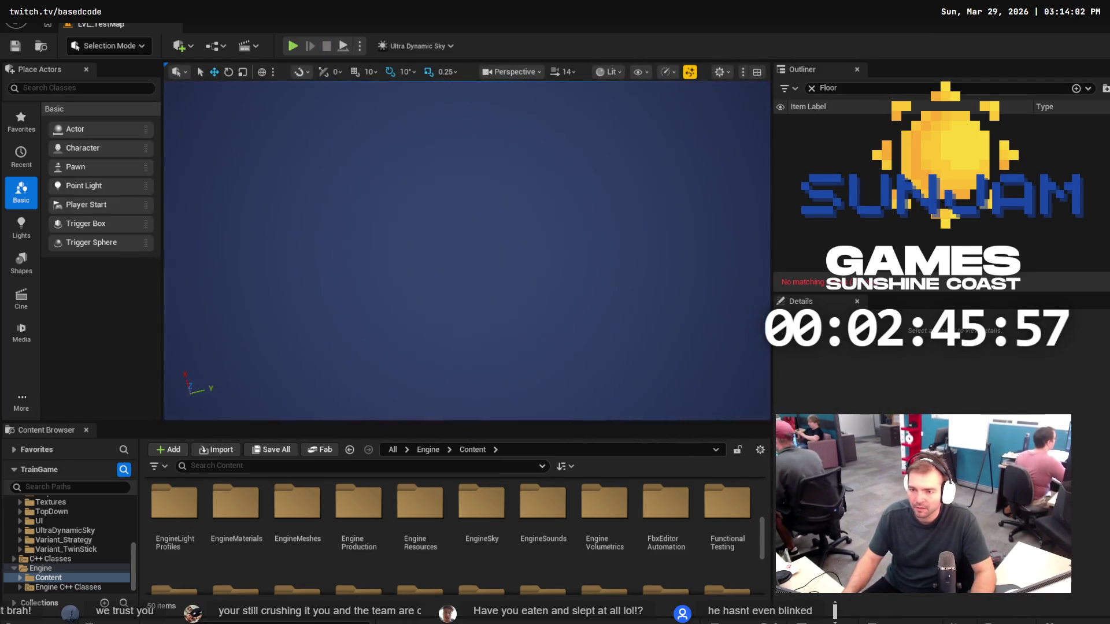
Switch the editor back to Landscape Mode.
{"action": "scroll", "coordinate": [467, 251], "scroll_direction": "up", "scroll_amount": 10}
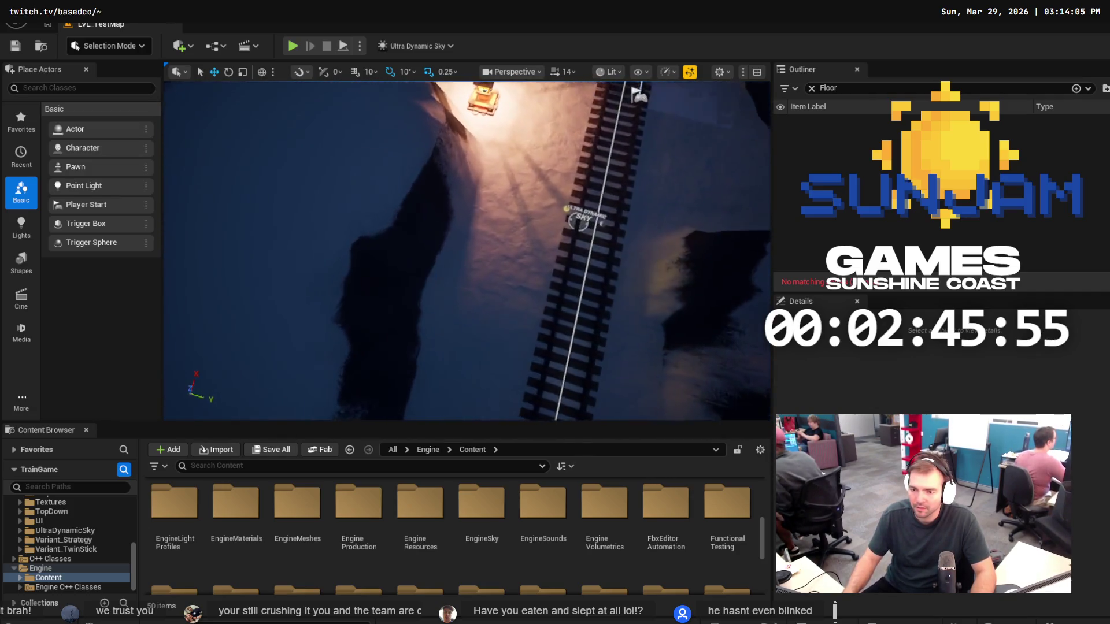
{"action": "scroll", "coordinate": [467, 251], "scroll_direction": "down", "scroll_amount": 5}
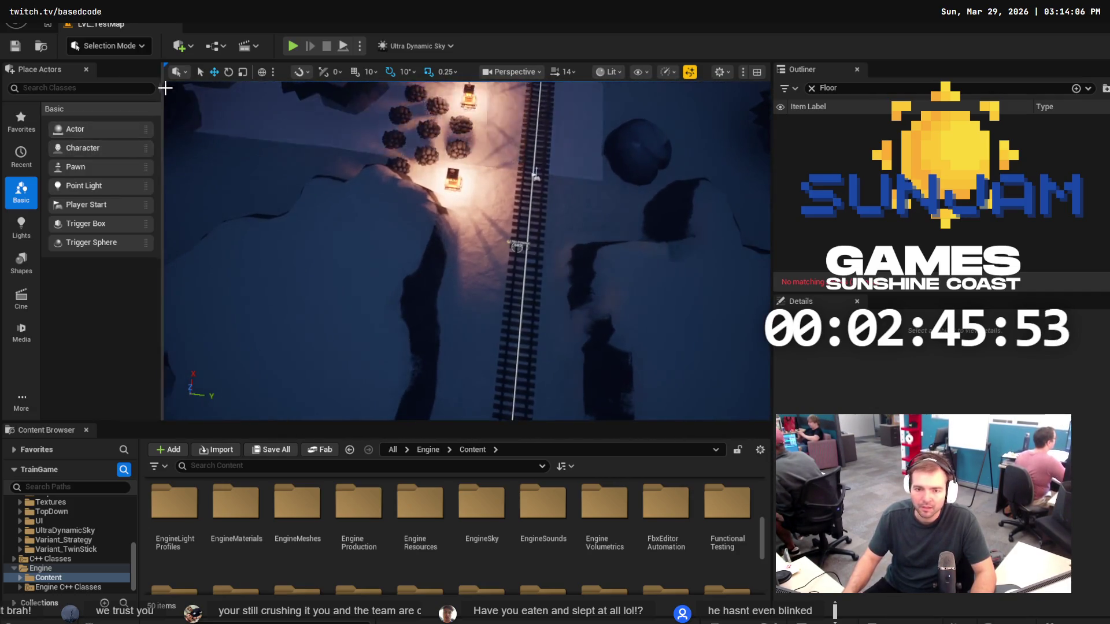
{"action": "left_click", "coordinate": [120, 49]}
{"action": "left_click", "coordinate": [145, 70]}
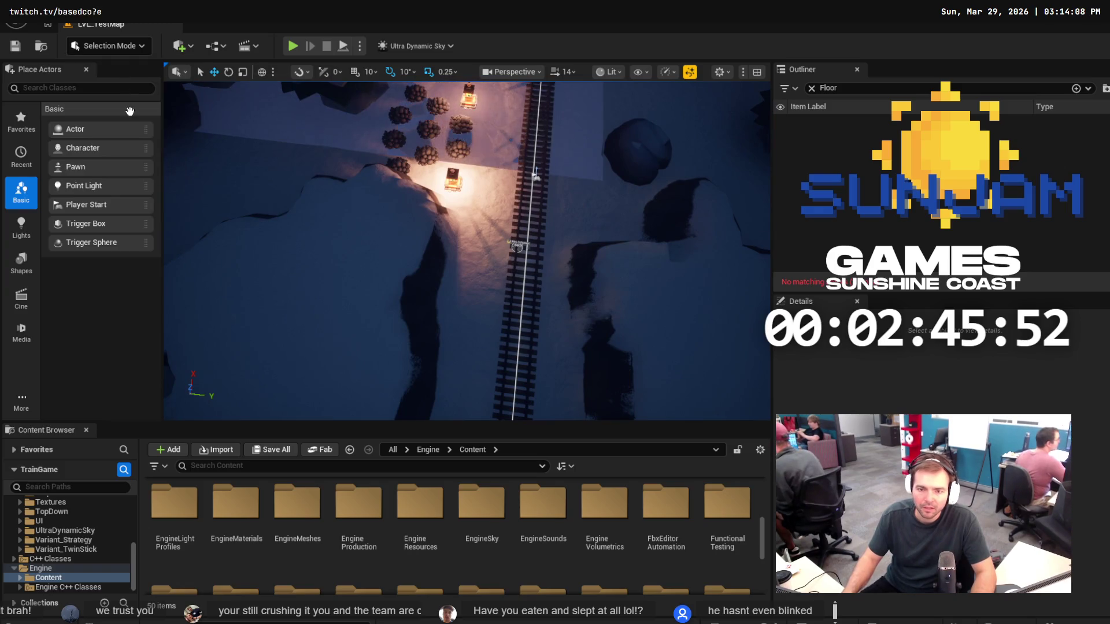
{"action": "left_click", "coordinate": [127, 51]}
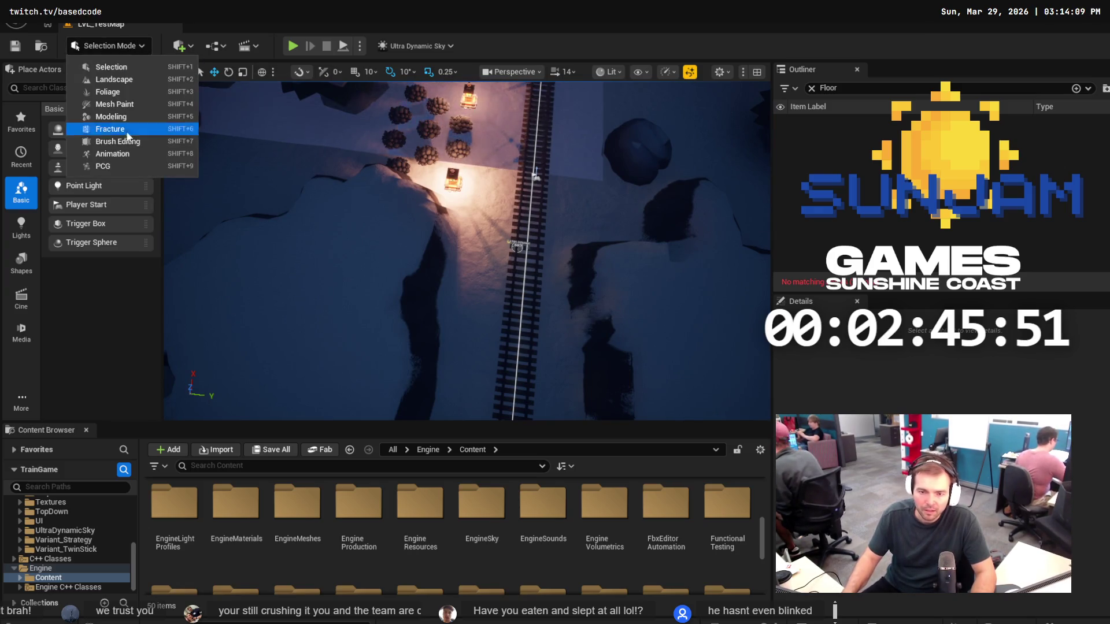
{"action": "left_click", "coordinate": [115, 79]}
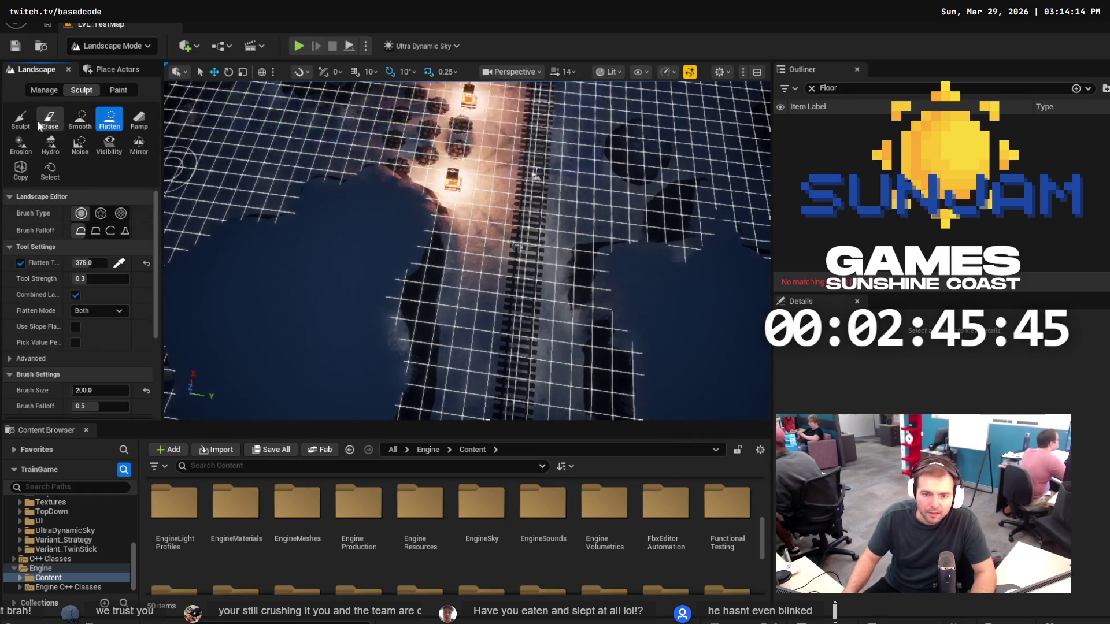
Sculpt a mound left of the track, then select the Flatten tool (target 532.8125).
{"action": "left_click", "coordinate": [21, 119]}
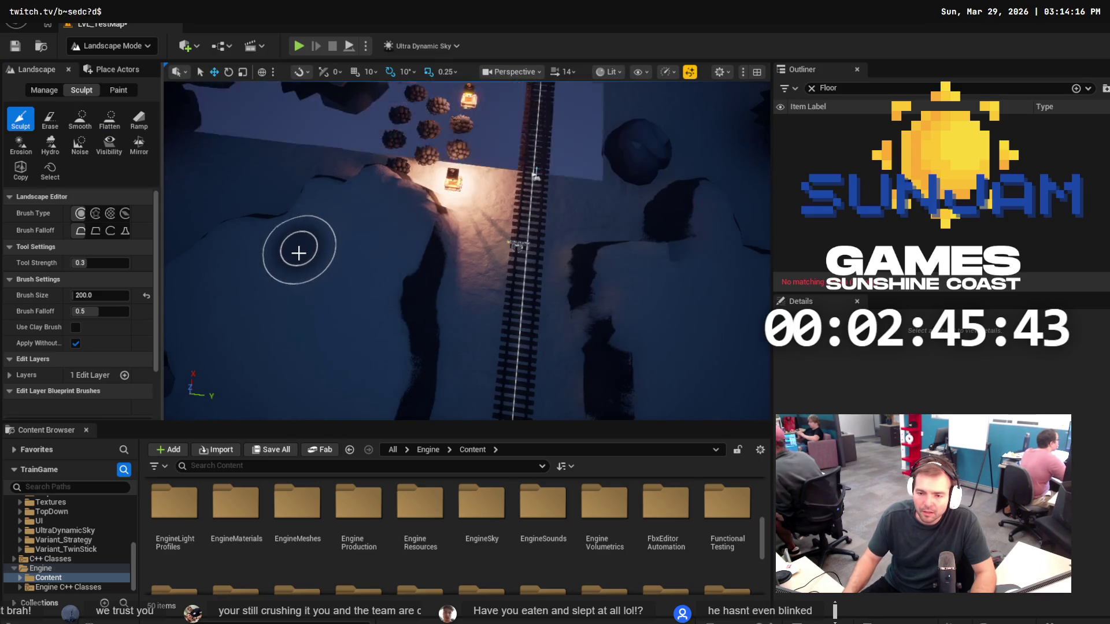
{"action": "mouse_move", "coordinate": [280, 245]}
{"action": "left_mouse_down"}
{"action": "mouse_move", "coordinate": [297, 211]}
{"action": "mouse_move", "coordinate": [290, 263]}
{"action": "mouse_move", "coordinate": [300, 186]}
{"action": "mouse_move", "coordinate": [263, 251]}
{"action": "mouse_move", "coordinate": [271, 275]}
{"action": "left_mouse_up"}
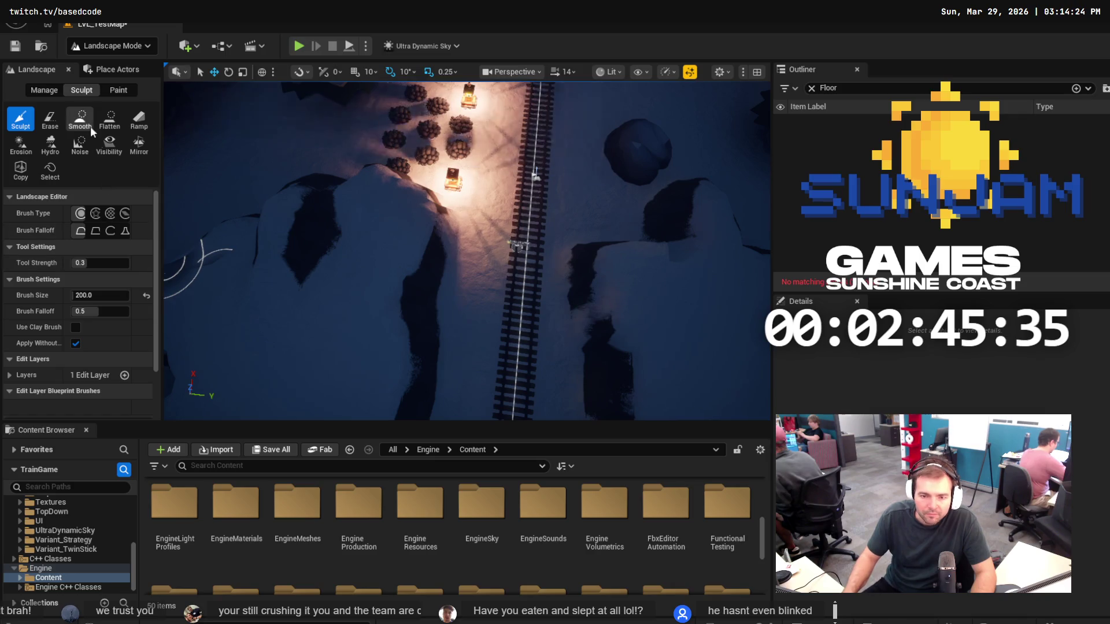
{"action": "left_click", "coordinate": [110, 119]}
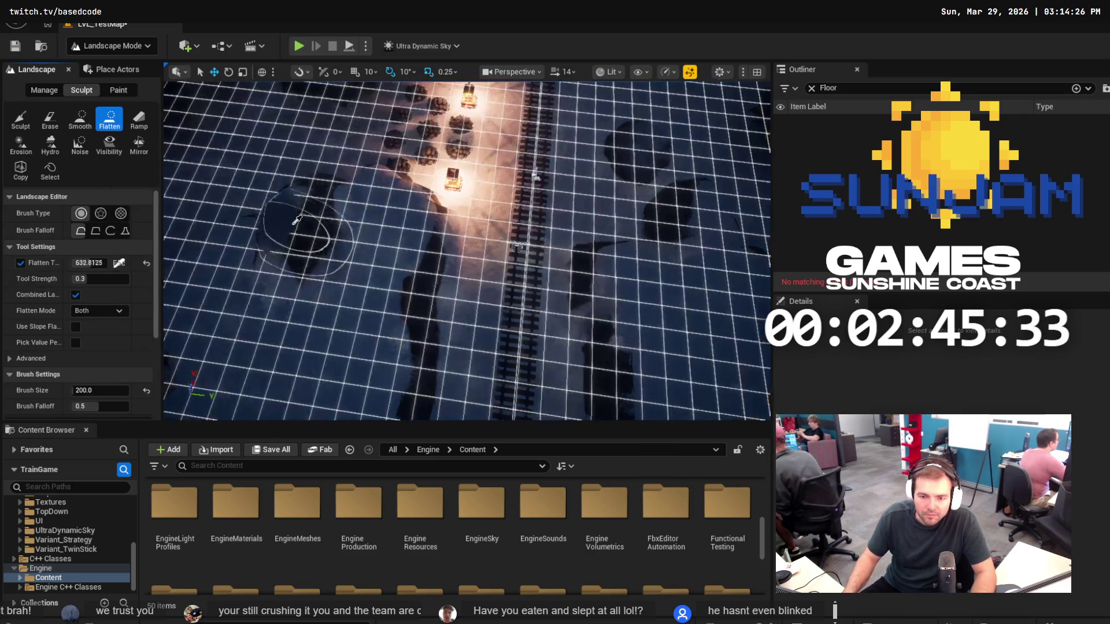
Flatten the new mound and extend the sunken strip left of the track, save, and start Play.
{"action": "mouse_move", "coordinate": [285, 204]}
{"action": "left_mouse_down"}
{"action": "mouse_move", "coordinate": [292, 218]}
{"action": "mouse_move", "coordinate": [278, 218]}
{"action": "mouse_move", "coordinate": [248, 339]}
{"action": "mouse_move", "coordinate": [232, 349]}
{"action": "mouse_move", "coordinate": [235, 277]}
{"action": "mouse_move", "coordinate": [211, 266]}
{"action": "mouse_move", "coordinate": [236, 218]}
{"action": "mouse_move", "coordinate": [204, 363]}
{"action": "mouse_move", "coordinate": [272, 153]}
{"action": "mouse_move", "coordinate": [254, 155]}
{"action": "left_mouse_up"}
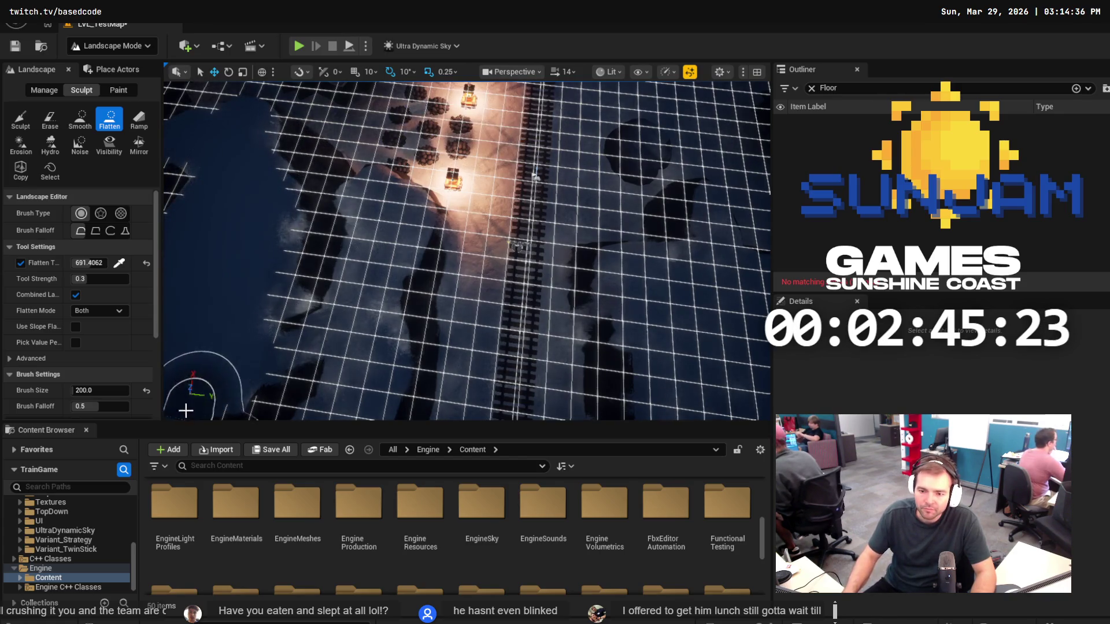
{"action": "scroll", "coordinate": [297, 359], "scroll_direction": "up", "scroll_amount": 2}
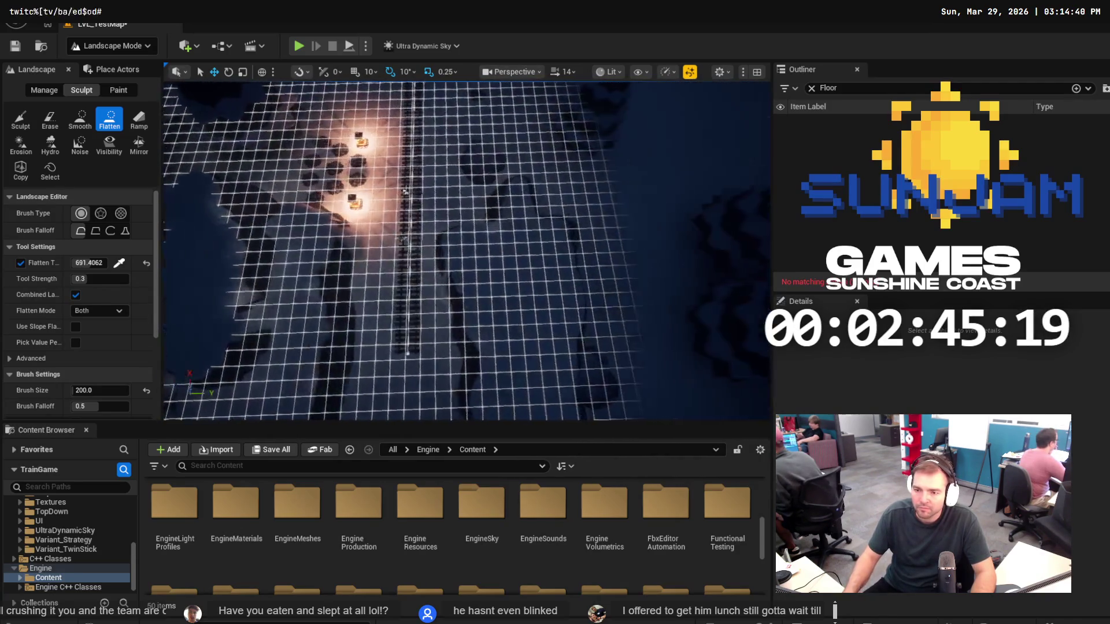
{"action": "mouse_move", "coordinate": [546, 247]}
{"action": "left_mouse_down"}
{"action": "mouse_move", "coordinate": [512, 382]}
{"action": "mouse_move", "coordinate": [355, 403]}
{"action": "left_mouse_up"}
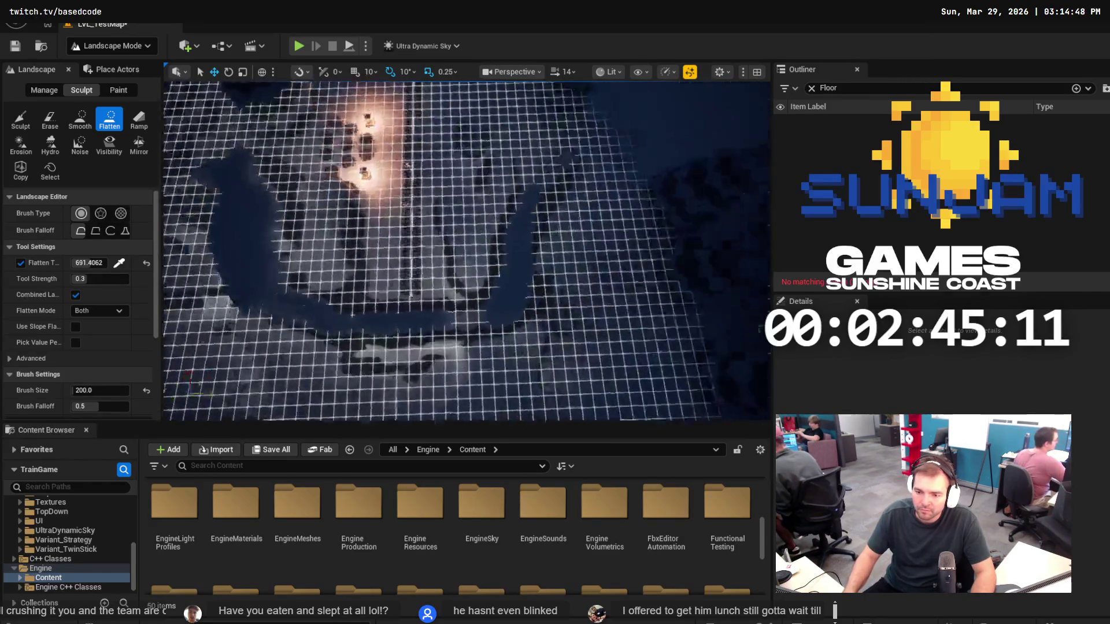
{"action": "scroll", "coordinate": [452, 262], "scroll_direction": "down", "scroll_amount": 5}
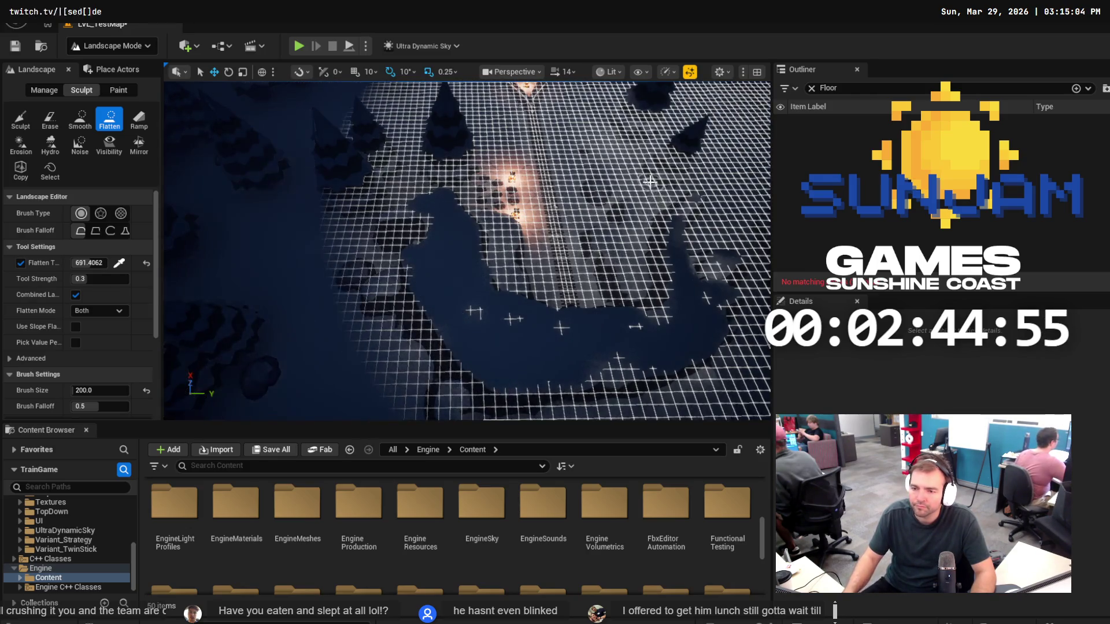
{"action": "key", "text": "ctrl+s"}
{"action": "left_click", "coordinate": [299, 46]}
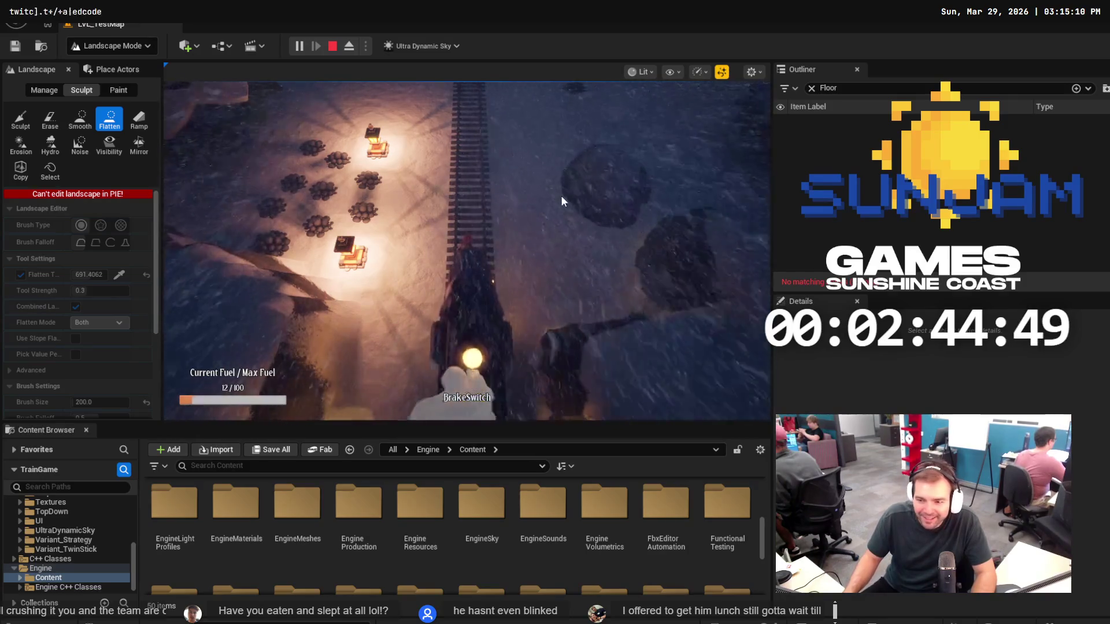
Give the running train game mouse control in the viewport.
{"action": "left_click", "coordinate": [561, 198]}
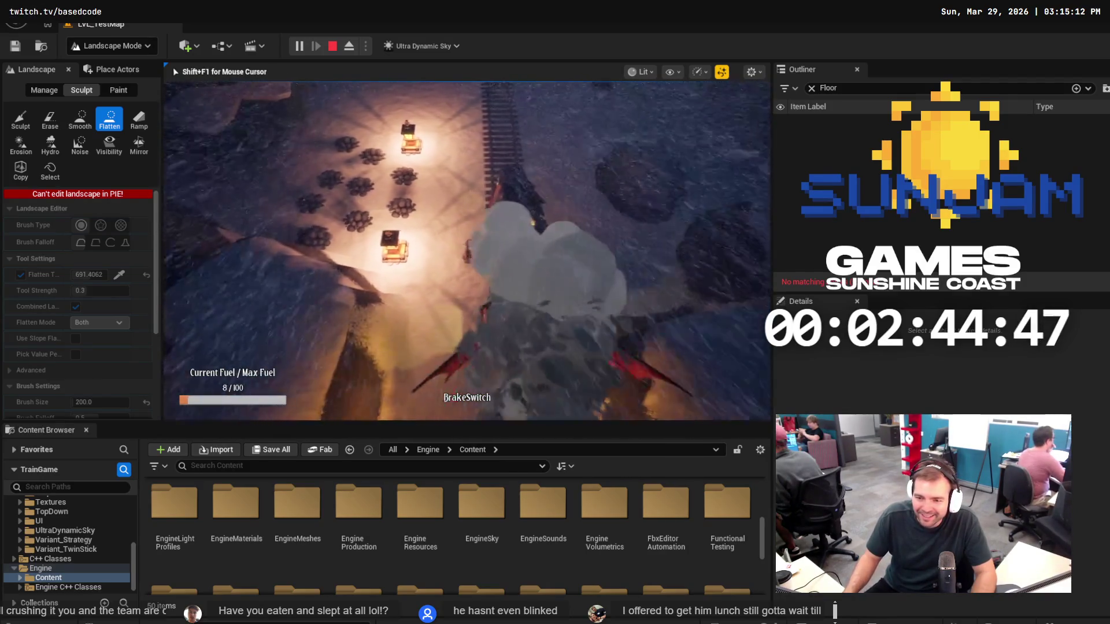
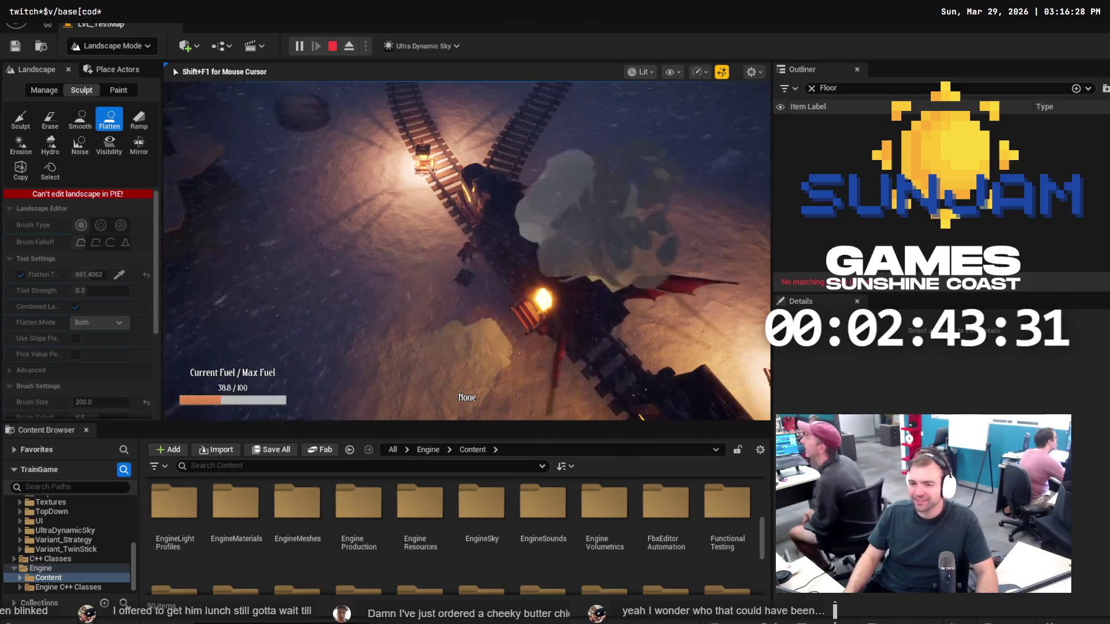
End the play test and clear the 'Floor' Outliner filter so all 37 actors show.
{"action": "key", "text": "Escape"}
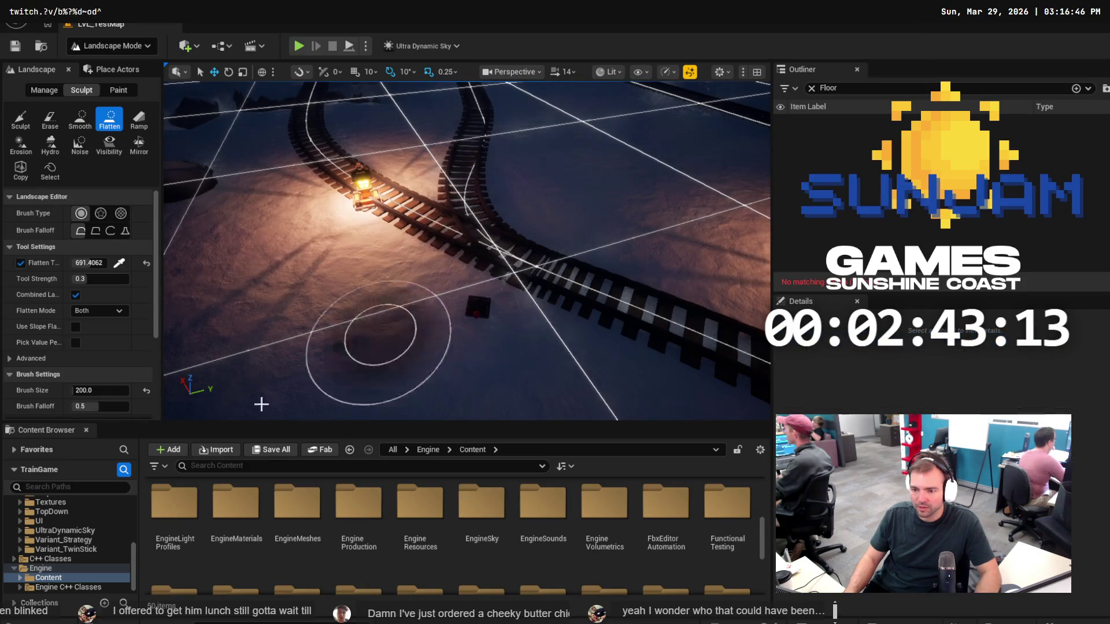
{"action": "left_click", "coordinate": [810, 88]}
{"action": "left_click", "coordinate": [81, 46]}
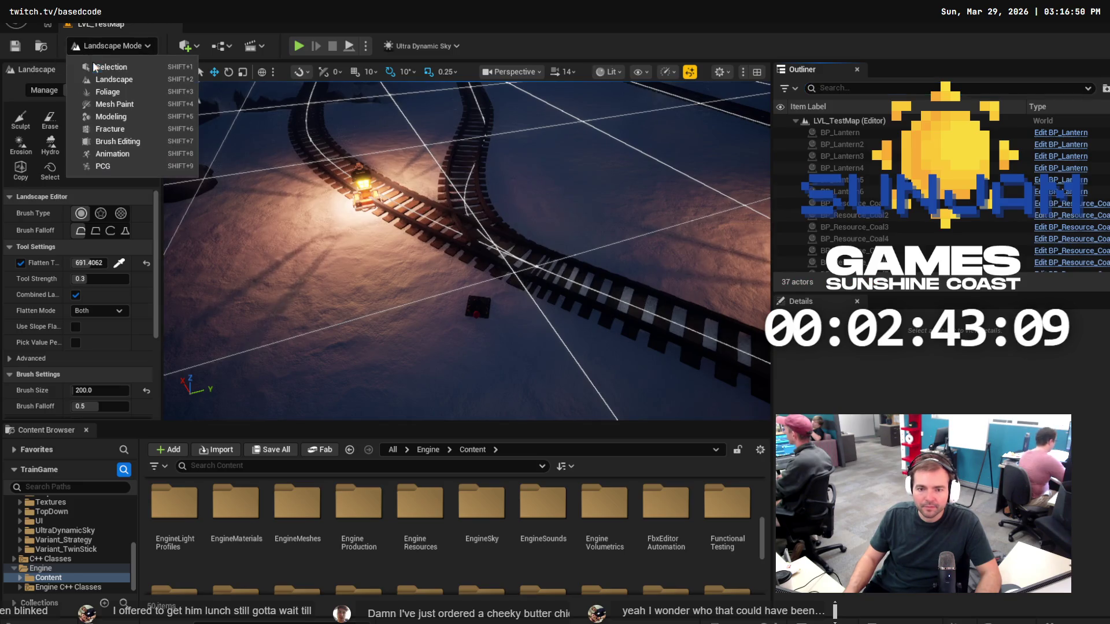
Return to Selection Mode and link BP_TG_Switch3 to BP_TrainTrack7 with the Details eyedropper.
{"action": "left_click", "coordinate": [116, 69]}
{"action": "left_click", "coordinate": [480, 306]}
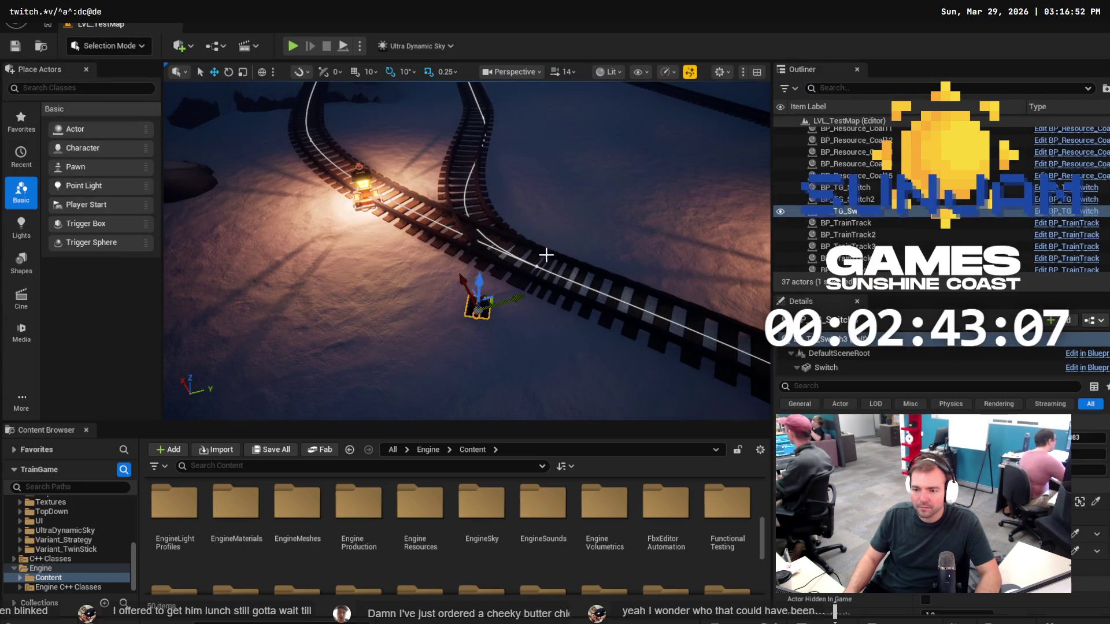
{"action": "left_click_drag", "start_coordinate": [545, 255], "coordinate": [520, 222]}
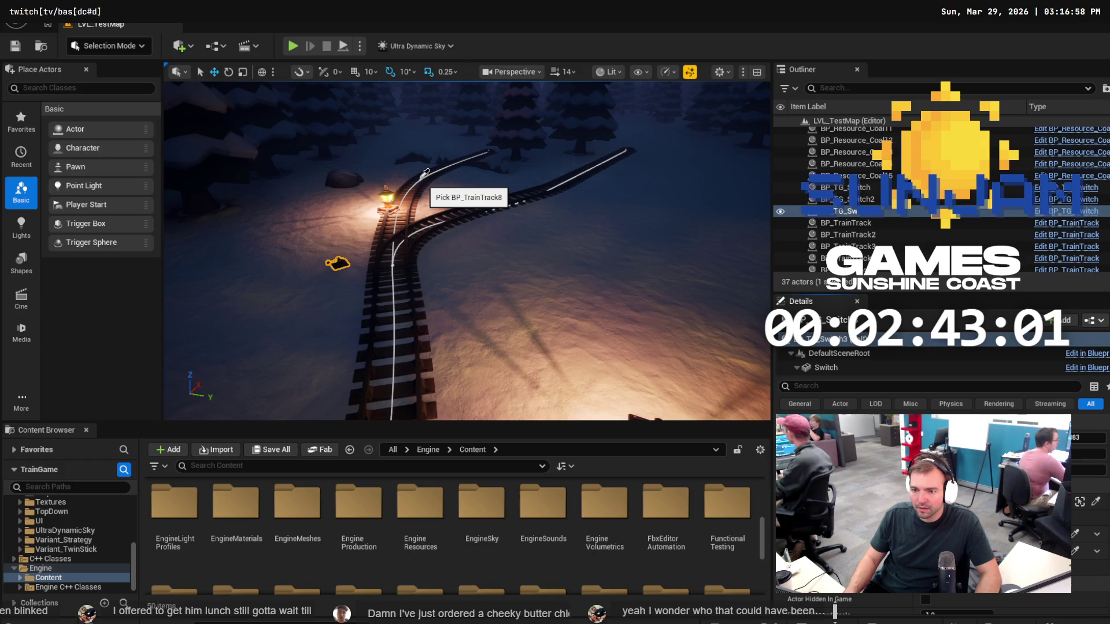
{"action": "left_click", "coordinate": [1074, 552]}
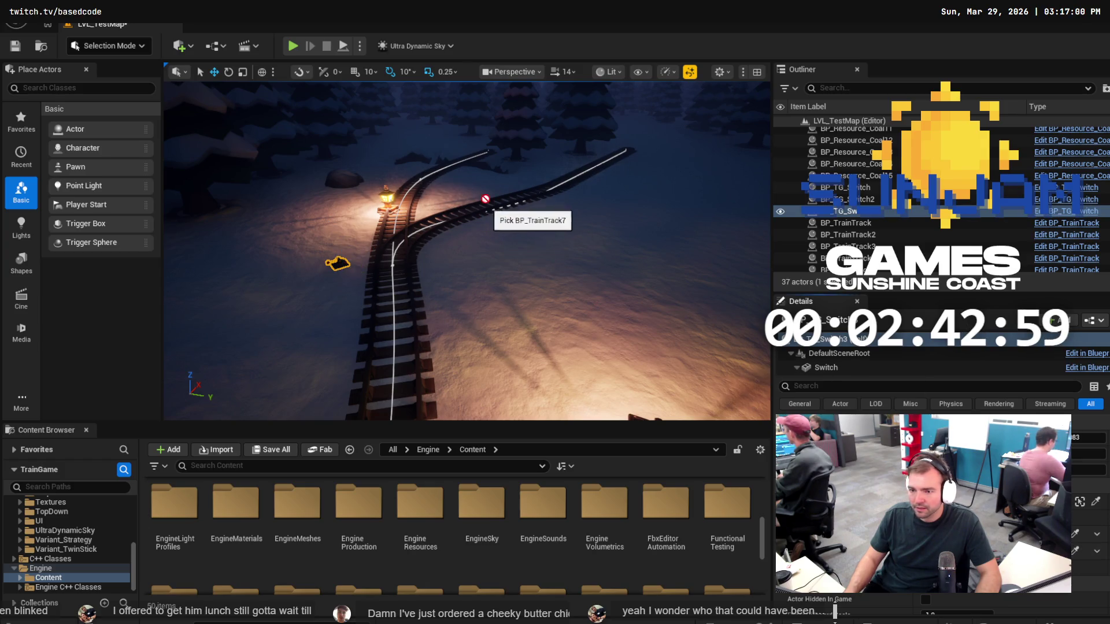
{"action": "left_click", "coordinate": [509, 196]}
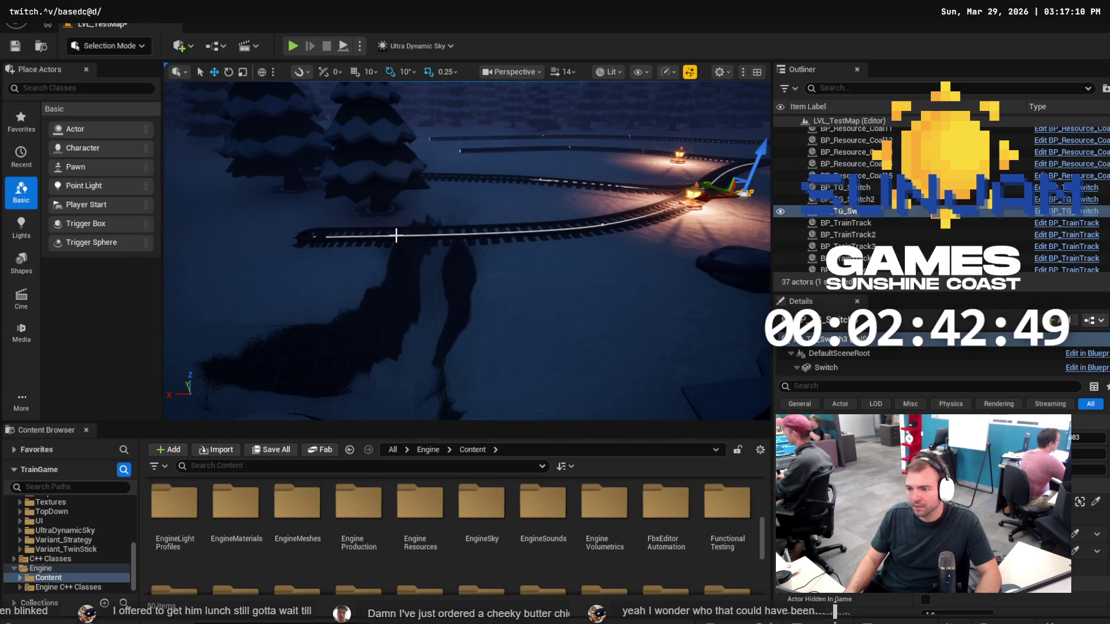
{"action": "left_click", "coordinate": [323, 236]}
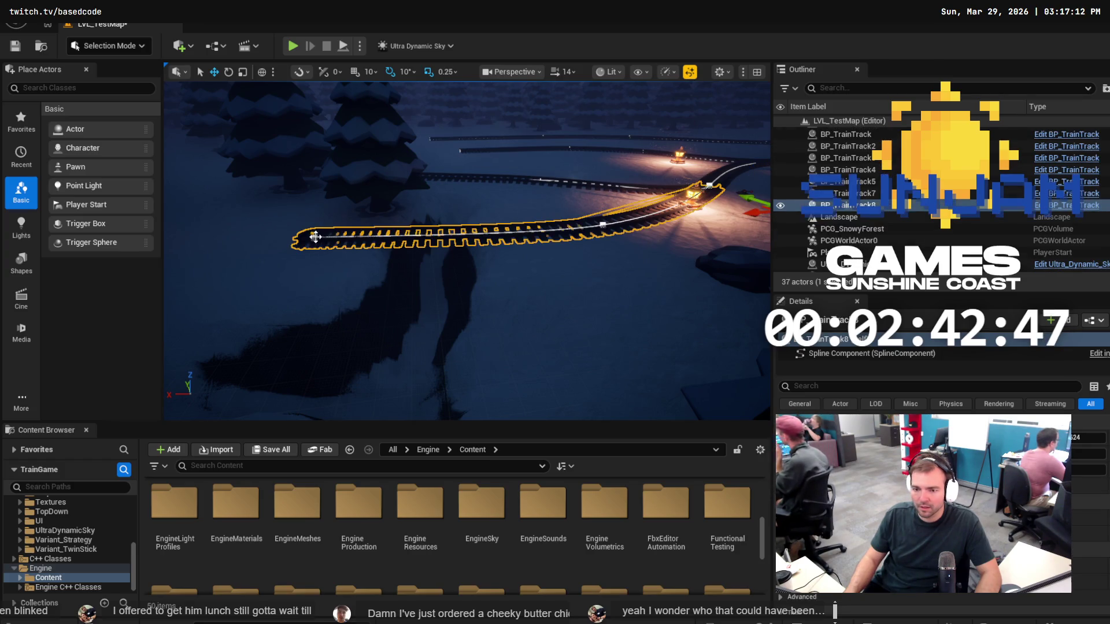
Pull BP_TrainTrack8's start point inward and shift its middle spline point right.
{"action": "left_click", "coordinate": [289, 237]}
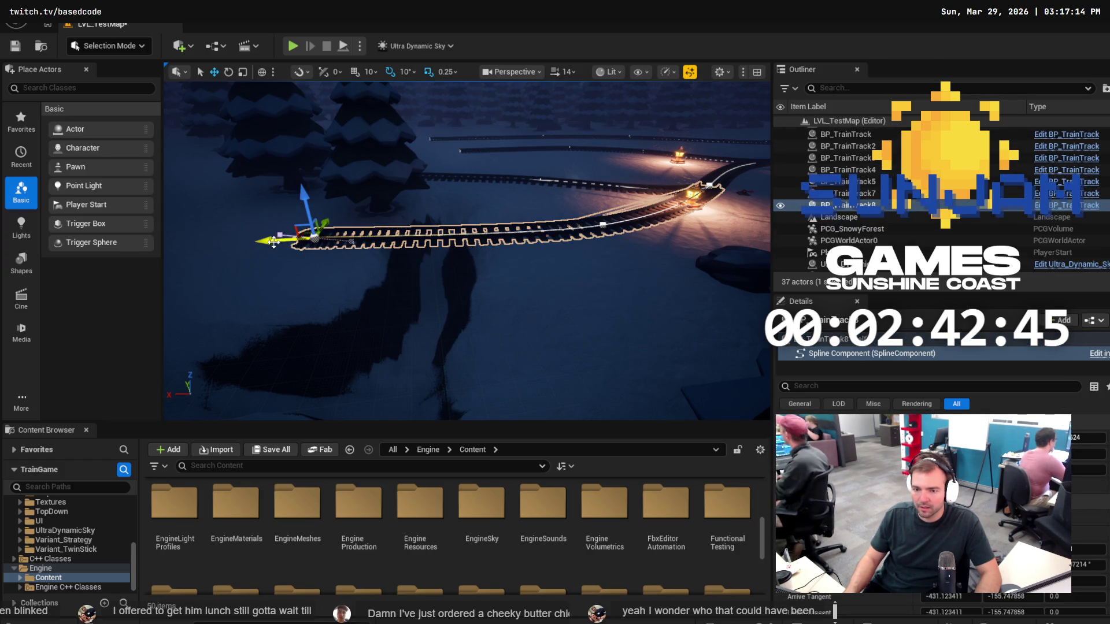
{"action": "left_click_drag", "start_coordinate": [289, 237], "coordinate": [485, 245]}
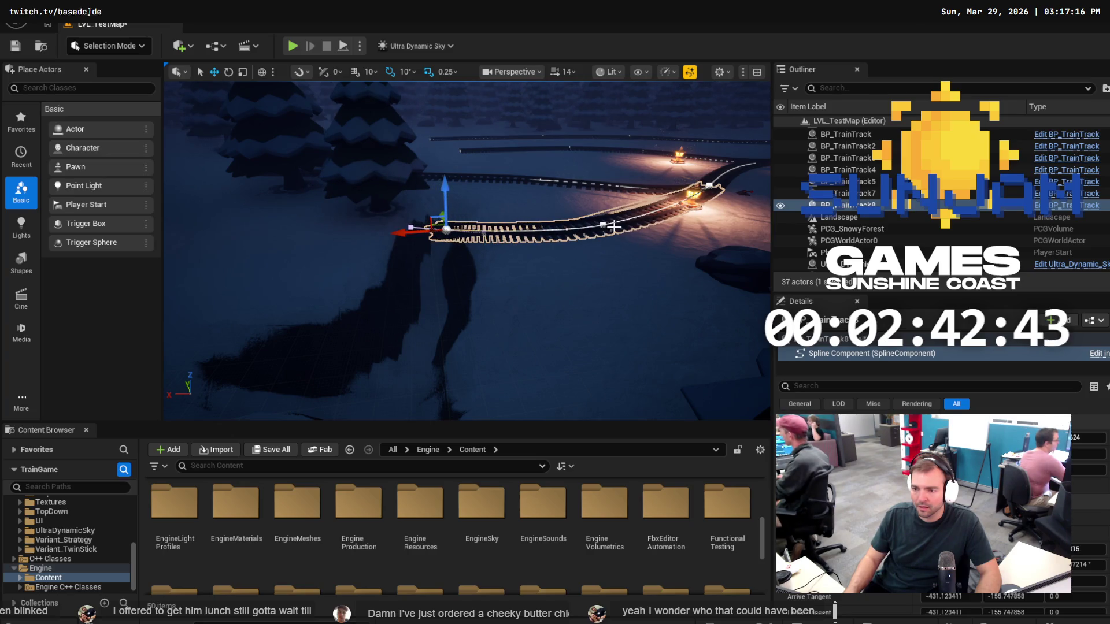
{"action": "left_click", "coordinate": [600, 225]}
{"action": "left_click_drag", "start_coordinate": [566, 227], "coordinate": [639, 226]}
Delete the track's middle spline point, then undo the deletion.
{"action": "right_click", "coordinate": [639, 226]}
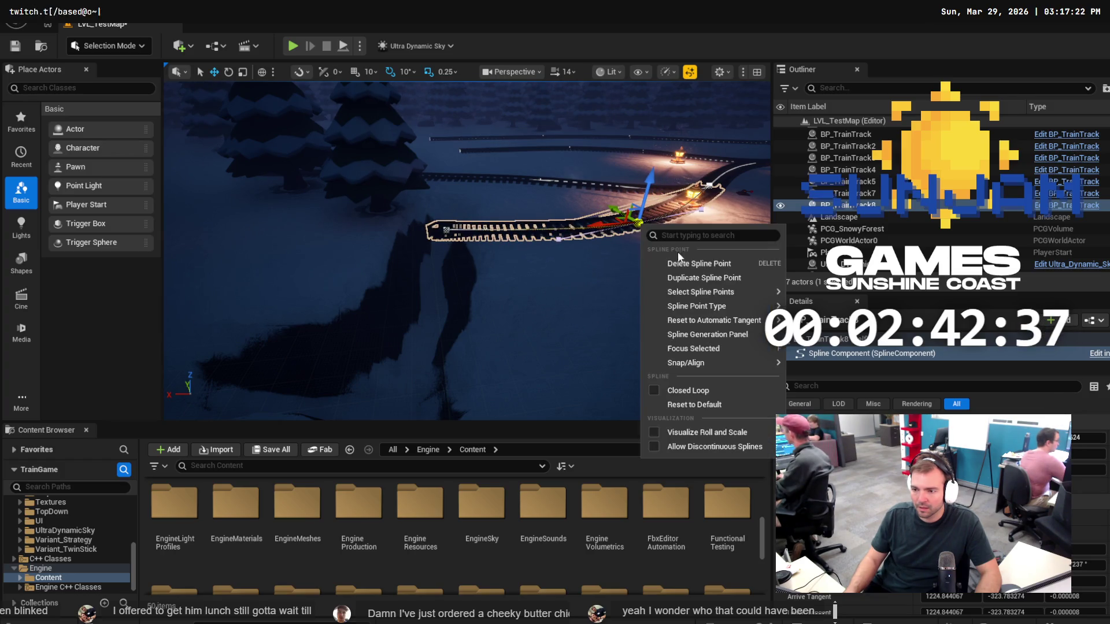
{"action": "left_click", "coordinate": [685, 265]}
{"action": "key", "text": "ctrl+z"}
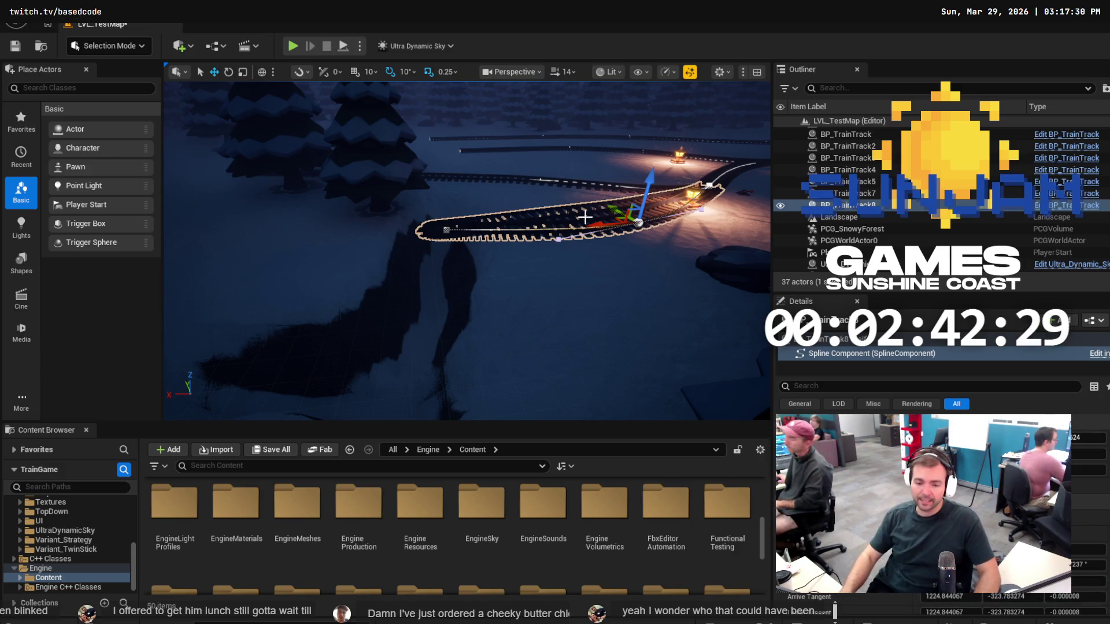
{"action": "scroll", "coordinate": [101, 536], "scroll_direction": "up", "scroll_amount": 3}
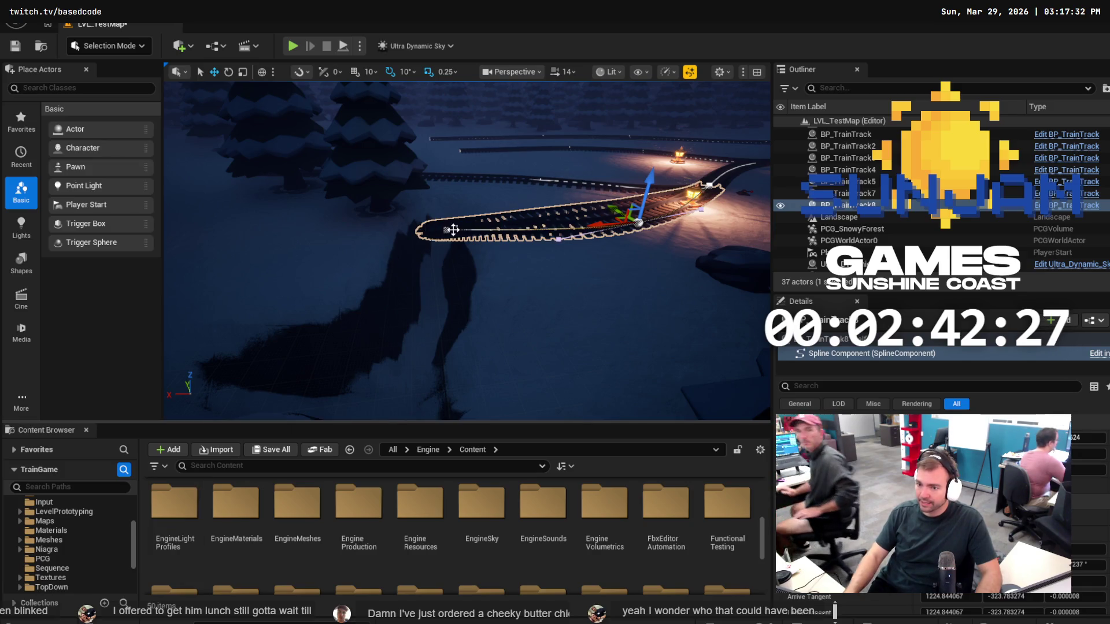
{"action": "left_click_drag", "start_coordinate": [130, 530], "coordinate": [134, 504]}
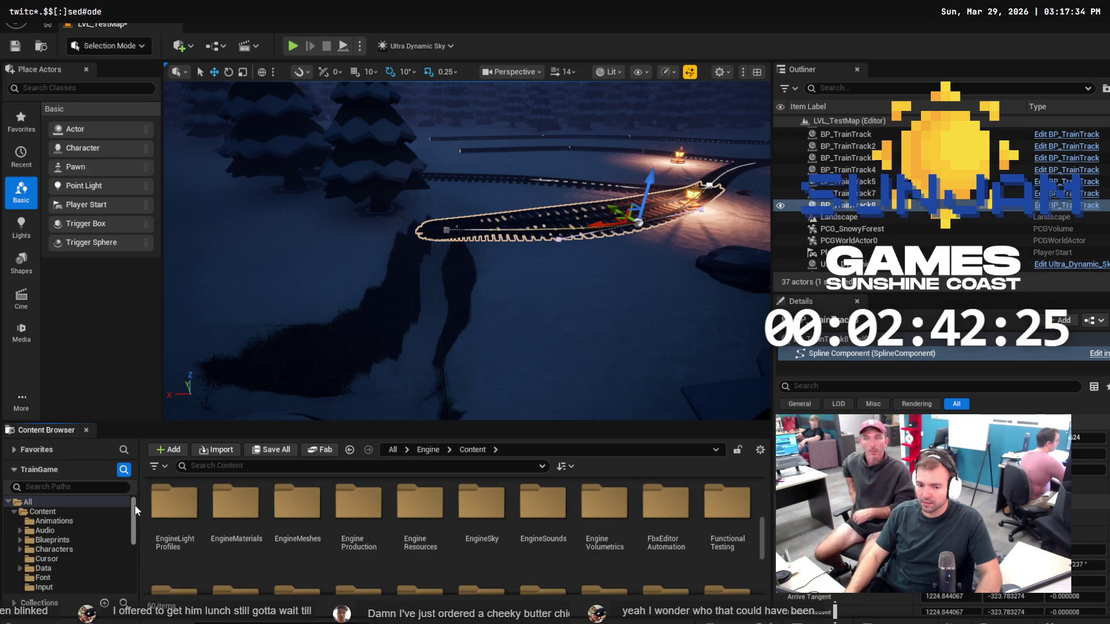
Drag BP_Bridge from Content > Blueprints > Bridge onto the tracks in the viewport.
{"action": "left_click", "coordinate": [64, 540]}
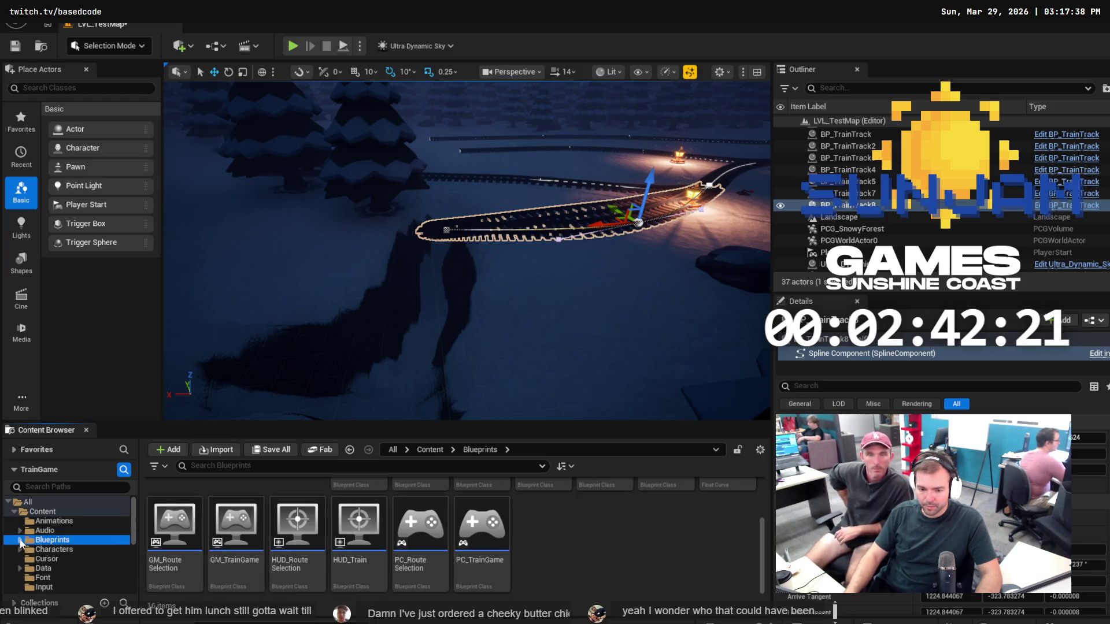
{"action": "left_click", "coordinate": [51, 549]}
{"action": "left_click", "coordinate": [175, 509]}
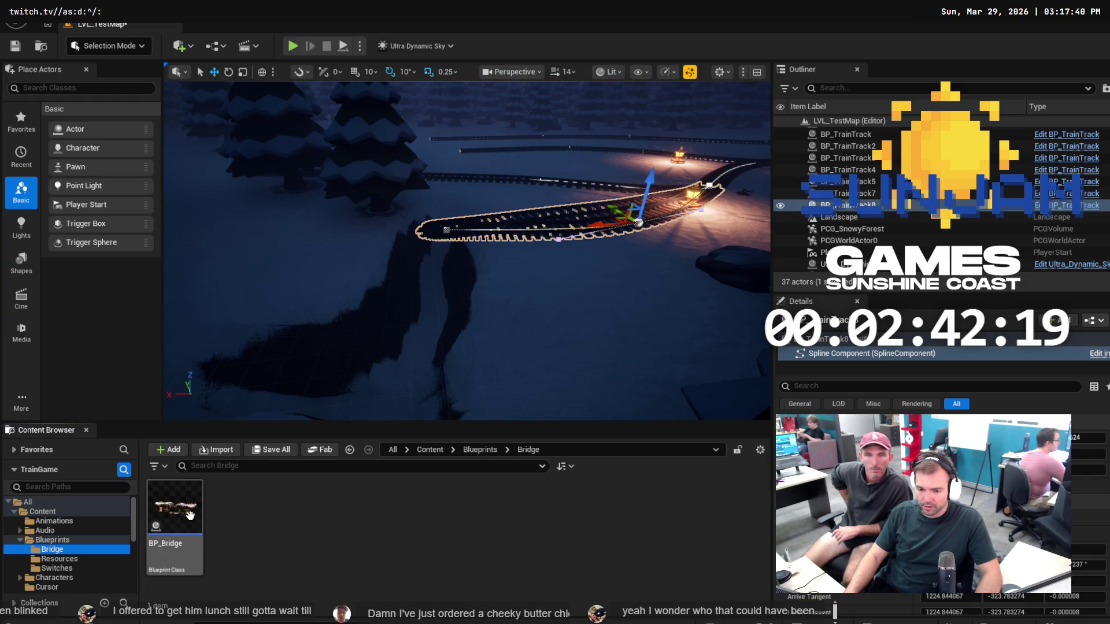
{"action": "mouse_move", "coordinate": [386, 292]}
{"action": "left_mouse_down"}
{"action": "mouse_move", "coordinate": [422, 261]}
{"action": "mouse_move", "coordinate": [439, 277]}
{"action": "mouse_move", "coordinate": [426, 203]}
{"action": "mouse_move", "coordinate": [440, 184]}
{"action": "mouse_move", "coordinate": [399, 144]}
{"action": "left_mouse_up"}
Stretch BP_TrainTrack8's end spline point out toward the new bridge.
{"action": "key", "text": "f"}
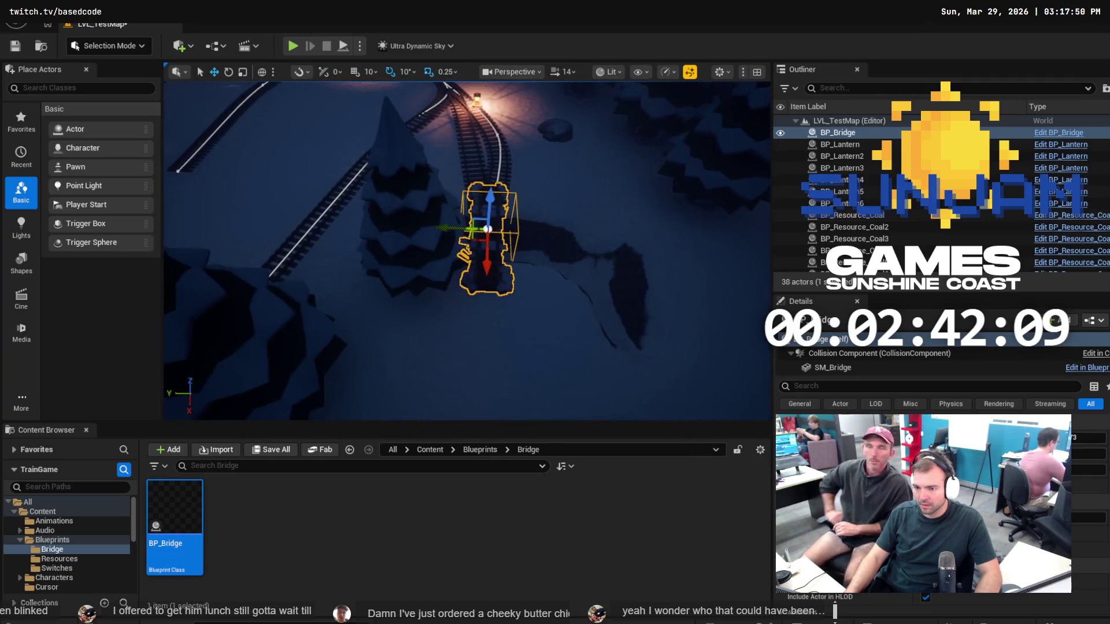
{"action": "mouse_move", "coordinate": [466, 251]}
{"action": "left_mouse_down"}
{"action": "mouse_move", "coordinate": [466, 231]}
{"action": "mouse_move", "coordinate": [349, 234]}
{"action": "left_mouse_up"}
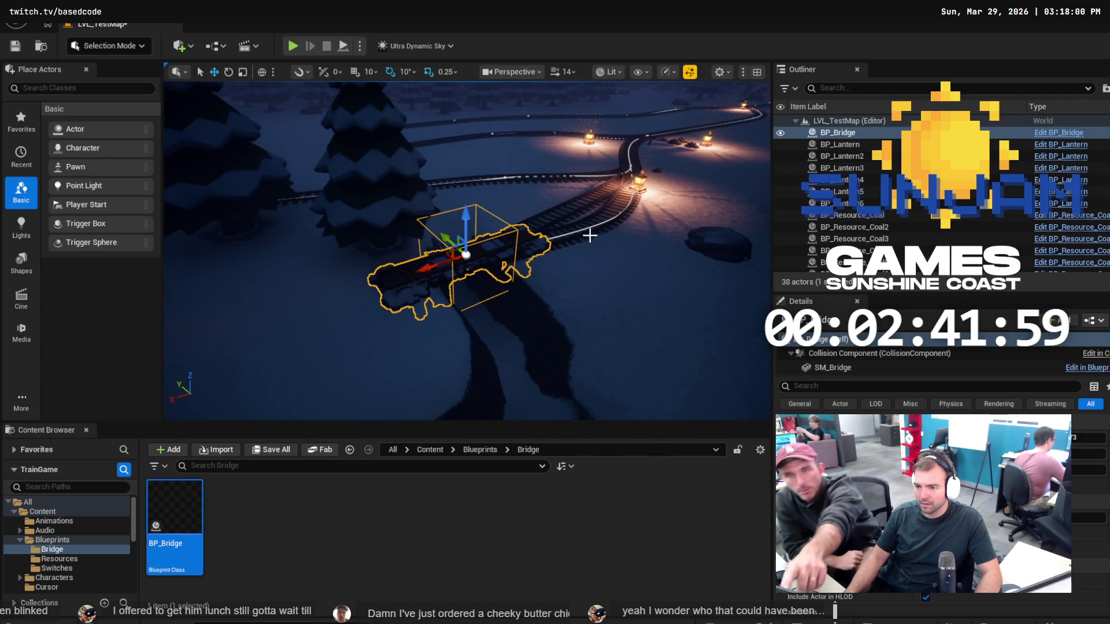
{"action": "left_click", "coordinate": [614, 217]}
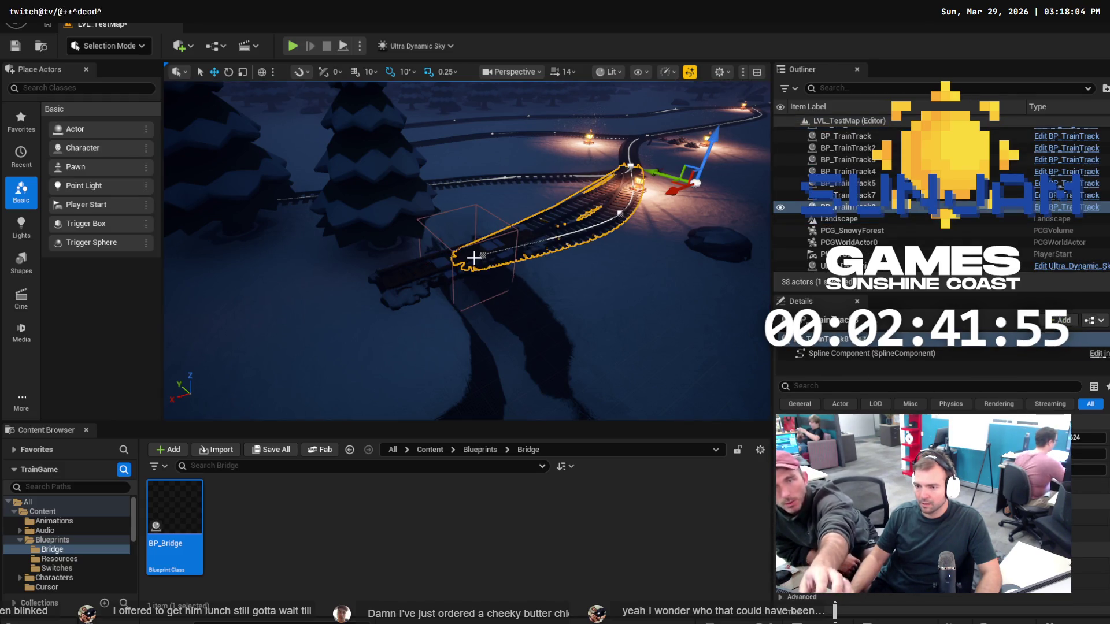
{"action": "left_click_drag", "start_coordinate": [481, 254], "coordinate": [488, 255]}
{"action": "left_click", "coordinate": [624, 263]}
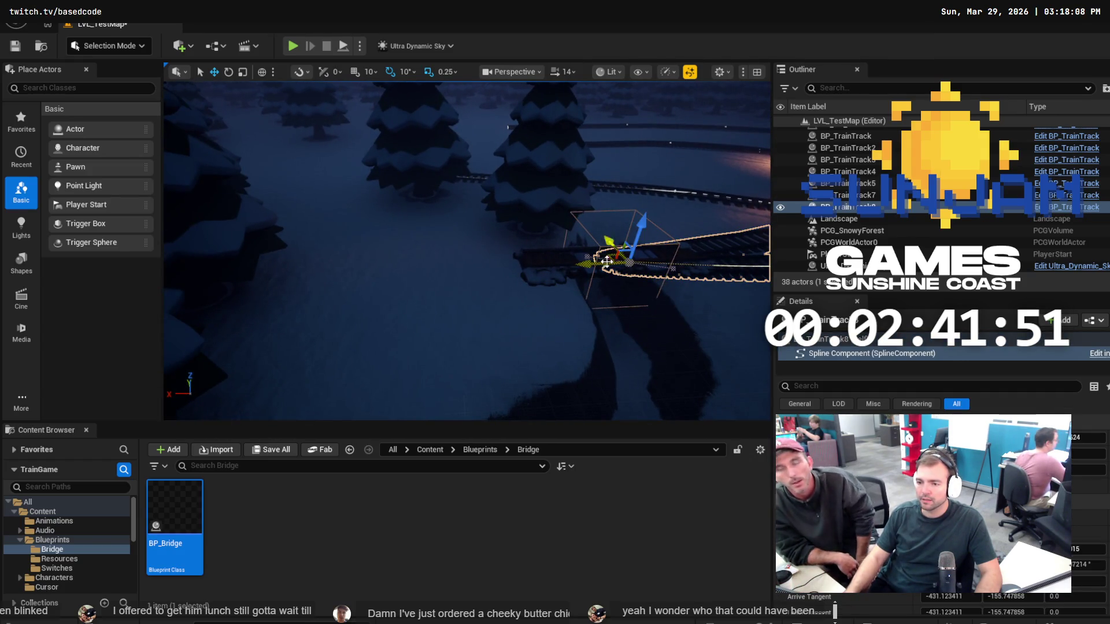
{"action": "mouse_move", "coordinate": [587, 263]}
{"action": "left_mouse_down"}
{"action": "mouse_move", "coordinate": [518, 266]}
{"action": "mouse_move", "coordinate": [314, 310]}
{"action": "mouse_move", "coordinate": [197, 315]}
{"action": "mouse_move", "coordinate": [337, 307]}
{"action": "left_mouse_up"}
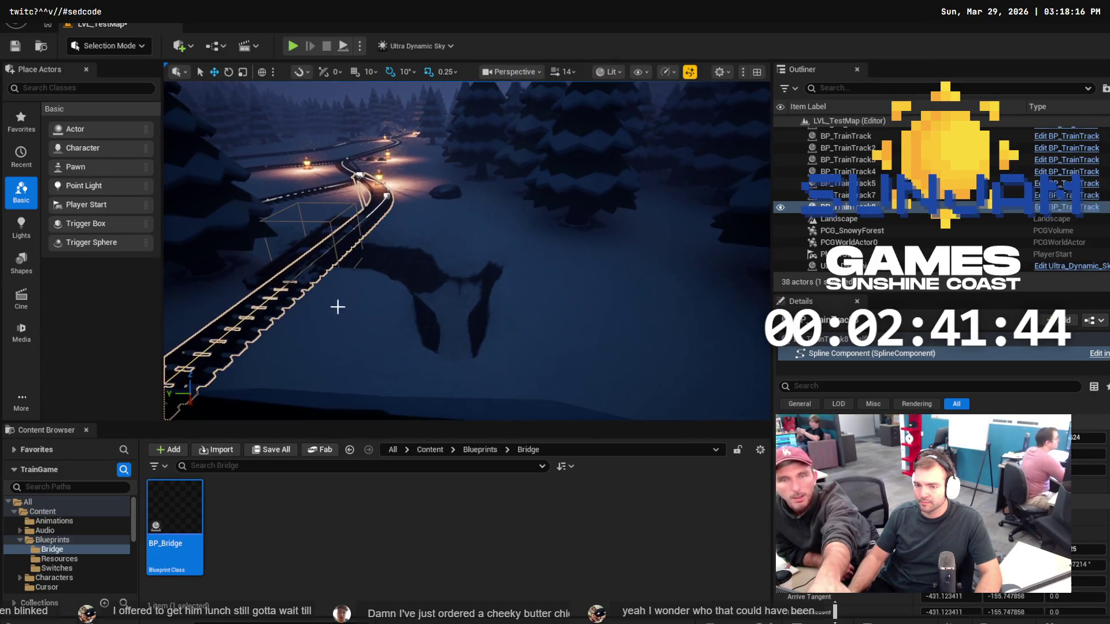
Move BP_Bridge onto the end of the track and frame it in view.
{"action": "left_click", "coordinate": [295, 225]}
{"action": "left_click", "coordinate": [330, 237]}
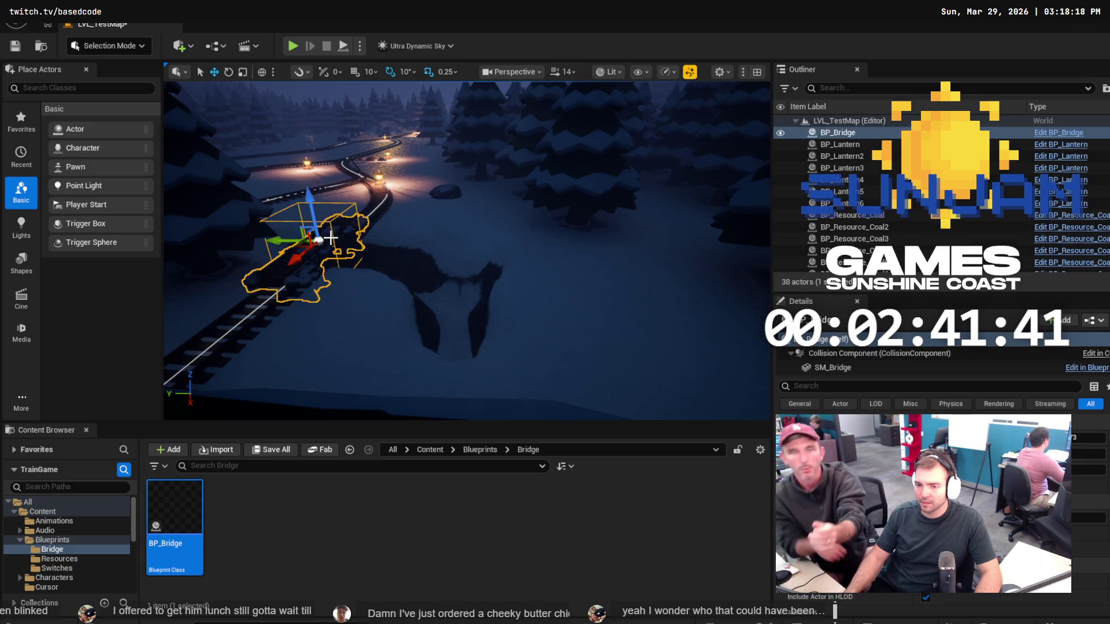
{"action": "left_click_drag", "start_coordinate": [276, 244], "coordinate": [289, 247]}
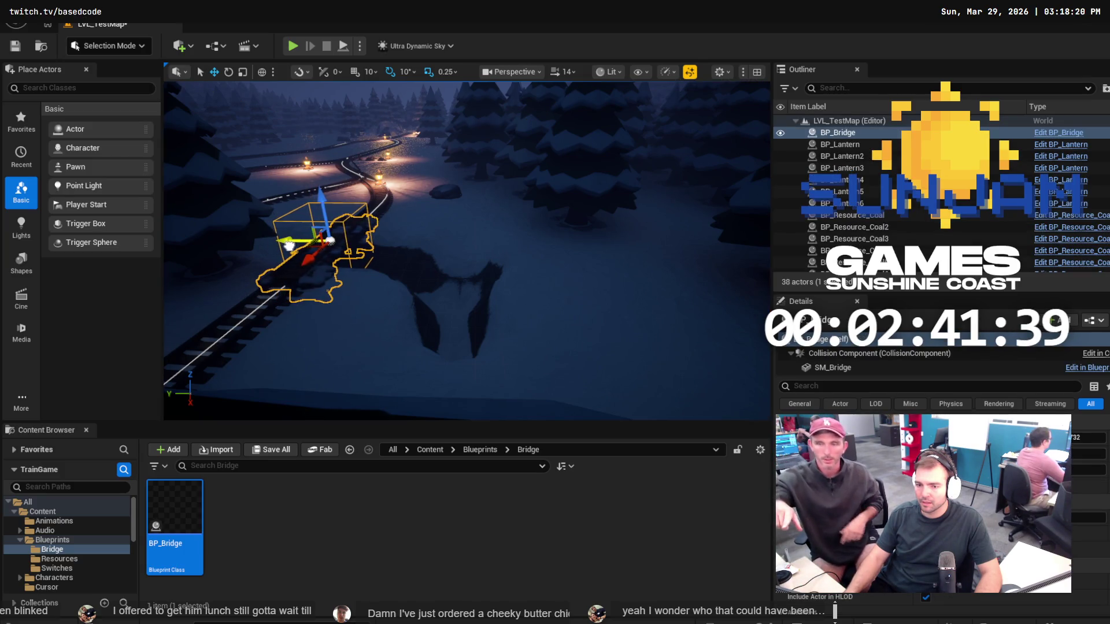
{"action": "key", "text": "f"}
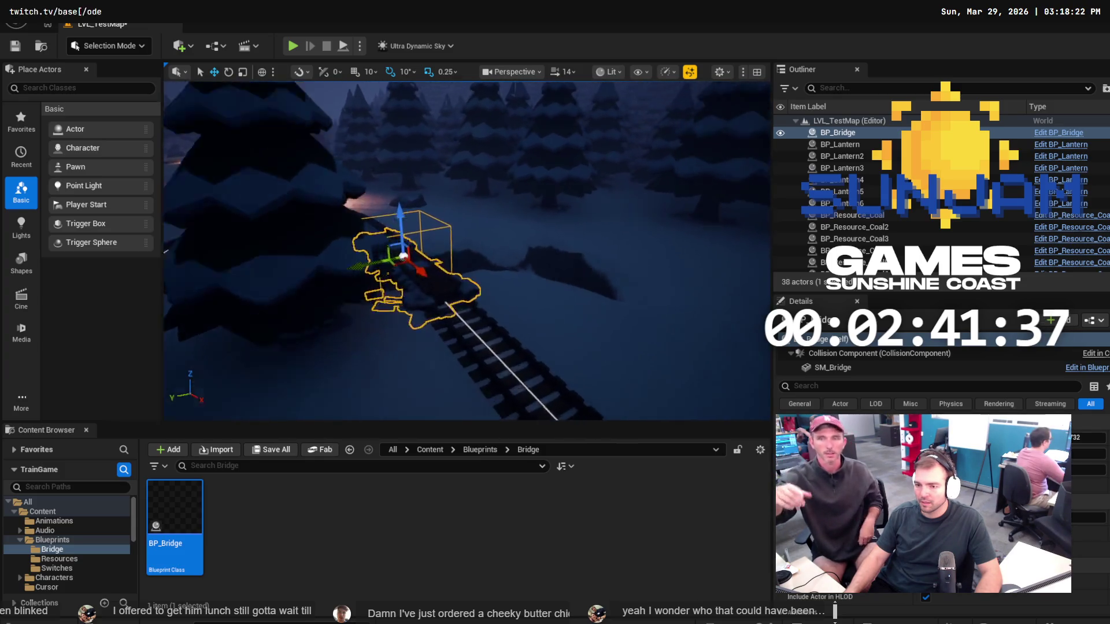
{"action": "scroll", "coordinate": [291, 245], "scroll_direction": "up", "scroll_amount": 5}
{"action": "scroll", "coordinate": [397, 264], "scroll_direction": "down", "scroll_amount": 5}
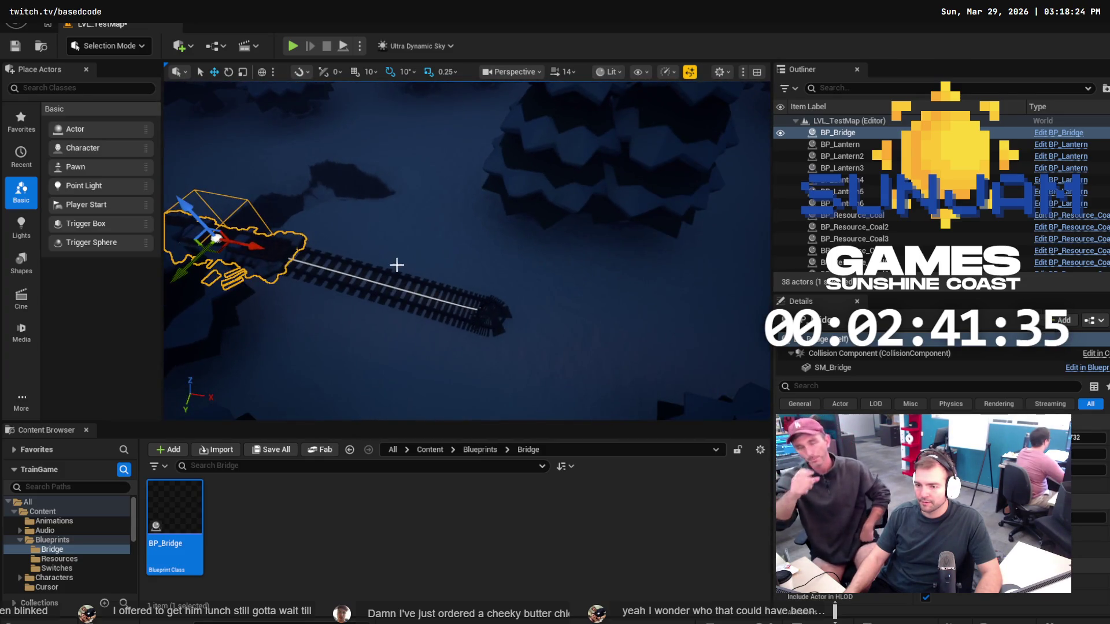
{"action": "left_click", "coordinate": [481, 302]}
Try shortening the track end, undo it to keep full length, then select BP_Bridge for alignment.
{"action": "left_click", "coordinate": [483, 310]}
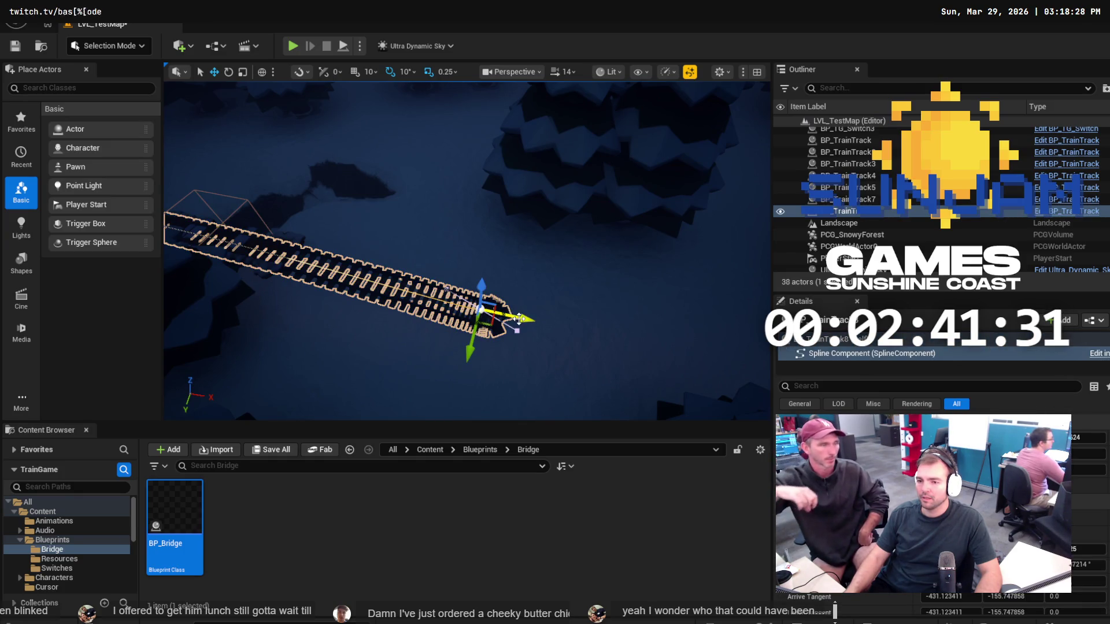
{"action": "left_click_drag", "start_coordinate": [517, 318], "coordinate": [202, 243]}
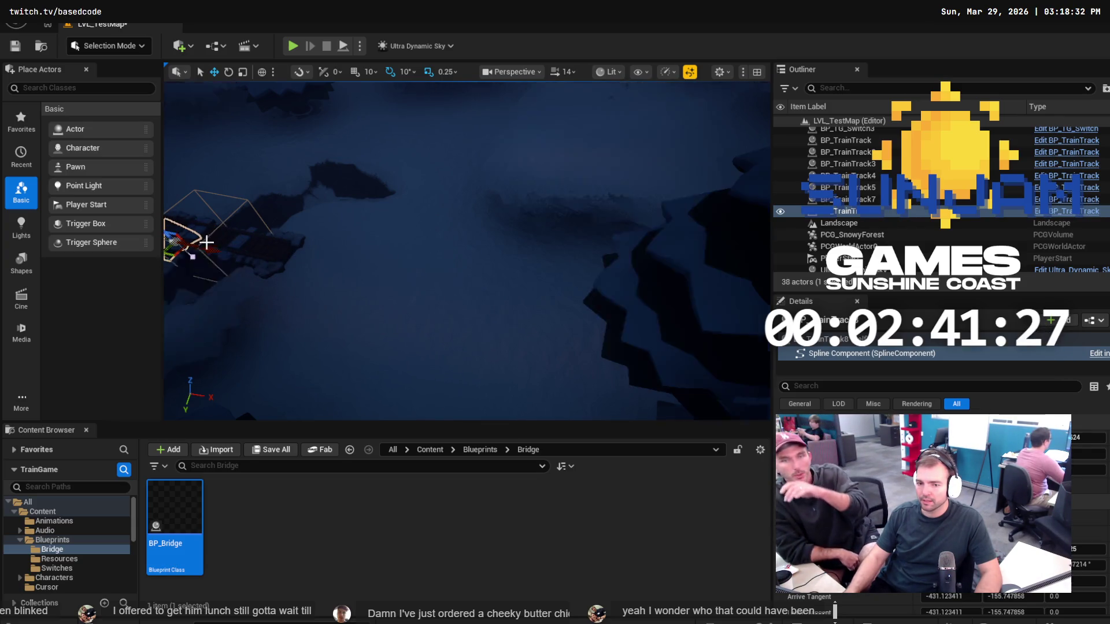
{"action": "key", "text": "ctrl+z"}
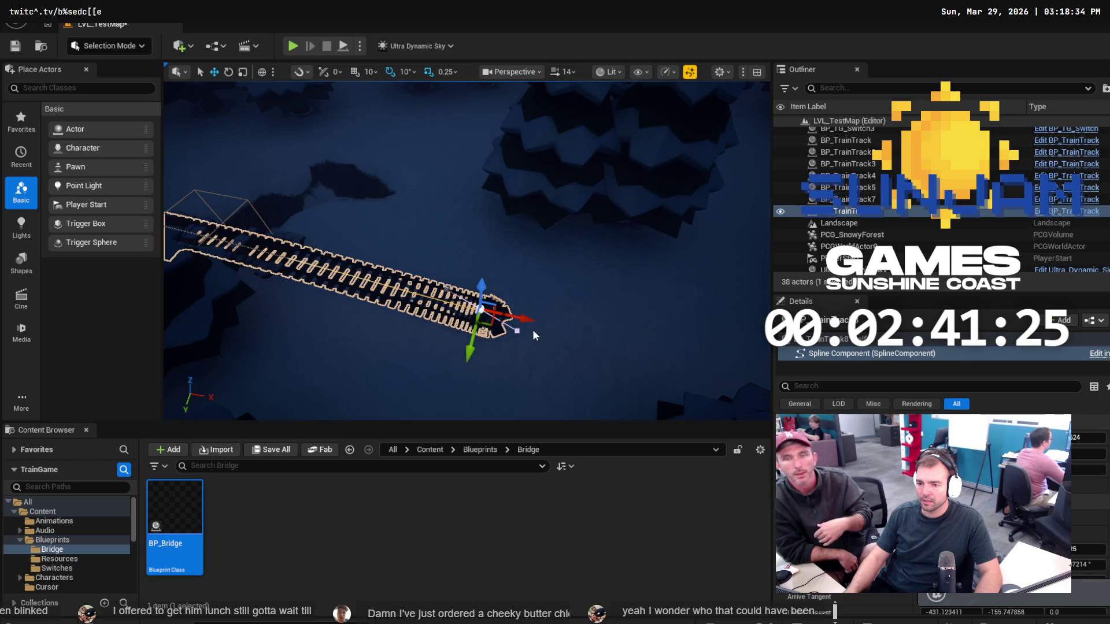
{"action": "mouse_move", "coordinate": [517, 326]}
{"action": "left_mouse_down"}
{"action": "mouse_move", "coordinate": [486, 321]}
{"action": "mouse_move", "coordinate": [474, 336]}
{"action": "mouse_move", "coordinate": [463, 315]}
{"action": "mouse_move", "coordinate": [424, 322]}
{"action": "left_mouse_up"}
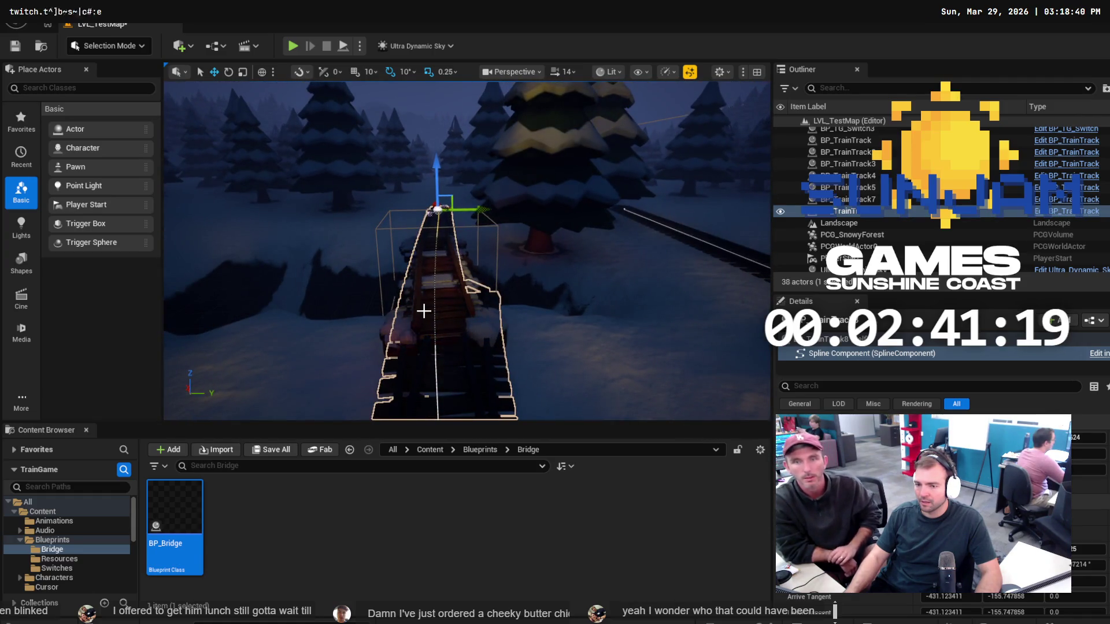
{"action": "left_click", "coordinate": [423, 311]}
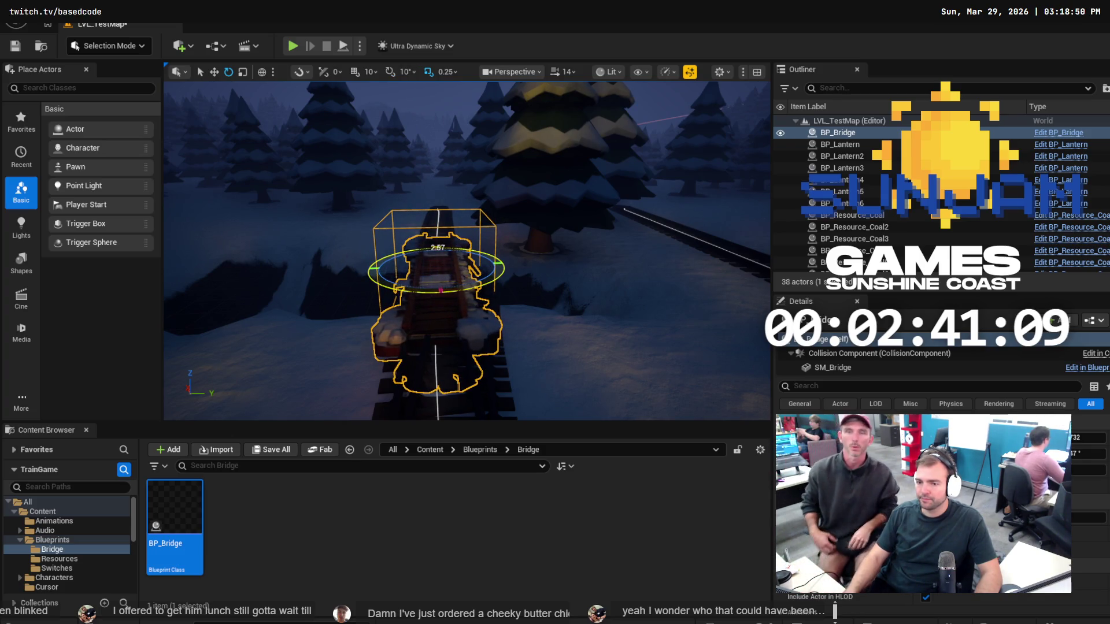
{"action": "mouse_move", "coordinate": [416, 281]}
{"action": "left_mouse_down"}
{"action": "mouse_move", "coordinate": [425, 393]}
{"action": "mouse_move", "coordinate": [462, 410]}
{"action": "mouse_move", "coordinate": [474, 370]}
{"action": "mouse_move", "coordinate": [407, 269]}
{"action": "mouse_move", "coordinate": [408, 202]}
{"action": "mouse_move", "coordinate": [407, 223]}
{"action": "left_mouse_up"}
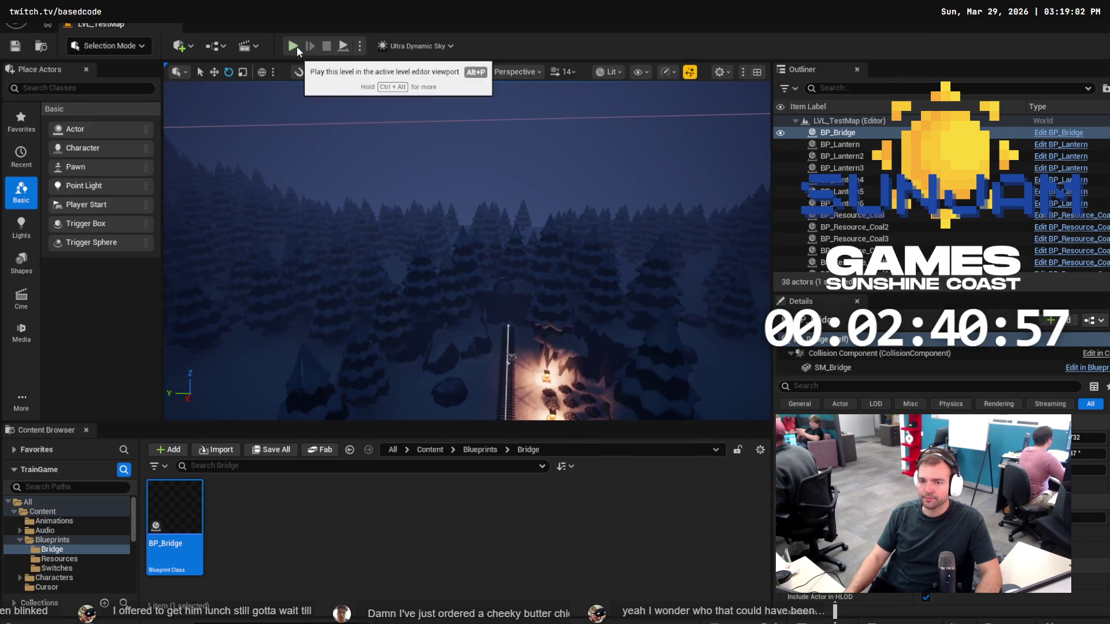
{"action": "left_click", "coordinate": [293, 45]}
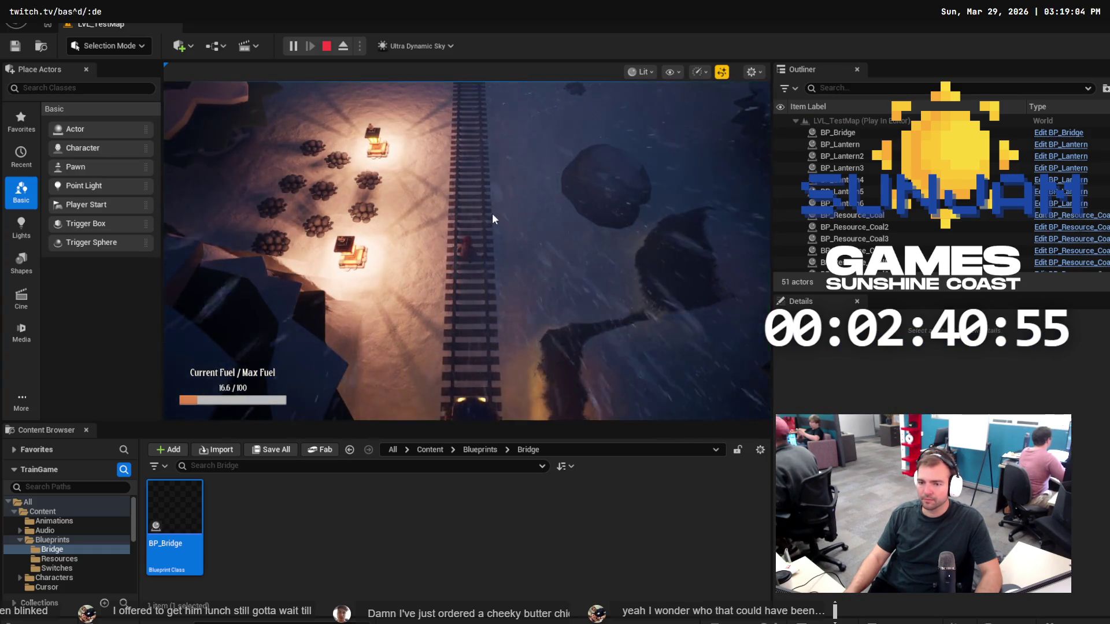
{"action": "left_click", "coordinate": [488, 213]}
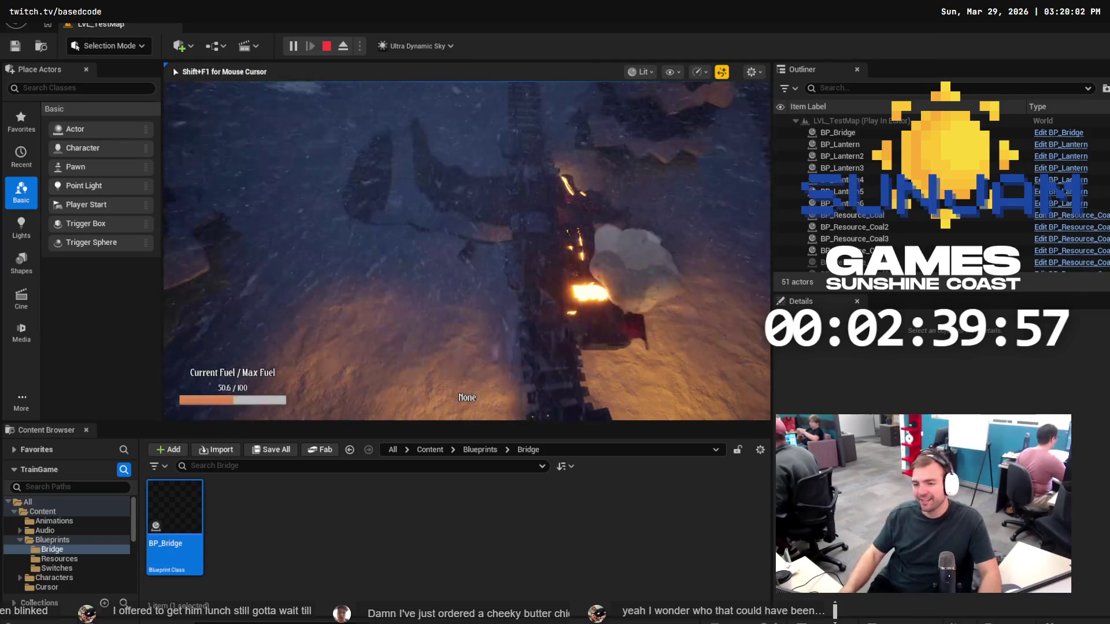
{"action": "key", "text": "Escape"}
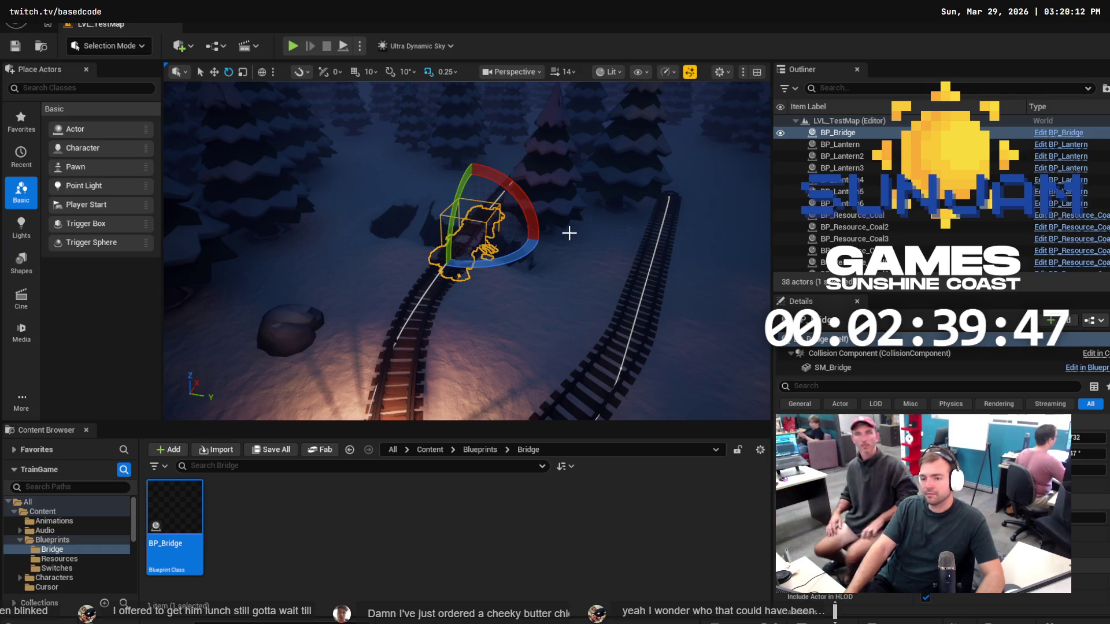
Focus BP_Bridge and filter its Details properties by 'damage'.
{"action": "key", "text": "f"}
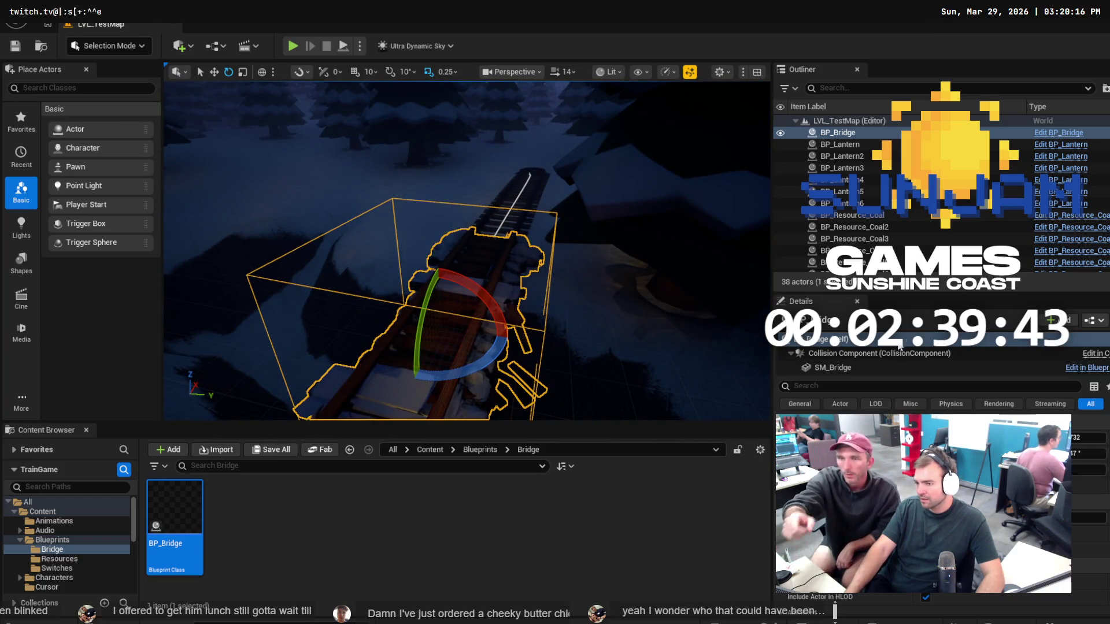
{"action": "left_click", "coordinate": [868, 386]}
{"action": "type", "text": "da"}
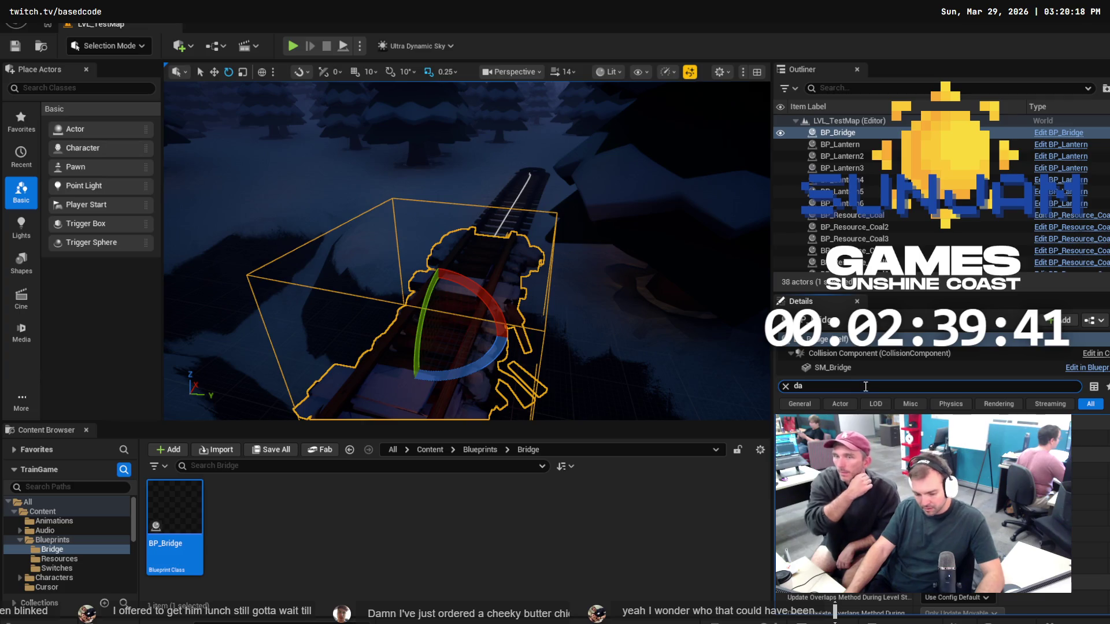
{"action": "type", "text": "mage"}
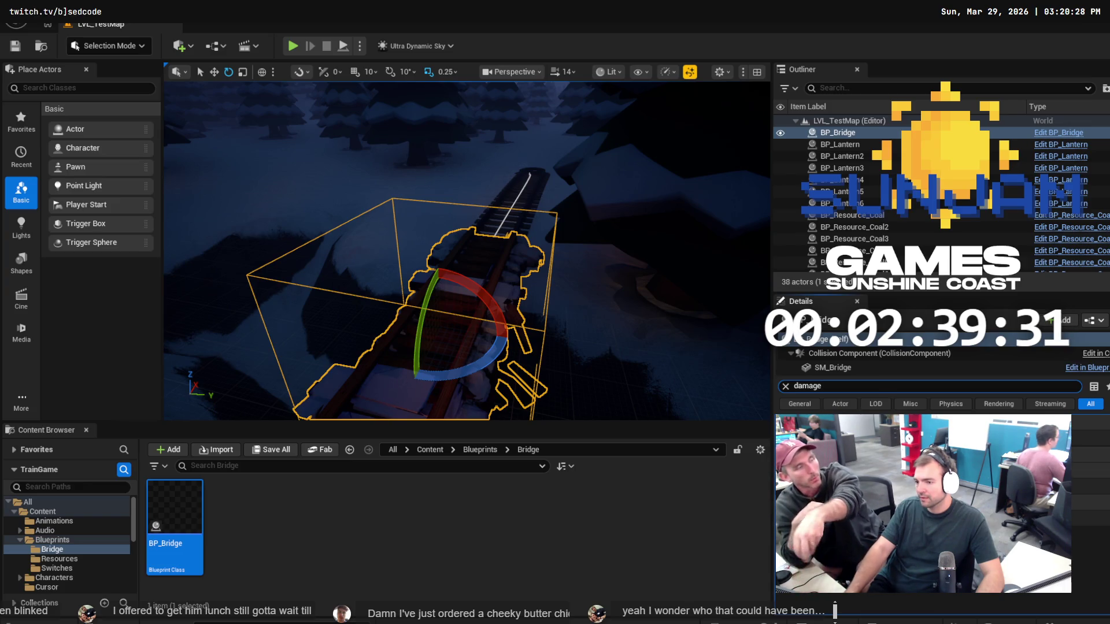
{"action": "mouse_move", "coordinate": [462, 260]}
{"action": "left_mouse_down"}
{"action": "mouse_move", "coordinate": [214, 242]}
{"action": "mouse_move", "coordinate": [208, 272]}
{"action": "left_mouse_up"}
{"action": "key", "text": "f"}
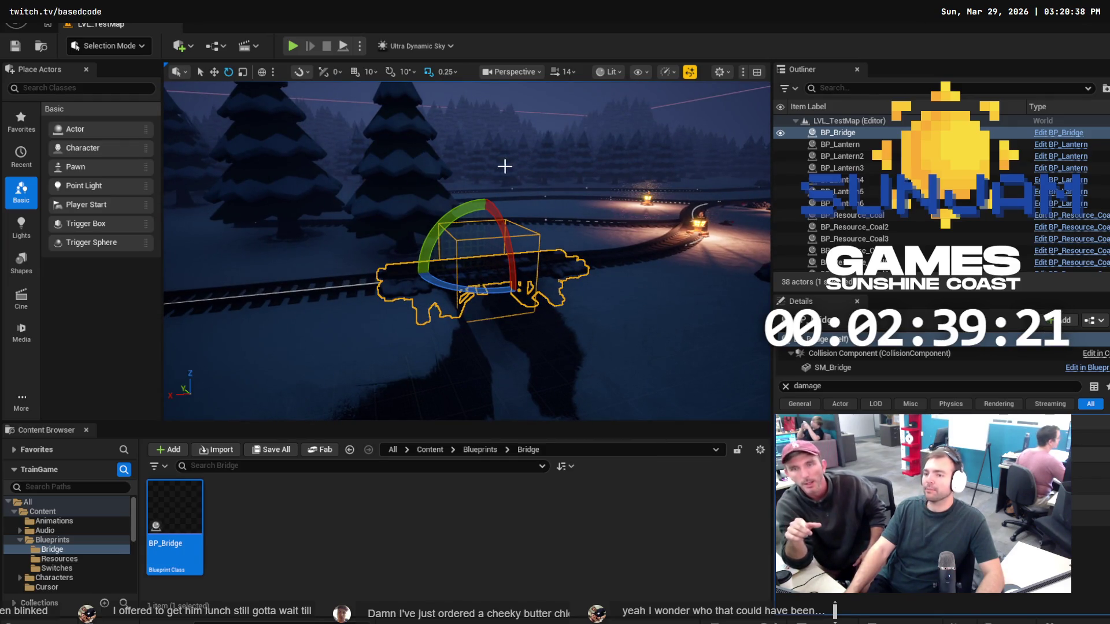
Show the Blueprints folder contents in the Content Browser.
{"action": "left_click", "coordinate": [52, 541]}
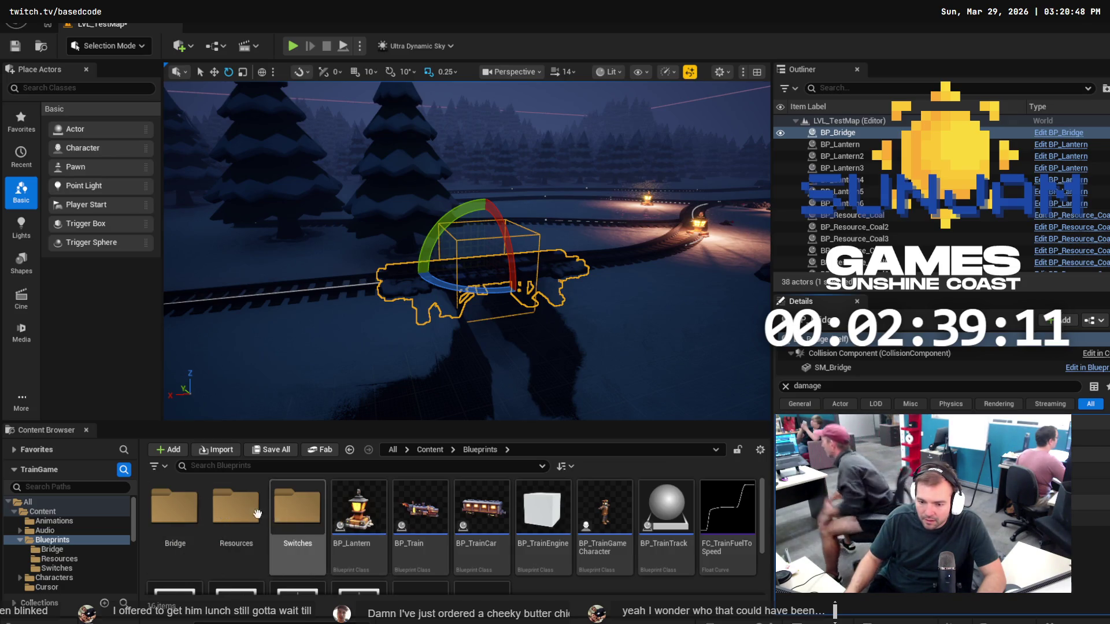
{"action": "scroll", "coordinate": [243, 515], "scroll_direction": "down", "scroll_amount": 2}
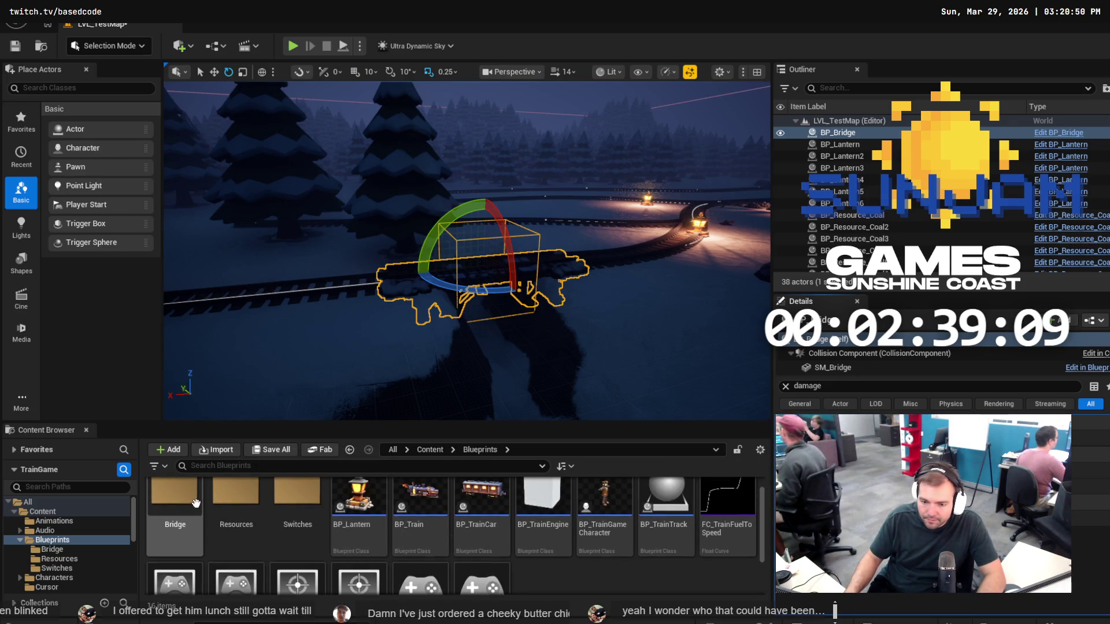
{"action": "scroll", "coordinate": [231, 520], "scroll_direction": "up", "scroll_amount": 2}
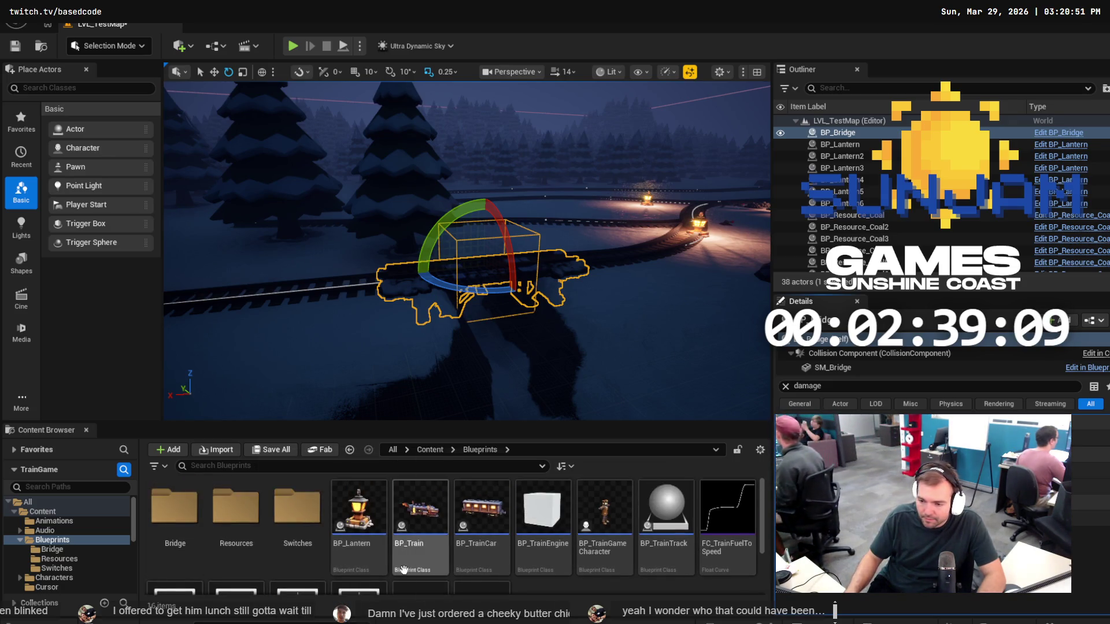
Open Blueprints > Resources and place a BP_Resource_Wood pile in the level.
{"action": "double_click", "coordinate": [174, 511]}
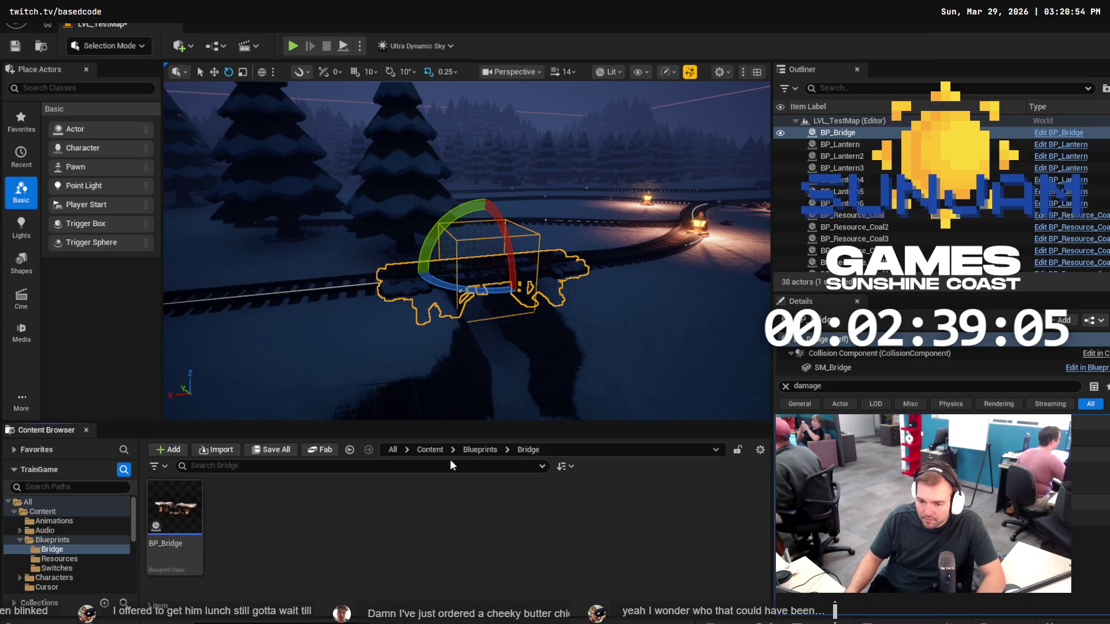
{"action": "left_click", "coordinate": [480, 450]}
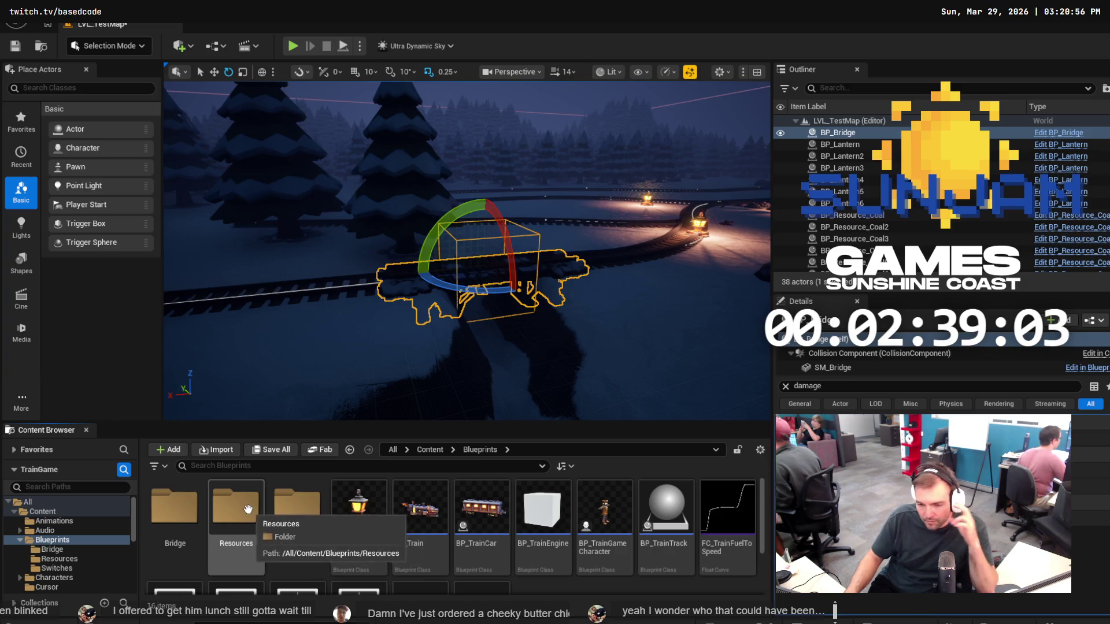
{"action": "double_click", "coordinate": [243, 509]}
{"action": "mouse_move", "coordinate": [236, 511]}
{"action": "left_mouse_down"}
{"action": "mouse_move", "coordinate": [532, 411]}
{"action": "mouse_move", "coordinate": [599, 295]}
{"action": "mouse_move", "coordinate": [579, 289]}
{"action": "mouse_move", "coordinate": [545, 355]}
{"action": "left_mouse_up"}
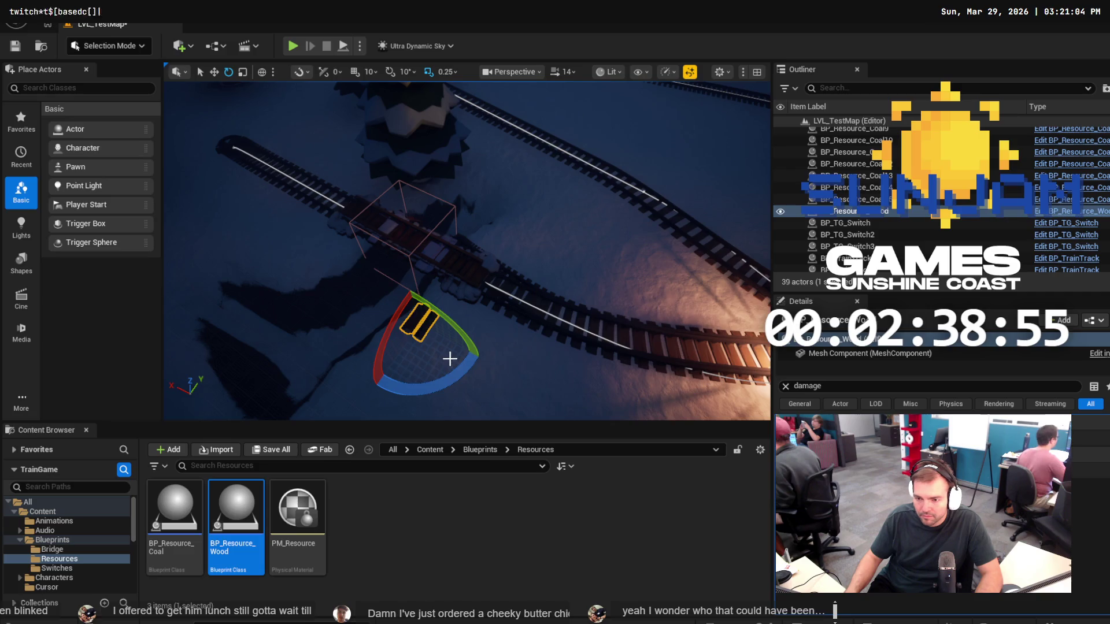
Add a second wood pile beside the track and start a play test.
{"action": "key", "text": "w"}
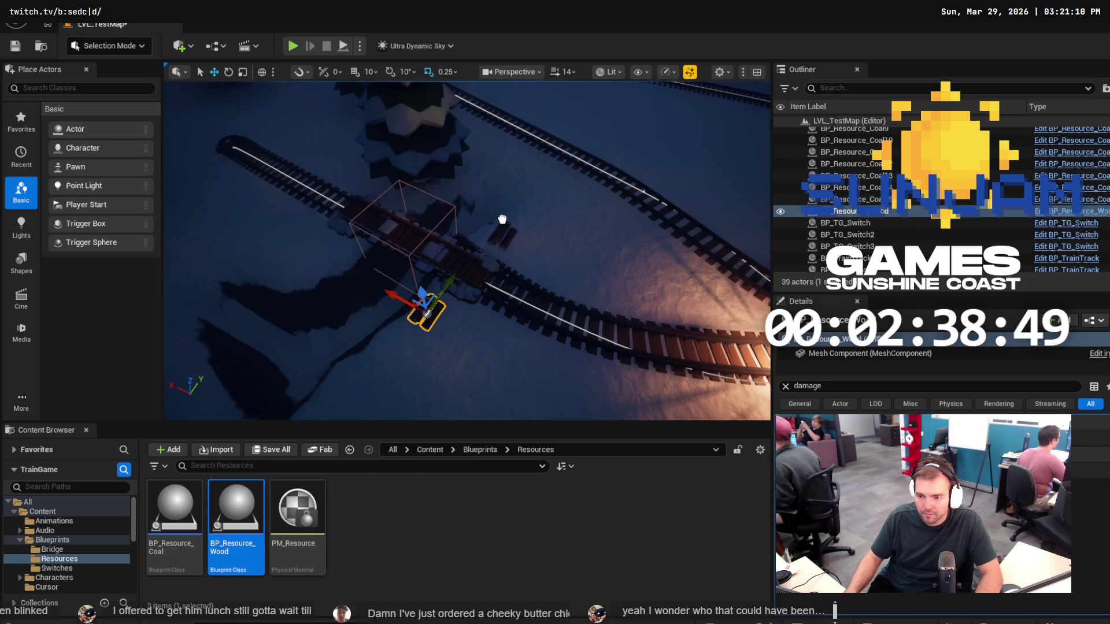
{"action": "left_click_drag", "start_coordinate": [501, 220], "coordinate": [457, 237]}
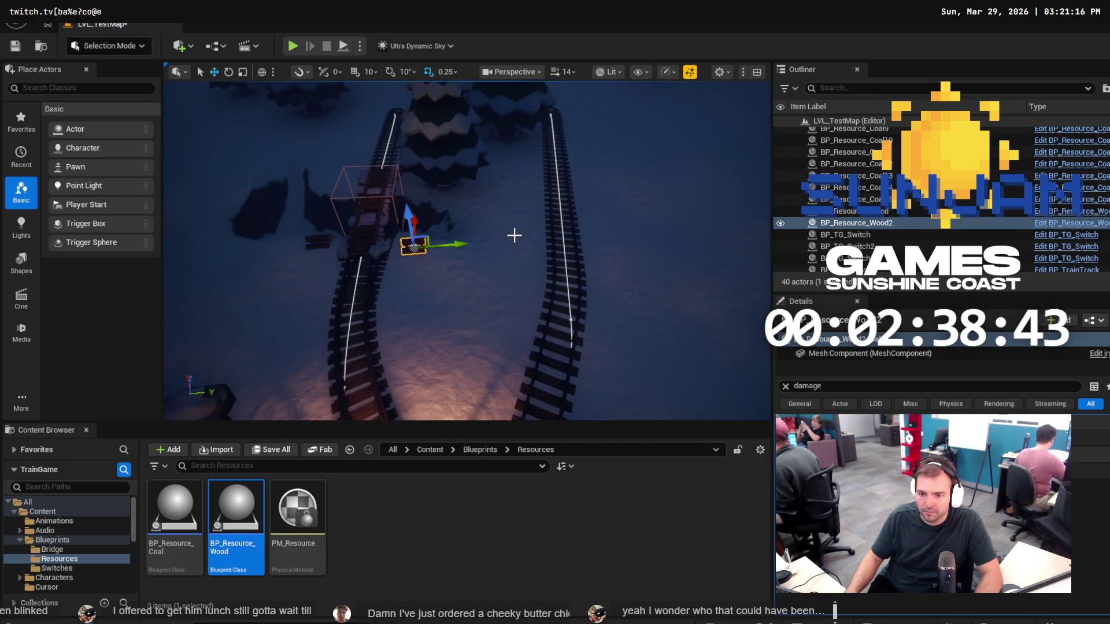
{"action": "left_click_drag", "start_coordinate": [517, 229], "coordinate": [516, 229]}
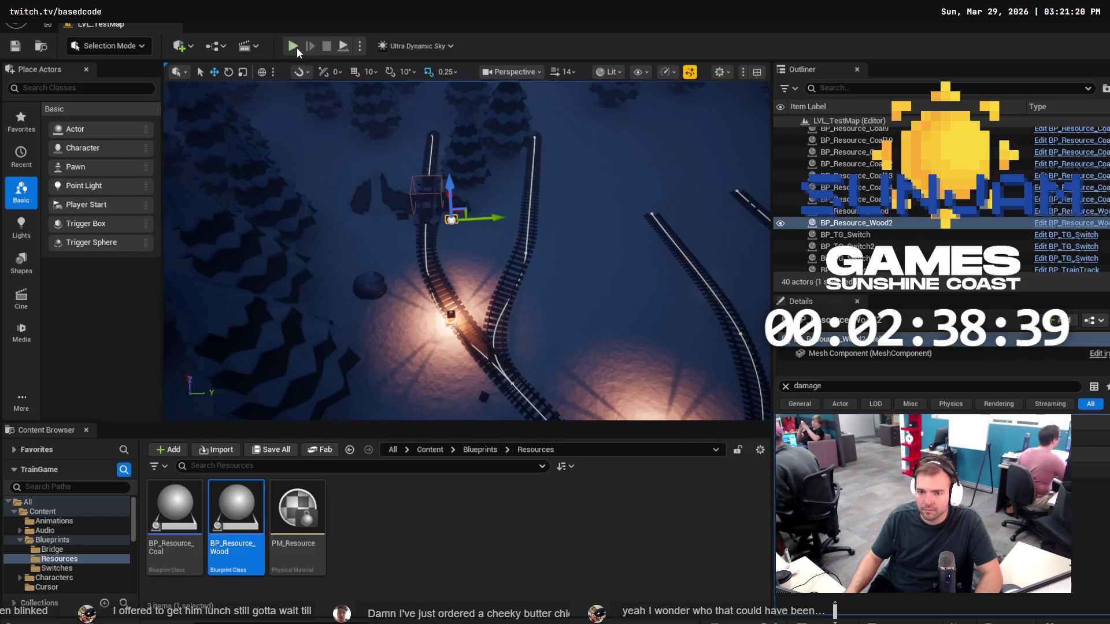
{"action": "left_click", "coordinate": [294, 46]}
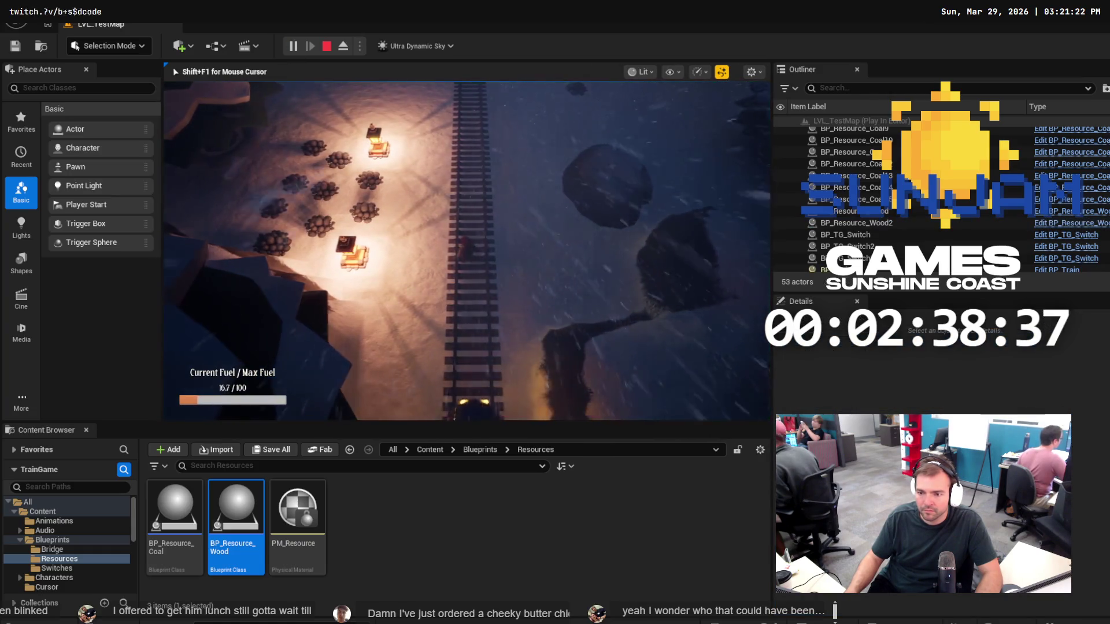
{"action": "key", "text": "a"}
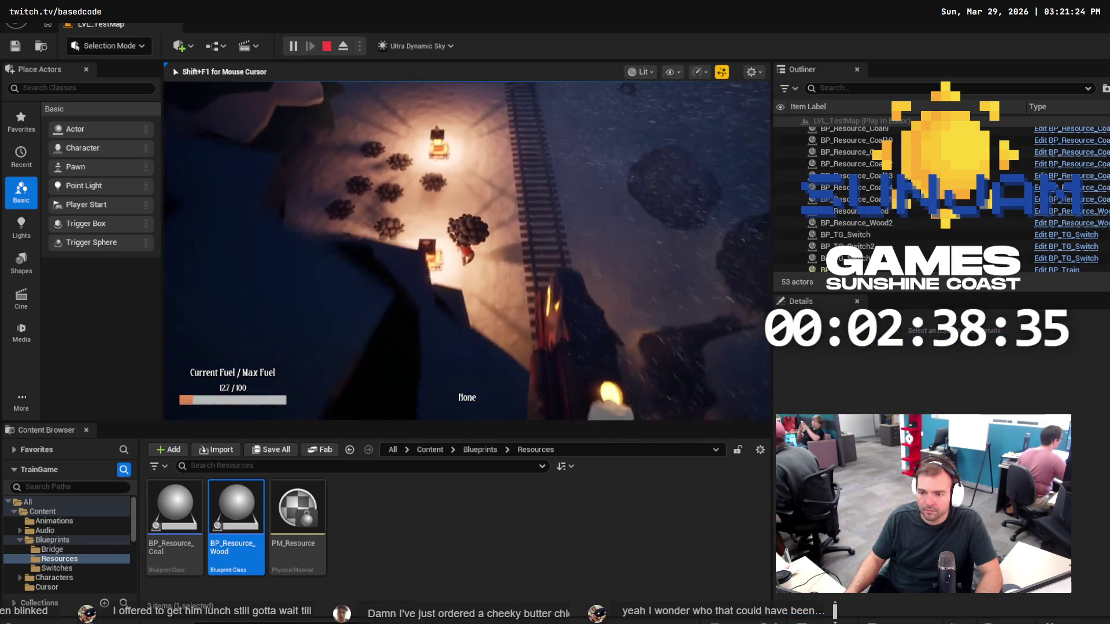
{"action": "key", "text": "d"}
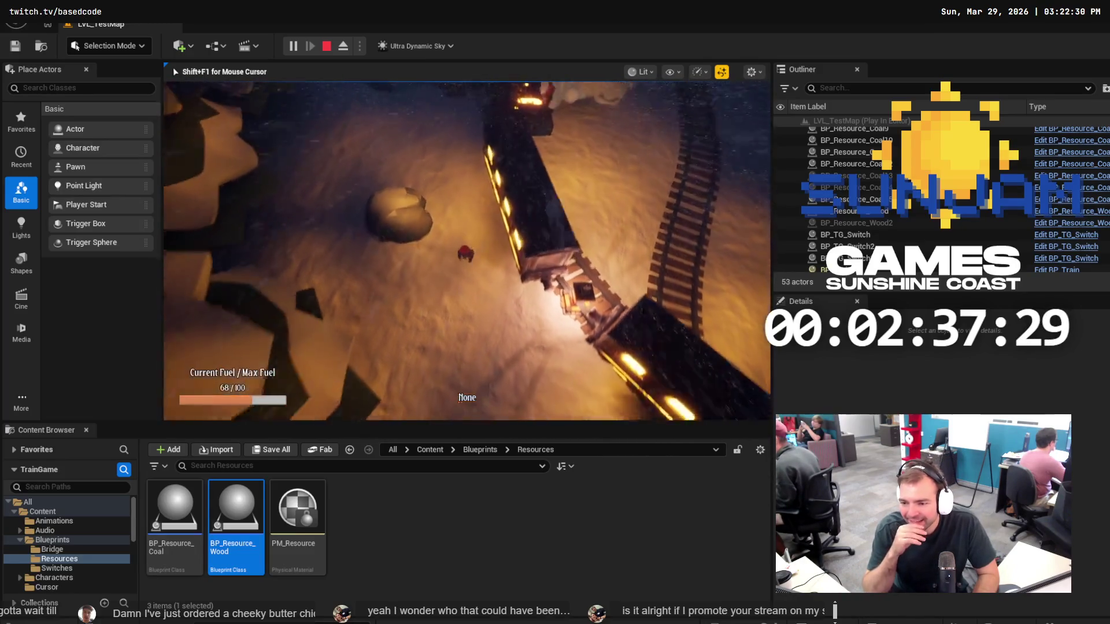
{"action": "key", "text": "Escape"}
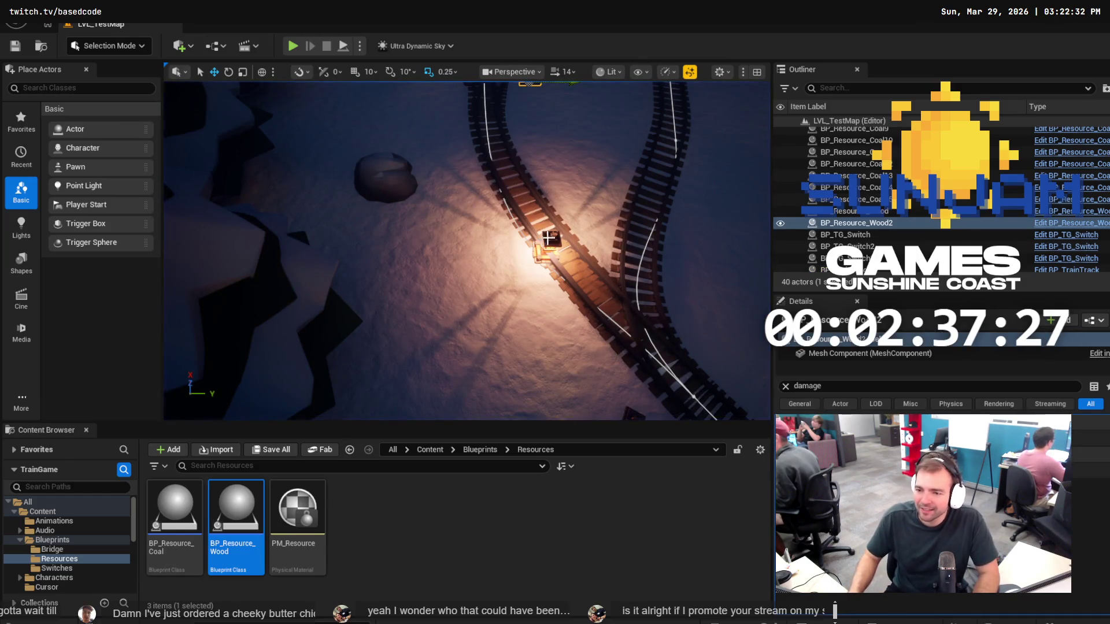
Focus the track-side lantern and nudge it off and back onto the track.
{"action": "left_click", "coordinate": [549, 239]}
{"action": "key", "text": "f"}
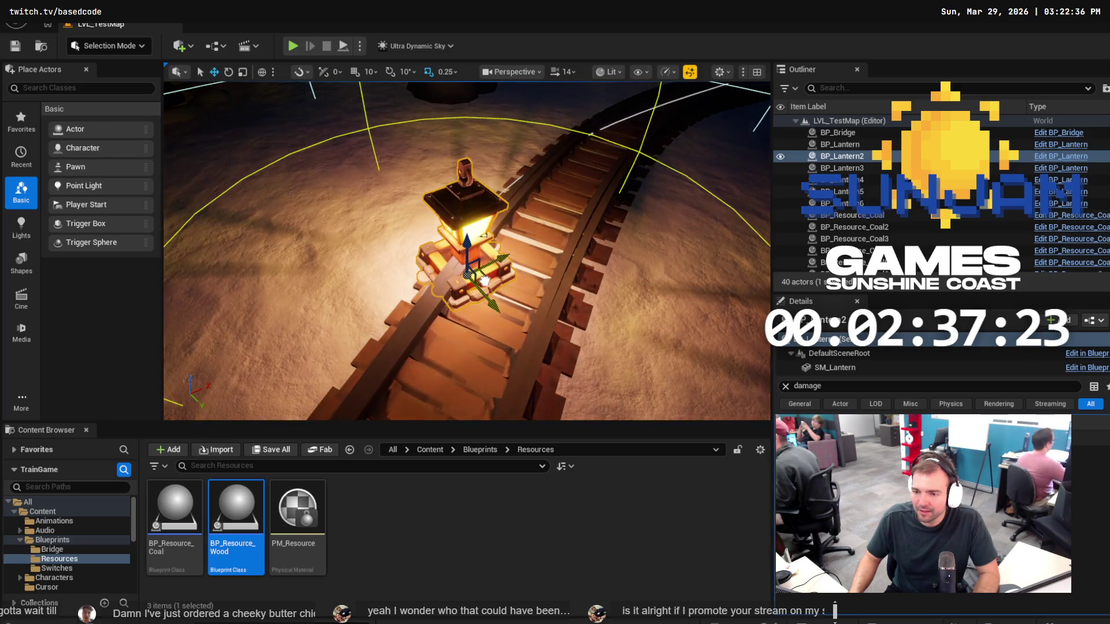
{"action": "mouse_move", "coordinate": [484, 281]}
{"action": "left_mouse_down"}
{"action": "mouse_move", "coordinate": [322, 193]}
{"action": "mouse_move", "coordinate": [366, 136]}
{"action": "left_mouse_up"}
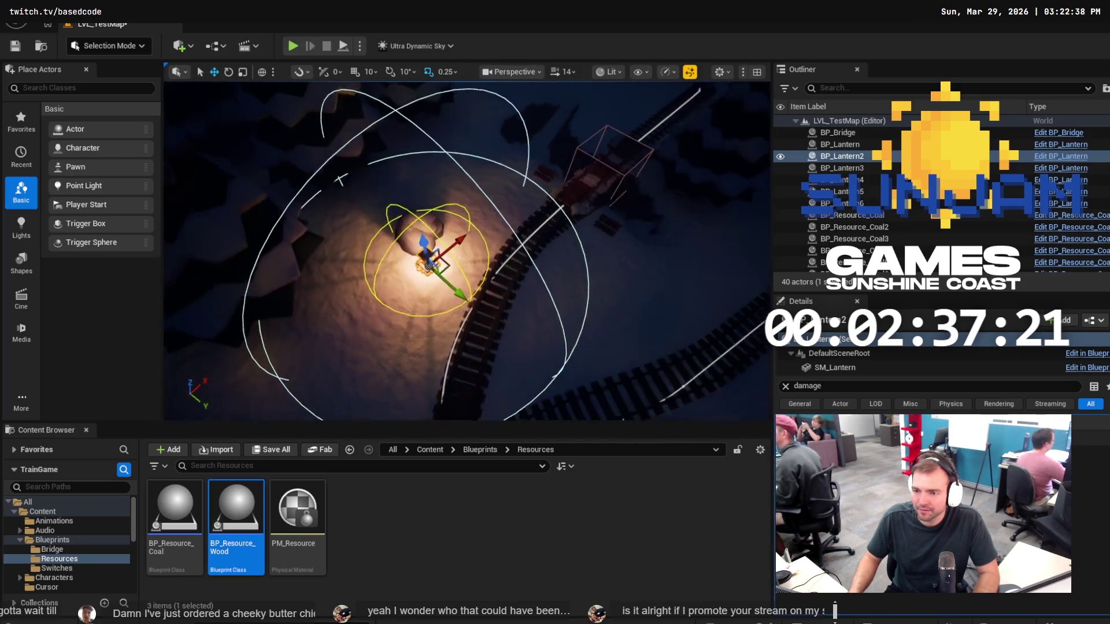
{"action": "mouse_move", "coordinate": [450, 247]}
{"action": "left_mouse_down"}
{"action": "mouse_move", "coordinate": [549, 228]}
{"action": "mouse_move", "coordinate": [528, 151]}
{"action": "mouse_move", "coordinate": [546, 167]}
{"action": "left_mouse_up"}
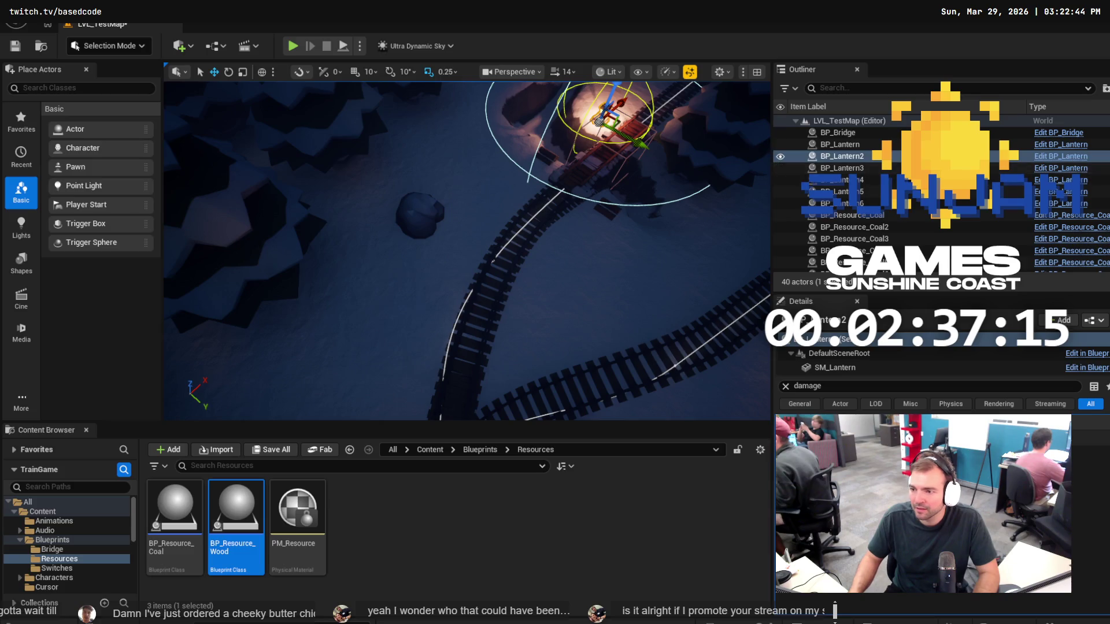
{"action": "key", "text": "Escape"}
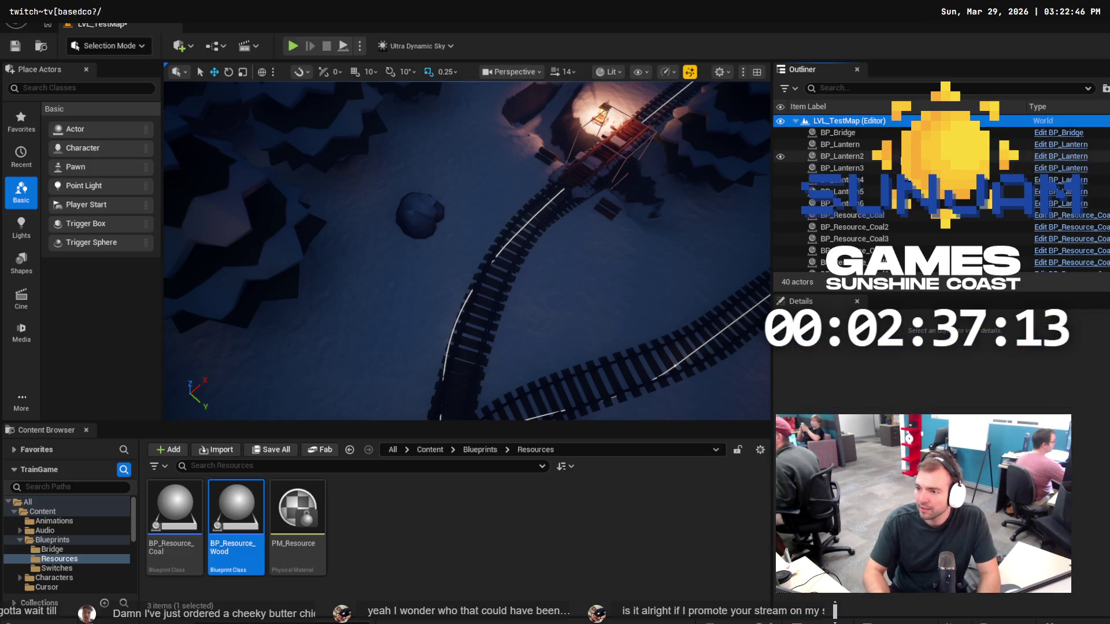
Paste a lantern copy and duplicate a third lantern further down the track.
{"action": "key", "text": "ctrl+v"}
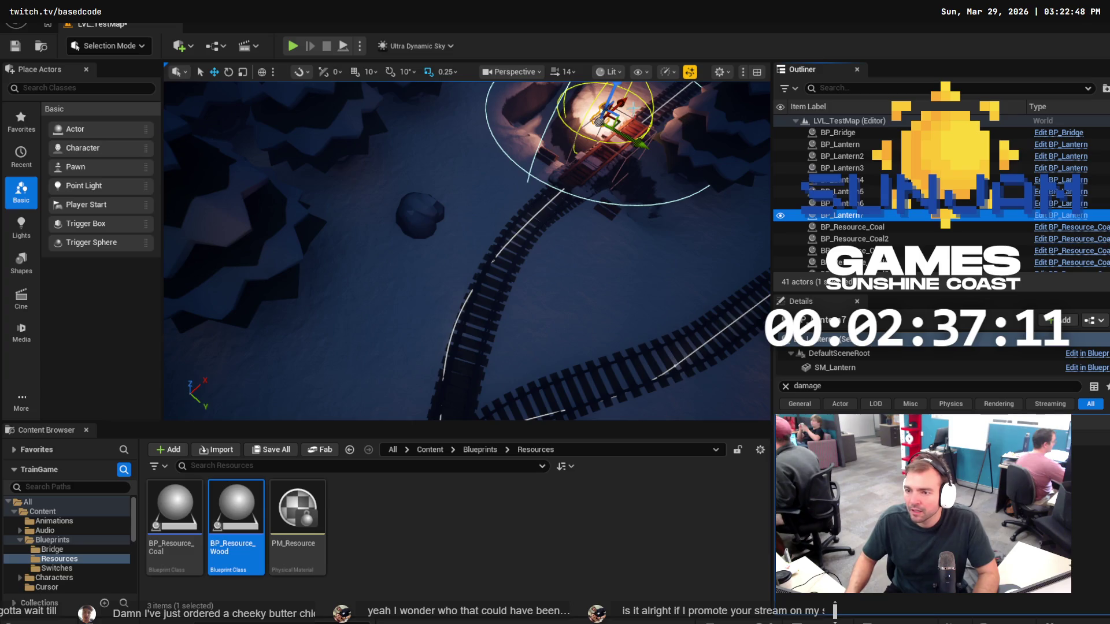
{"action": "left_click_drag", "start_coordinate": [622, 103], "coordinate": [573, 159]}
{"action": "left_click_drag", "start_coordinate": [565, 202], "coordinate": [576, 189]}
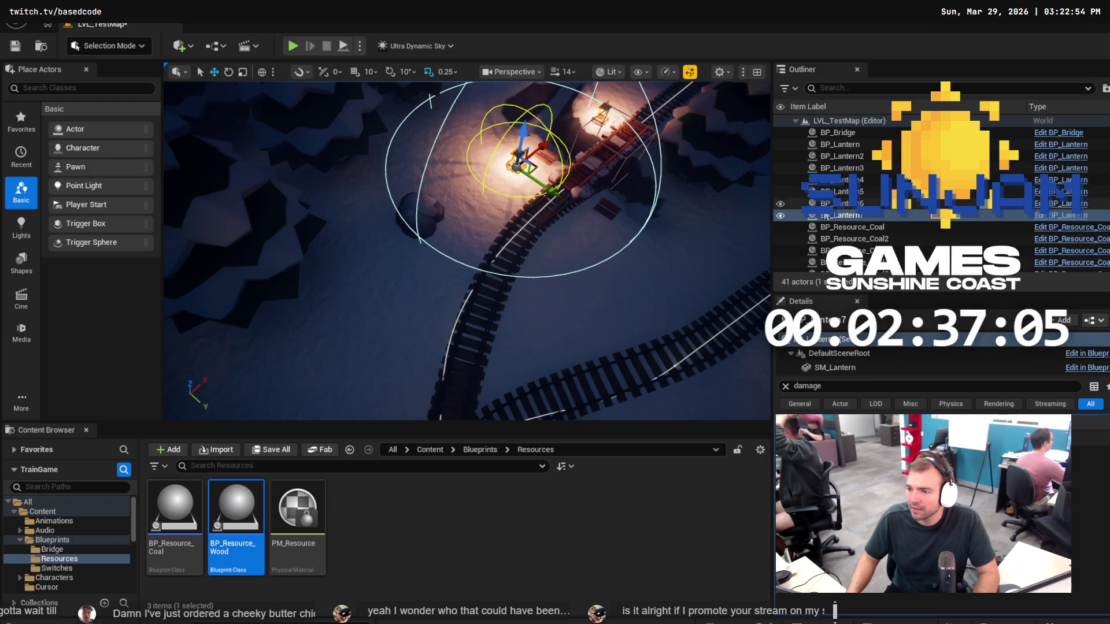
{"action": "left_click", "coordinate": [834, 216]}
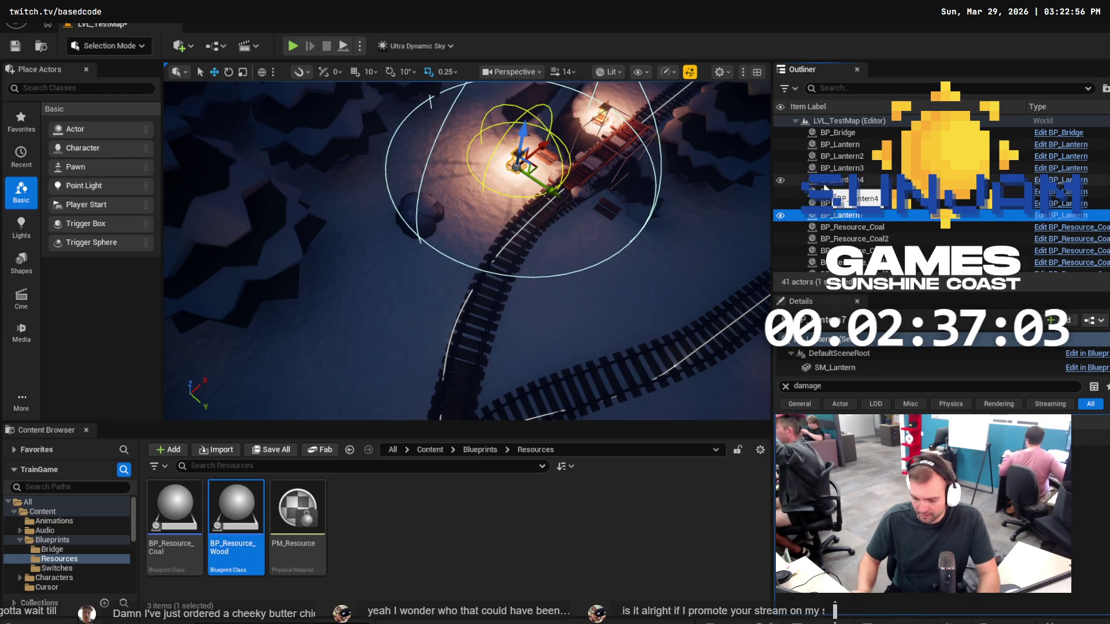
{"action": "key", "text": "ctrl+d"}
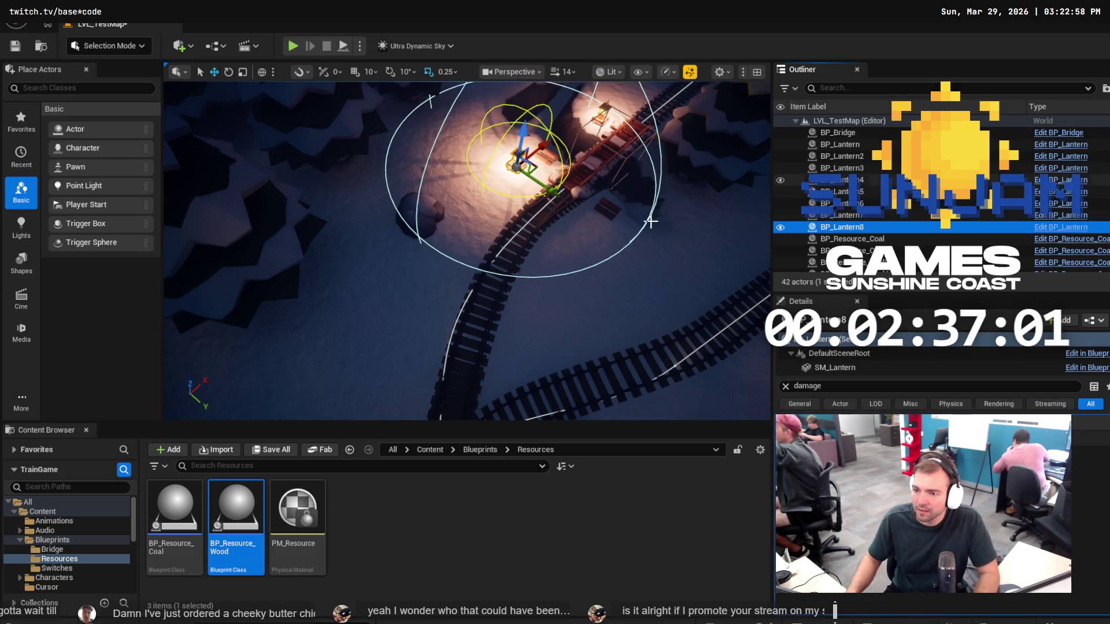
{"action": "left_click_drag", "start_coordinate": [548, 197], "coordinate": [659, 281]}
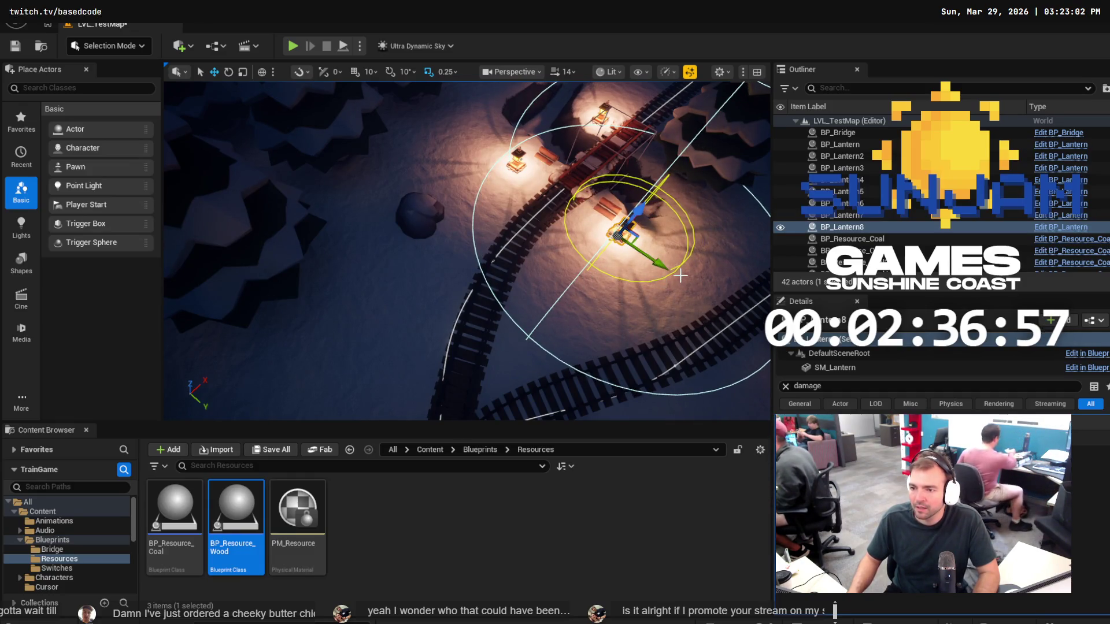
Duplicate another lantern, place it beside the snowy tree, and save the level.
{"action": "left_click", "coordinate": [832, 228]}
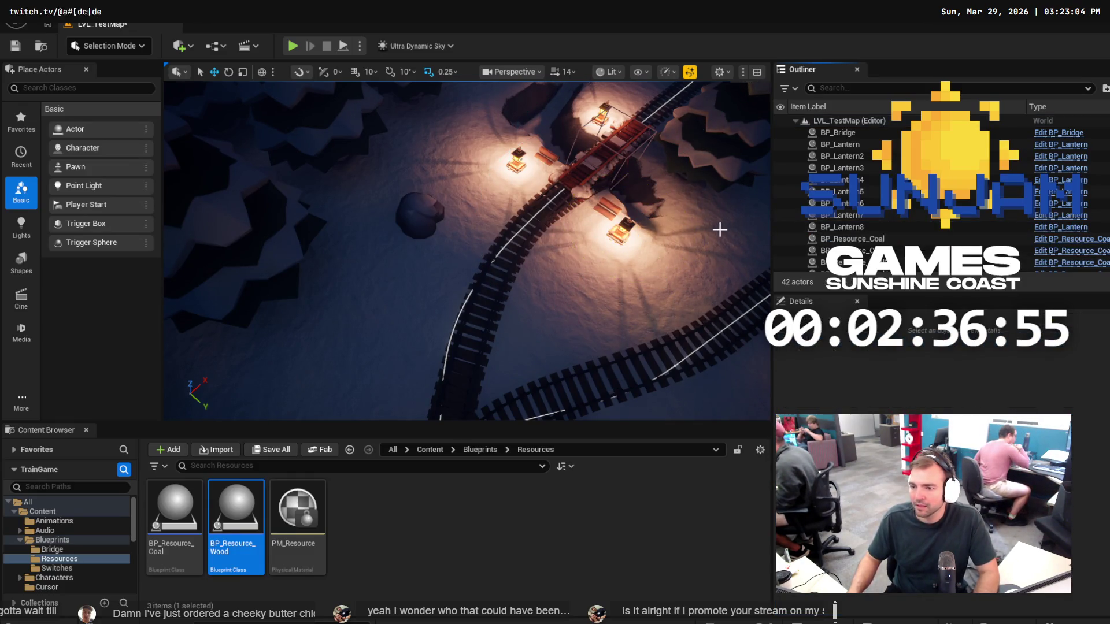
{"action": "key", "text": "ctrl+d"}
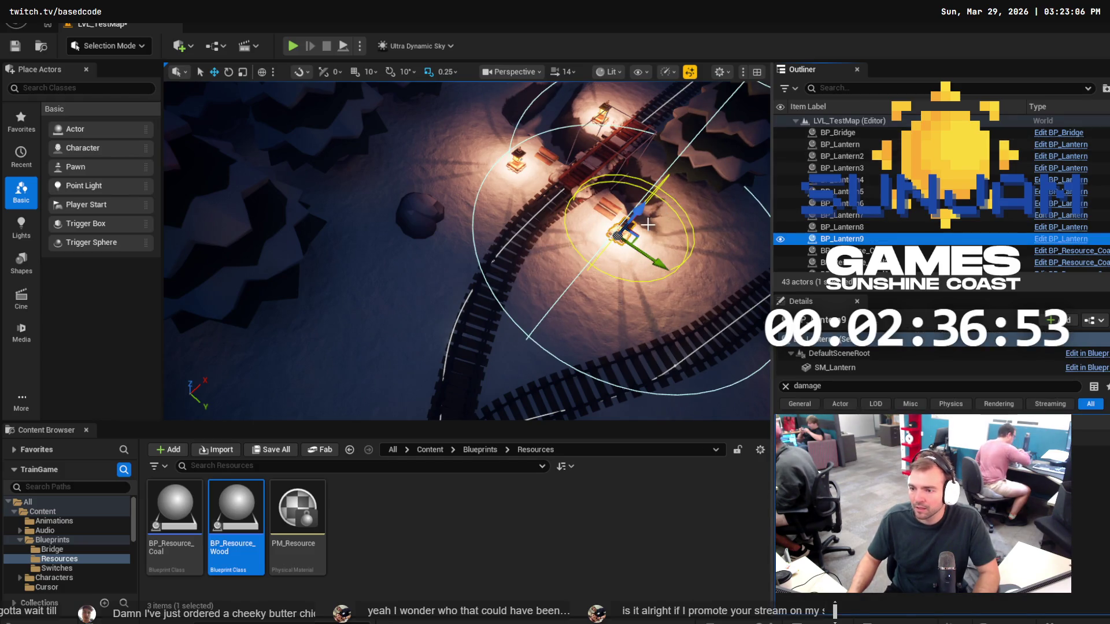
{"action": "left_click_drag", "start_coordinate": [662, 225], "coordinate": [589, 240]}
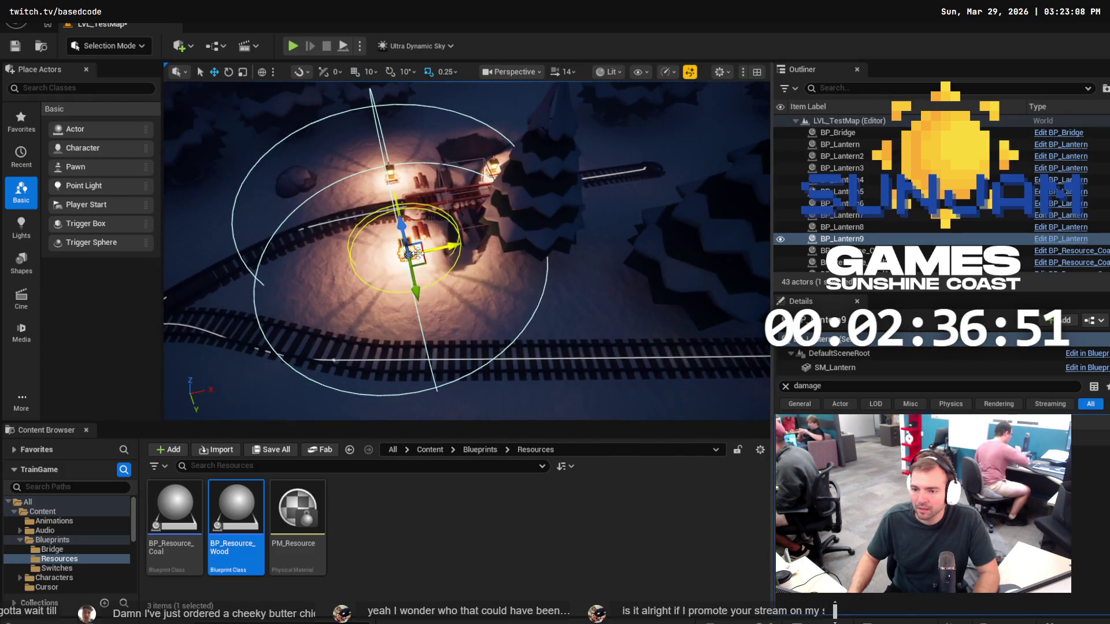
{"action": "mouse_move", "coordinate": [417, 252]}
{"action": "left_mouse_down"}
{"action": "mouse_move", "coordinate": [562, 227]}
{"action": "mouse_move", "coordinate": [543, 227]}
{"action": "mouse_move", "coordinate": [556, 227]}
{"action": "mouse_move", "coordinate": [491, 271]}
{"action": "mouse_move", "coordinate": [511, 263]}
{"action": "left_mouse_up"}
{"action": "key", "text": "f"}
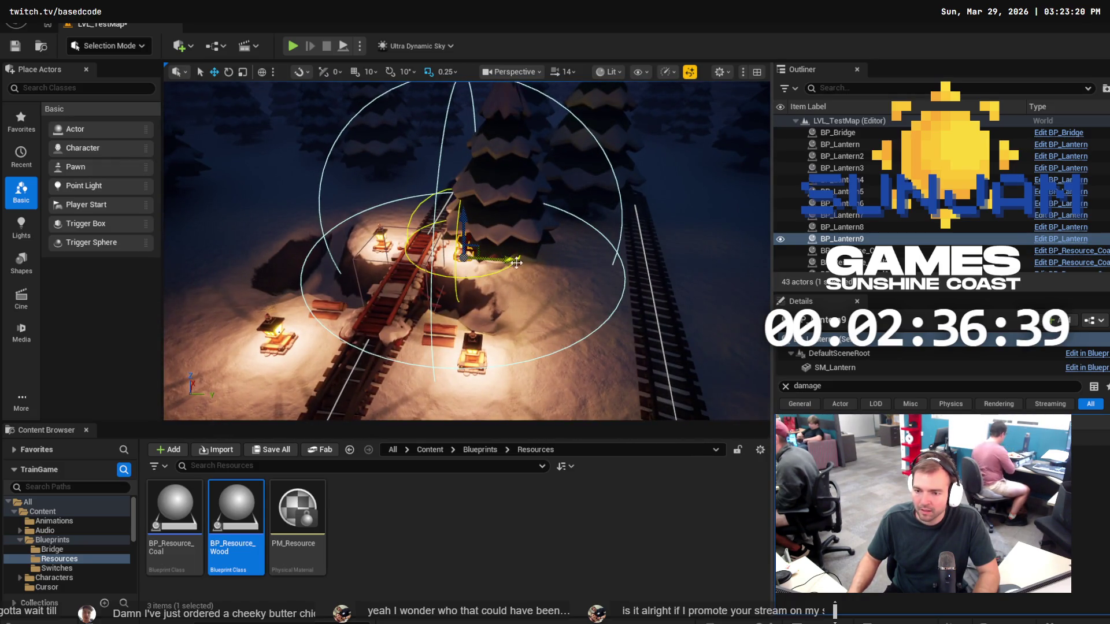
{"action": "key", "text": "ctrl+s"}
{"action": "scroll", "coordinate": [516, 263], "scroll_direction": "down", "scroll_amount": 10}
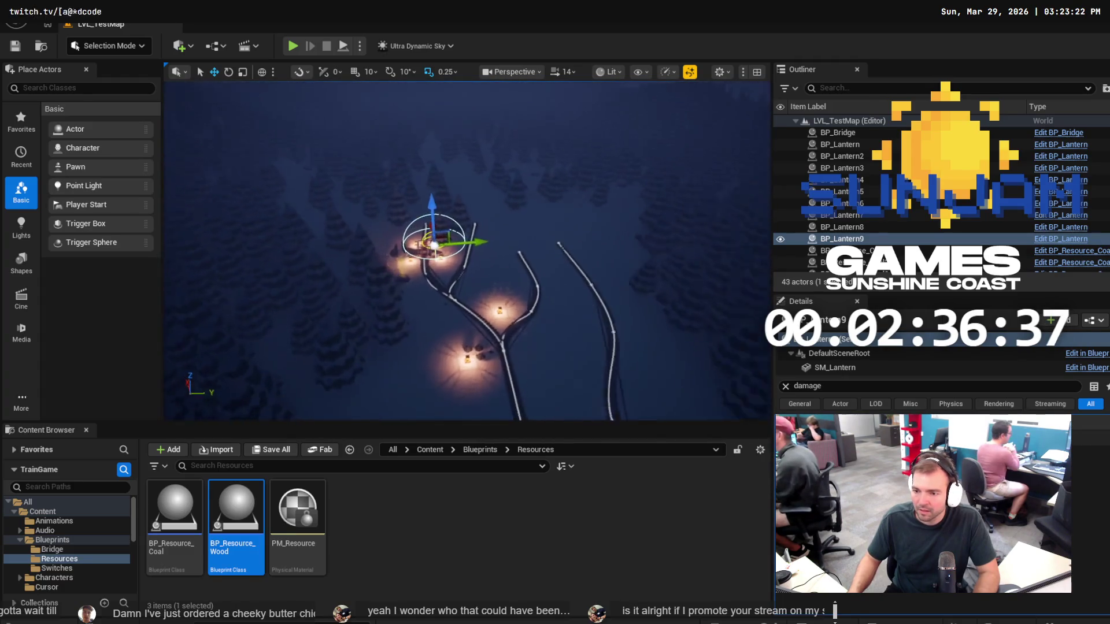
{"action": "scroll", "coordinate": [553, 240], "scroll_direction": "up", "scroll_amount": 8}
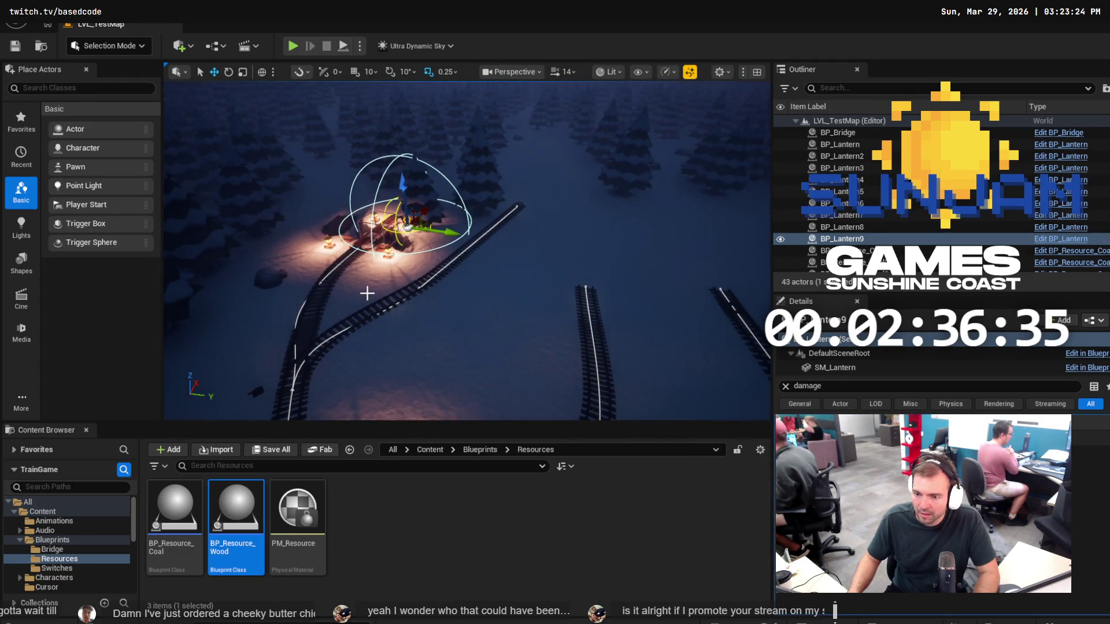
{"action": "left_click", "coordinate": [413, 291]}
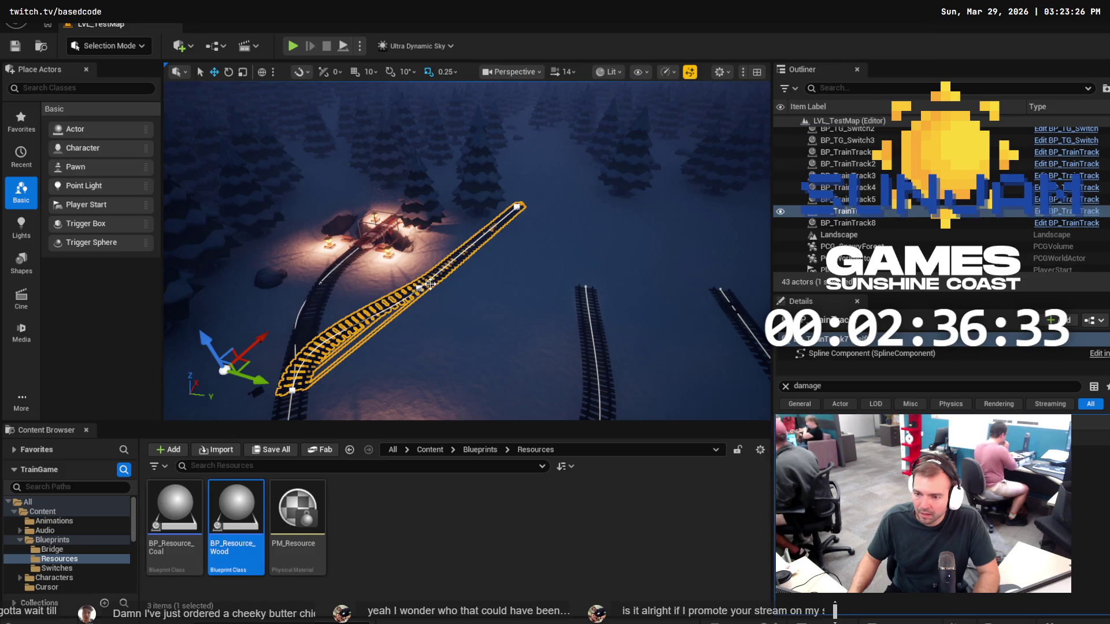
Drag the branching track's far end point to curve toward the tree, then save.
{"action": "left_click", "coordinate": [422, 285]}
{"action": "left_click_drag", "start_coordinate": [432, 267], "coordinate": [445, 249]}
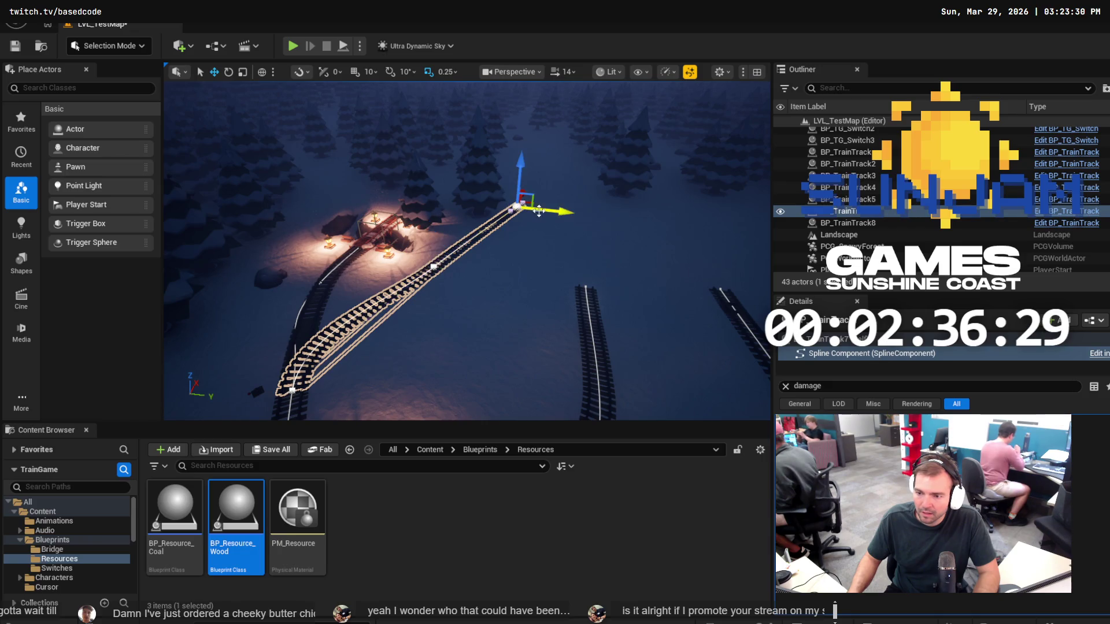
{"action": "left_click_drag", "start_coordinate": [562, 212], "coordinate": [525, 203]}
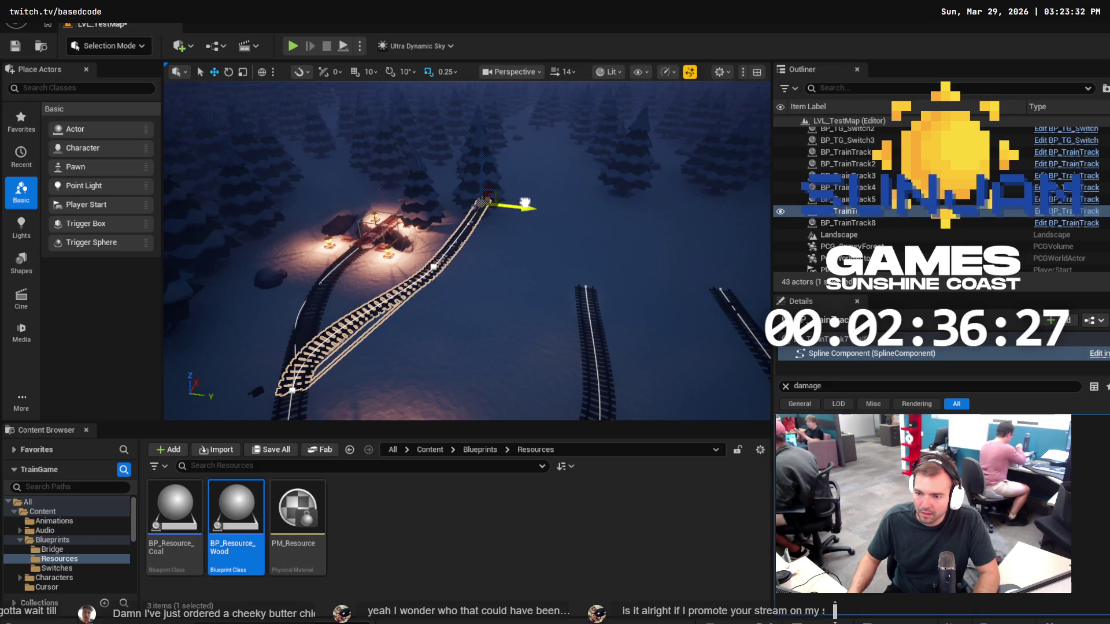
{"action": "scroll", "coordinate": [523, 202], "scroll_direction": "up", "scroll_amount": 5}
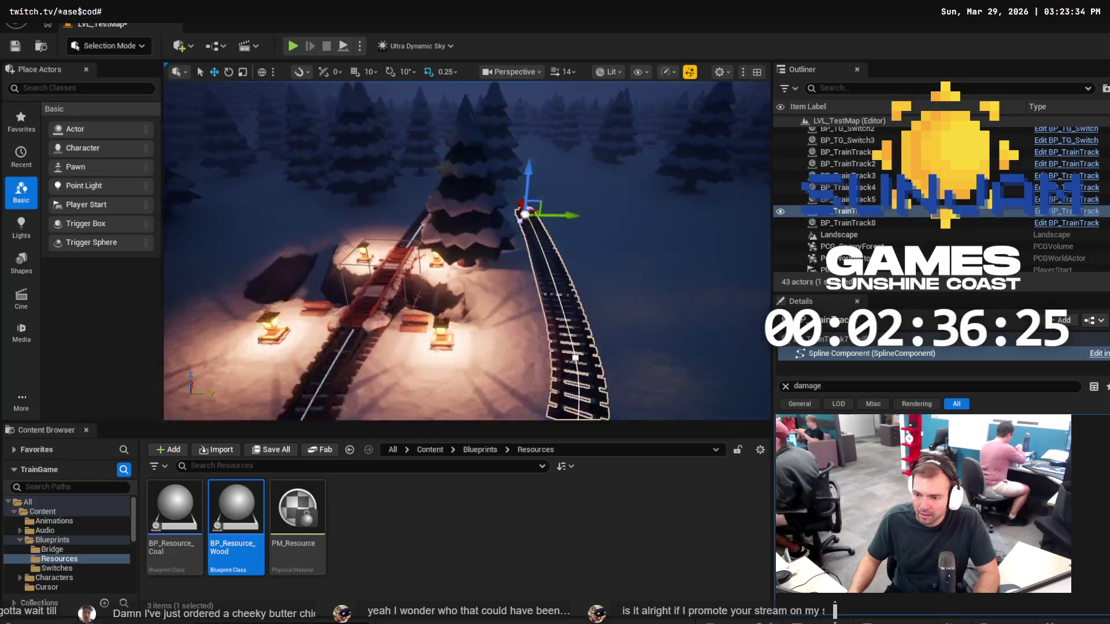
{"action": "key", "text": "f"}
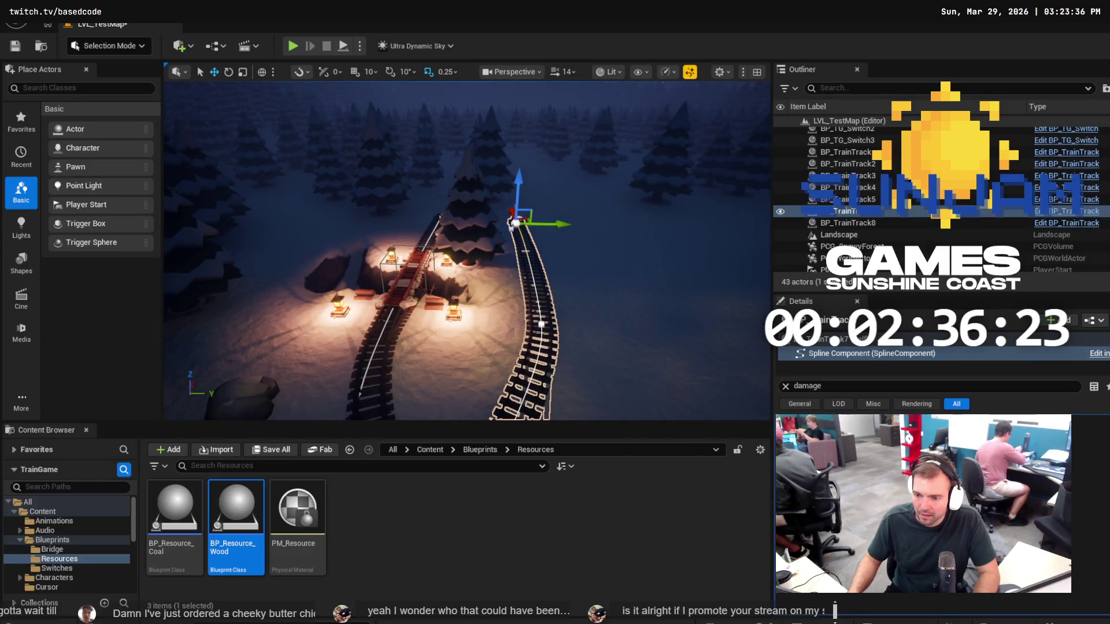
{"action": "key", "text": "ctrl+s"}
Fly the camera in for a closer view of the tracks and camp.
{"action": "scroll", "coordinate": [516, 221], "scroll_direction": "down", "scroll_amount": 5}
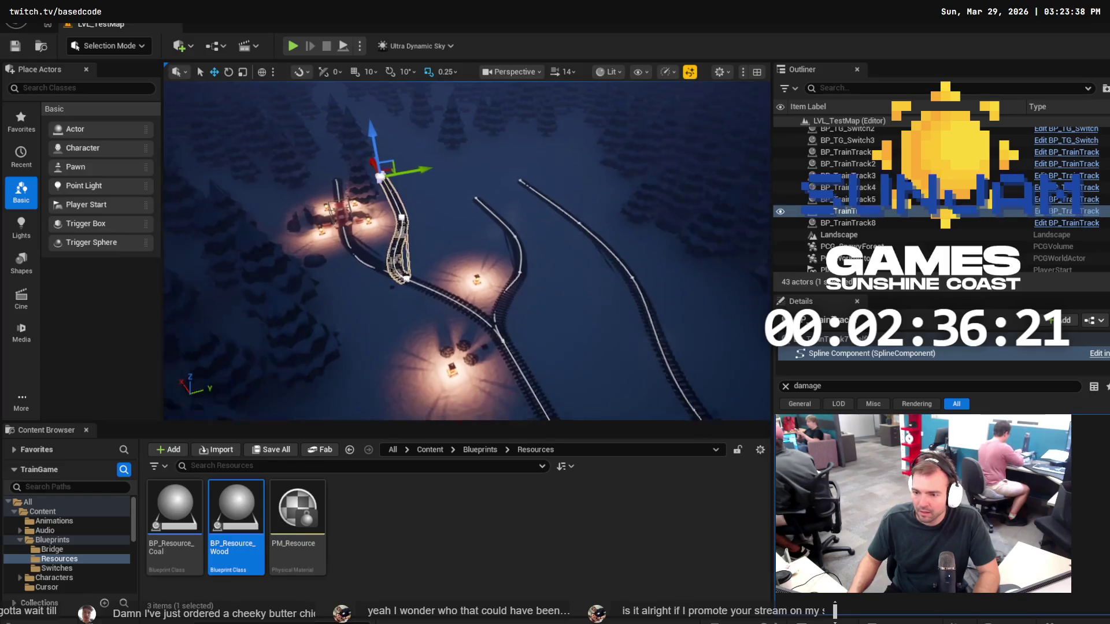
{"action": "scroll", "coordinate": [535, 244], "scroll_direction": "down", "scroll_amount": 3}
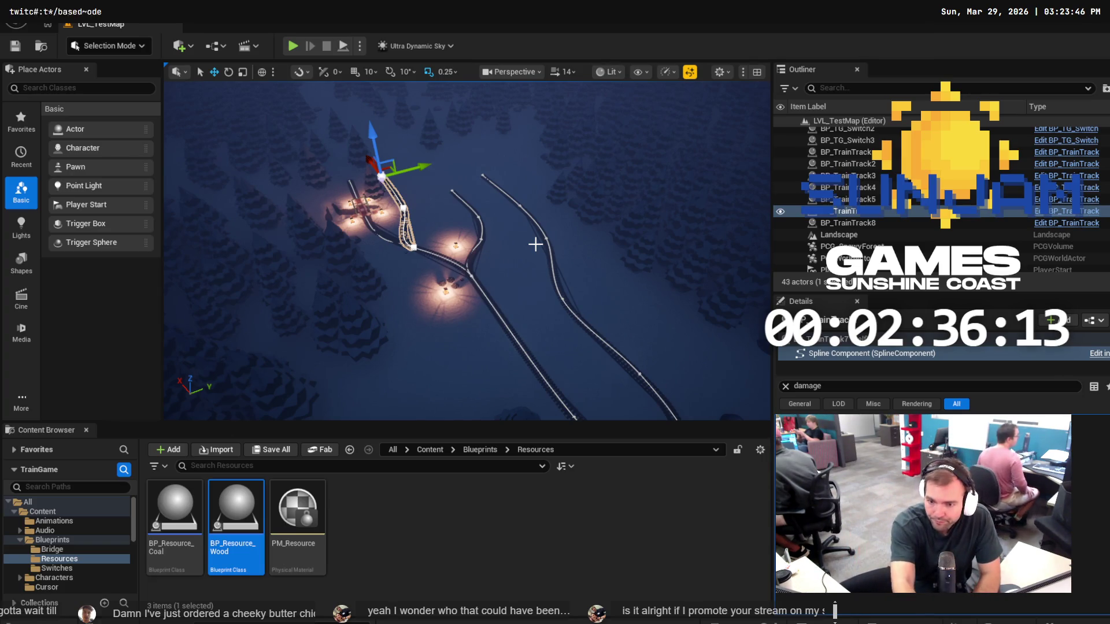
{"action": "left_click_drag", "start_coordinate": [655, 258], "coordinate": [654, 258]}
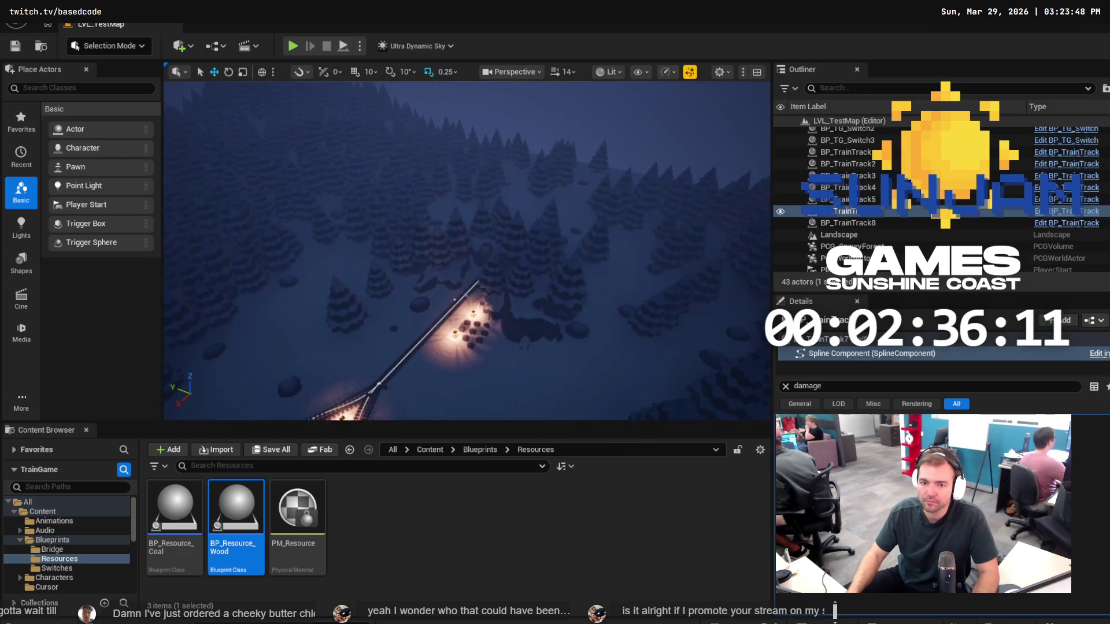
{"action": "left_click_drag", "start_coordinate": [501, 231], "coordinate": [501, 231]}
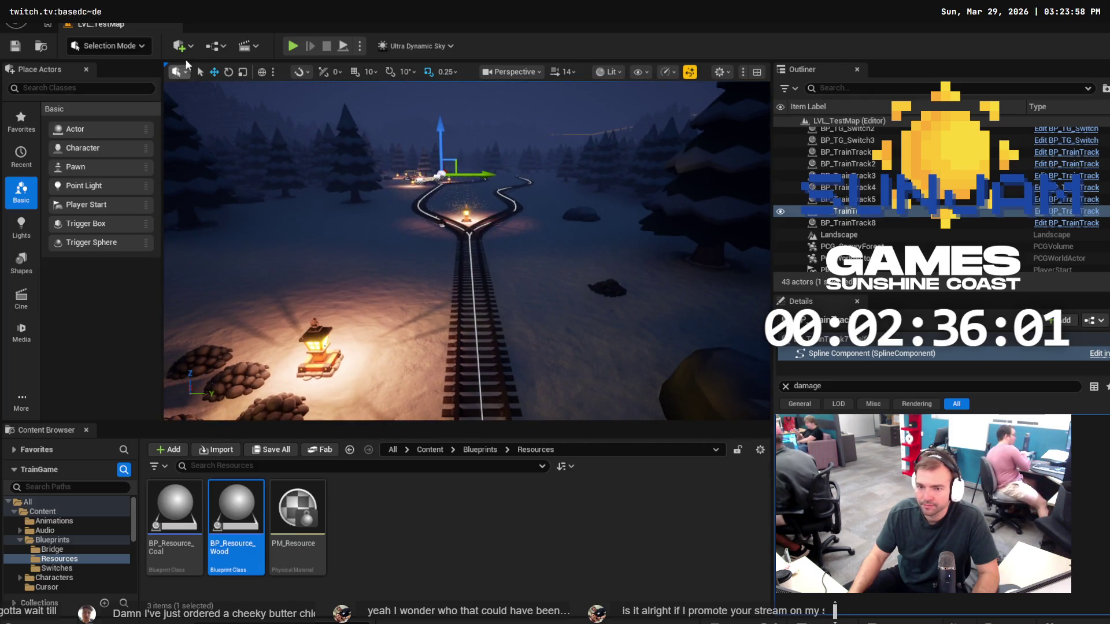
Playtest the level, walking the character from the rock up to the train and across the tracks.
{"action": "left_click", "coordinate": [296, 46]}
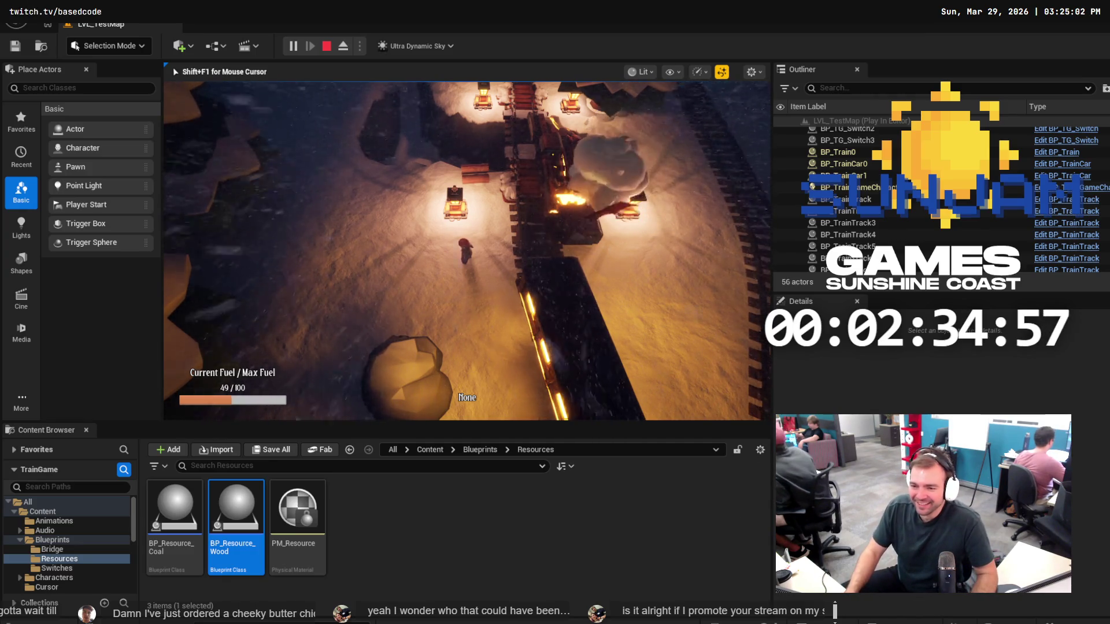
{"action": "key", "text": "s"}
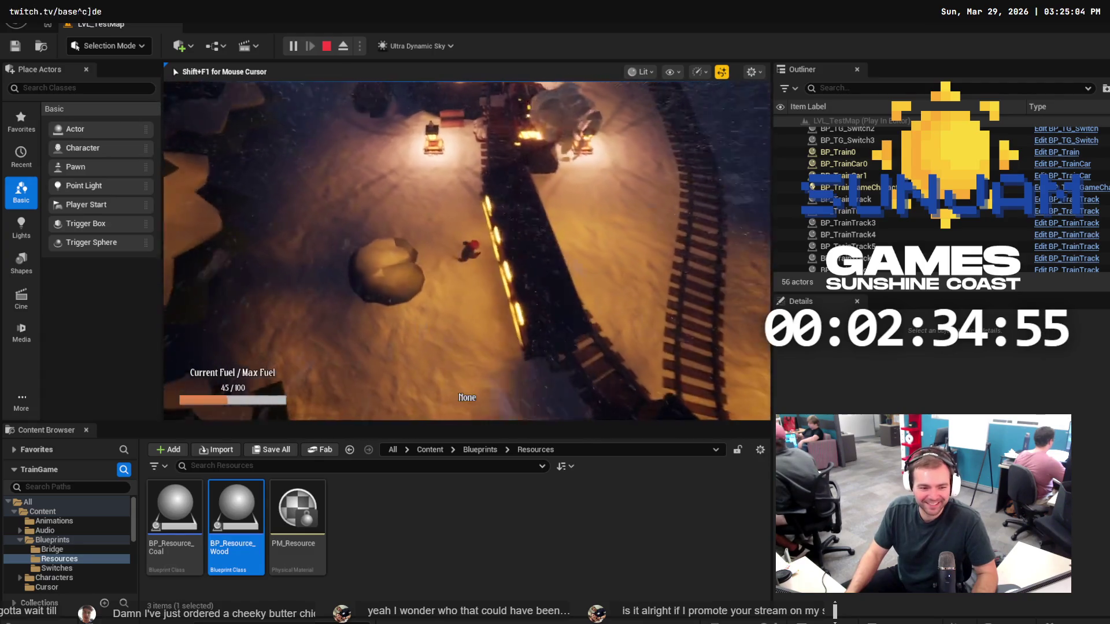
{"action": "key", "text": "d"}
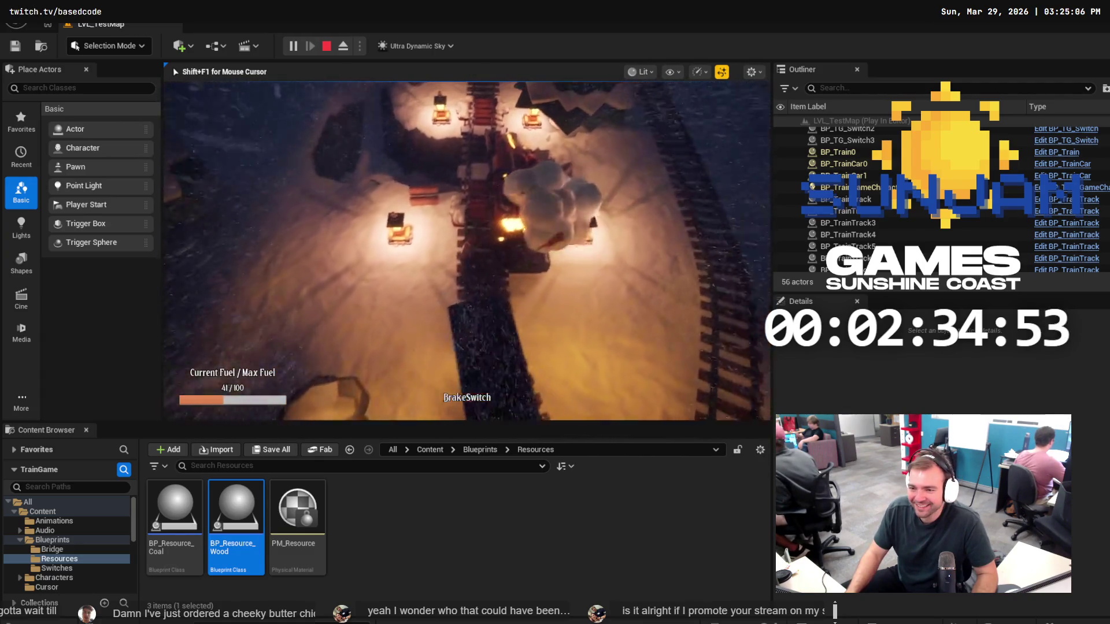
{"action": "key", "text": "e"}
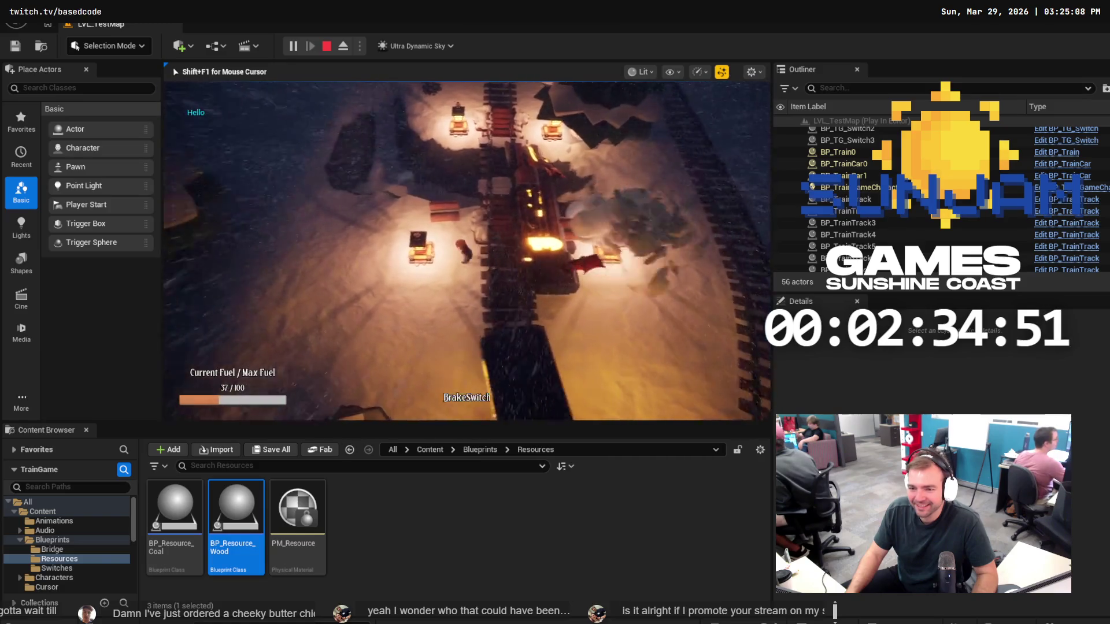
{"action": "key", "text": "w"}
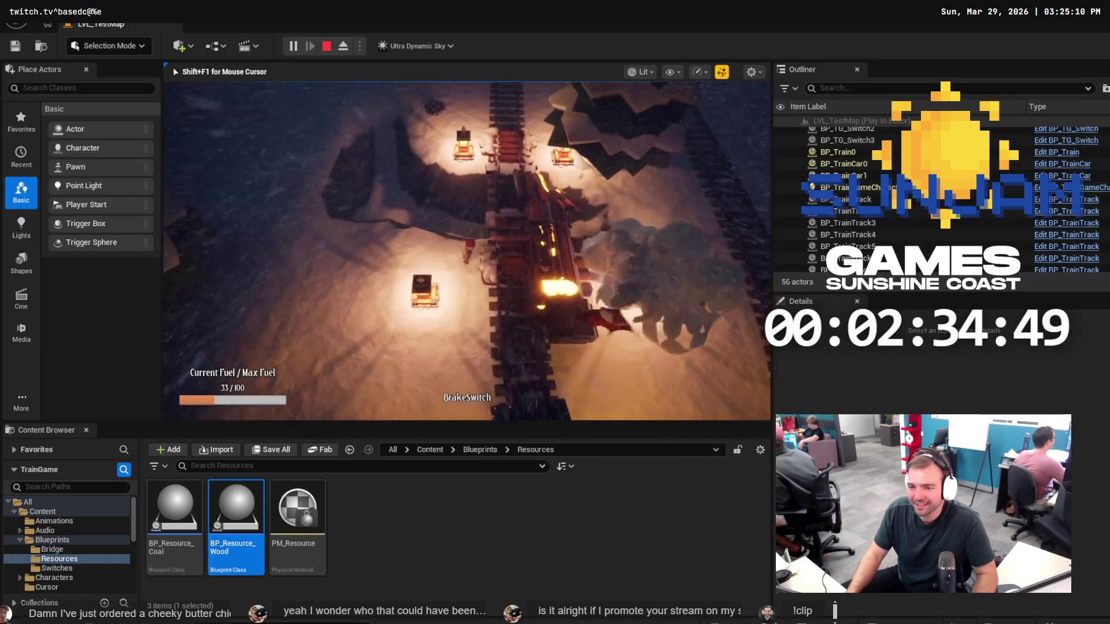
{"action": "key", "text": "s"}
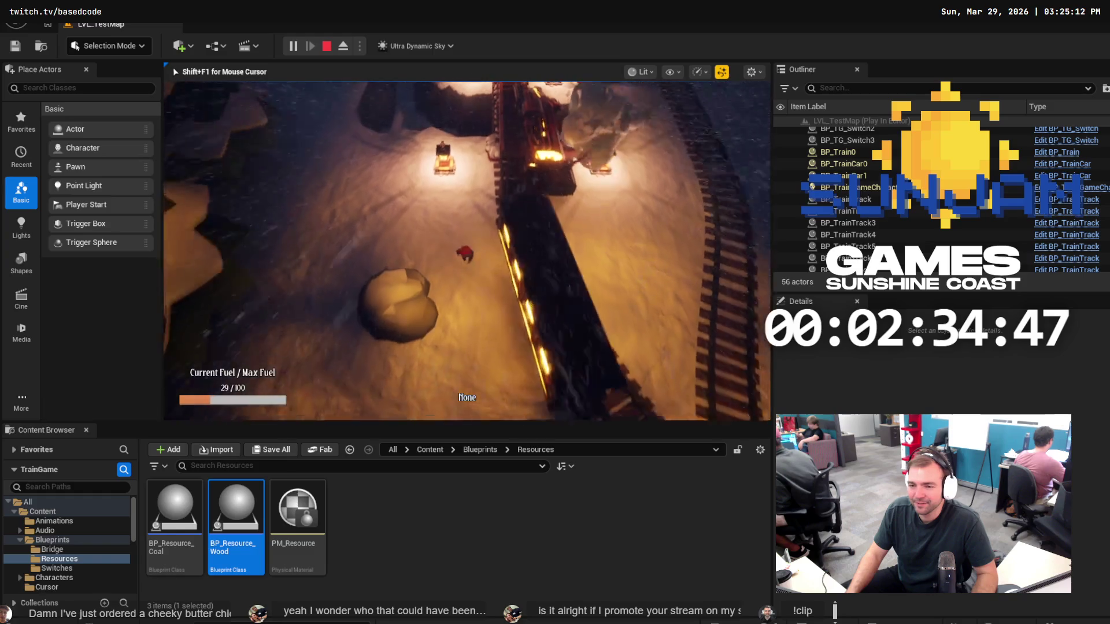
{"action": "key", "text": "s"}
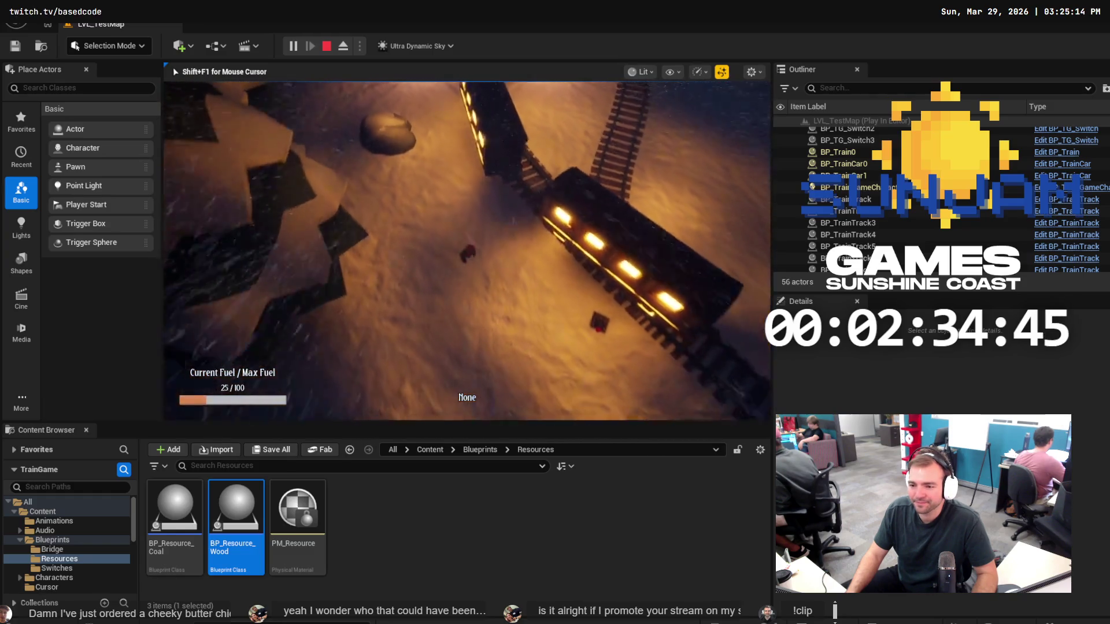
{"action": "key", "text": "s"}
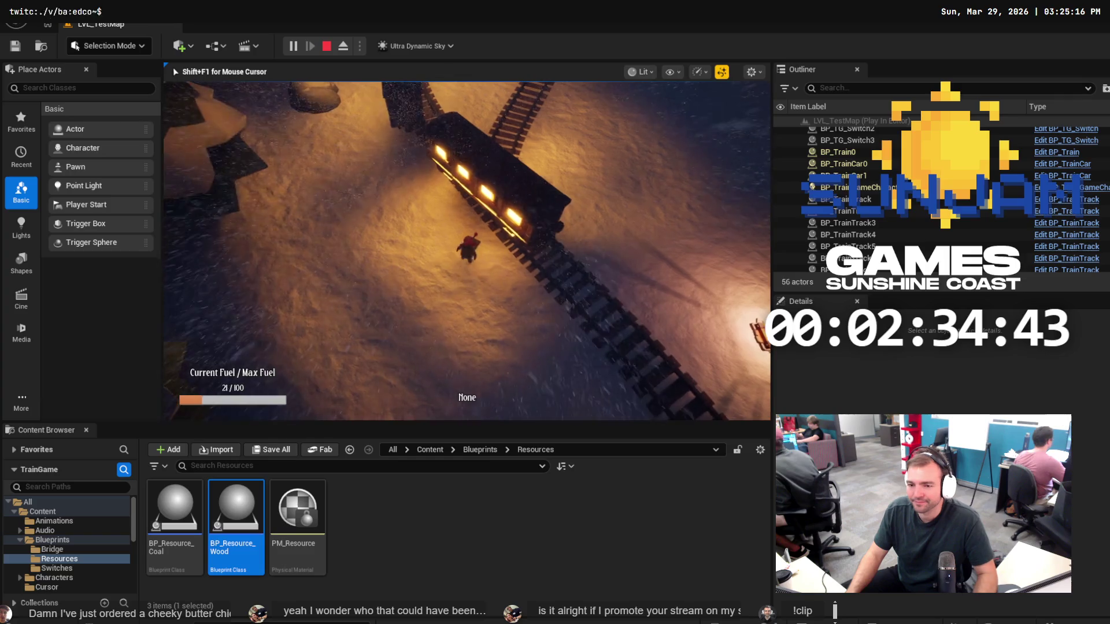
{"action": "key", "text": "Escape"}
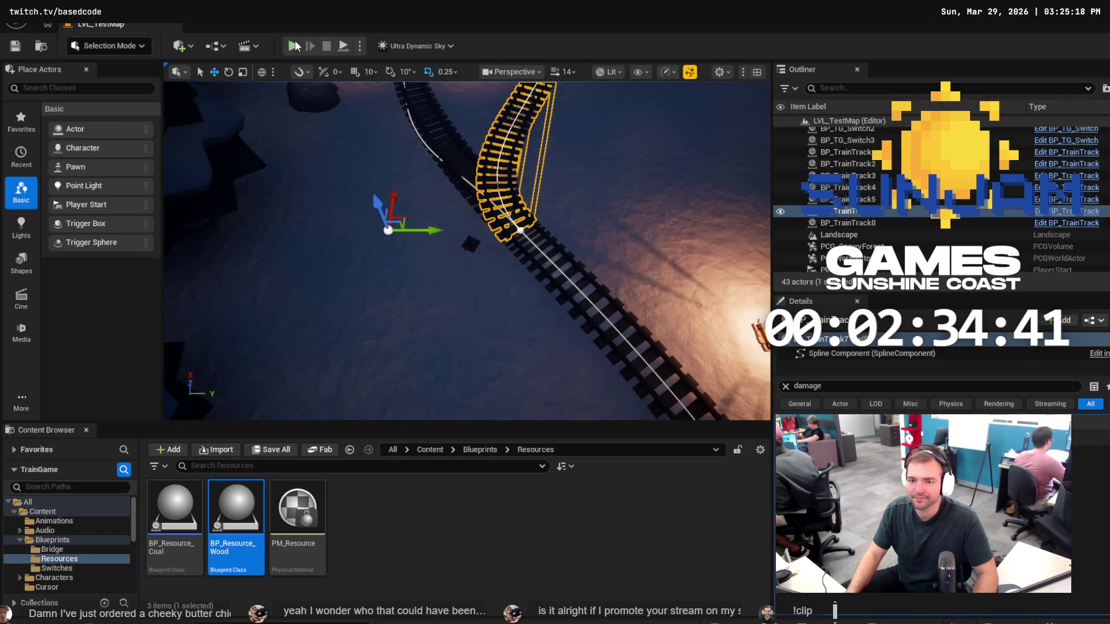
Replay the level, walking along the track past the lanterns and adding fuel to the train.
{"action": "key", "text": "alt+p"}
{"action": "key", "text": "a"}
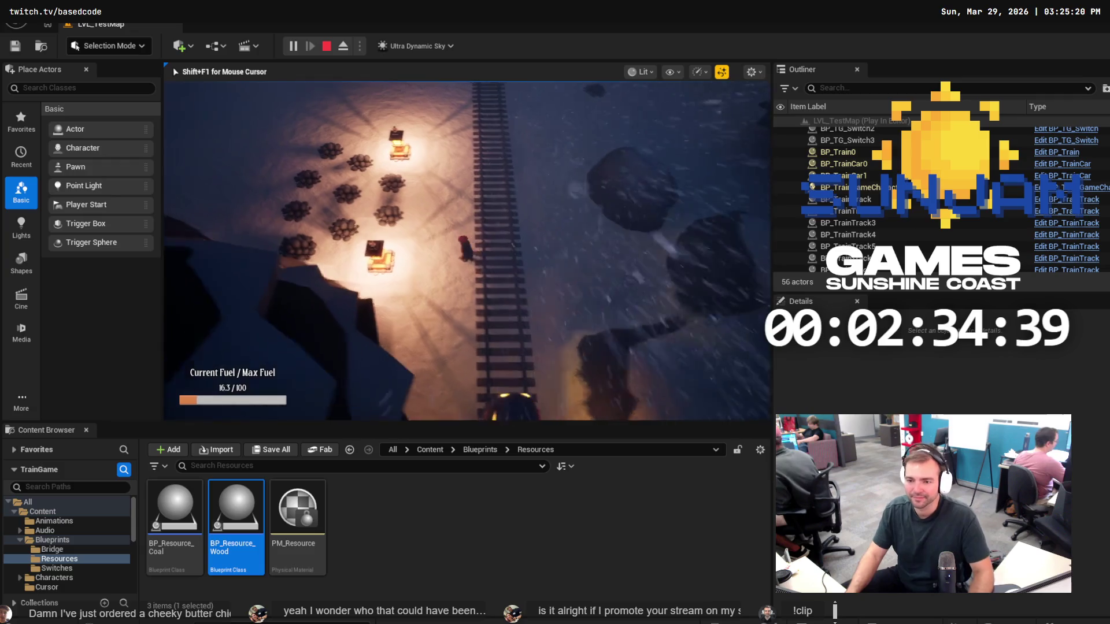
{"action": "key", "text": "w"}
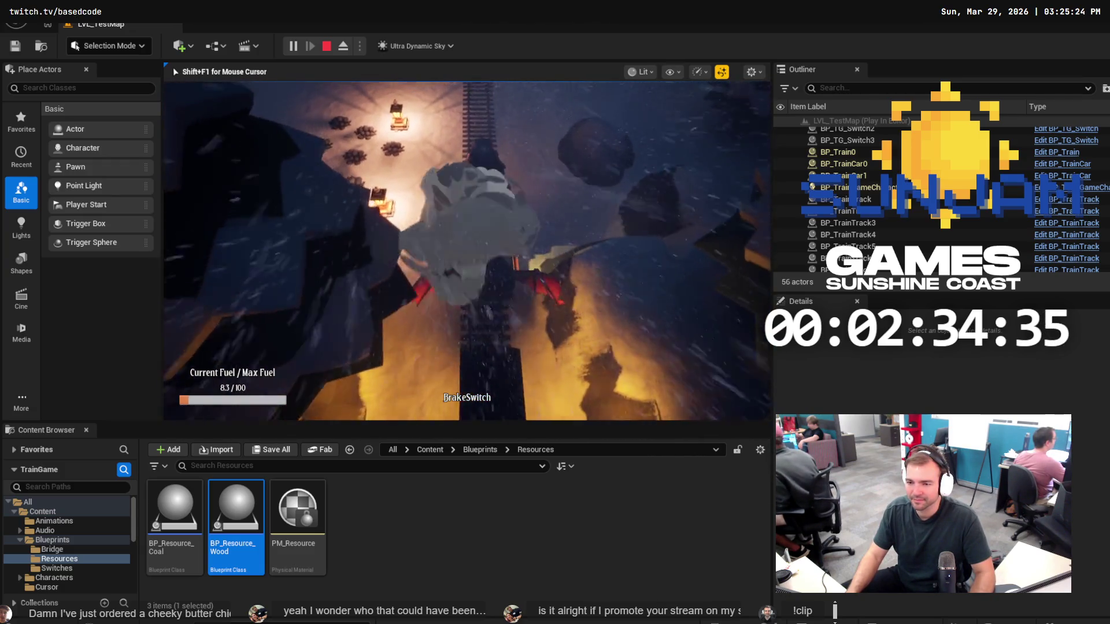
{"action": "key", "text": "e"}
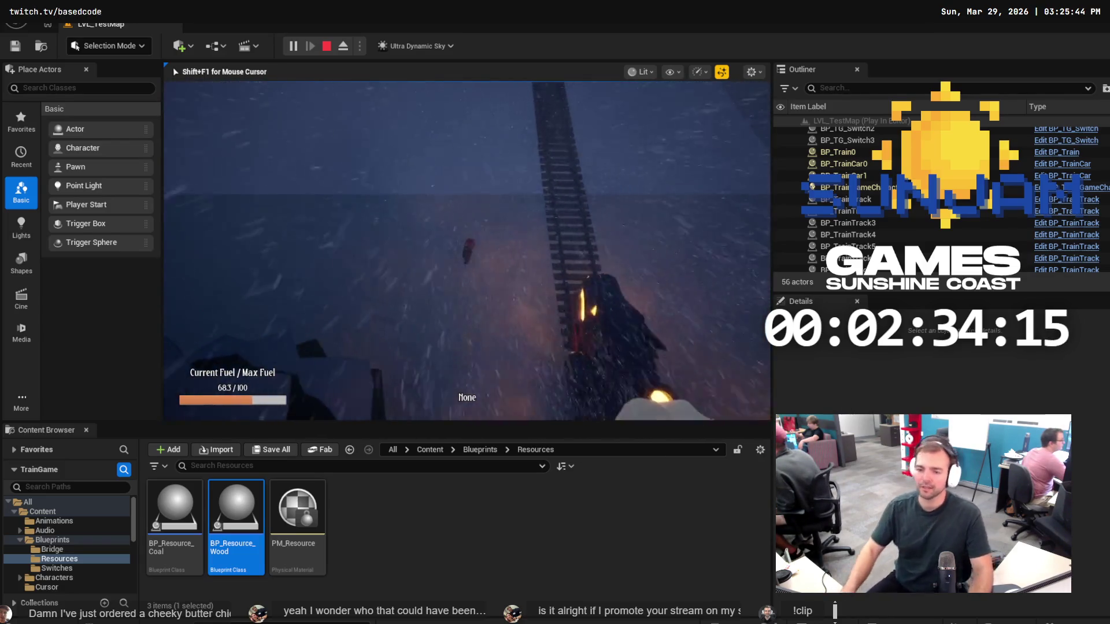
{"action": "key", "text": "Escape"}
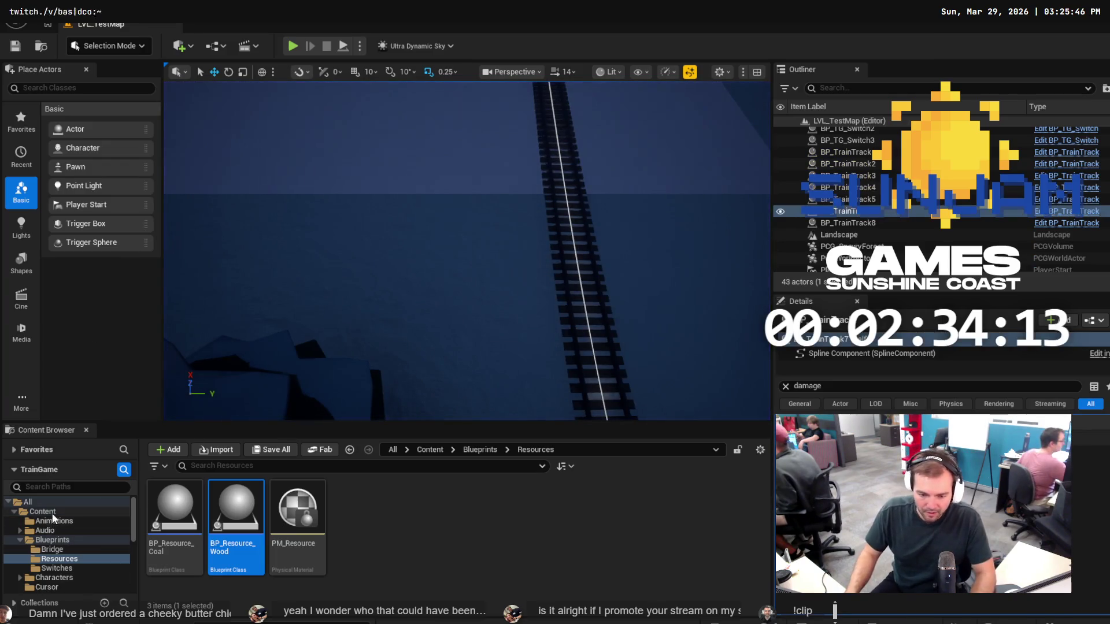
Open the BP_Train blueprint from the Content Blueprints folder.
{"action": "left_click", "coordinate": [42, 511]}
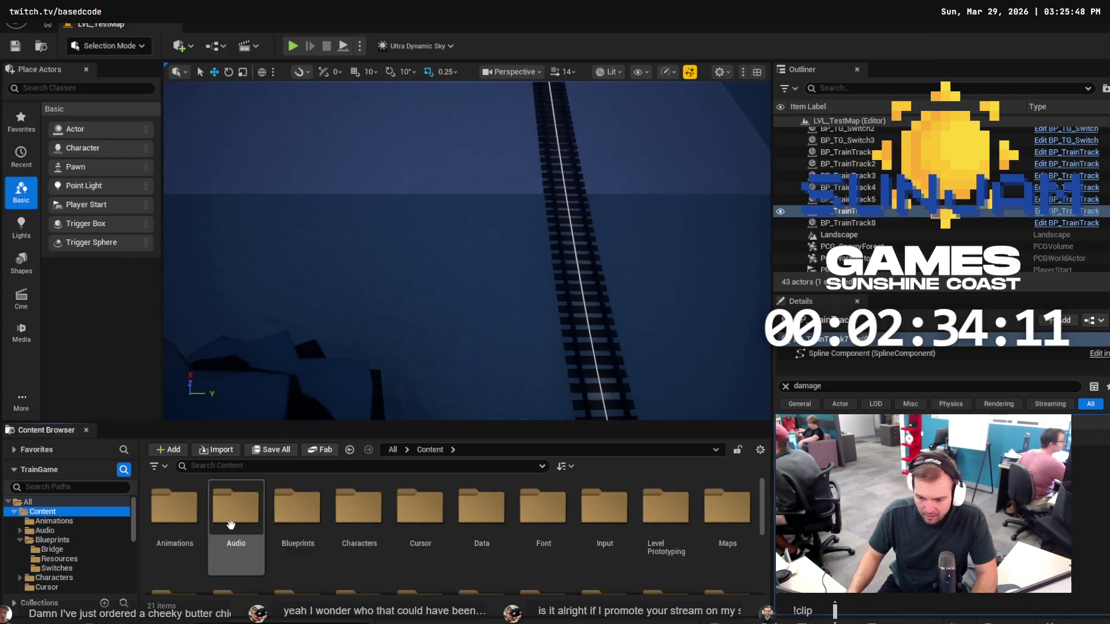
{"action": "scroll", "coordinate": [346, 537], "scroll_direction": "down", "scroll_amount": 2}
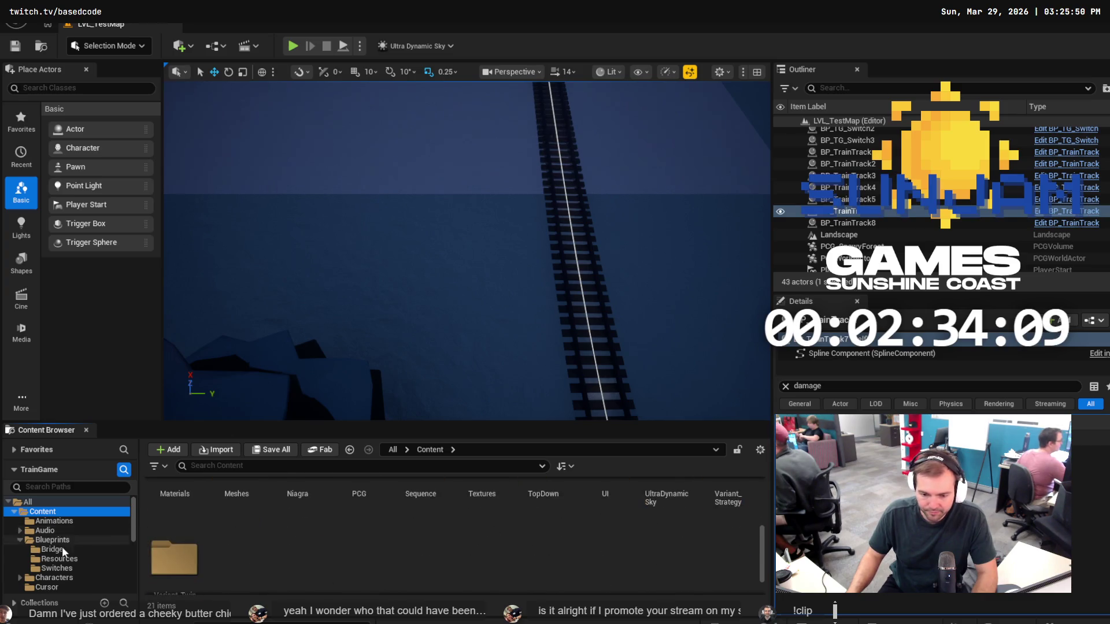
{"action": "scroll", "coordinate": [66, 563], "scroll_direction": "down", "scroll_amount": 2}
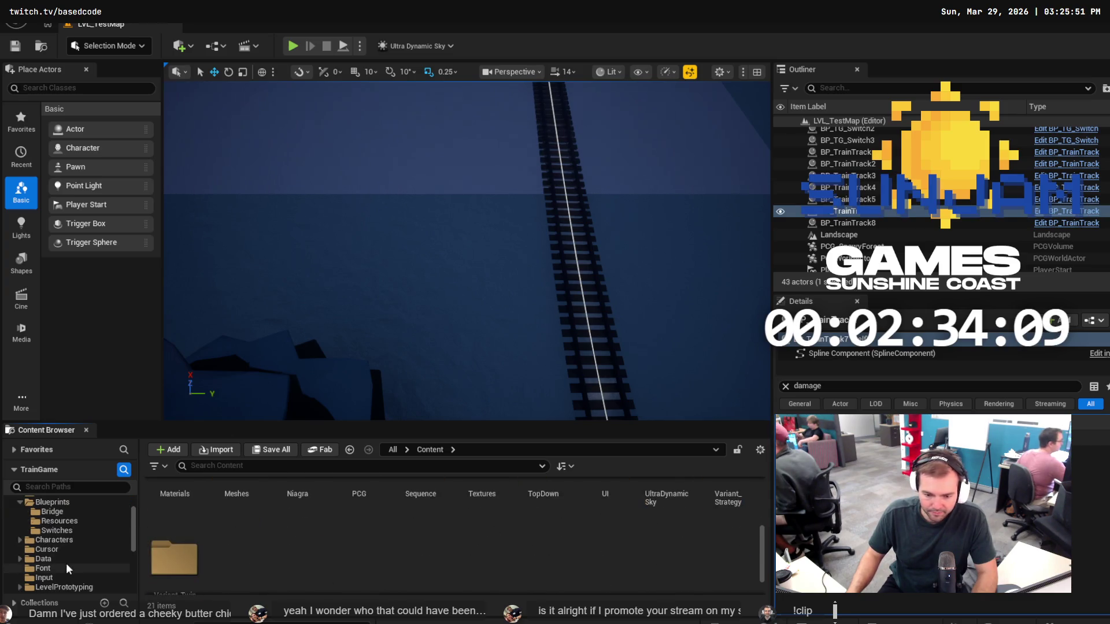
{"action": "scroll", "coordinate": [60, 532], "scroll_direction": "up", "scroll_amount": 1}
{"action": "left_click", "coordinate": [63, 521]}
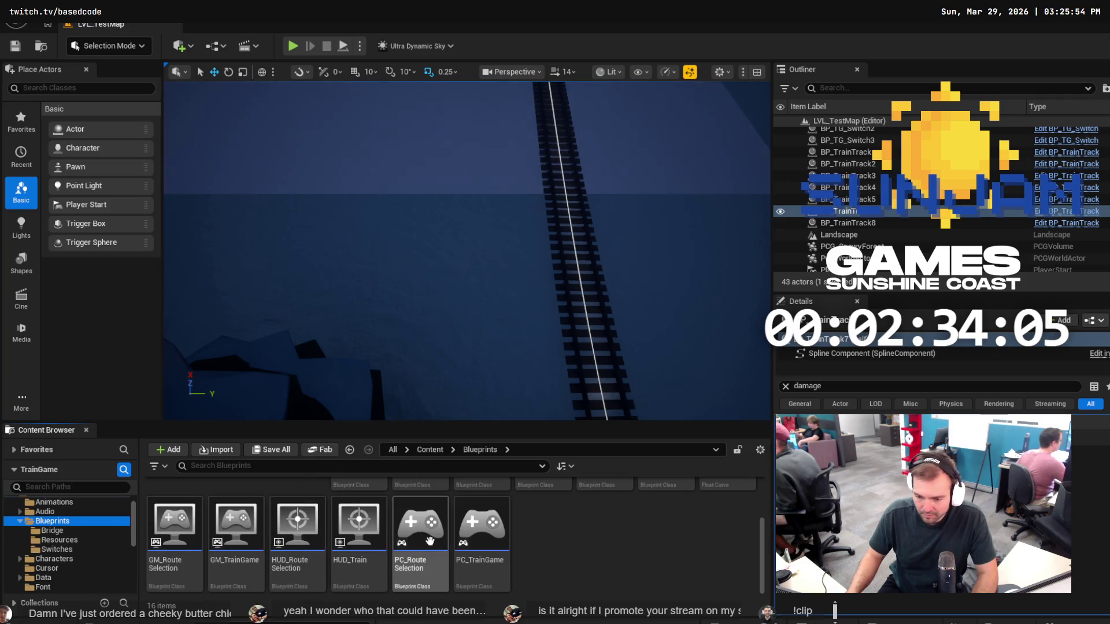
{"action": "left_click", "coordinate": [74, 530]}
{"action": "left_click", "coordinate": [52, 520]}
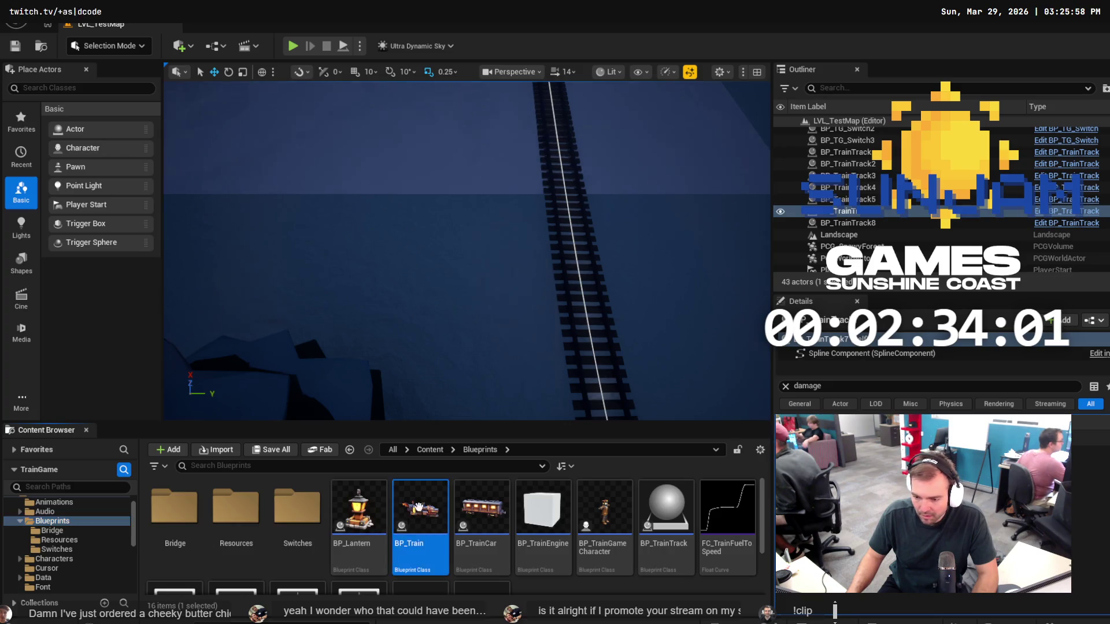
{"action": "double_click", "coordinate": [422, 512]}
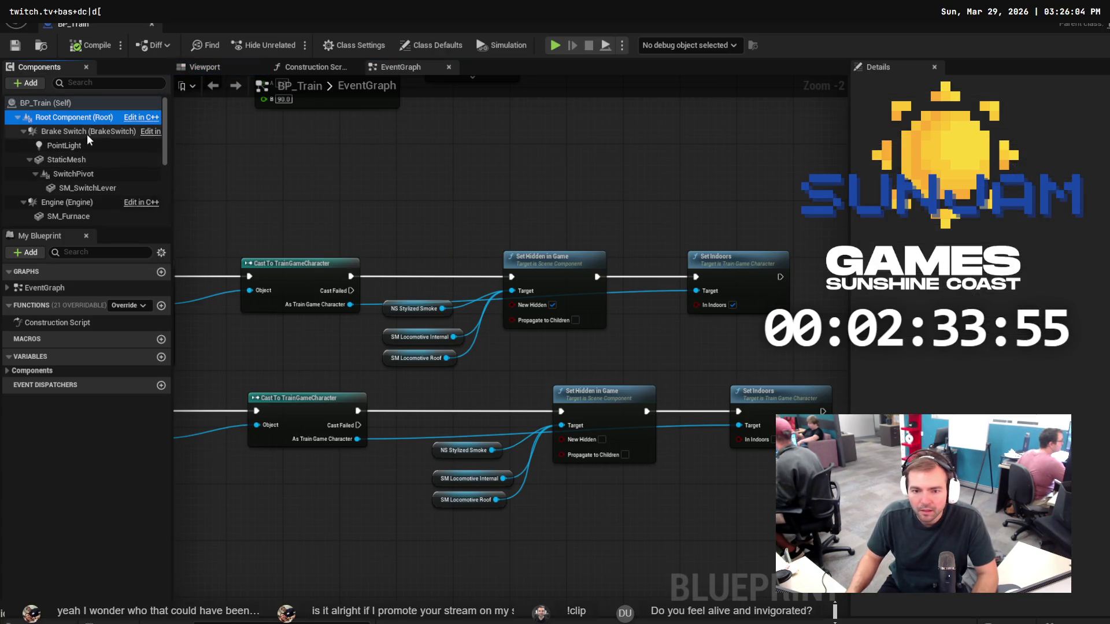
Review BP_Train's Brake Switch component and class defaults, then open the FC_TrainFuelToSpeed curve.
{"action": "left_click", "coordinate": [120, 134]}
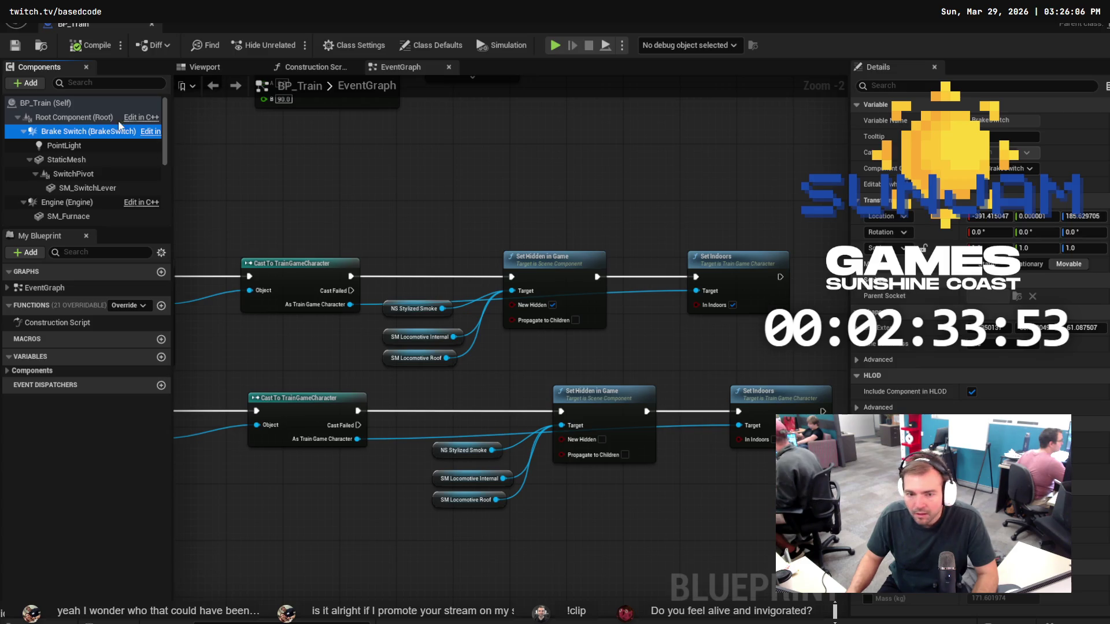
{"action": "left_click", "coordinate": [72, 103]}
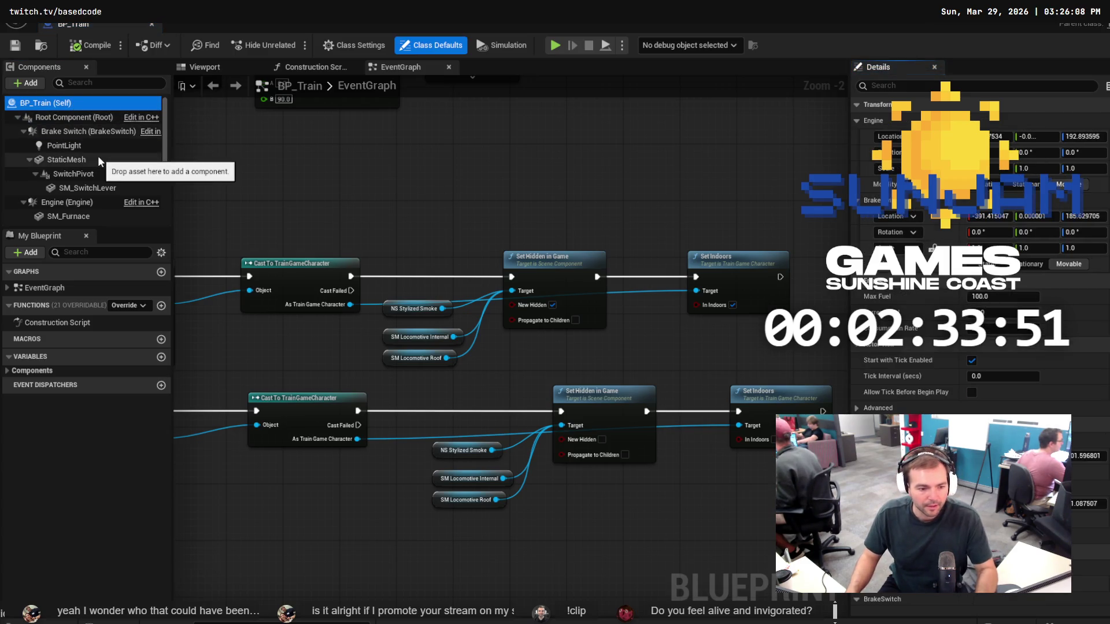
{"action": "scroll", "coordinate": [985, 371], "scroll_direction": "down", "scroll_amount": 1}
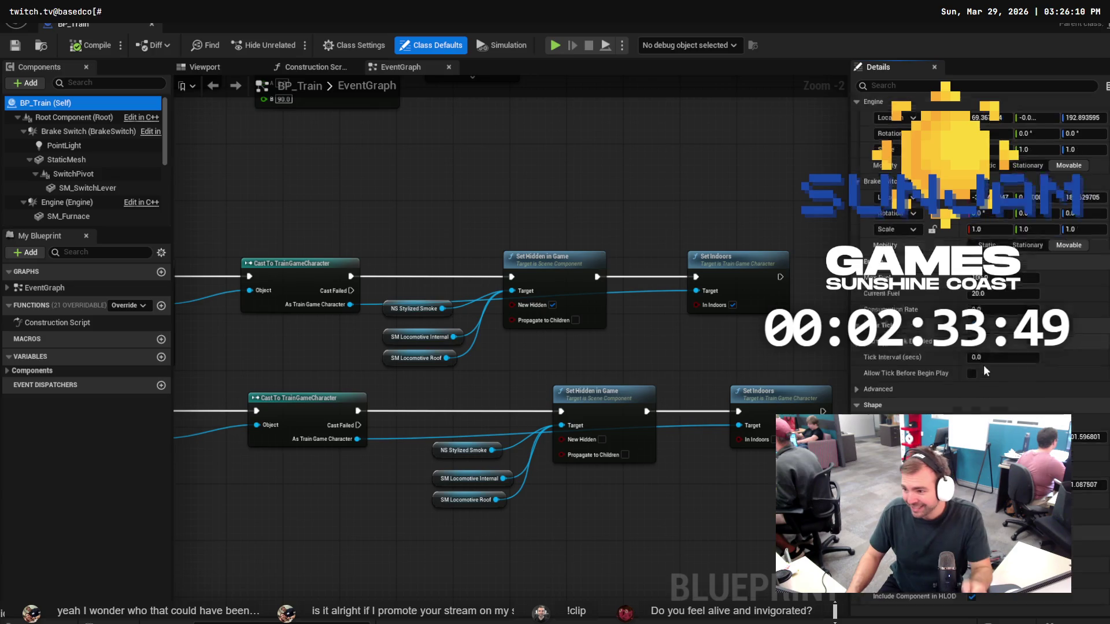
{"action": "scroll", "coordinate": [985, 371], "scroll_direction": "down", "scroll_amount": 5}
{"action": "scroll", "coordinate": [985, 371], "scroll_direction": "down", "scroll_amount": 15}
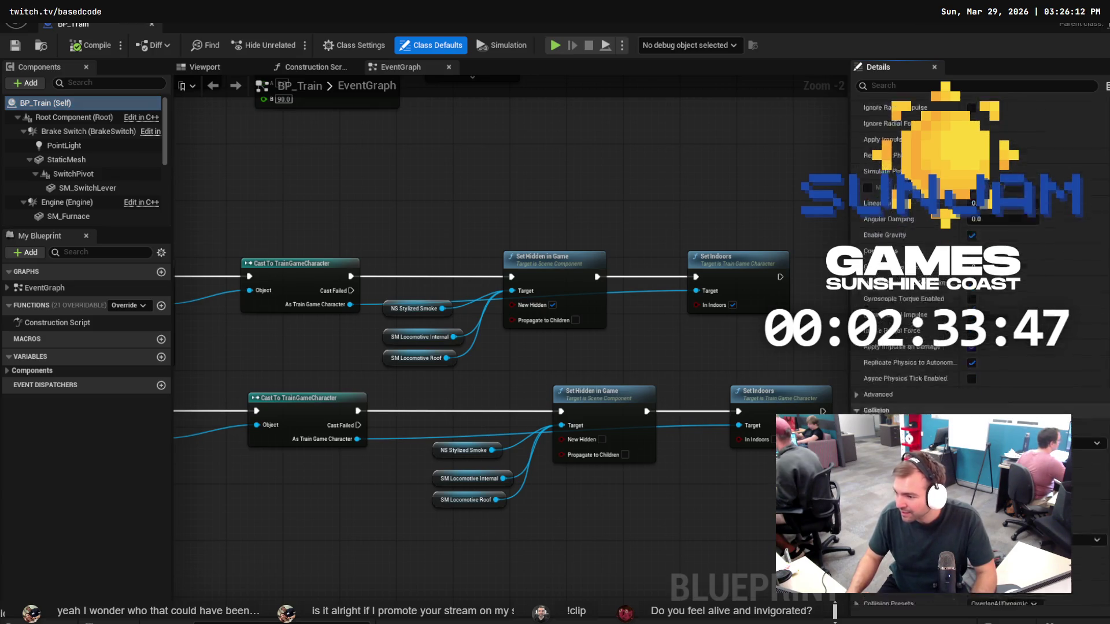
{"action": "scroll", "coordinate": [985, 371], "scroll_direction": "down", "scroll_amount": 3}
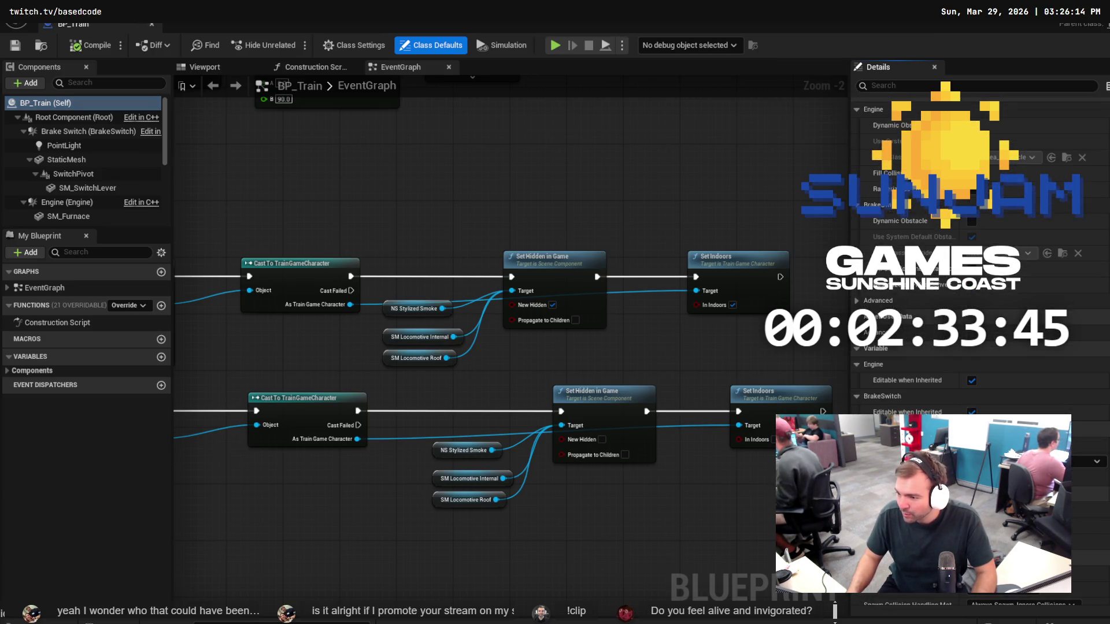
{"action": "double_click", "coordinate": [1052, 485]}
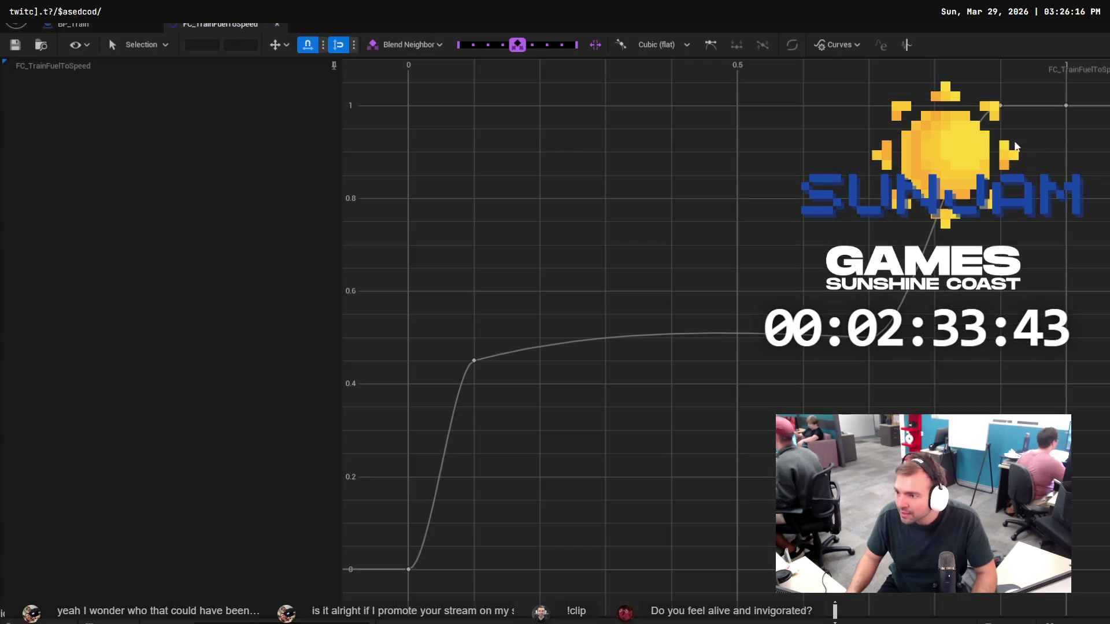
Select the top keys of the FC_TrainFuelToSpeed curve and set their value to 1.5.
{"action": "mouse_move", "coordinate": [1087, 90]}
{"action": "left_mouse_down"}
{"action": "mouse_move", "coordinate": [989, 121]}
{"action": "mouse_move", "coordinate": [1013, 32]}
{"action": "mouse_move", "coordinate": [1013, 69]}
{"action": "left_mouse_up"}
{"action": "key", "text": "f"}
{"action": "mouse_move", "coordinate": [1019, 136]}
{"action": "left_mouse_down"}
{"action": "mouse_move", "coordinate": [998, 169]}
{"action": "mouse_move", "coordinate": [998, 139]}
{"action": "left_mouse_up"}
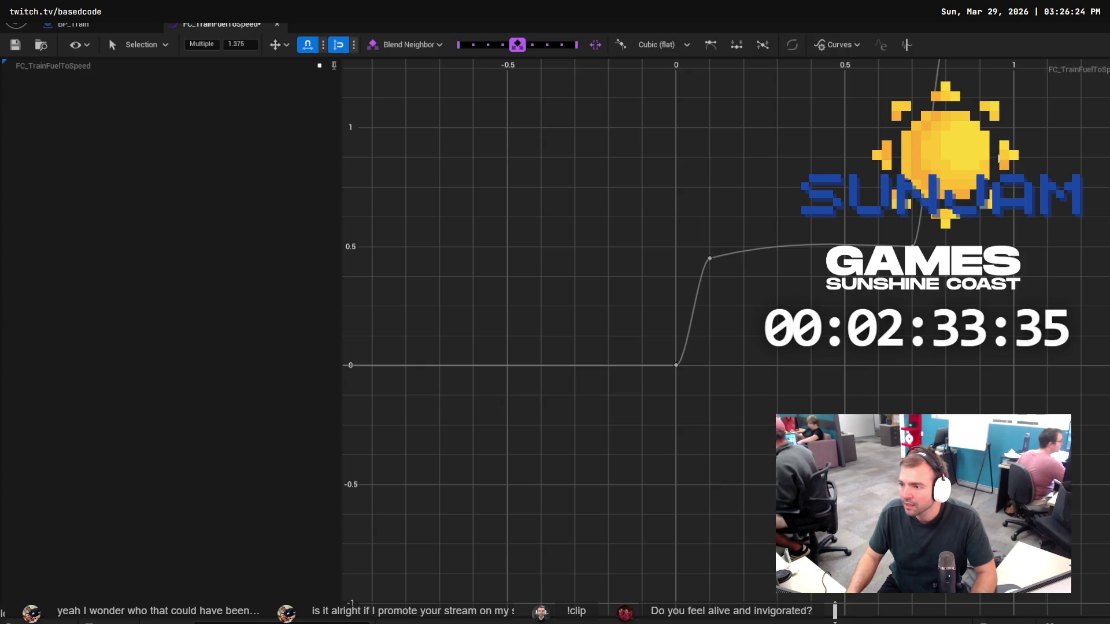
{"action": "key", "text": "f"}
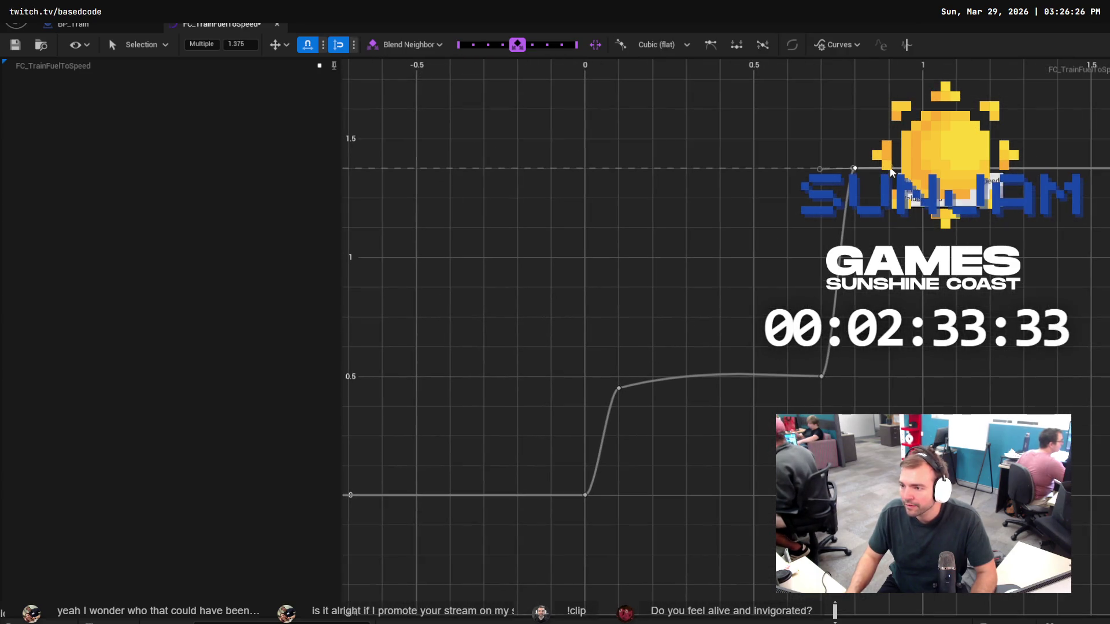
{"action": "key", "text": "ctrl+z"}
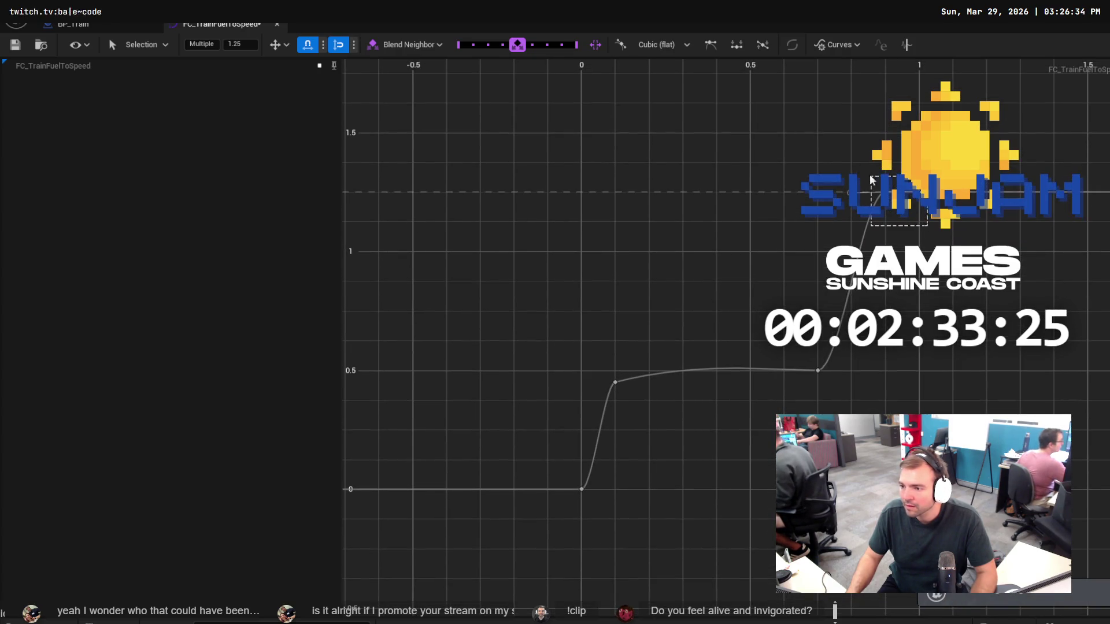
{"action": "type", "text": "1.5"}
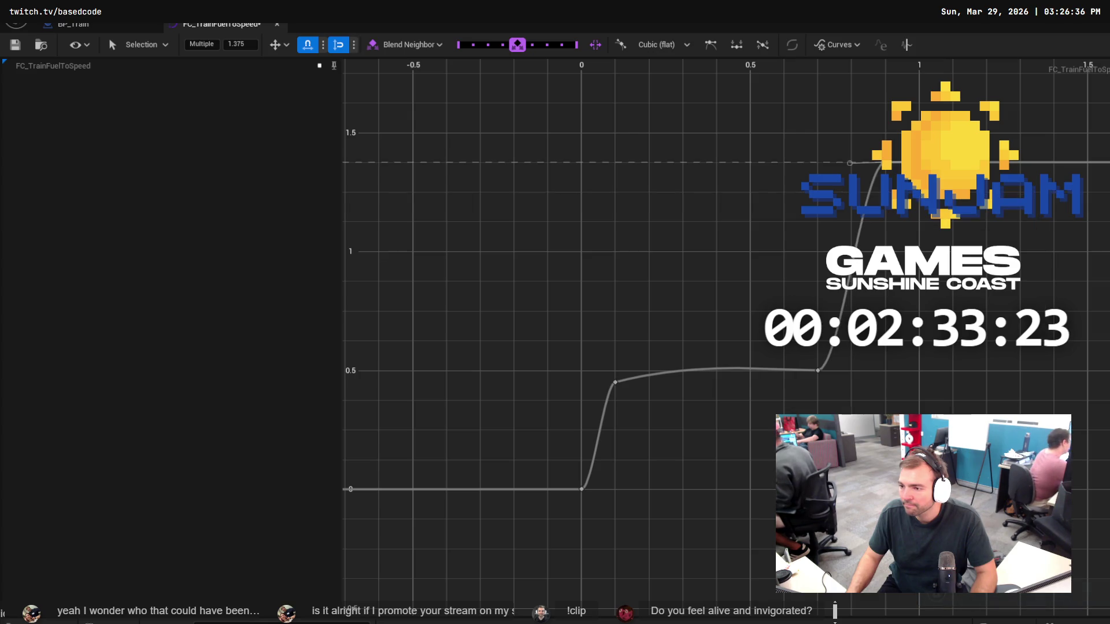
{"action": "key", "text": "Return"}
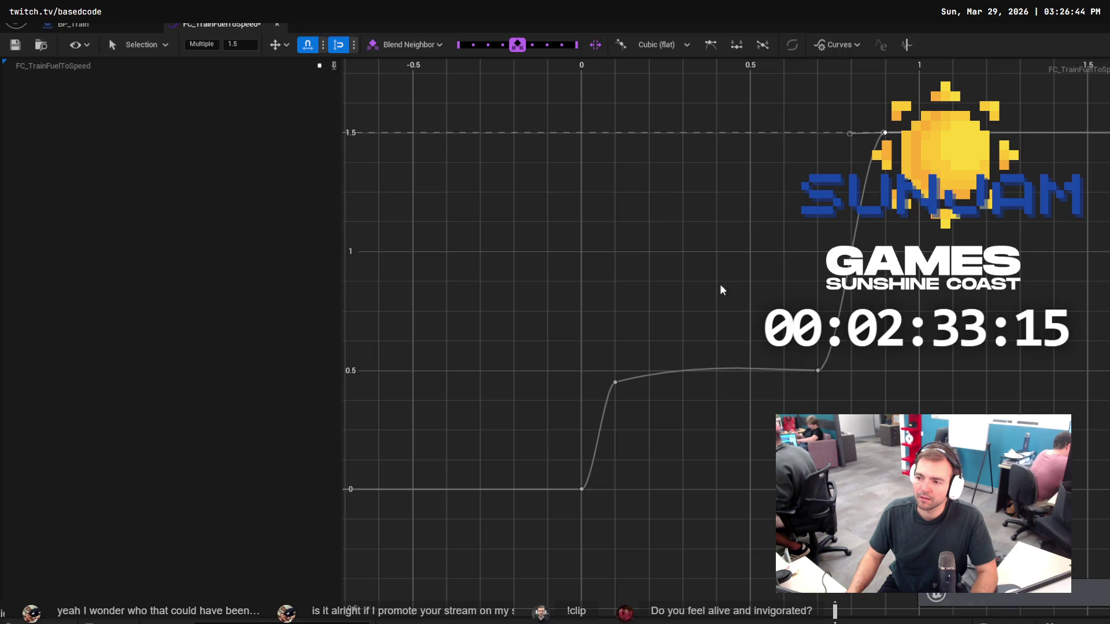
Select the key at time 1.0, save the curve, and return to the level.
{"action": "left_click", "coordinate": [874, 367]}
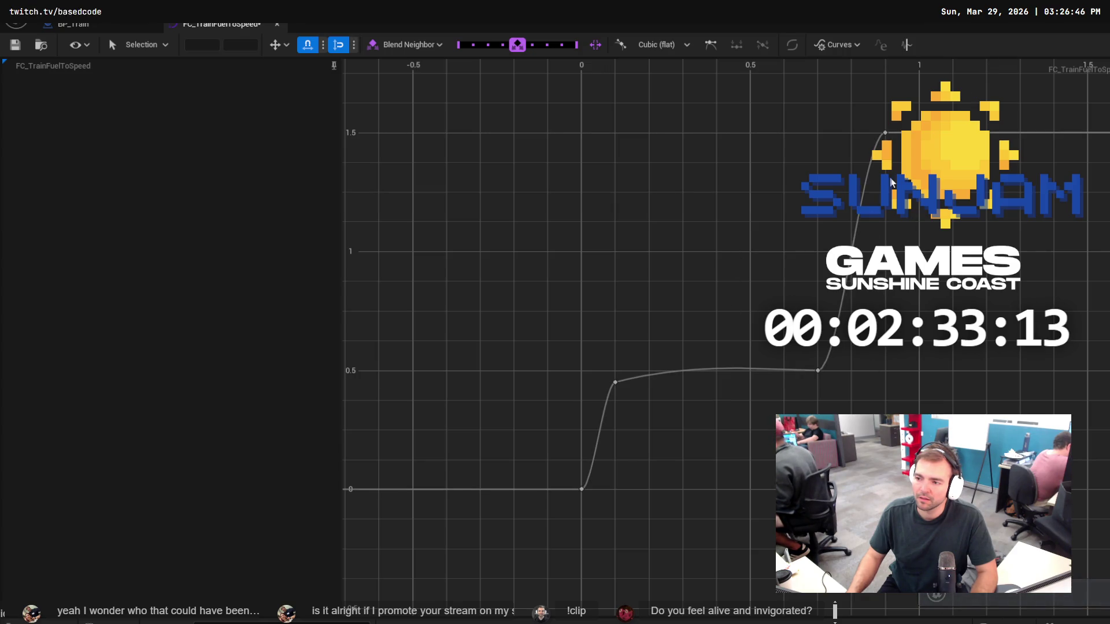
{"action": "left_click", "coordinate": [885, 133]}
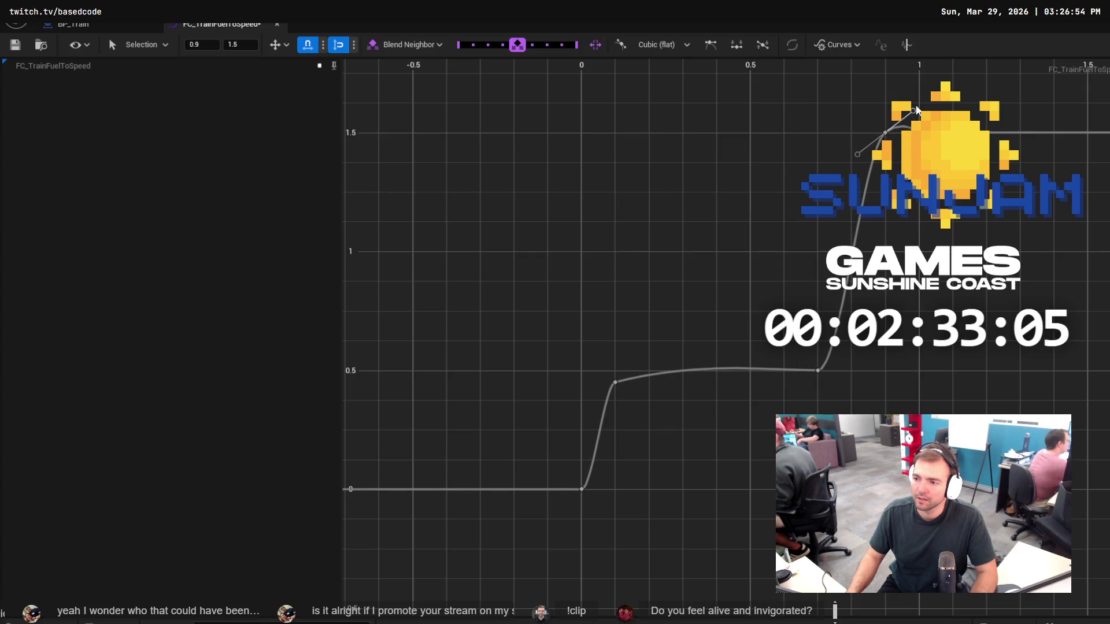
{"action": "key", "text": "ctrl+s"}
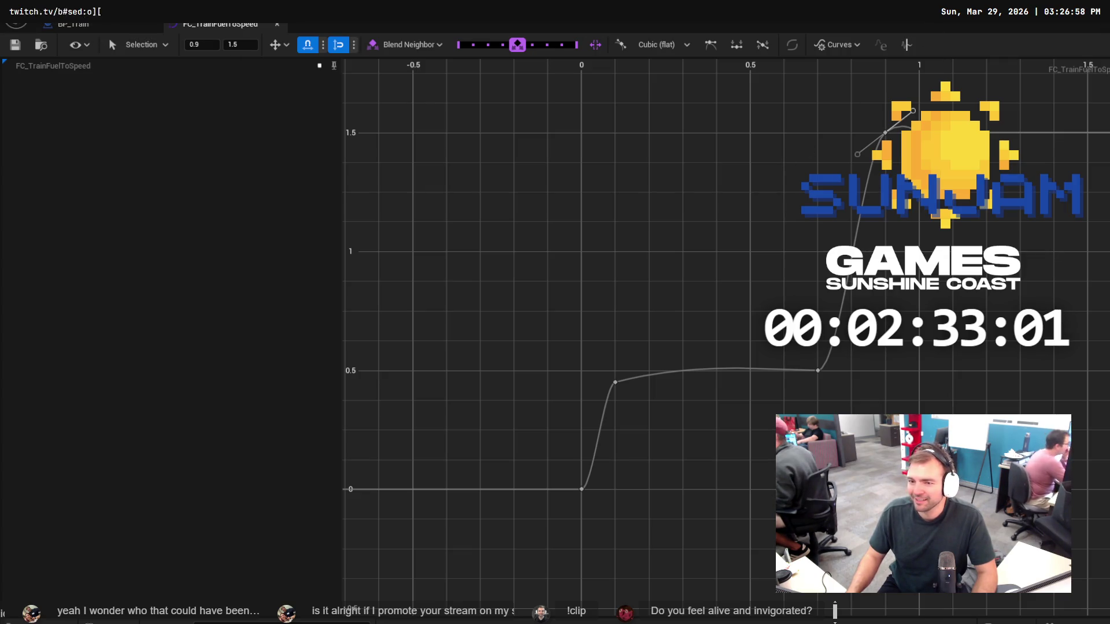
{"action": "key", "text": "alt+Tab"}
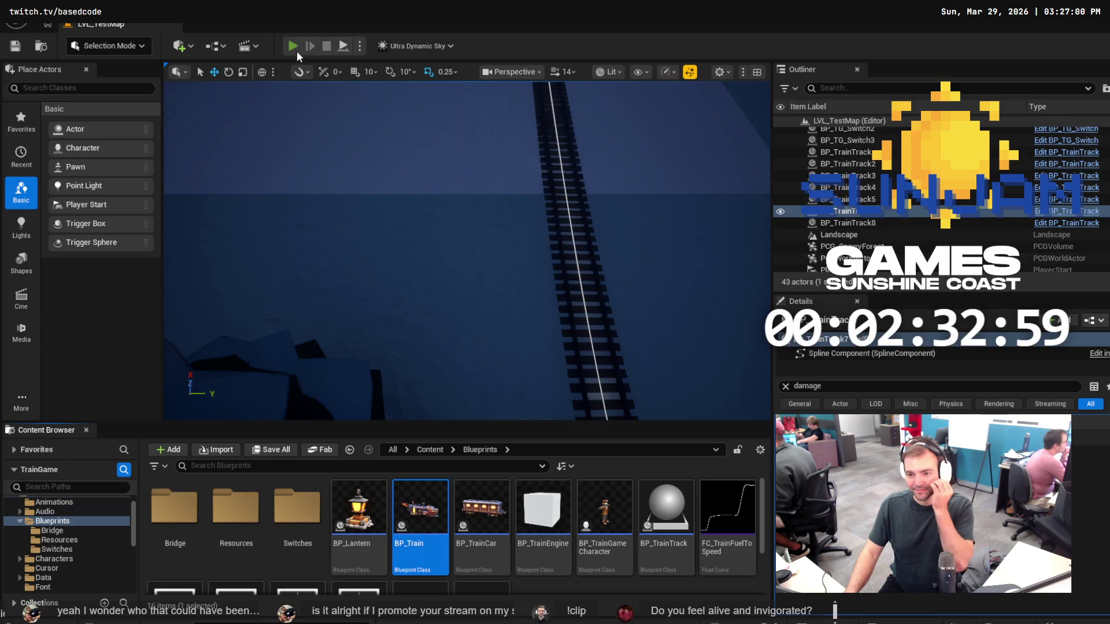
{"action": "left_click", "coordinate": [295, 48]}
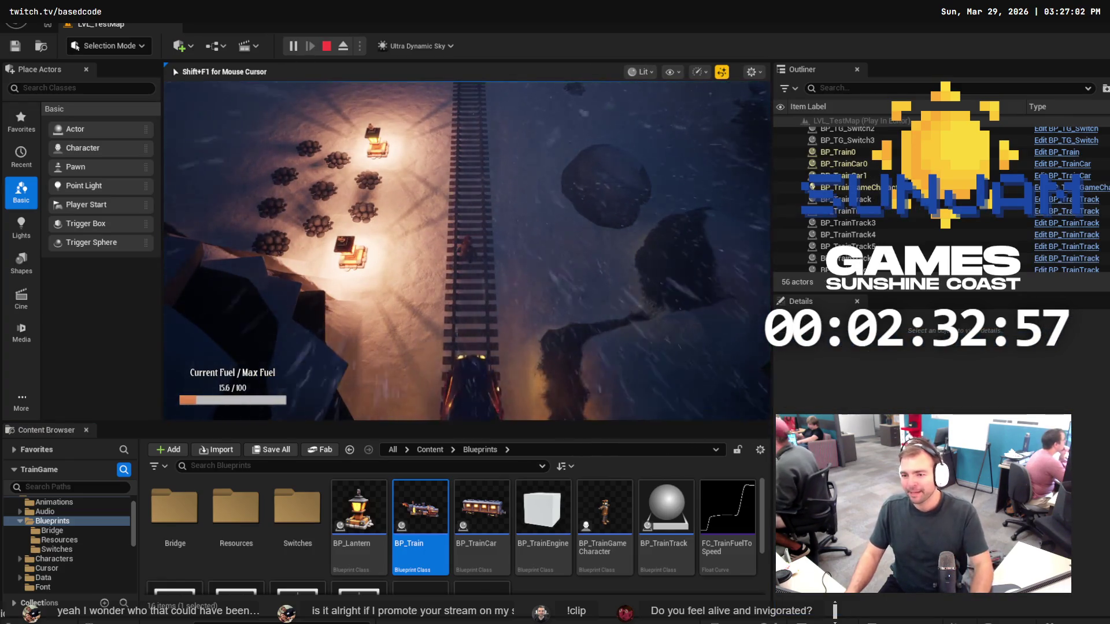
{"action": "key", "text": "a"}
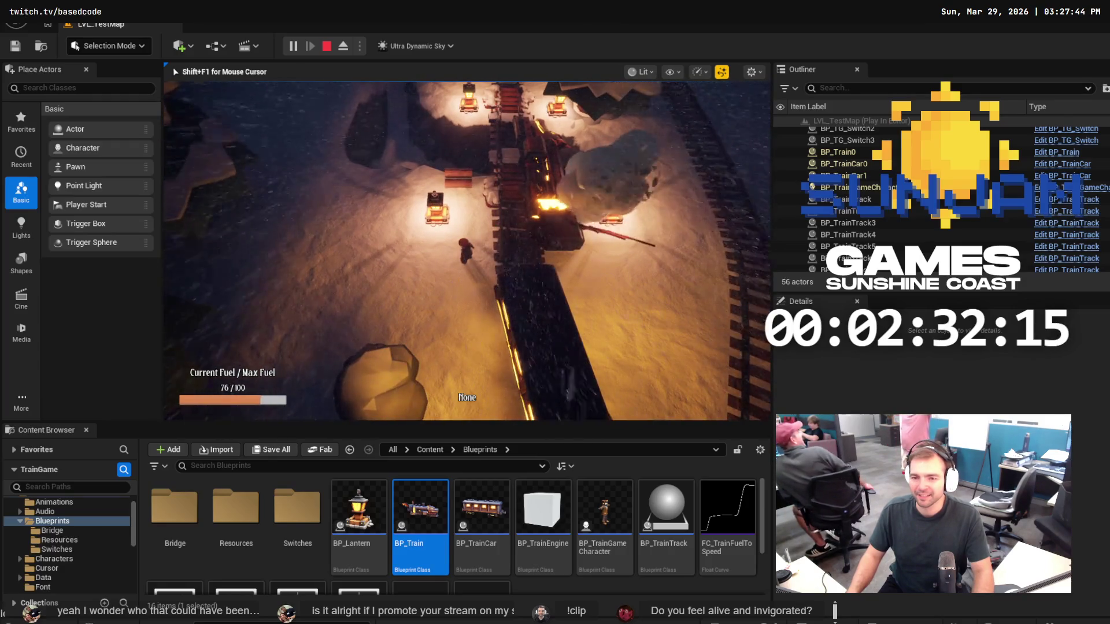
{"action": "key", "text": "Escape"}
{"action": "left_click", "coordinate": [287, 45]}
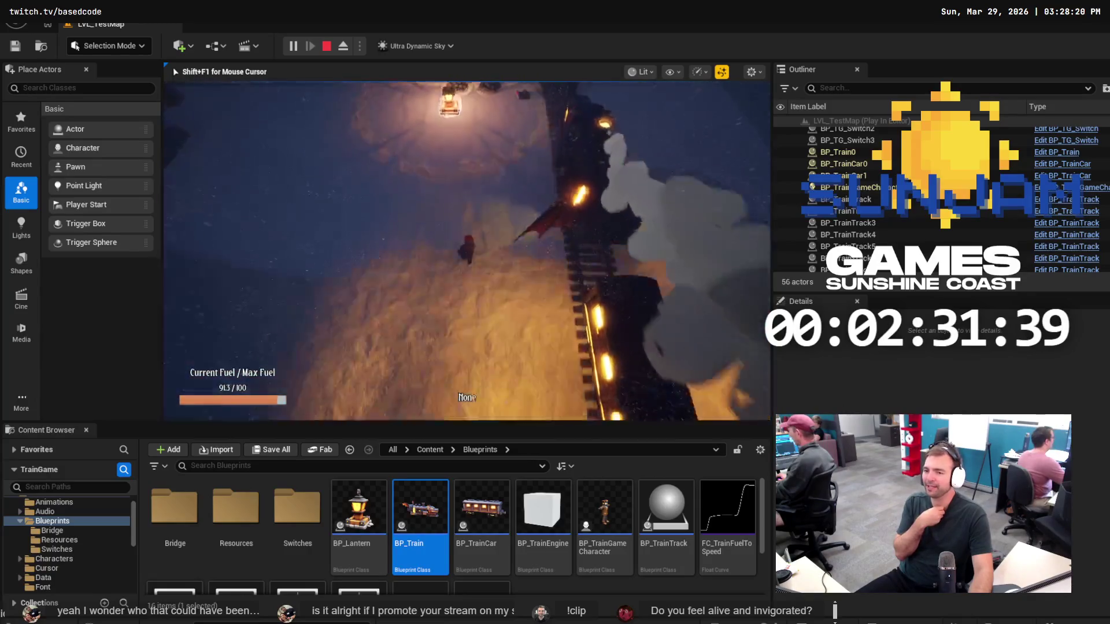
{"action": "key", "text": "w"}
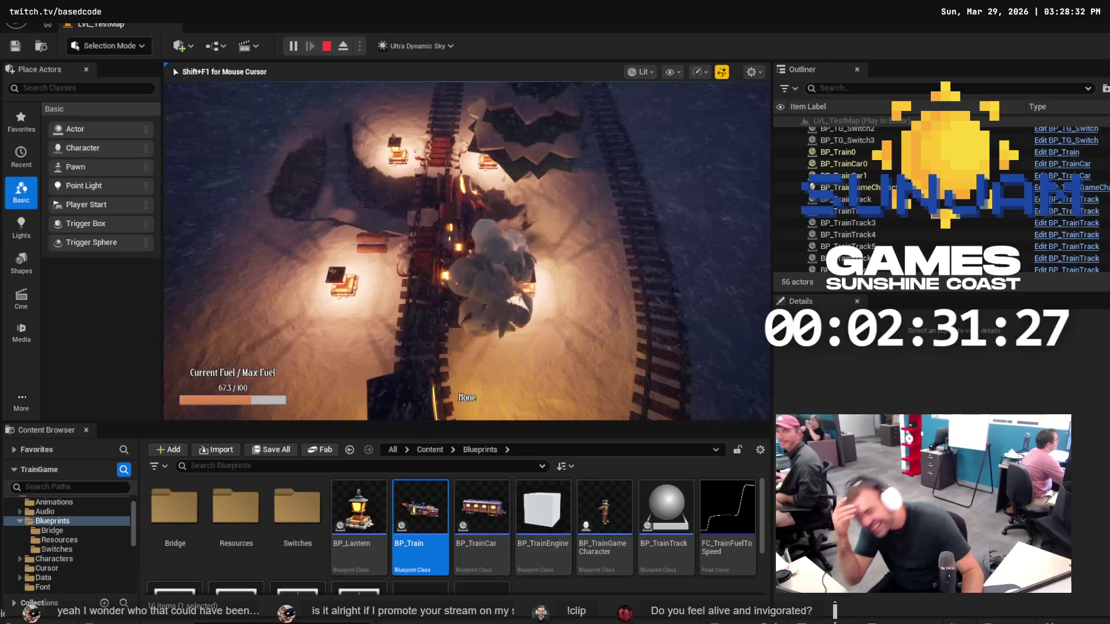
{"action": "key", "text": "Escape"}
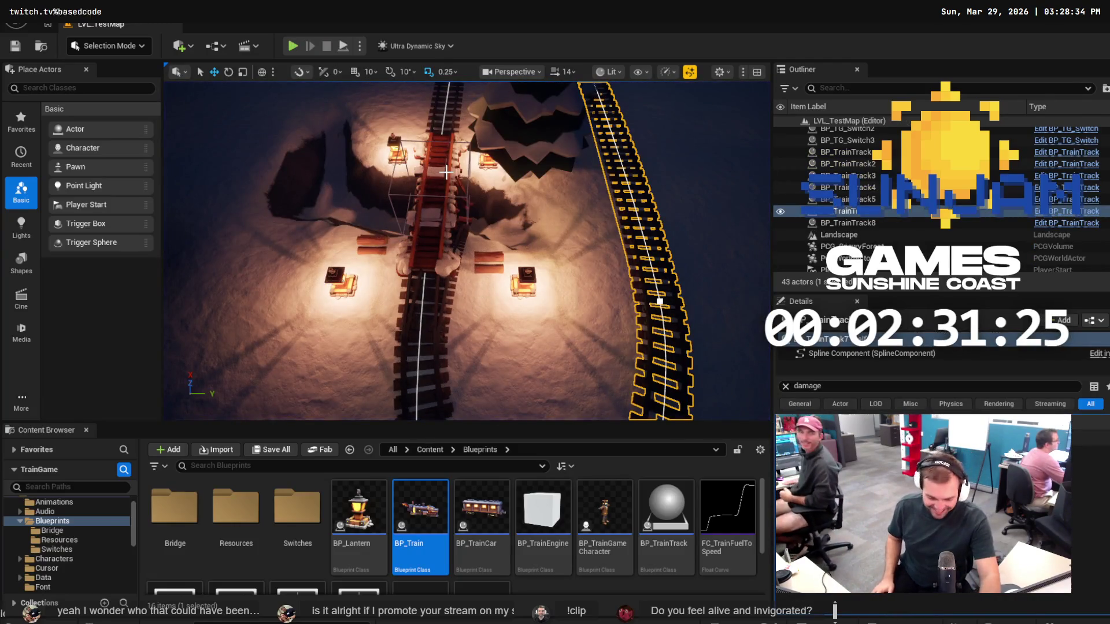
{"action": "left_click", "coordinate": [293, 49]}
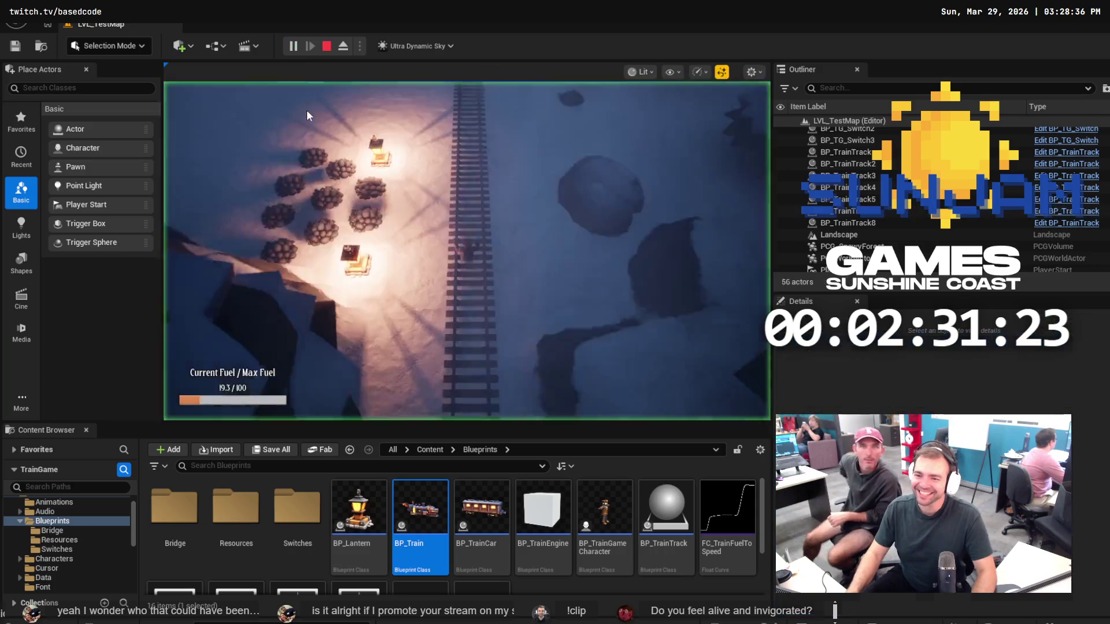
{"action": "left_click", "coordinate": [603, 369]}
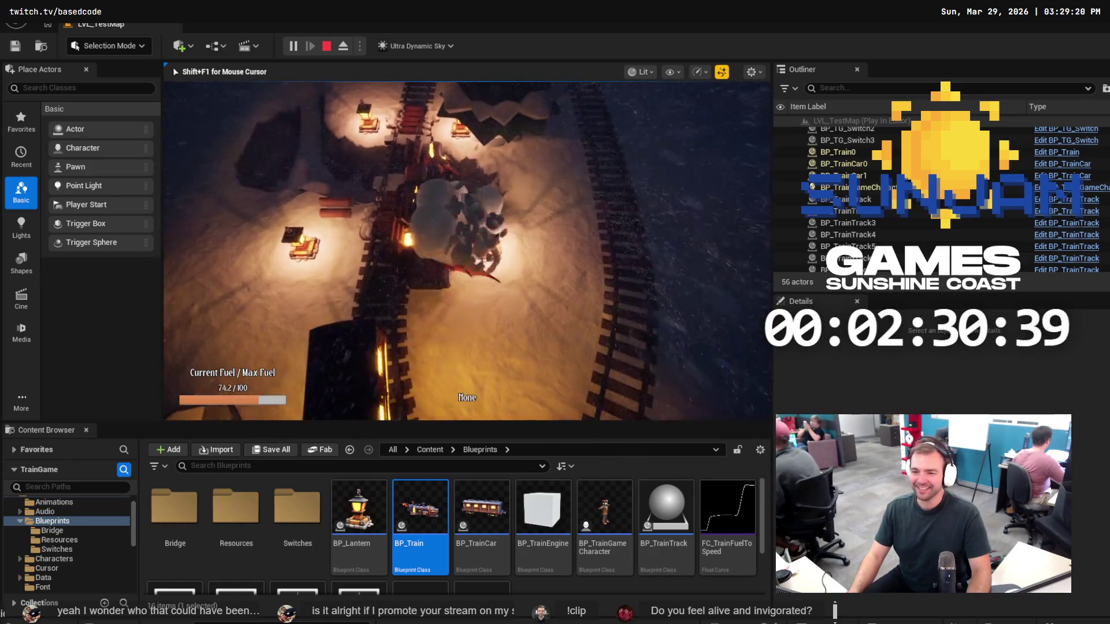
{"action": "key", "text": "Escape"}
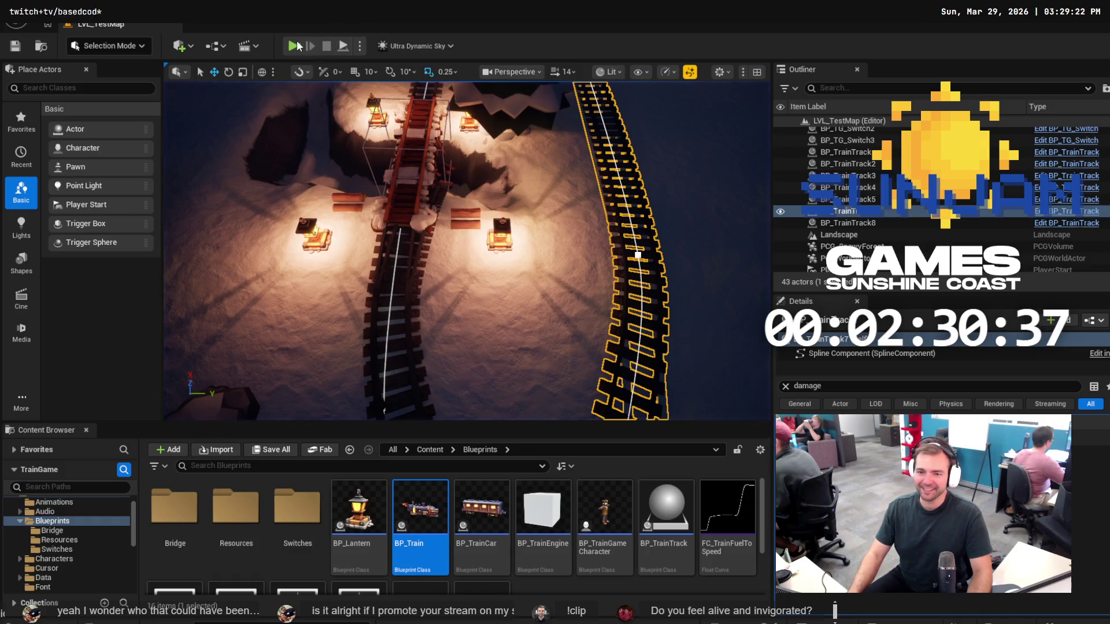
{"action": "left_click", "coordinate": [293, 47]}
{"action": "left_click", "coordinate": [438, 175]}
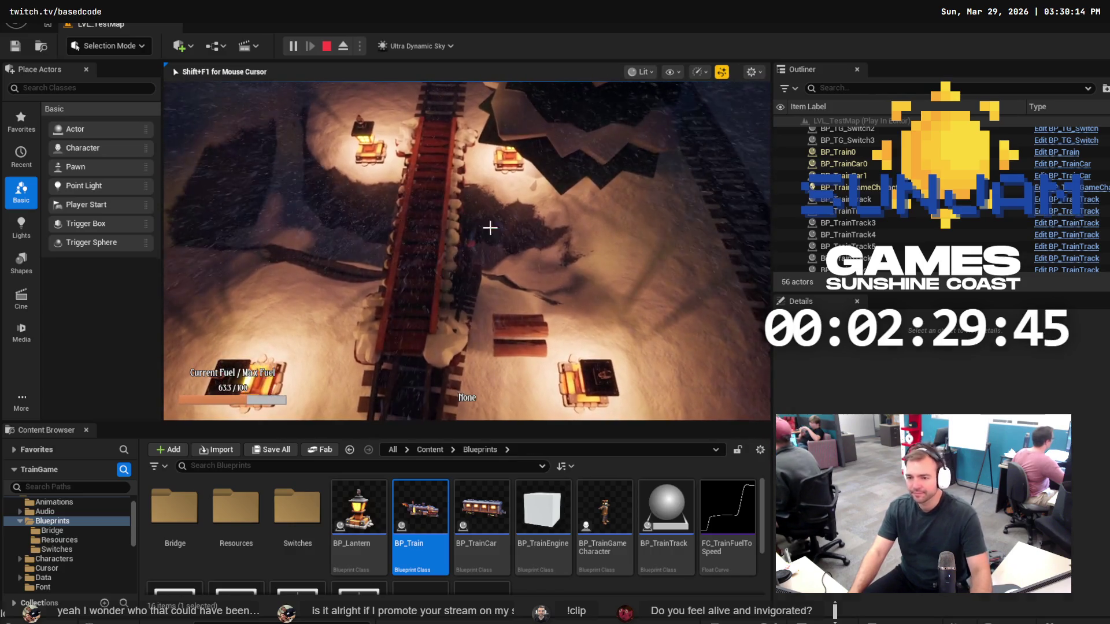
{"action": "key", "text": "Escape"}
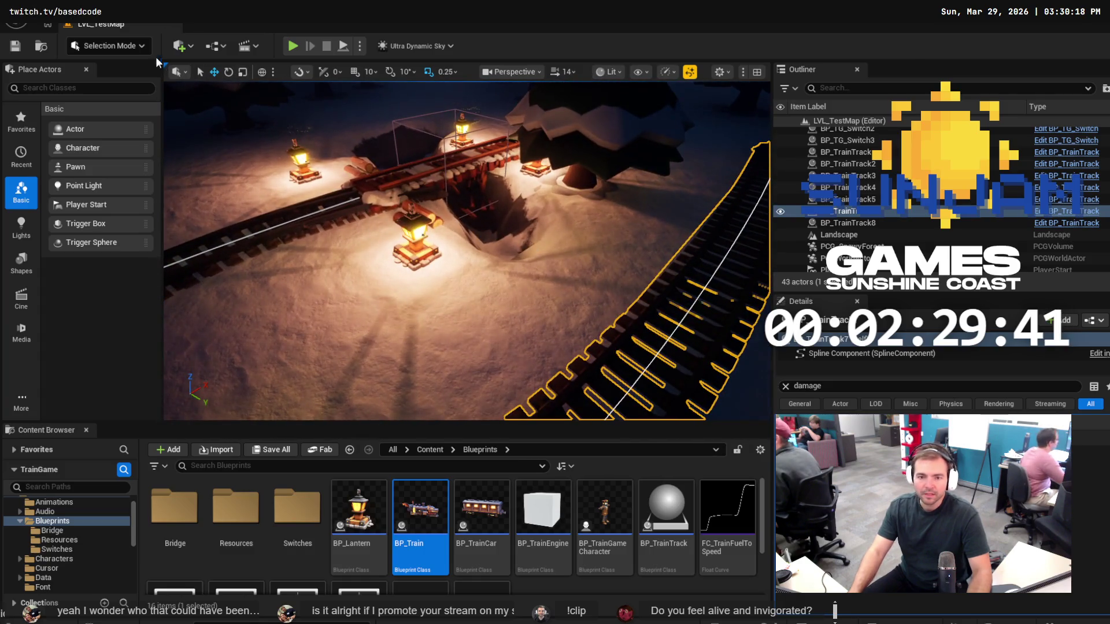
Enter landscape sculpting, sample the flatten height, and flatten the snowy ground beside the bridge.
{"action": "left_click", "coordinate": [136, 46]}
{"action": "left_click", "coordinate": [132, 80]}
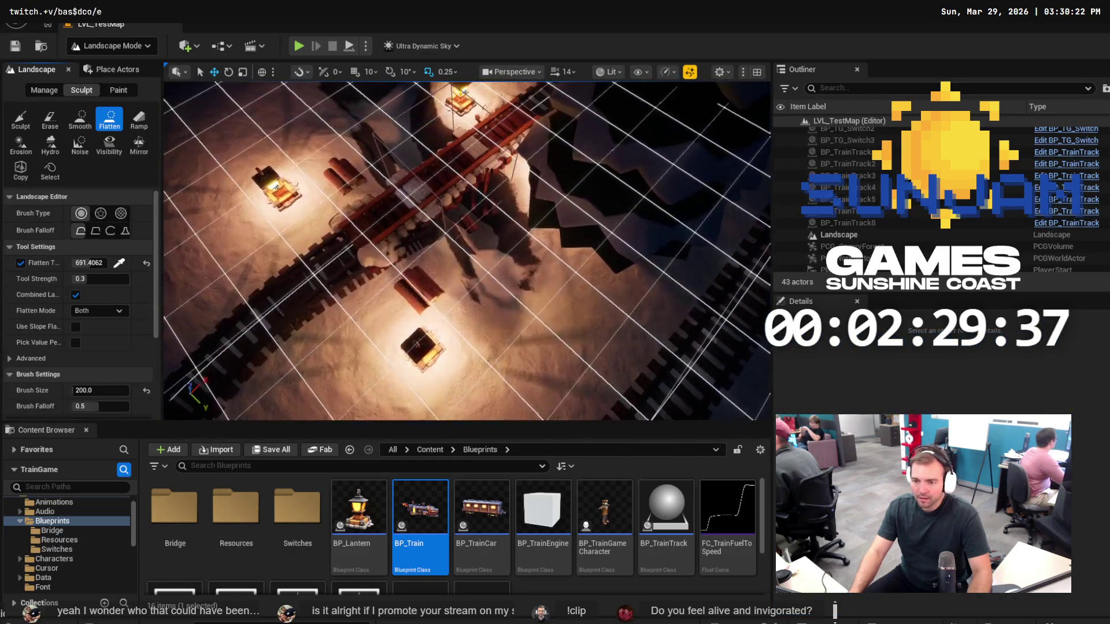
{"action": "left_click", "coordinate": [120, 264]}
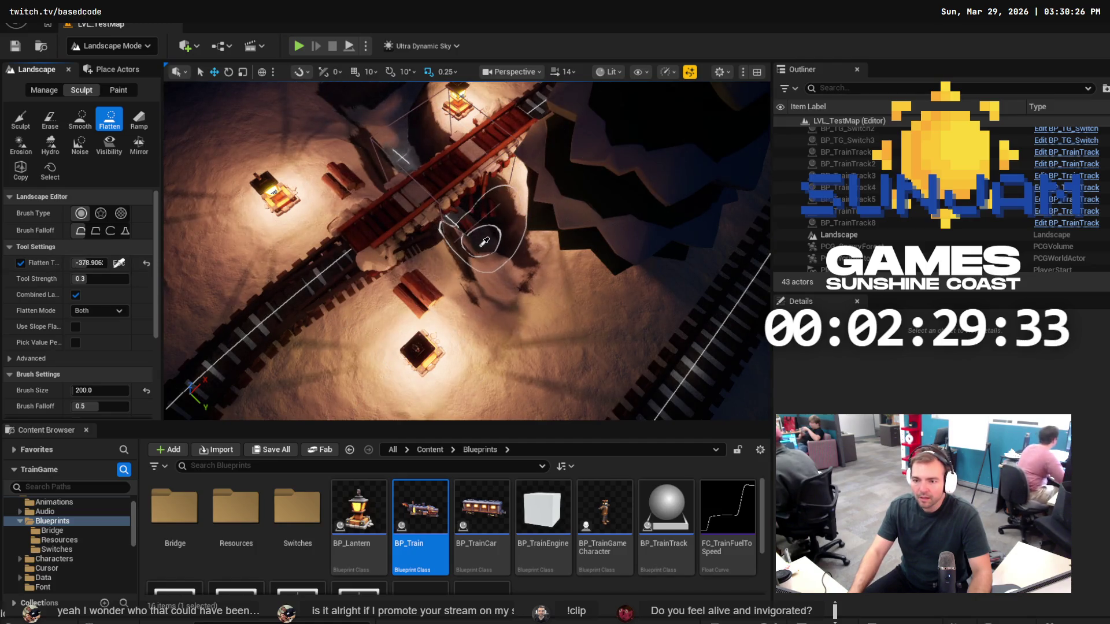
{"action": "left_click", "coordinate": [484, 241]}
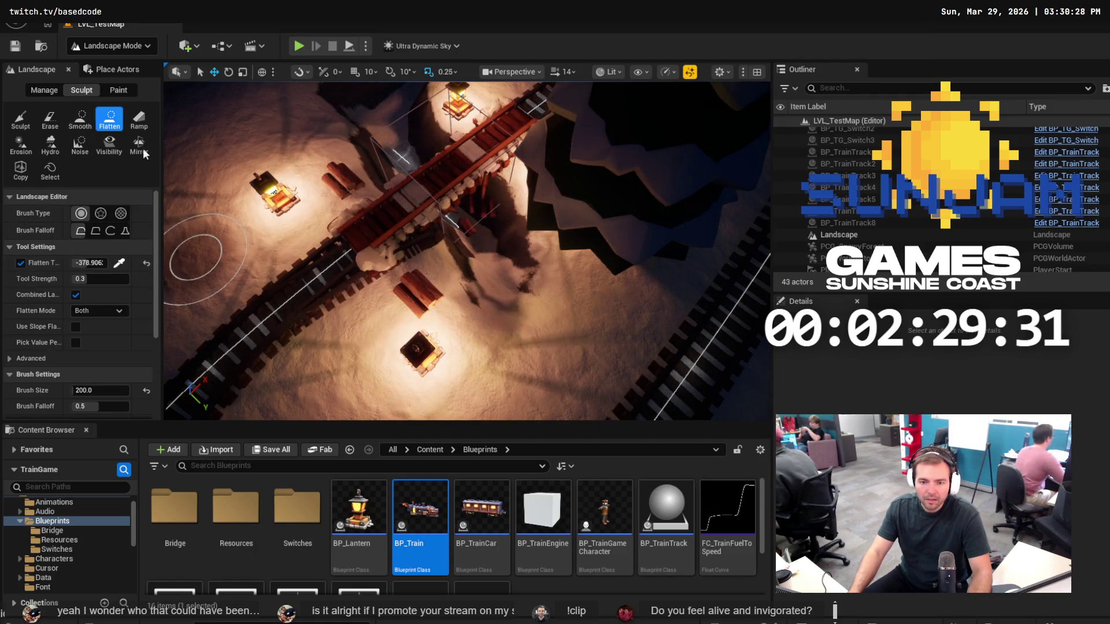
{"action": "mouse_move", "coordinate": [473, 245]}
{"action": "left_mouse_down"}
{"action": "mouse_move", "coordinate": [482, 251]}
{"action": "mouse_move", "coordinate": [441, 203]}
{"action": "left_mouse_up"}
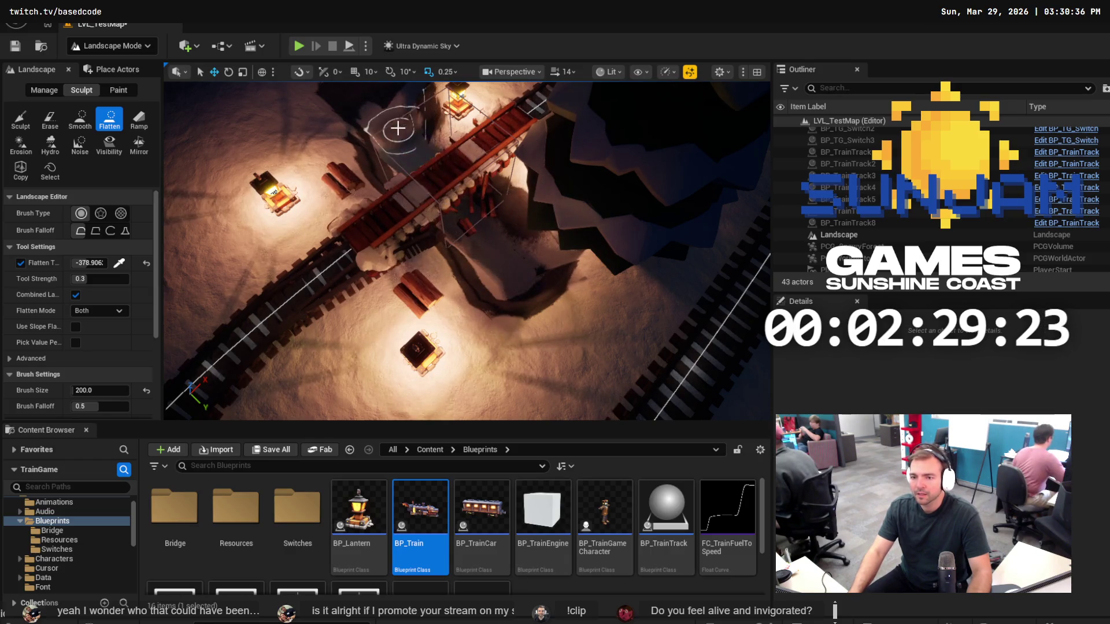
{"action": "left_click_drag", "start_coordinate": [499, 274], "coordinate": [519, 273]}
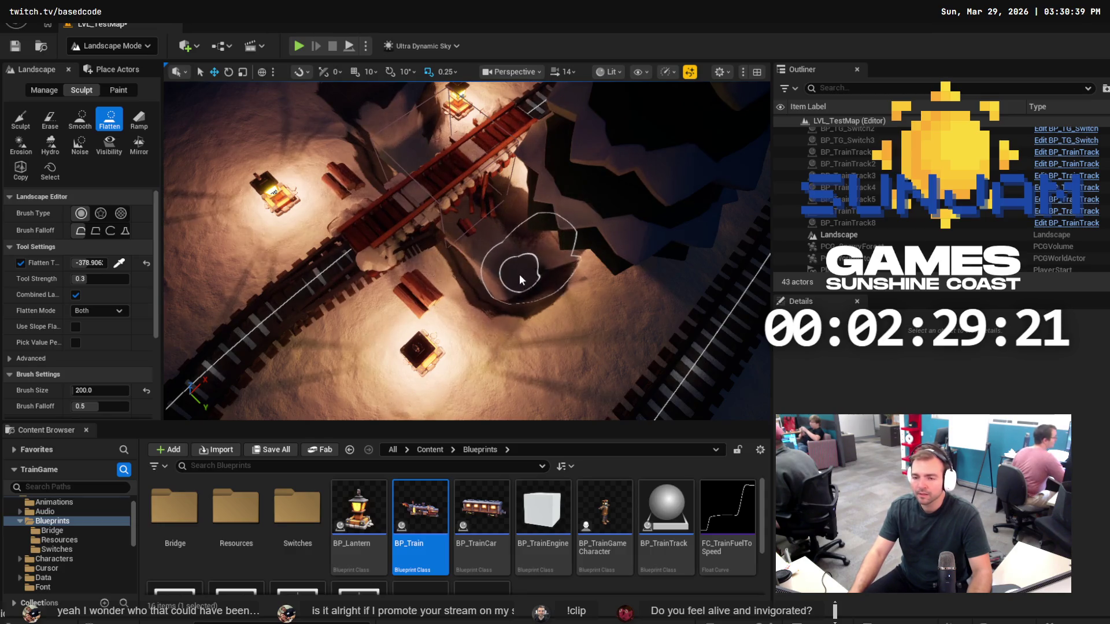
{"action": "left_click", "coordinate": [27, 127]}
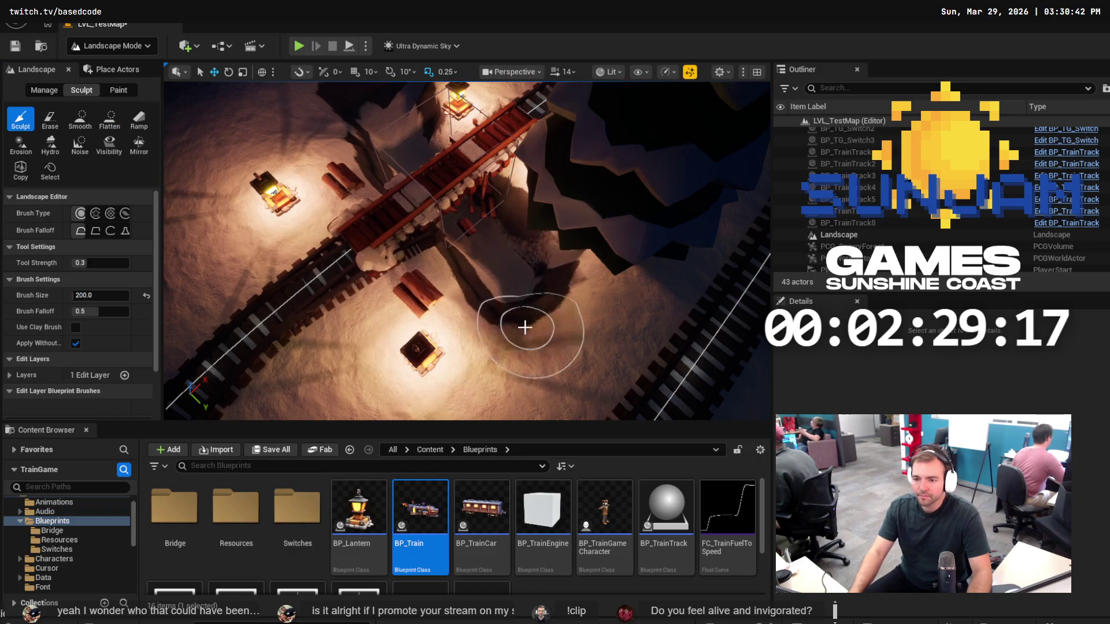
Raise the terrain below the bridge, then try the Smooth tool.
{"action": "mouse_move", "coordinate": [523, 322]}
{"action": "left_mouse_down"}
{"action": "mouse_move", "coordinate": [508, 322]}
{"action": "mouse_move", "coordinate": [503, 295]}
{"action": "mouse_move", "coordinate": [508, 315]}
{"action": "mouse_move", "coordinate": [455, 412]}
{"action": "left_mouse_up"}
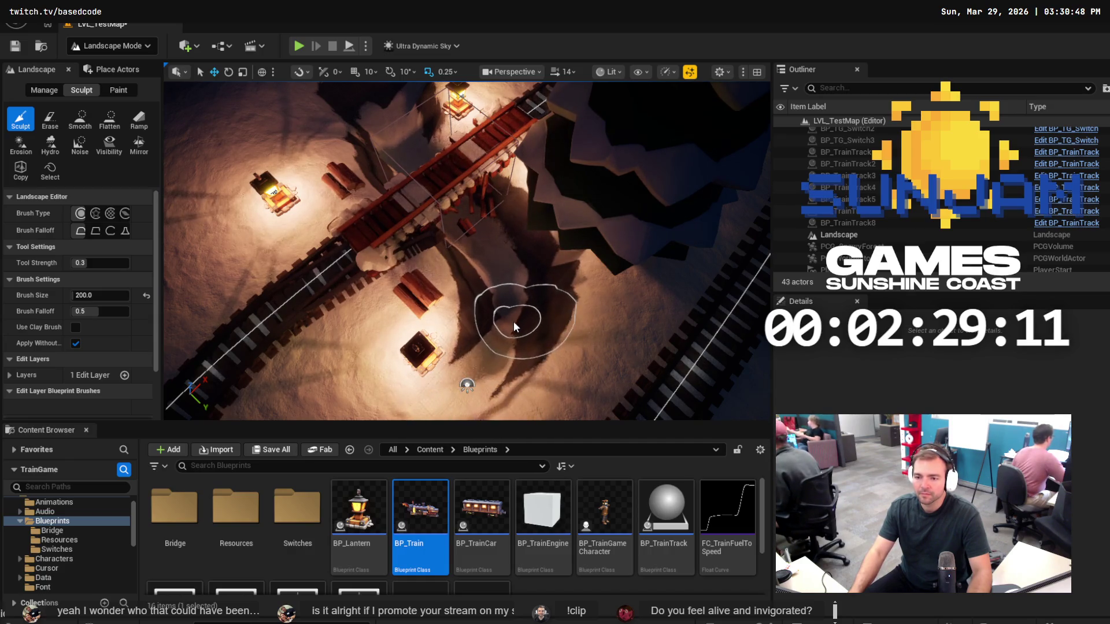
{"action": "left_click_drag", "start_coordinate": [513, 321], "coordinate": [507, 299]}
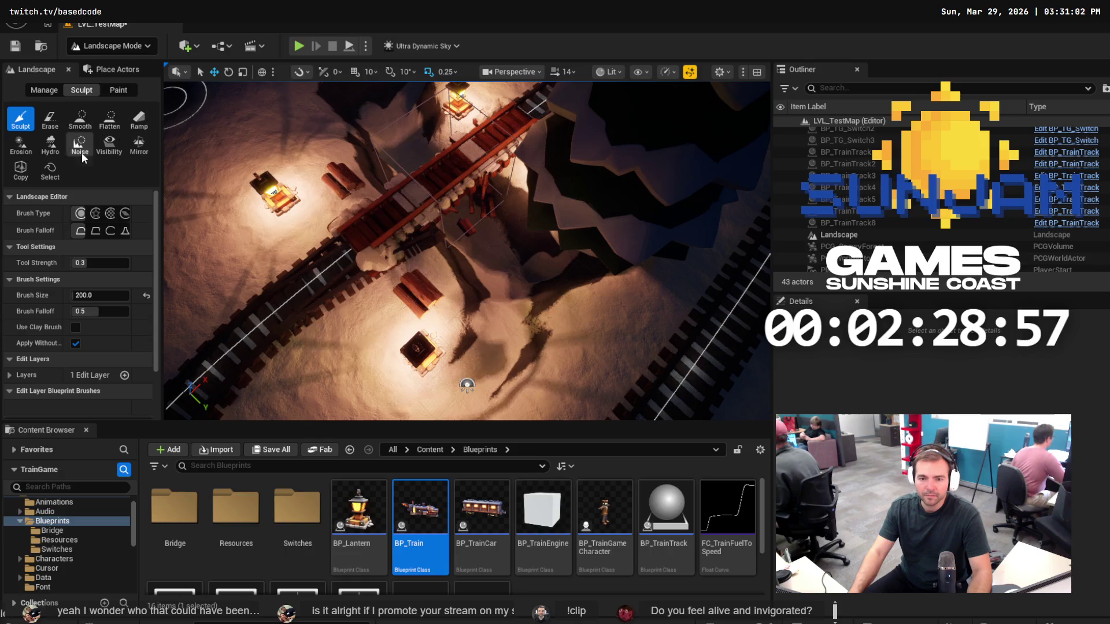
{"action": "left_click", "coordinate": [75, 125]}
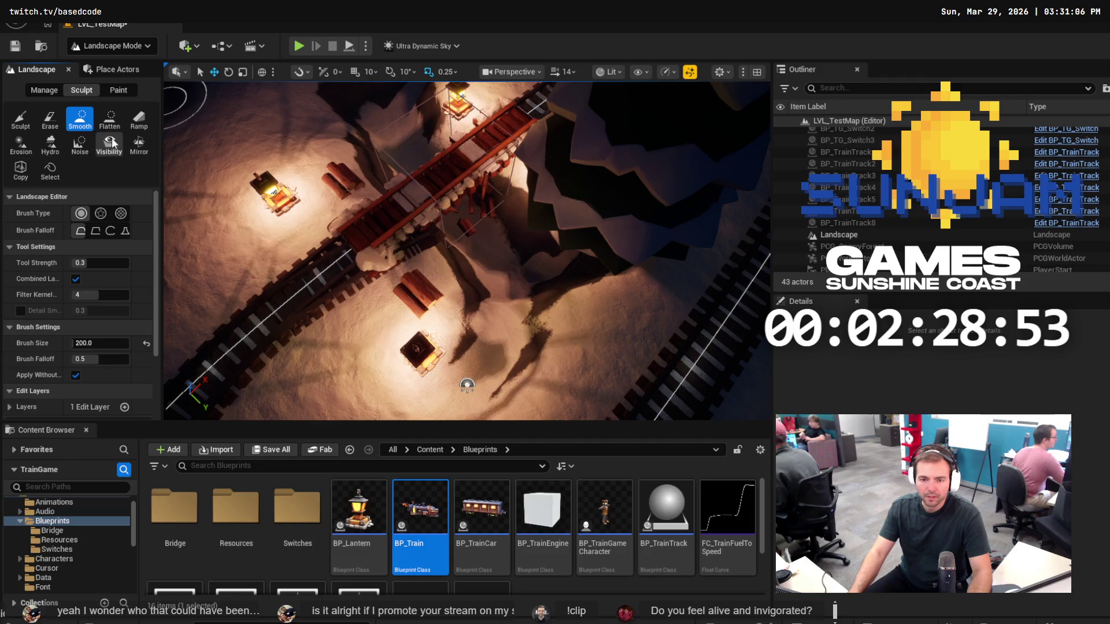
{"action": "left_click", "coordinate": [109, 122]}
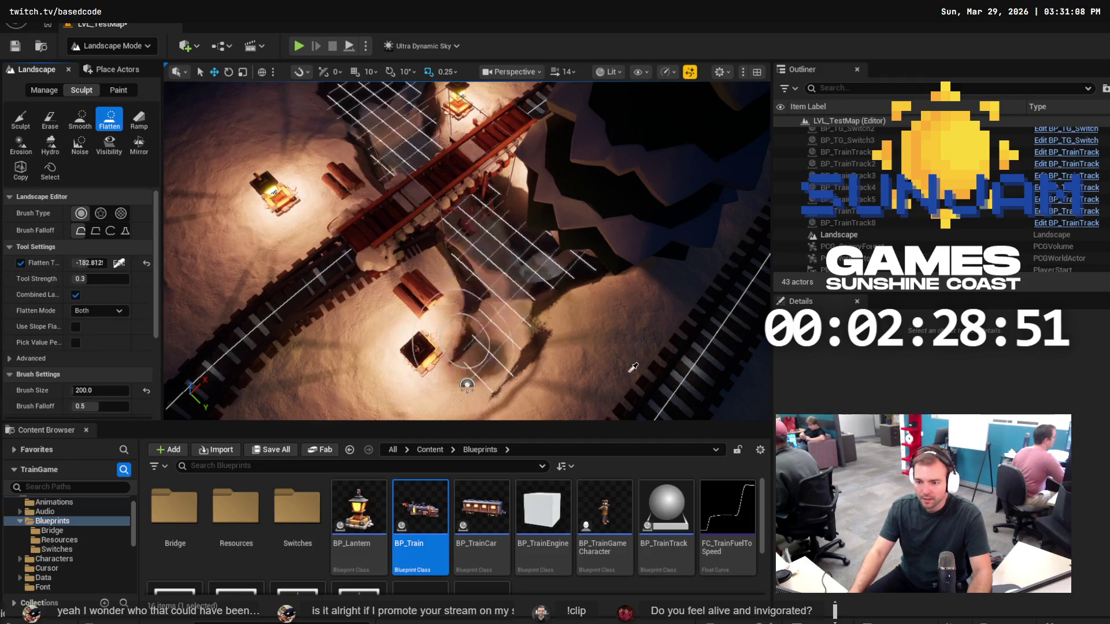
Flatten the ground below the bridge to the sampled height of -378.906.
{"action": "mouse_move", "coordinate": [639, 279]}
{"action": "left_mouse_down"}
{"action": "mouse_move", "coordinate": [602, 231]}
{"action": "mouse_move", "coordinate": [599, 265]}
{"action": "mouse_move", "coordinate": [570, 223]}
{"action": "mouse_move", "coordinate": [595, 280]}
{"action": "mouse_move", "coordinate": [566, 194]}
{"action": "mouse_move", "coordinate": [545, 185]}
{"action": "mouse_move", "coordinate": [584, 257]}
{"action": "left_mouse_up"}
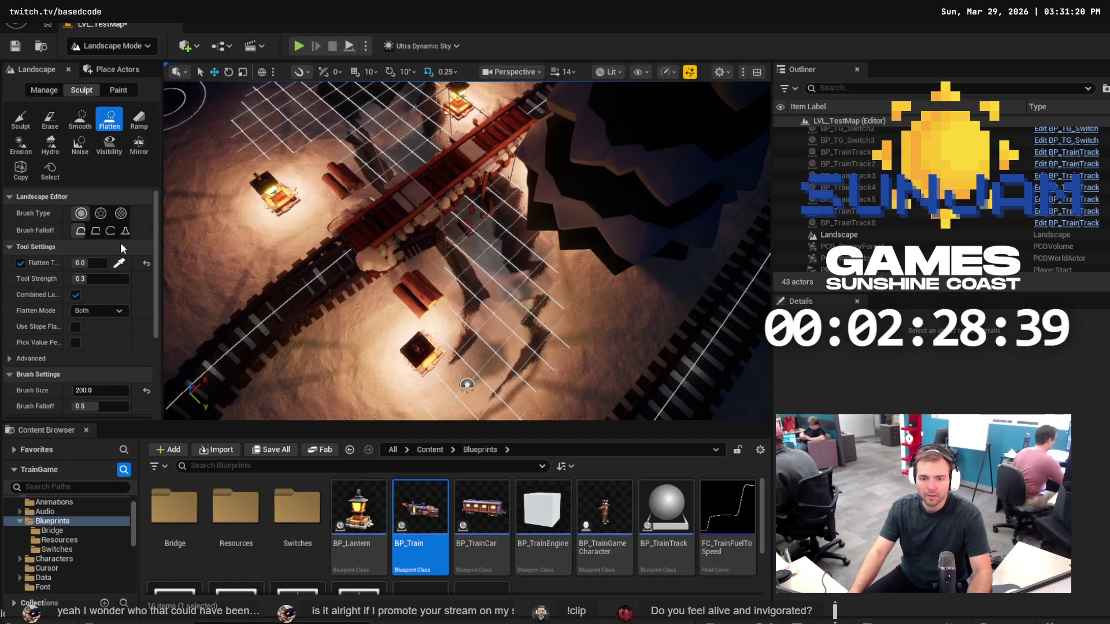
{"action": "left_click", "coordinate": [120, 263]}
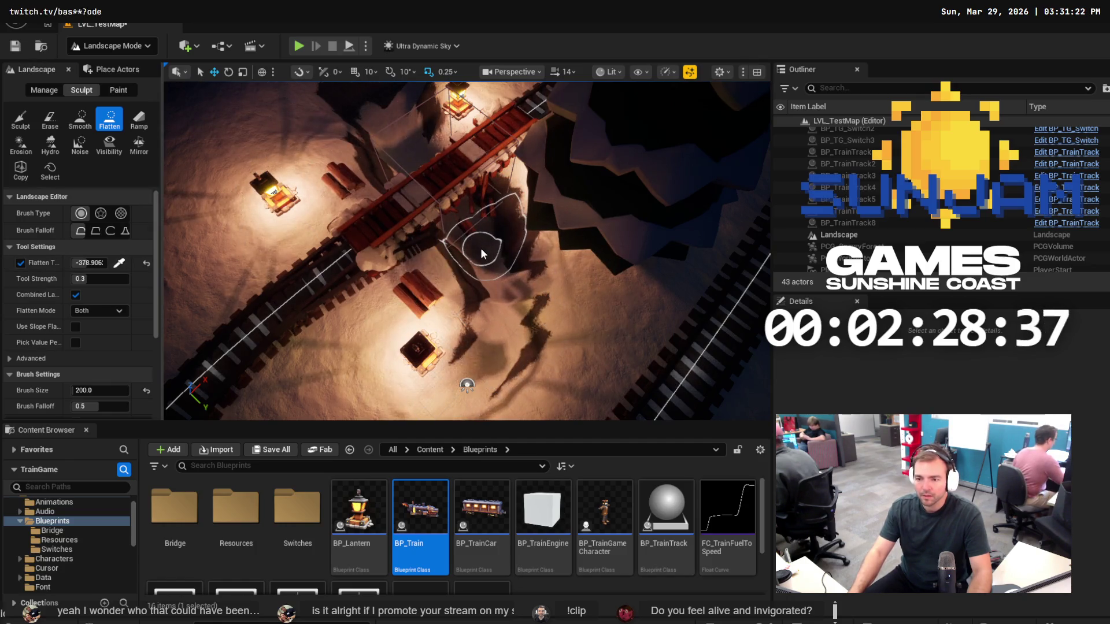
{"action": "mouse_move", "coordinate": [480, 248]}
{"action": "left_mouse_down"}
{"action": "mouse_move", "coordinate": [507, 314]}
{"action": "mouse_move", "coordinate": [522, 302]}
{"action": "left_mouse_up"}
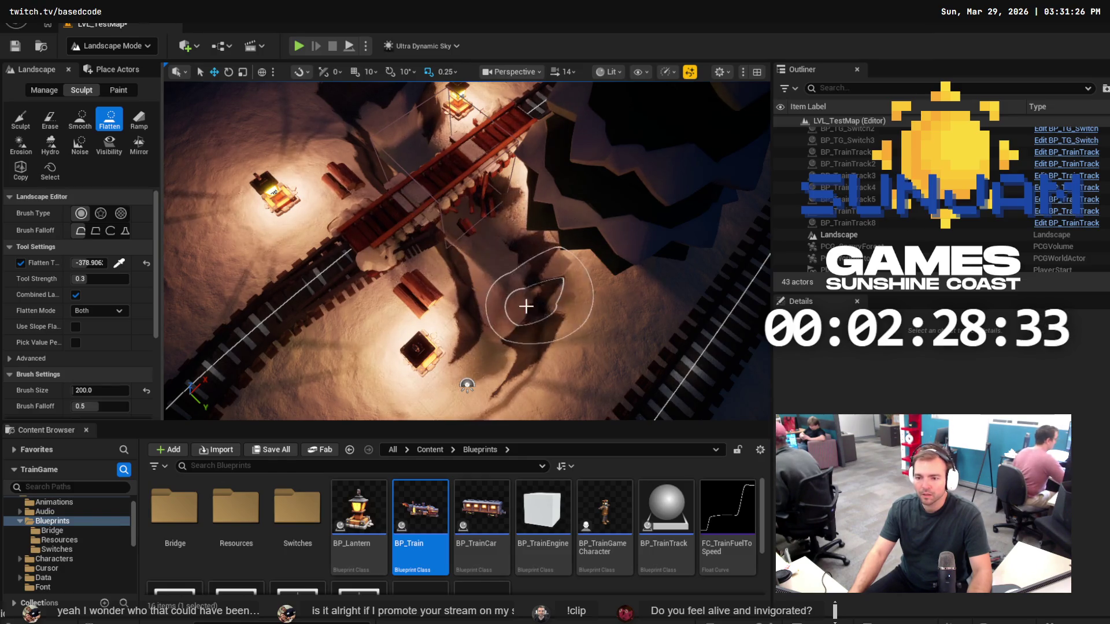
{"action": "left_click", "coordinate": [139, 120]}
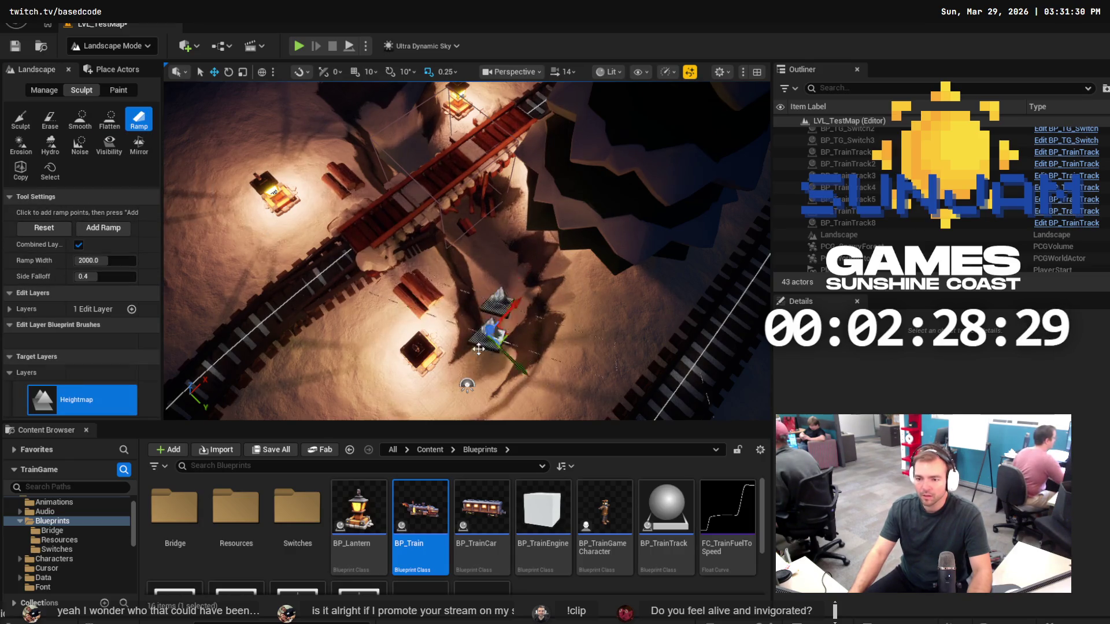
Move the second ramp point down-left and survey the track layout around it.
{"action": "mouse_move", "coordinate": [478, 348]}
{"action": "left_mouse_down"}
{"action": "mouse_move", "coordinate": [403, 410]}
{"action": "mouse_move", "coordinate": [462, 387]}
{"action": "mouse_move", "coordinate": [584, 411]}
{"action": "mouse_move", "coordinate": [609, 328]}
{"action": "mouse_move", "coordinate": [497, 331]}
{"action": "mouse_move", "coordinate": [519, 332]}
{"action": "left_mouse_up"}
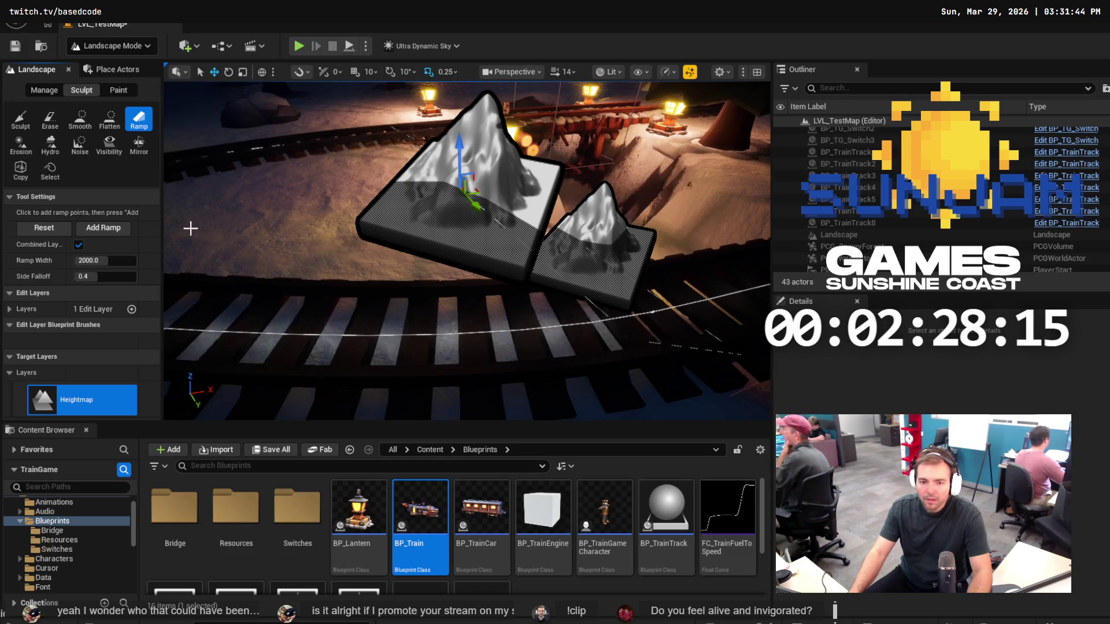
{"action": "mouse_move", "coordinate": [190, 228]}
{"action": "left_mouse_down"}
{"action": "mouse_move", "coordinate": [555, 240]}
{"action": "mouse_move", "coordinate": [596, 226]}
{"action": "mouse_move", "coordinate": [599, 241]}
{"action": "left_mouse_up"}
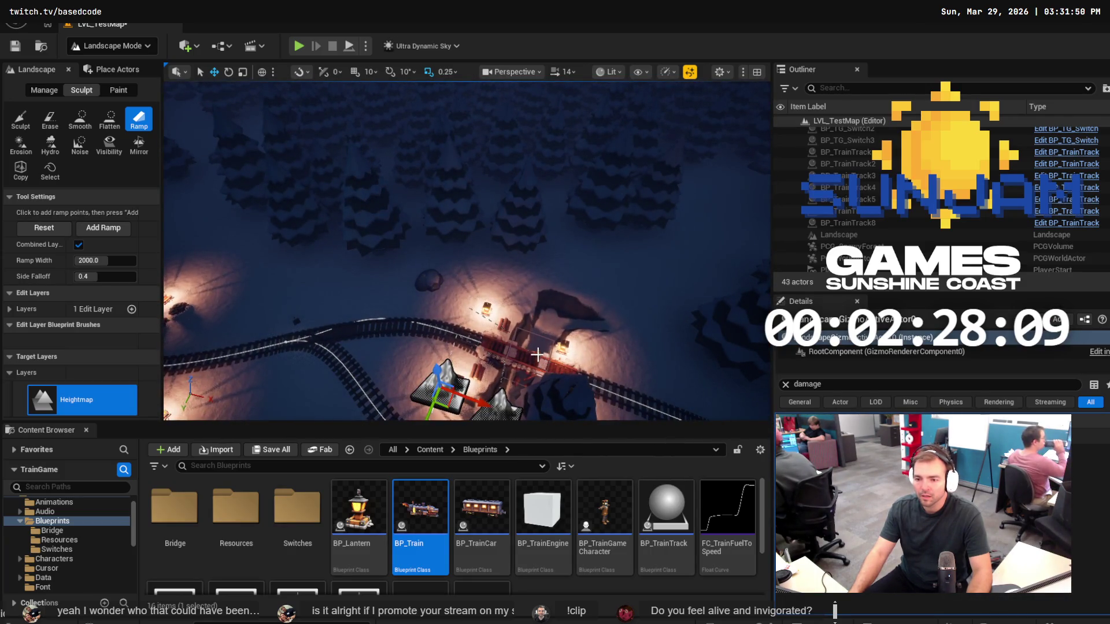
{"action": "left_click_drag", "start_coordinate": [537, 354], "coordinate": [537, 376]}
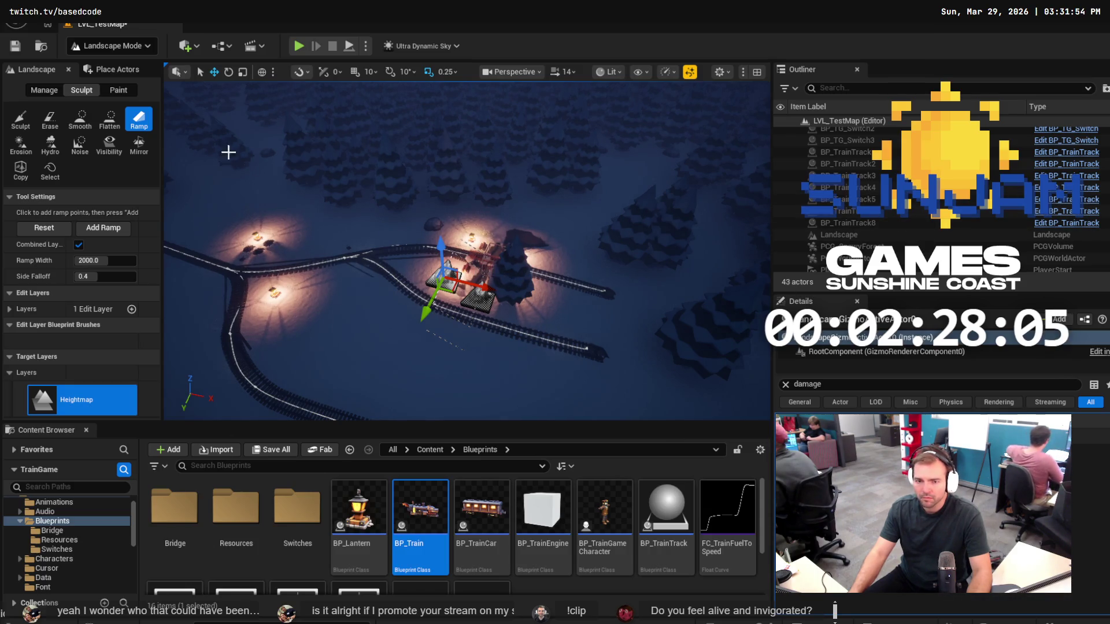
Return to the Sculpt tool, view the bridge up close, and start a playtest.
{"action": "left_click", "coordinate": [20, 121]}
{"action": "scroll", "coordinate": [467, 251], "scroll_direction": "up", "scroll_amount": 5}
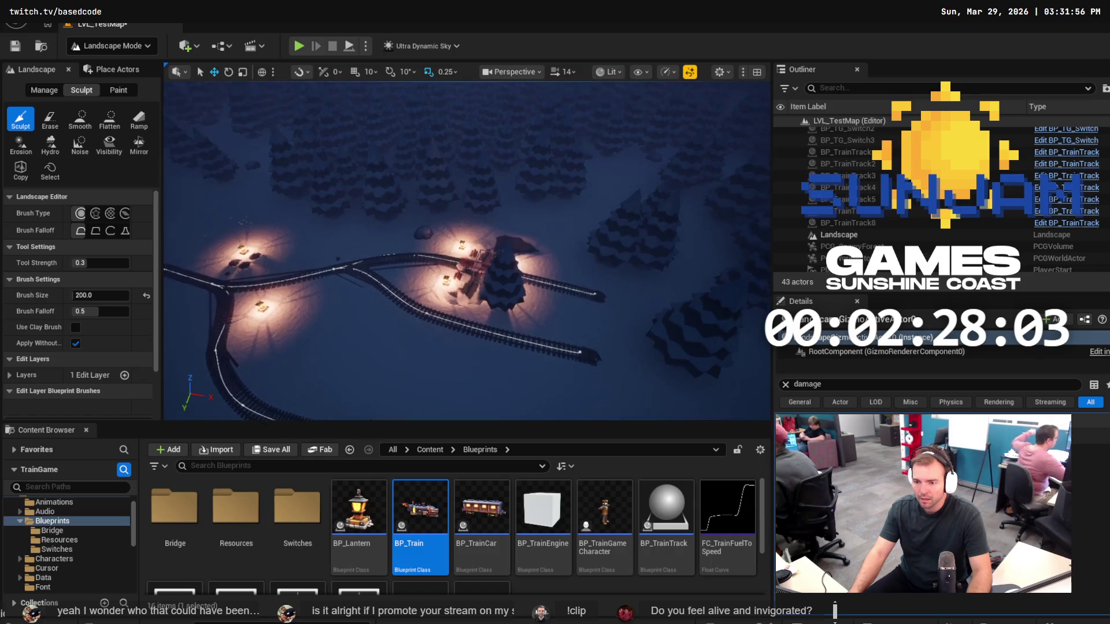
{"action": "left_click_drag", "start_coordinate": [467, 252], "coordinate": [445, 251]}
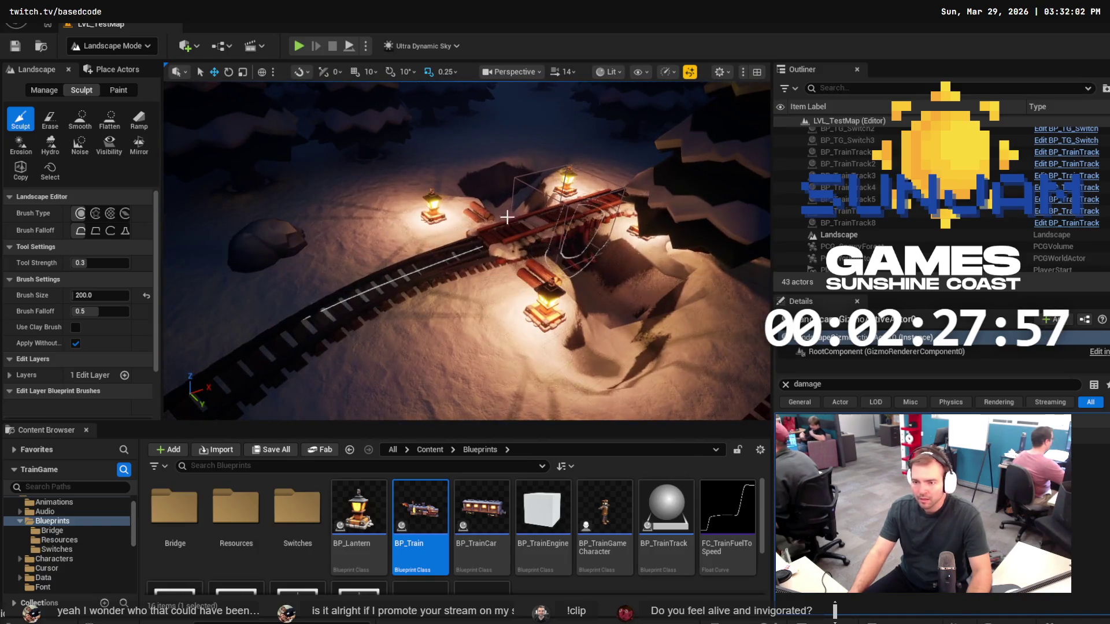
{"action": "left_click", "coordinate": [299, 47]}
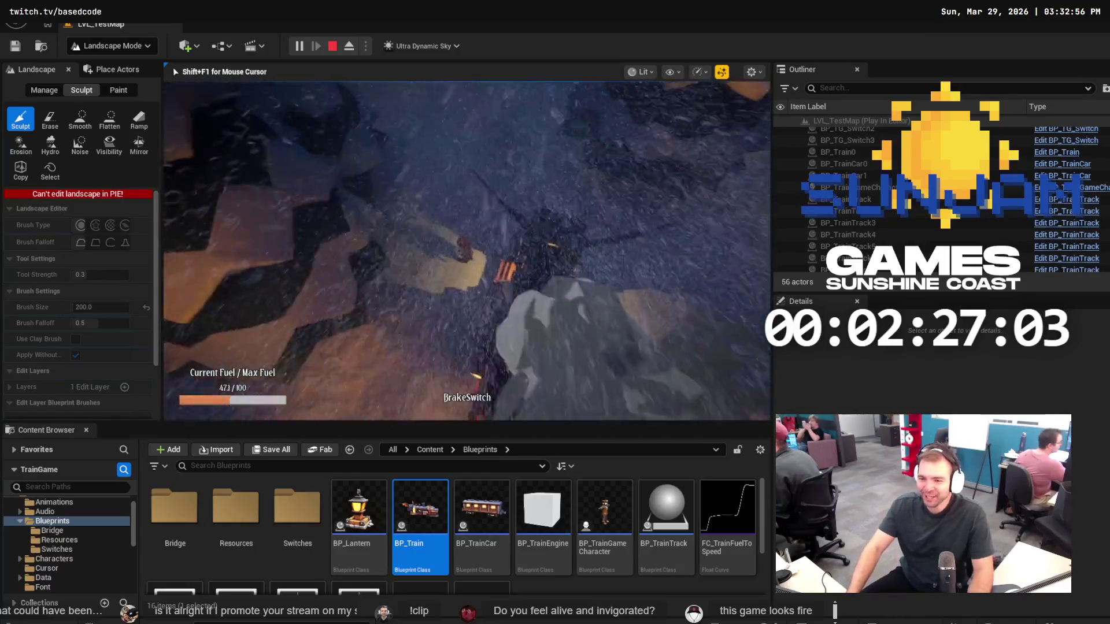
{"action": "key", "text": "Escape"}
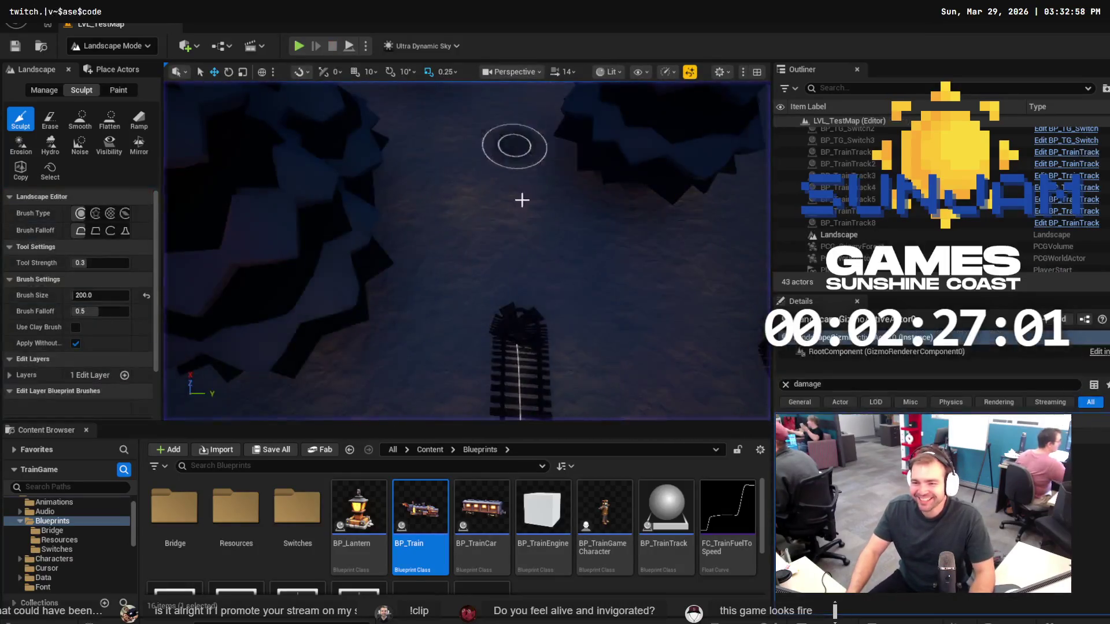
Switch to Selection Mode, select BP_TrainTrack8's left end point, and view the lantern-lit clearing.
{"action": "scroll", "coordinate": [471, 206], "scroll_direction": "up", "scroll_amount": 2}
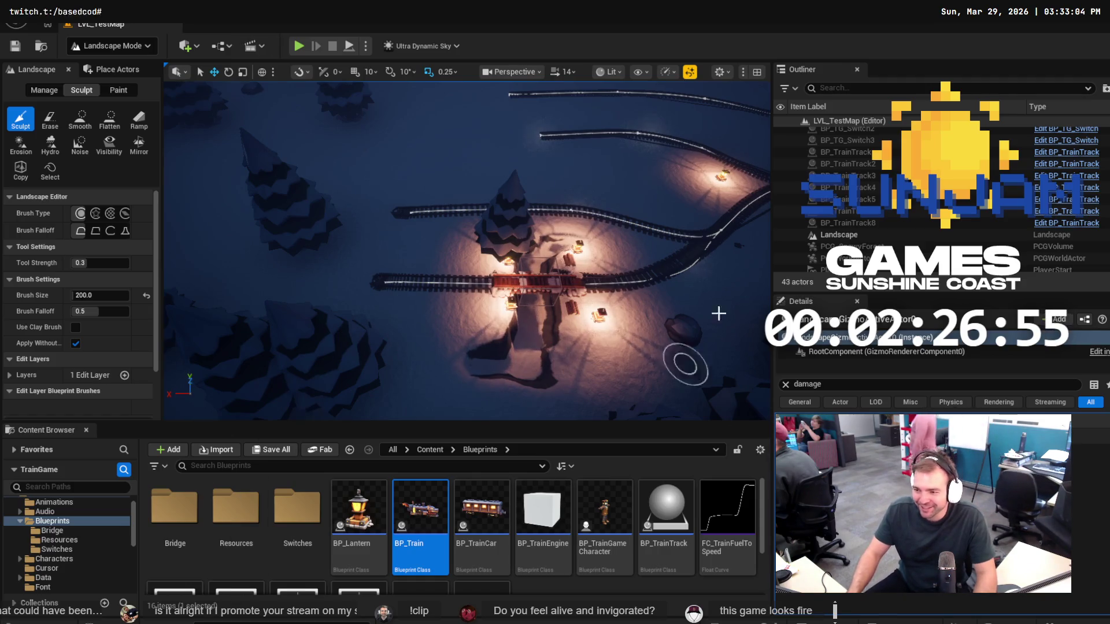
{"action": "left_click", "coordinate": [87, 46]}
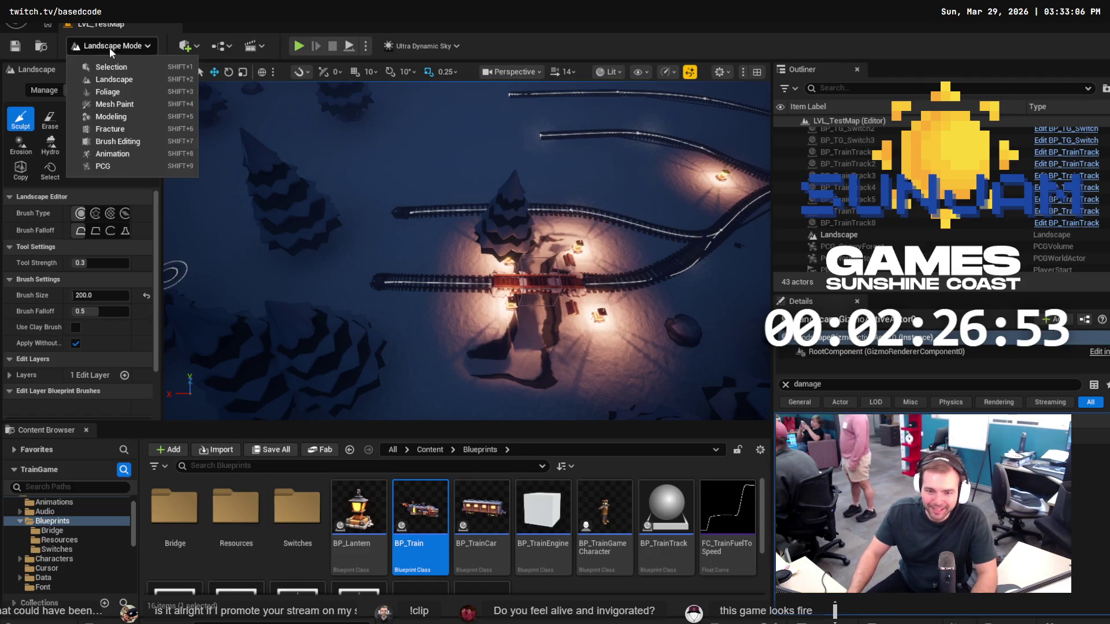
{"action": "left_click", "coordinate": [96, 66]}
{"action": "left_click", "coordinate": [398, 297]}
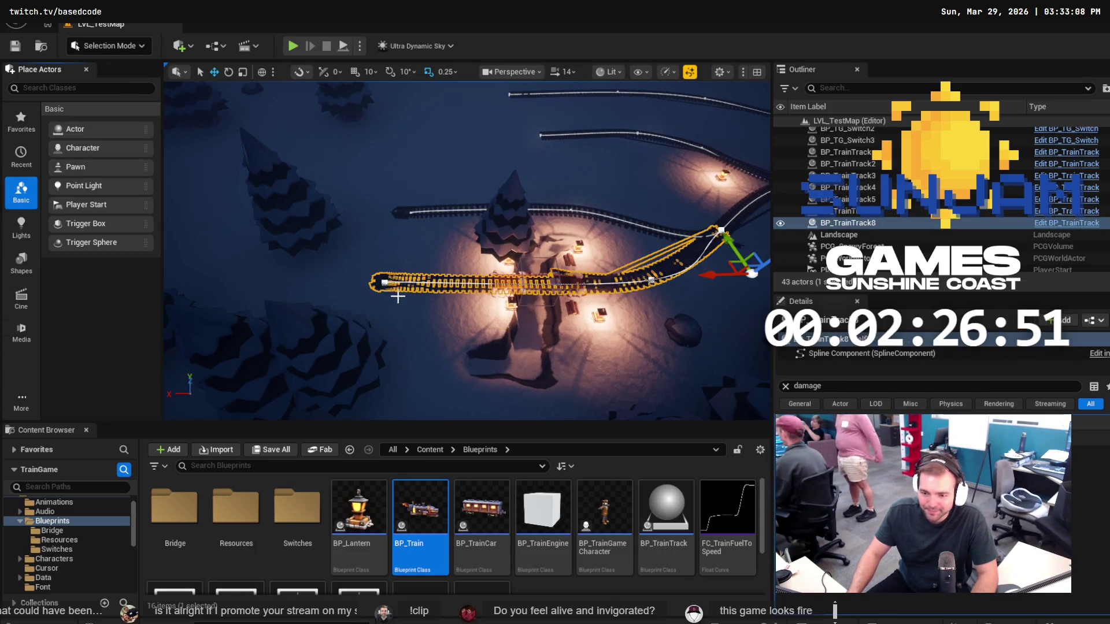
{"action": "left_click", "coordinate": [385, 279]}
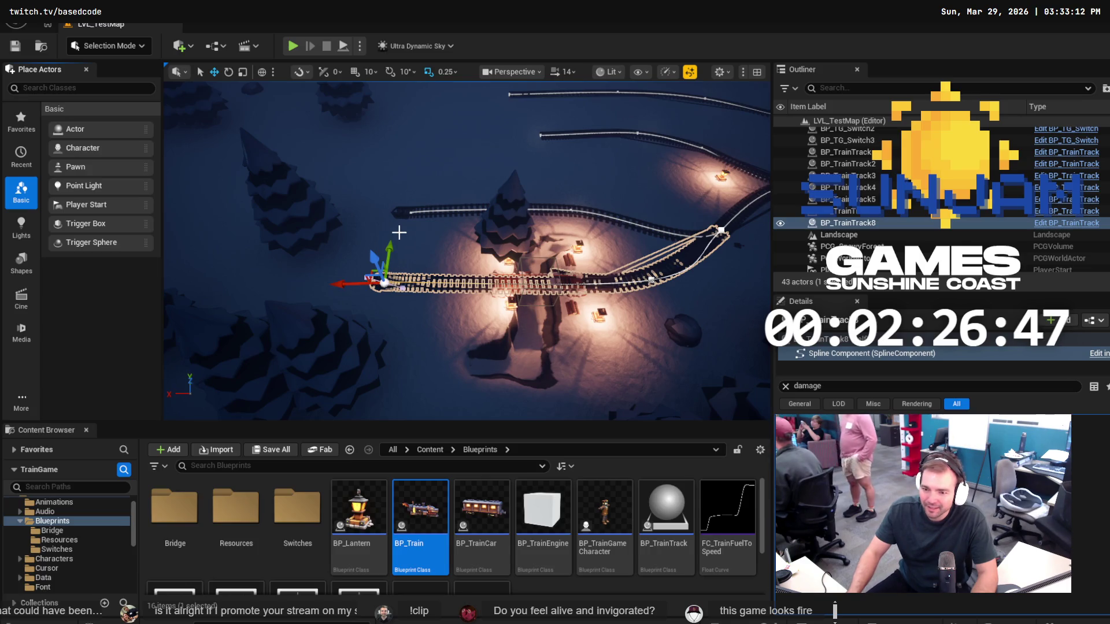
{"action": "mouse_move", "coordinate": [385, 282]}
{"action": "left_mouse_down"}
{"action": "mouse_move", "coordinate": [417, 275]}
{"action": "mouse_move", "coordinate": [410, 291]}
{"action": "left_mouse_up"}
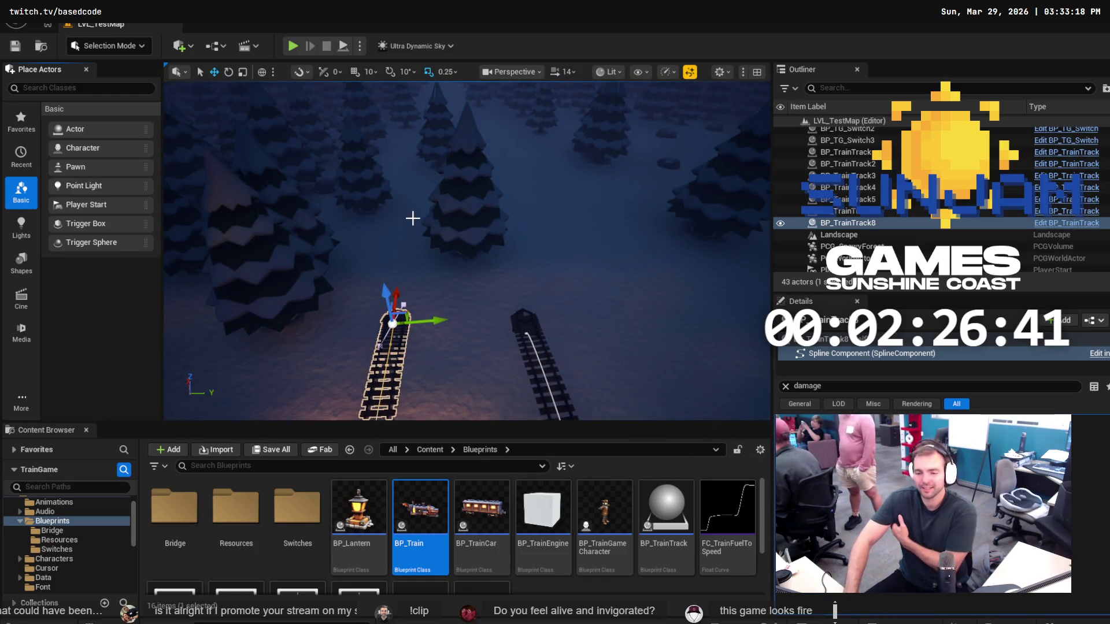
{"action": "mouse_move", "coordinate": [465, 257]}
{"action": "left_mouse_down"}
{"action": "mouse_move", "coordinate": [465, 287]}
{"action": "mouse_move", "coordinate": [466, 269]}
{"action": "mouse_move", "coordinate": [522, 277]}
{"action": "left_mouse_up"}
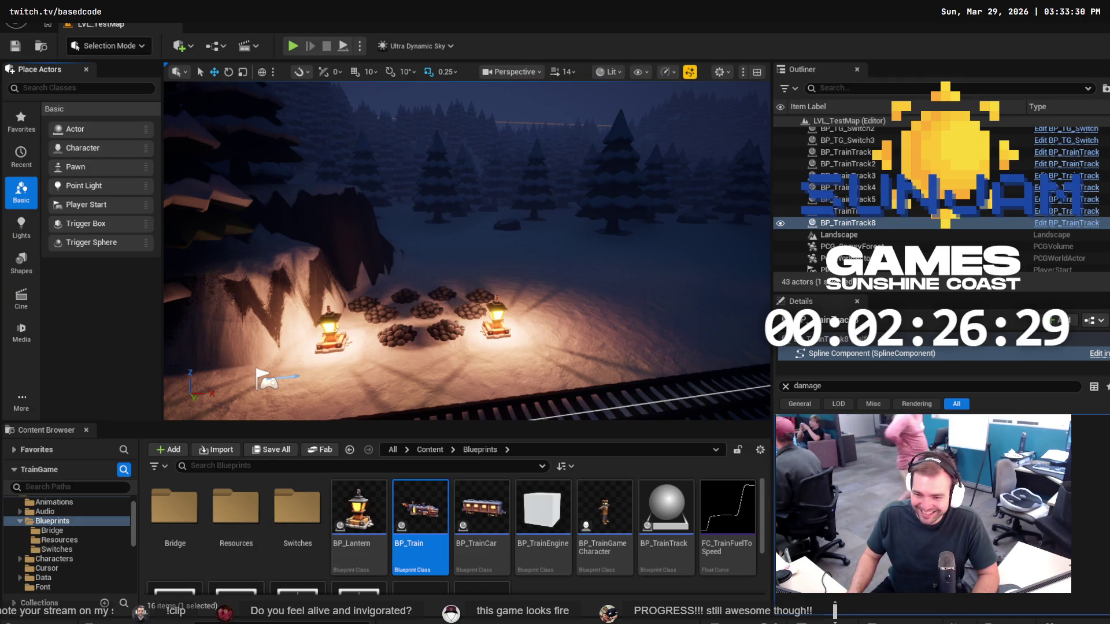
Select the nine BP_Resource_Coal piles in the clearing and duplicate them with Ctrl+D.
{"action": "right_click", "coordinate": [456, 333]}
{"action": "left_click", "coordinate": [402, 334], "text": "ctrl"}
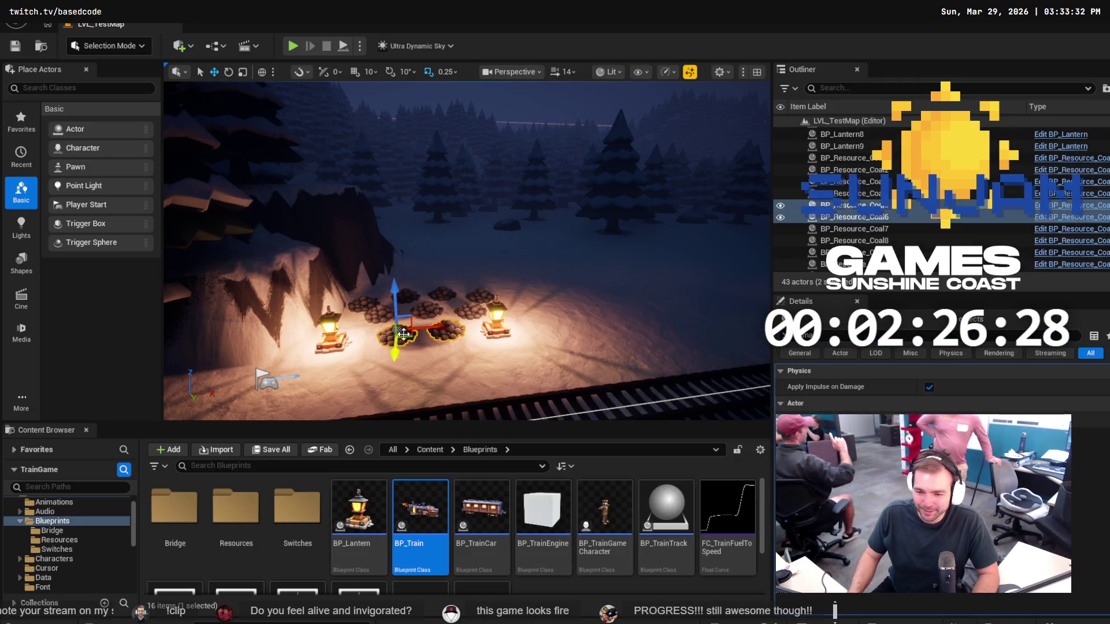
{"action": "left_click", "coordinate": [426, 310], "text": "ctrl"}
{"action": "left_click", "coordinate": [479, 310], "text": "ctrl"}
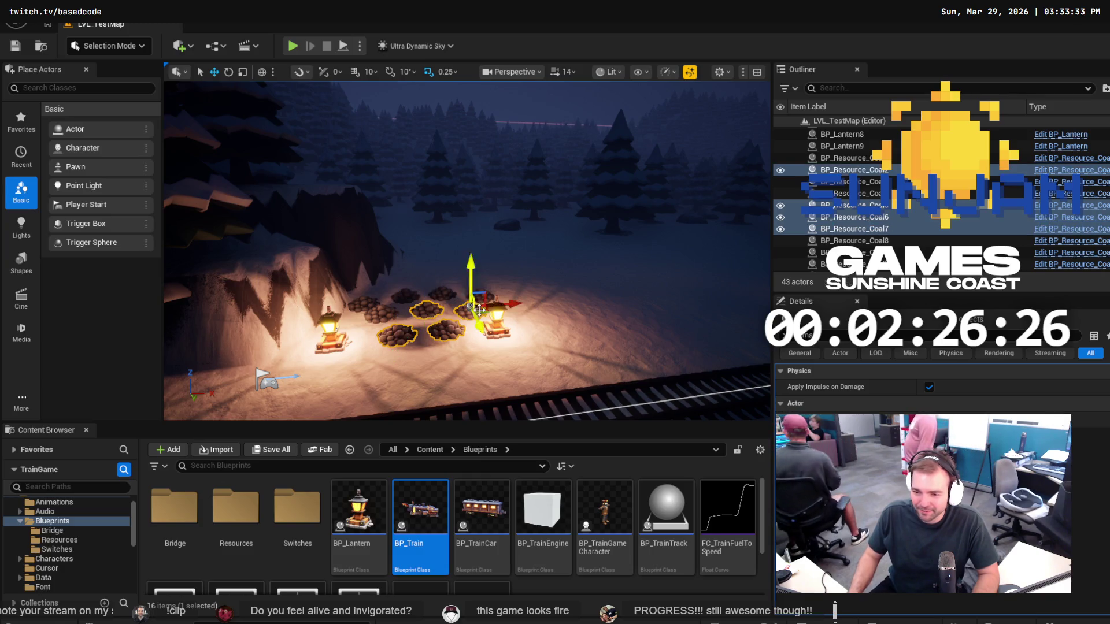
{"action": "left_click", "coordinate": [440, 293], "text": "ctrl"}
{"action": "left_click", "coordinate": [403, 298], "text": "ctrl"}
{"action": "left_click", "coordinate": [379, 313], "text": "ctrl"}
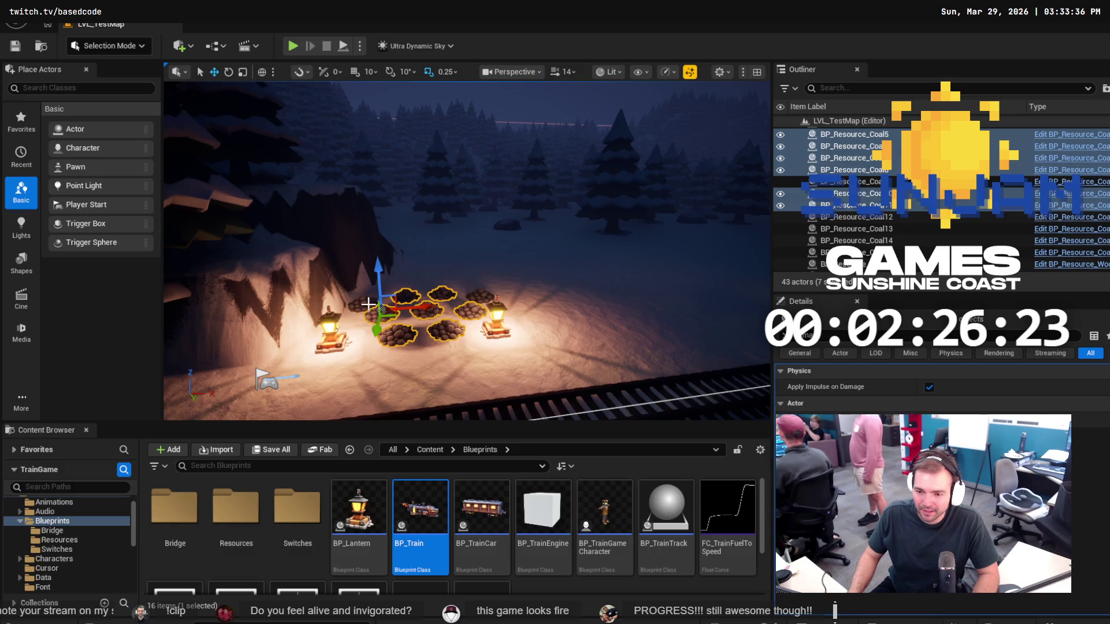
{"action": "left_click", "coordinate": [364, 303], "text": "ctrl"}
{"action": "left_click", "coordinate": [480, 295], "text": "ctrl"}
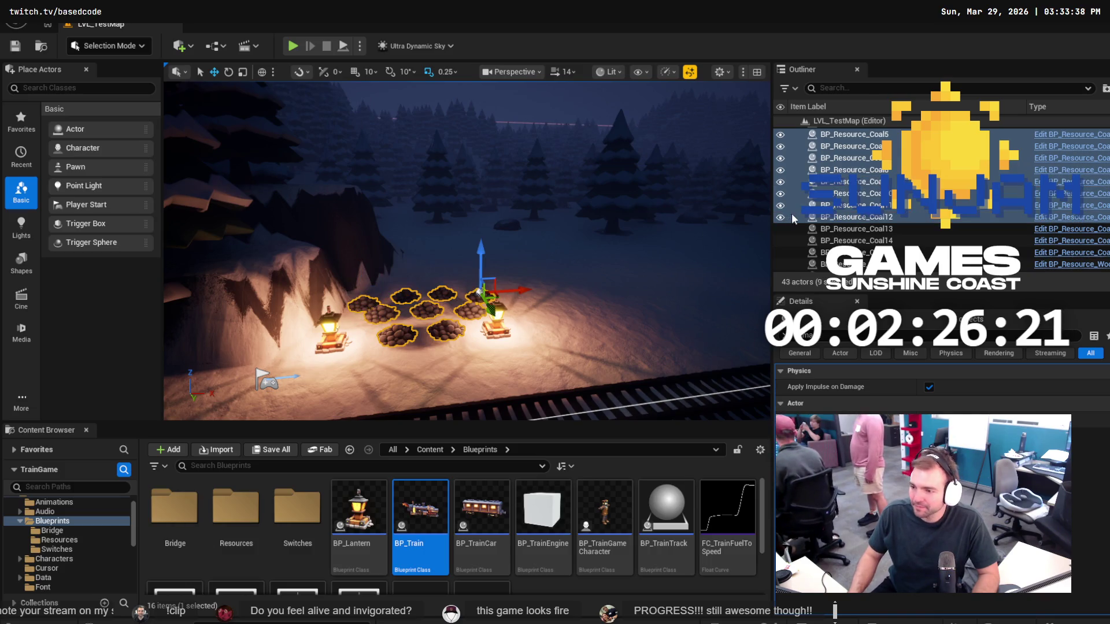
{"action": "left_click", "coordinate": [1001, 217]}
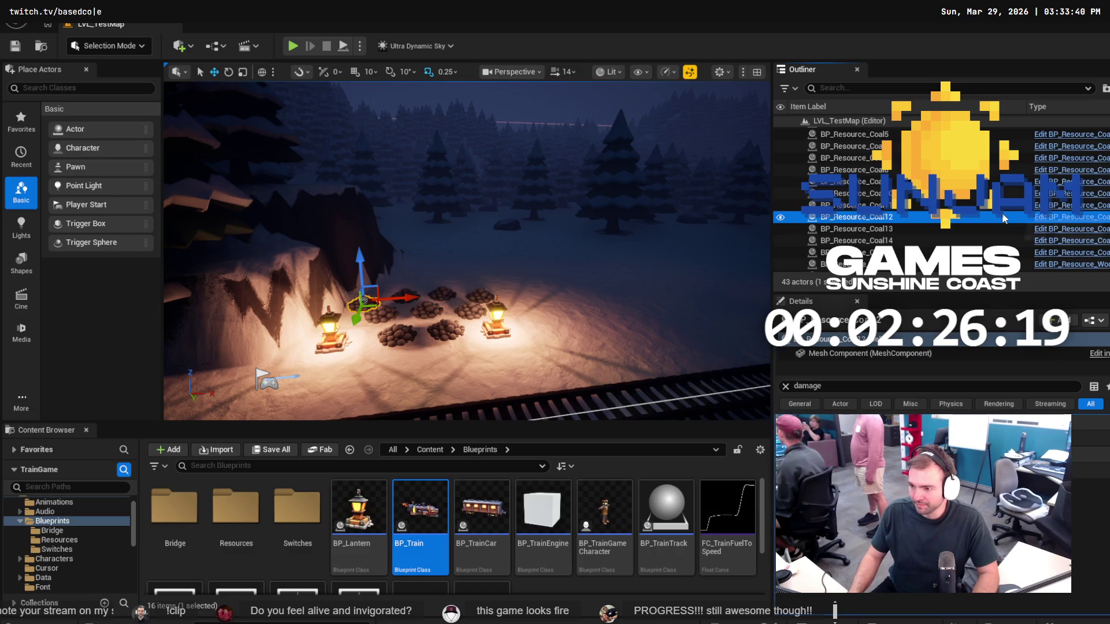
{"action": "key", "text": "ctrl+z"}
{"action": "key", "text": "ctrl+d"}
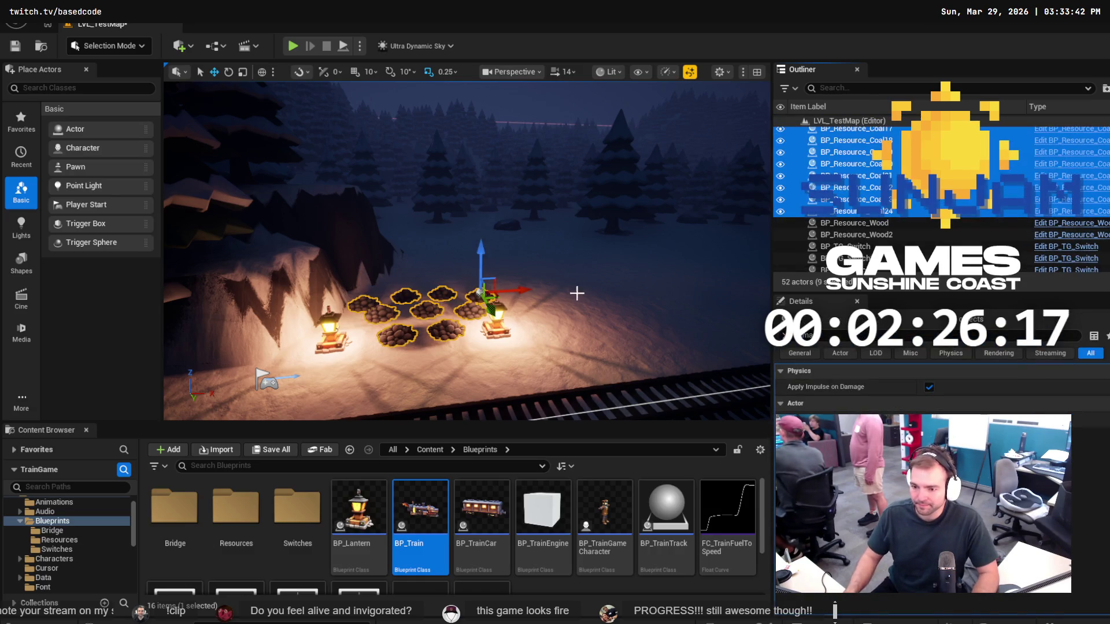
{"action": "scroll", "coordinate": [638, 260], "scroll_direction": "down", "scroll_amount": 15}
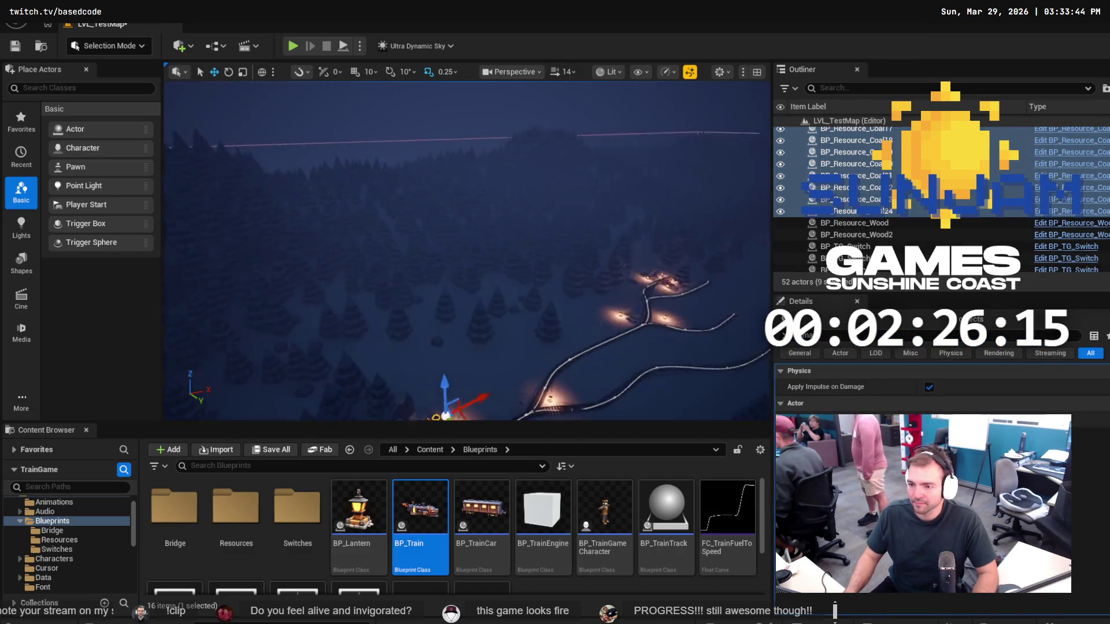
Slide the nine copied coal piles along the X axis beside another lantern and nudge them into place.
{"action": "left_click_drag", "start_coordinate": [612, 252], "coordinate": [634, 252]}
{"action": "mouse_move", "coordinate": [530, 281]}
{"action": "left_mouse_down"}
{"action": "mouse_move", "coordinate": [631, 285]}
{"action": "mouse_move", "coordinate": [759, 345]}
{"action": "mouse_move", "coordinate": [745, 315]}
{"action": "mouse_move", "coordinate": [762, 315]}
{"action": "left_mouse_up"}
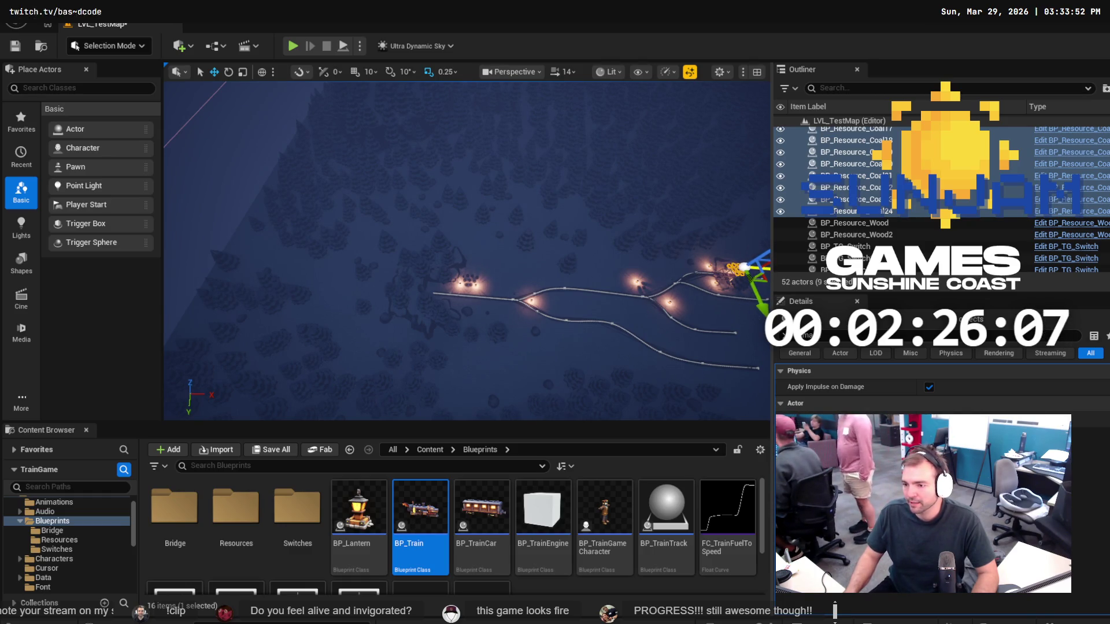
{"action": "key", "text": "f"}
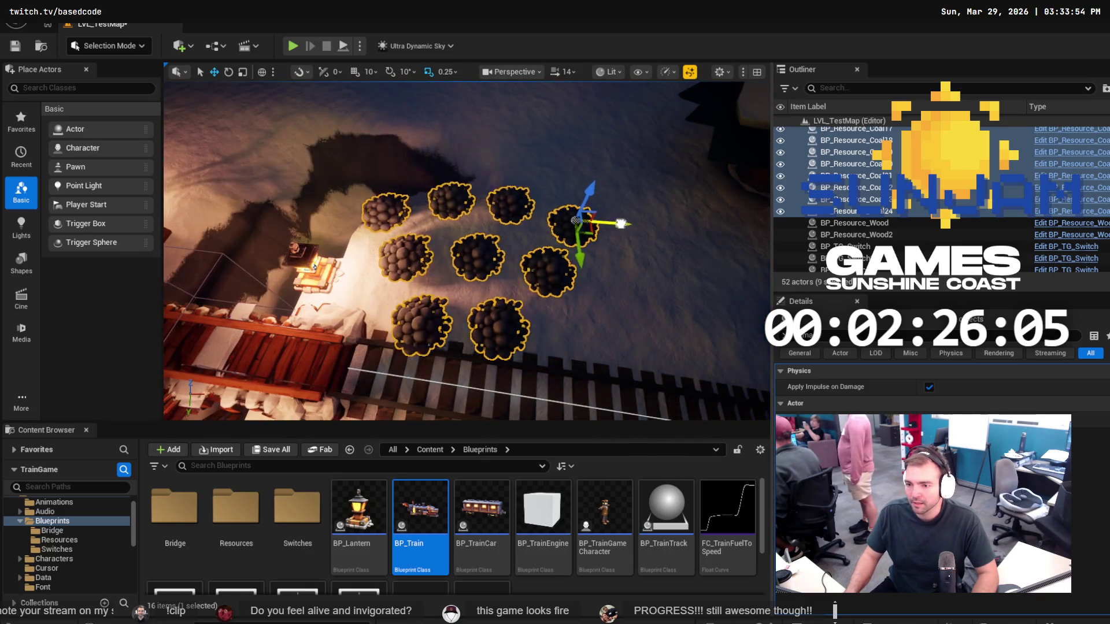
{"action": "scroll", "coordinate": [722, 223], "scroll_direction": "down", "scroll_amount": 5}
{"action": "mouse_move", "coordinate": [721, 223]}
{"action": "left_mouse_down"}
{"action": "mouse_move", "coordinate": [624, 228]}
{"action": "mouse_move", "coordinate": [601, 249]}
{"action": "mouse_move", "coordinate": [578, 231]}
{"action": "mouse_move", "coordinate": [615, 249]}
{"action": "left_mouse_up"}
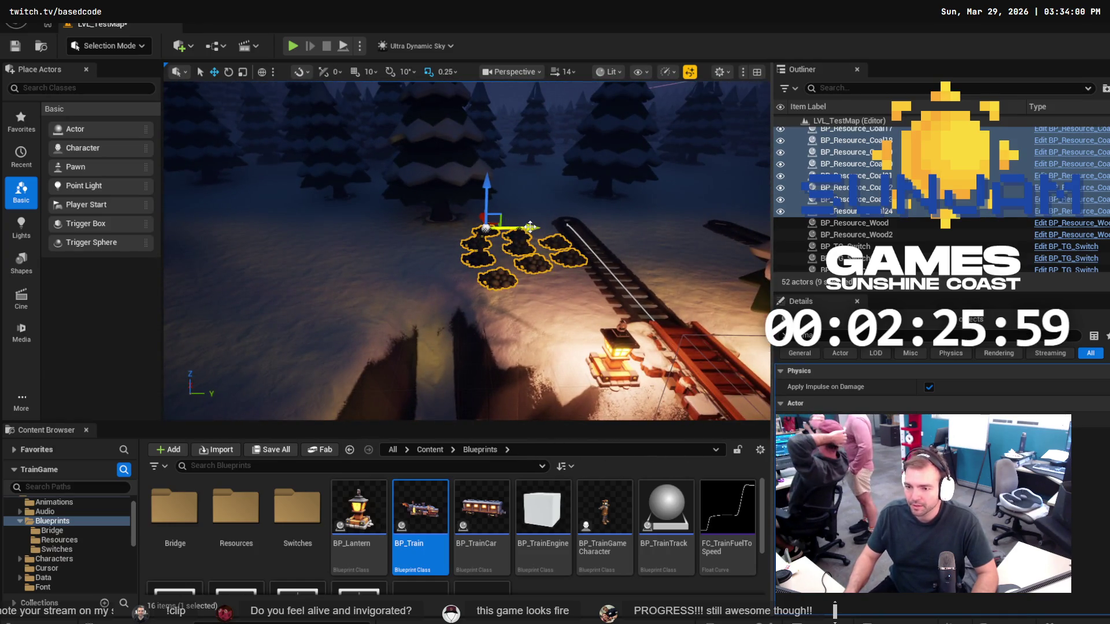
{"action": "mouse_move", "coordinate": [500, 224]}
{"action": "left_mouse_down"}
{"action": "mouse_move", "coordinate": [518, 221]}
{"action": "mouse_move", "coordinate": [527, 260]}
{"action": "mouse_move", "coordinate": [559, 269]}
{"action": "left_mouse_up"}
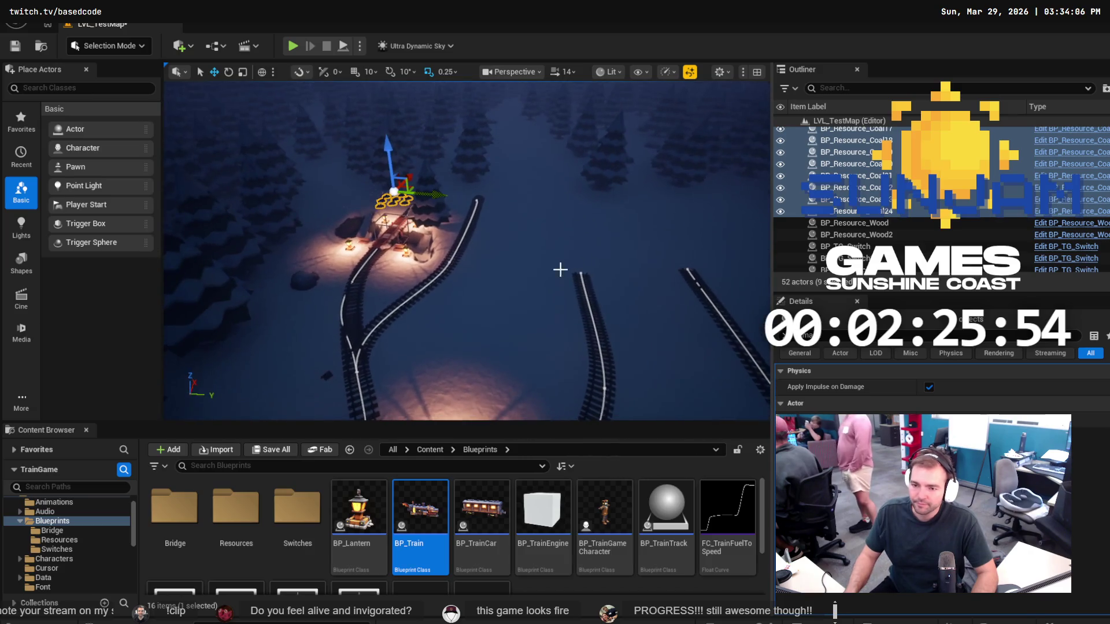
Drag BP_TrainTrack7's last spline point along Y to straighten and extend the track.
{"action": "left_click", "coordinate": [473, 197]}
{"action": "left_click", "coordinate": [478, 199]}
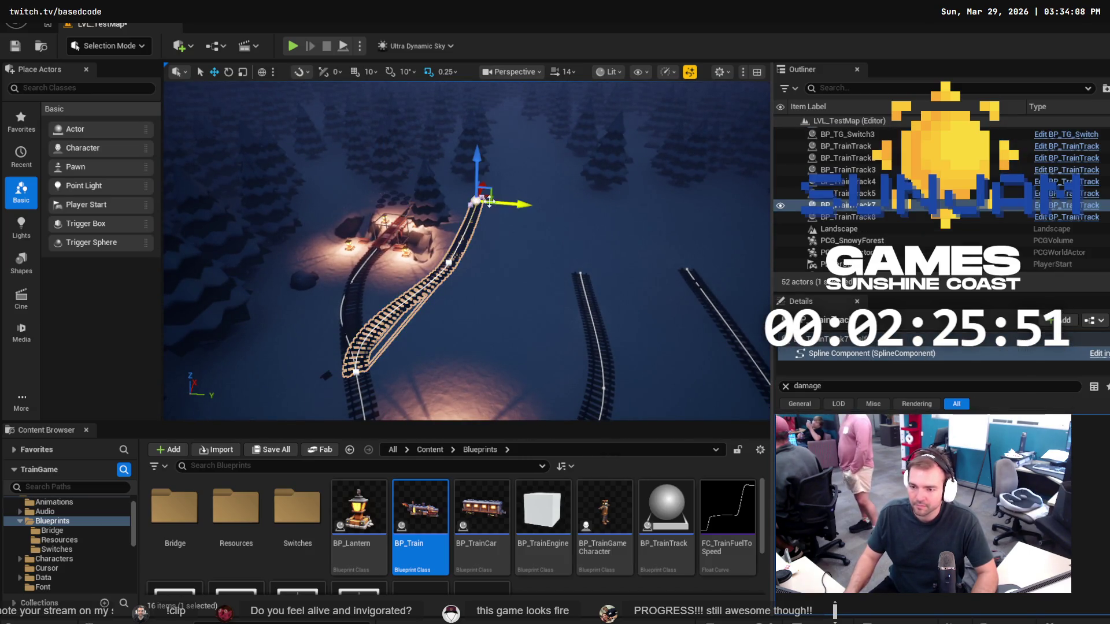
{"action": "mouse_move", "coordinate": [519, 204]}
{"action": "left_mouse_down"}
{"action": "mouse_move", "coordinate": [574, 220]}
{"action": "mouse_move", "coordinate": [558, 206]}
{"action": "left_mouse_up"}
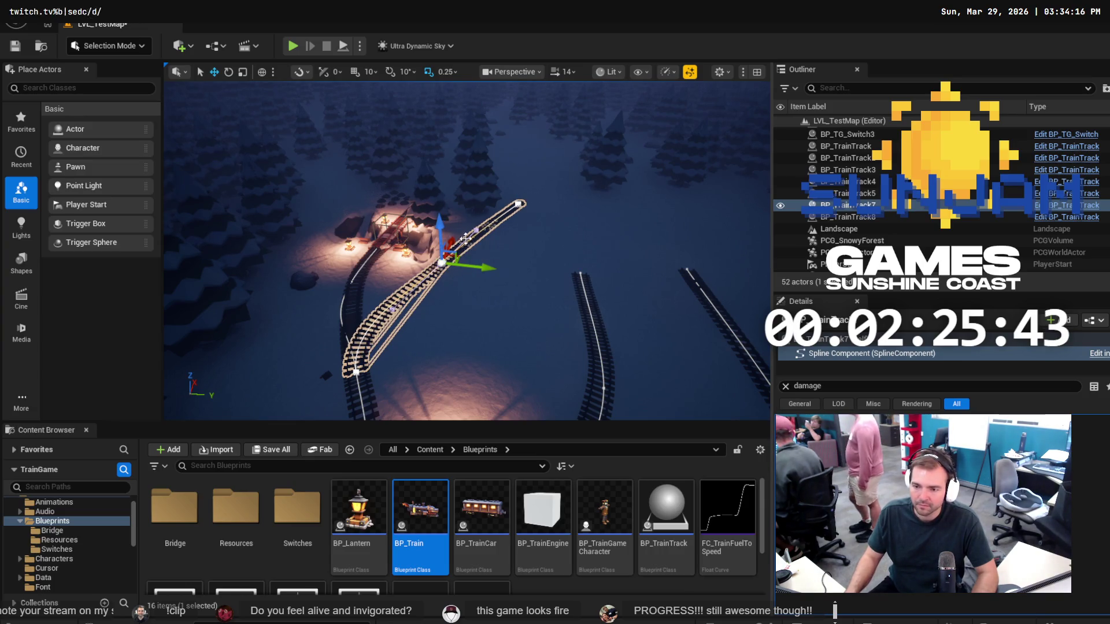
{"action": "mouse_move", "coordinate": [481, 236]}
{"action": "left_mouse_down"}
{"action": "mouse_move", "coordinate": [516, 255]}
{"action": "mouse_move", "coordinate": [483, 251]}
{"action": "mouse_move", "coordinate": [441, 277]}
{"action": "left_mouse_up"}
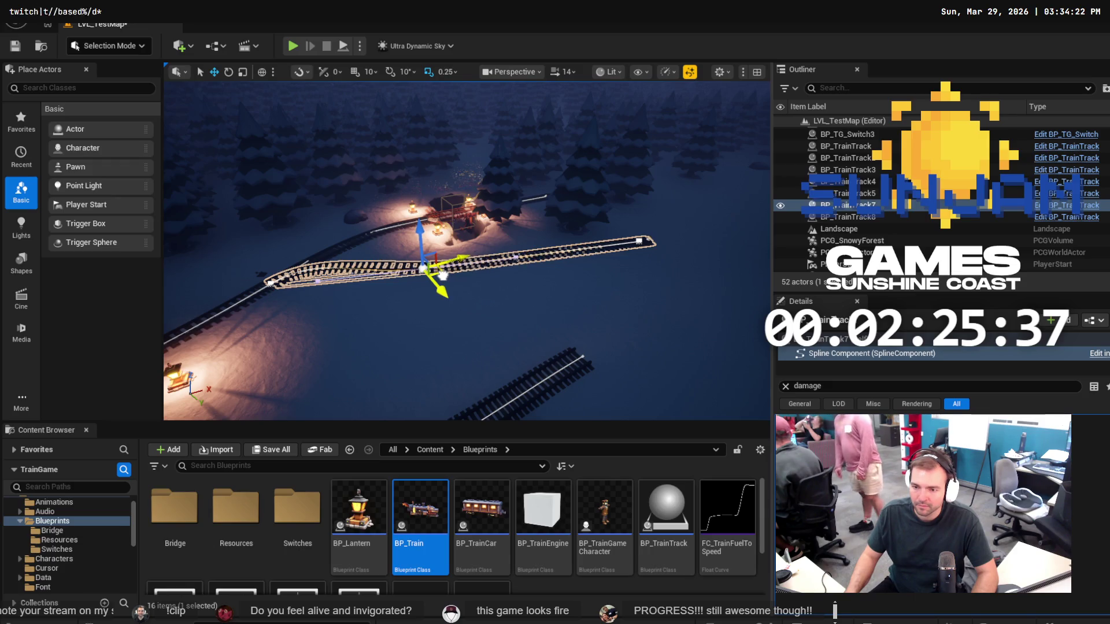
Deselect the track, frame the whole landscape, and bring up Fork's commit history.
{"action": "left_click", "coordinate": [648, 207]}
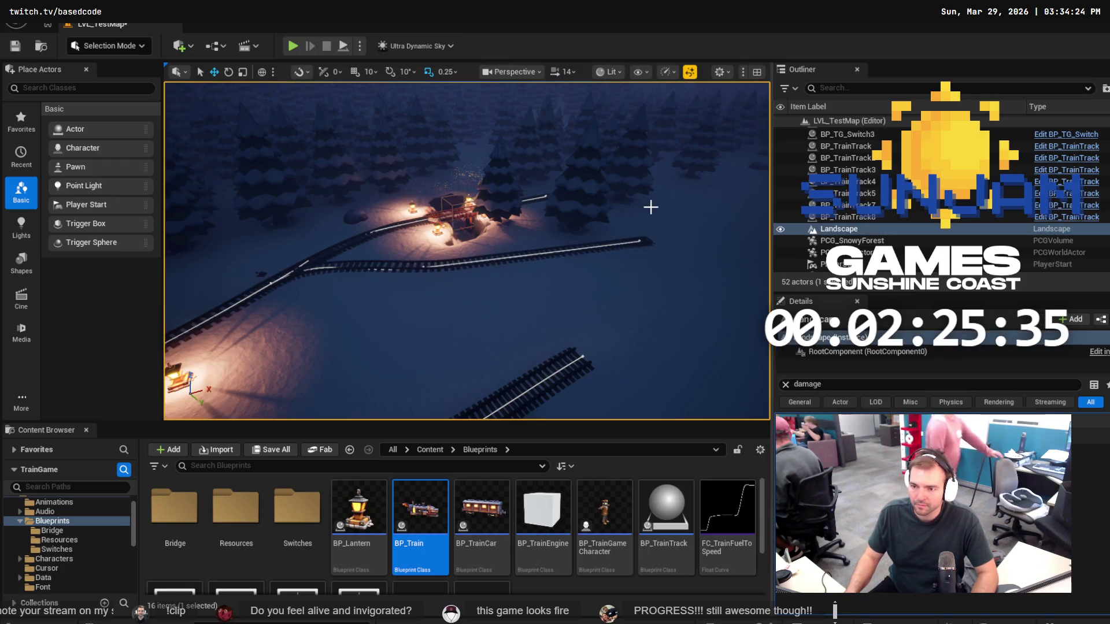
{"action": "key", "text": "f"}
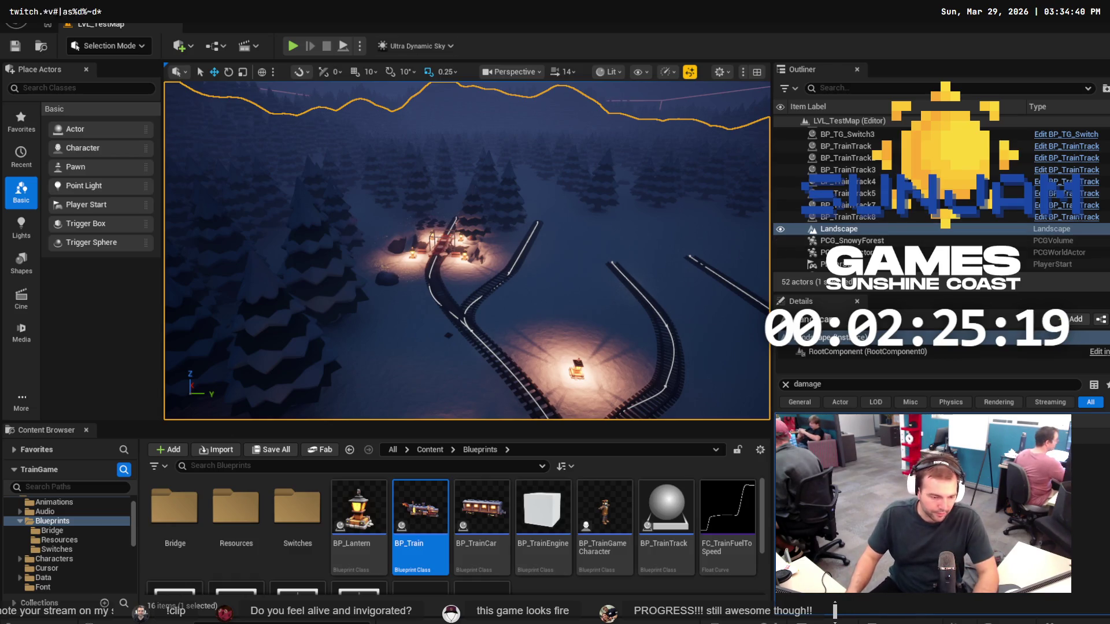
{"action": "key", "text": "alt+Tab"}
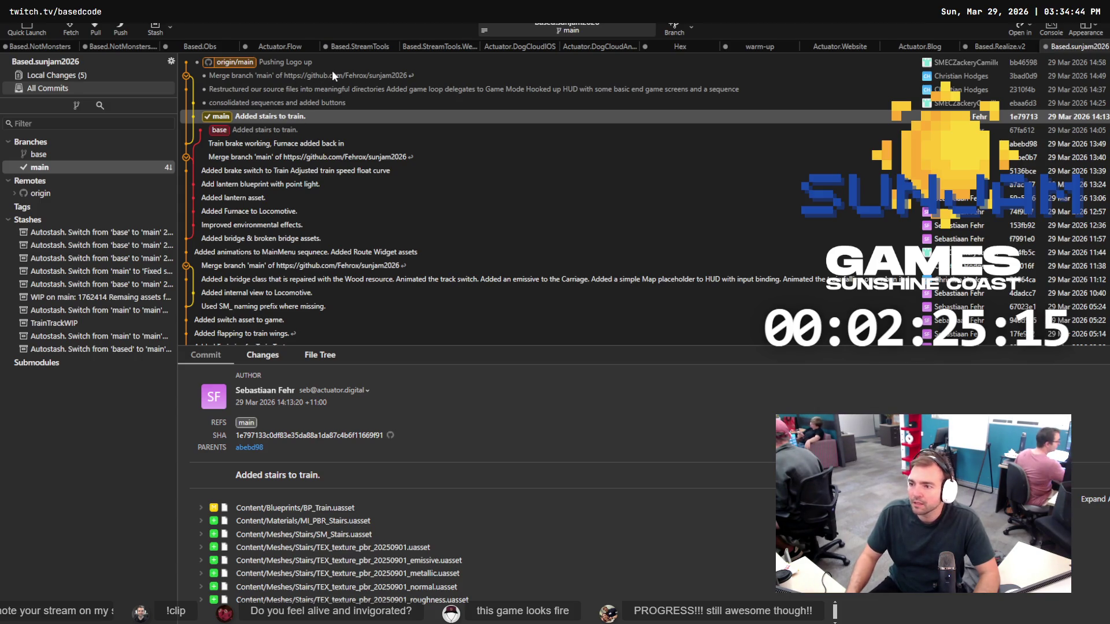
Preview the changed BP_Train, FC_TrainFuelToSpeed and LVL_TestMap files in Local Changes.
{"action": "left_click", "coordinate": [89, 79]}
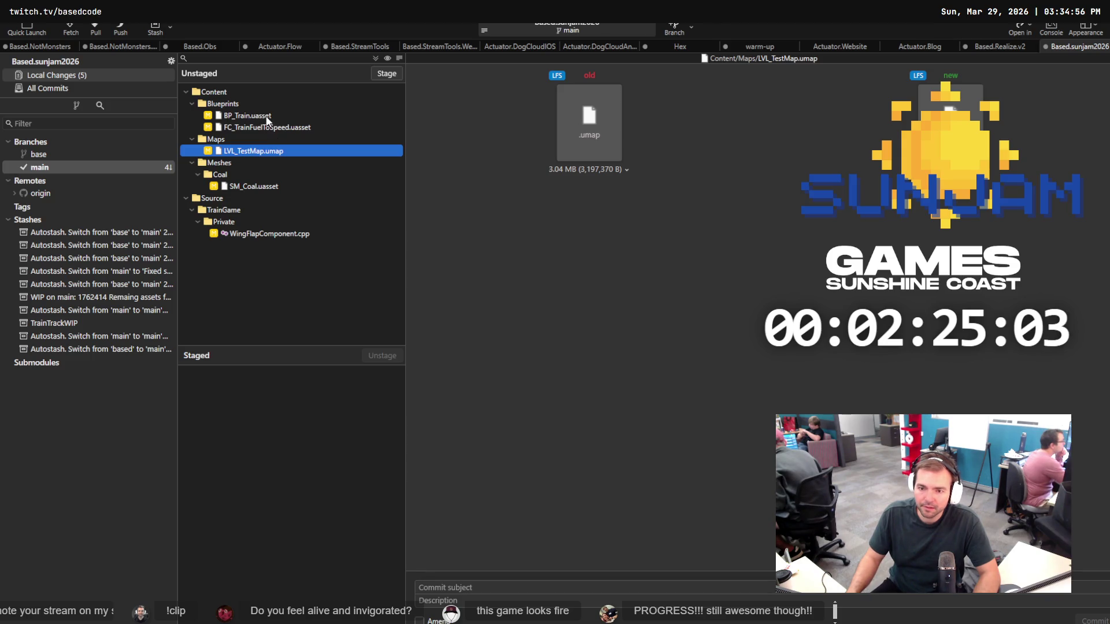
{"action": "left_click", "coordinate": [271, 119]}
{"action": "left_click", "coordinate": [270, 128]}
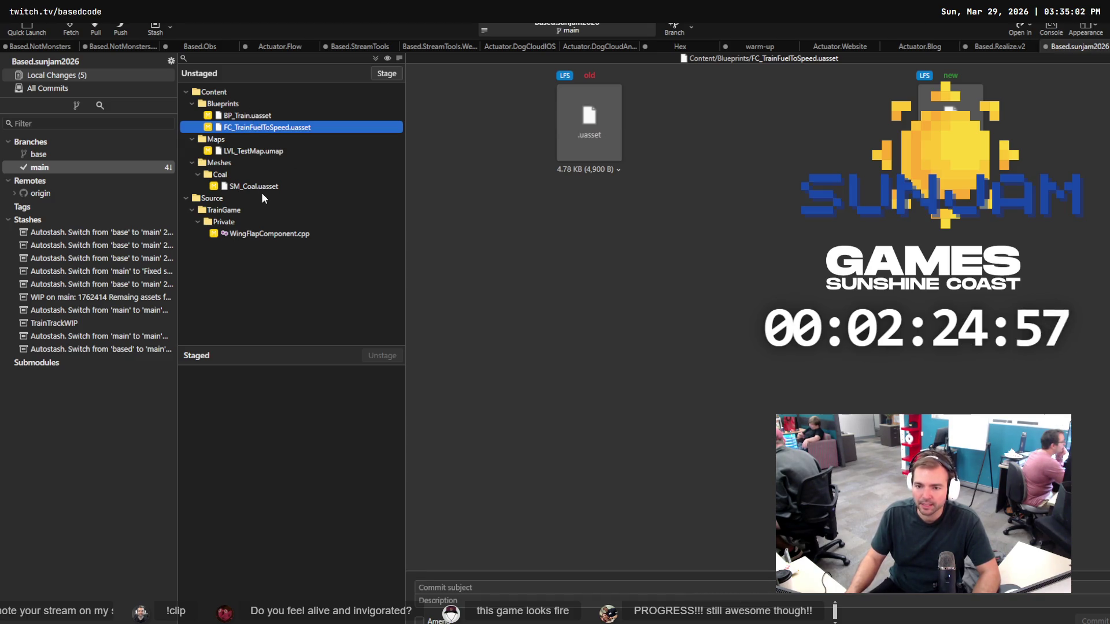
{"action": "left_click", "coordinate": [262, 151]}
Stage LVL_TestMap.umap, FC_TrainFuelToSpeed.uasset and BP_Train.uasset.
{"action": "left_click", "coordinate": [389, 75]}
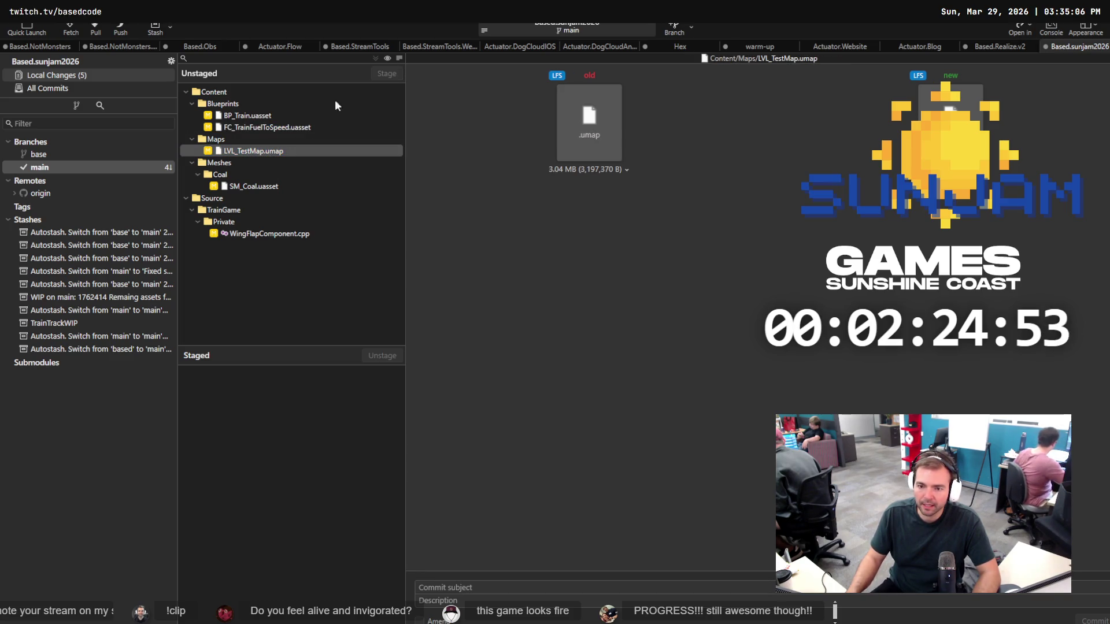
{"action": "left_click", "coordinate": [283, 127]}
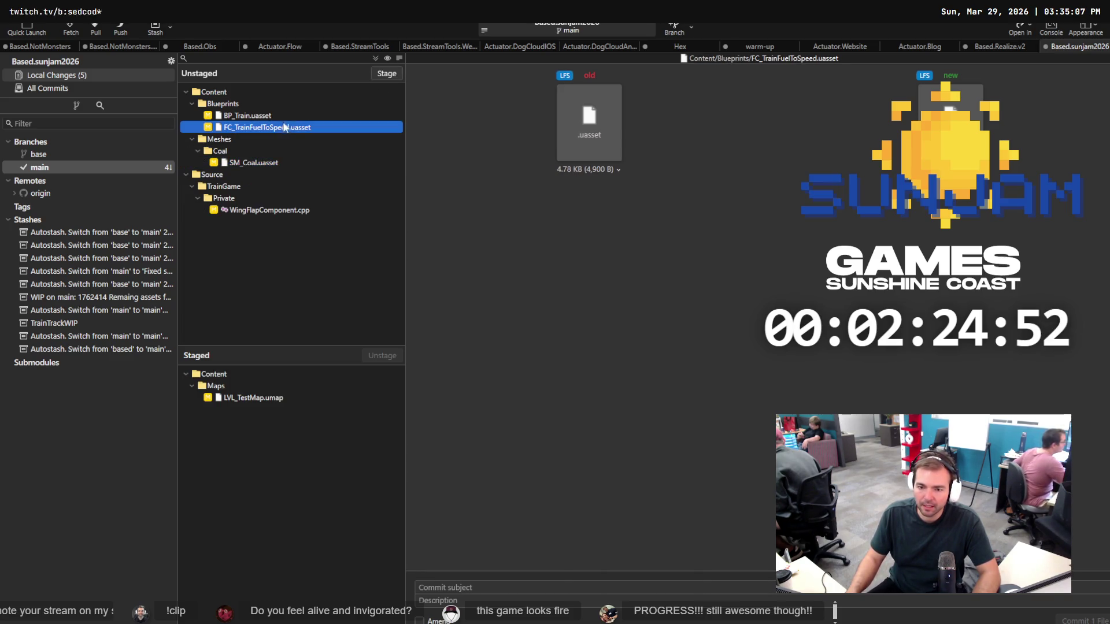
{"action": "left_click", "coordinate": [384, 74]}
{"action": "left_click", "coordinate": [243, 117]}
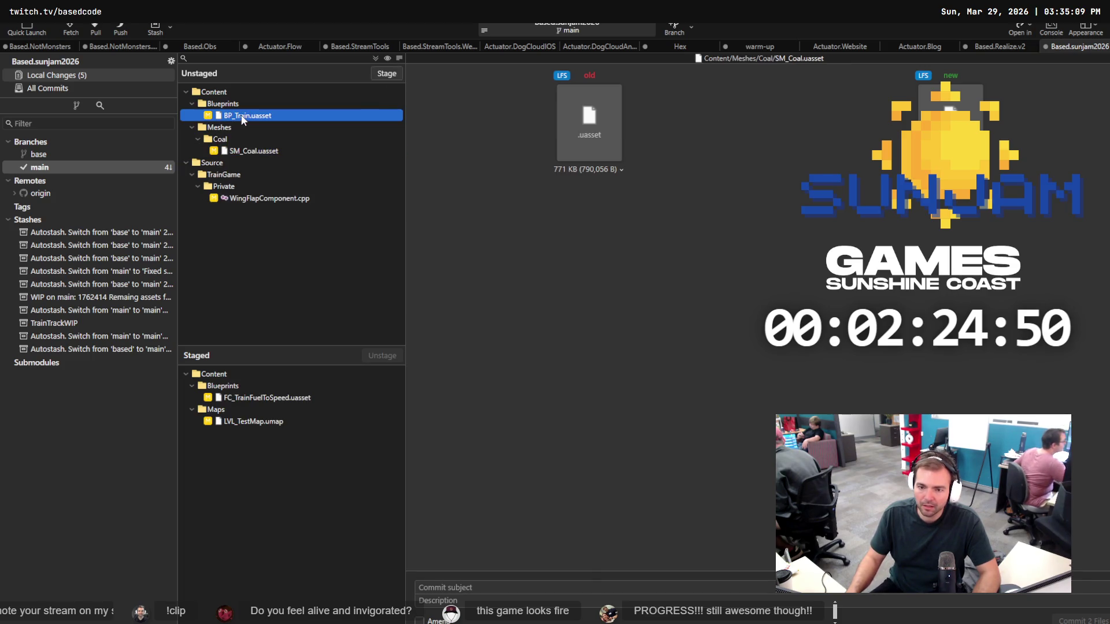
{"action": "left_click", "coordinate": [388, 75]}
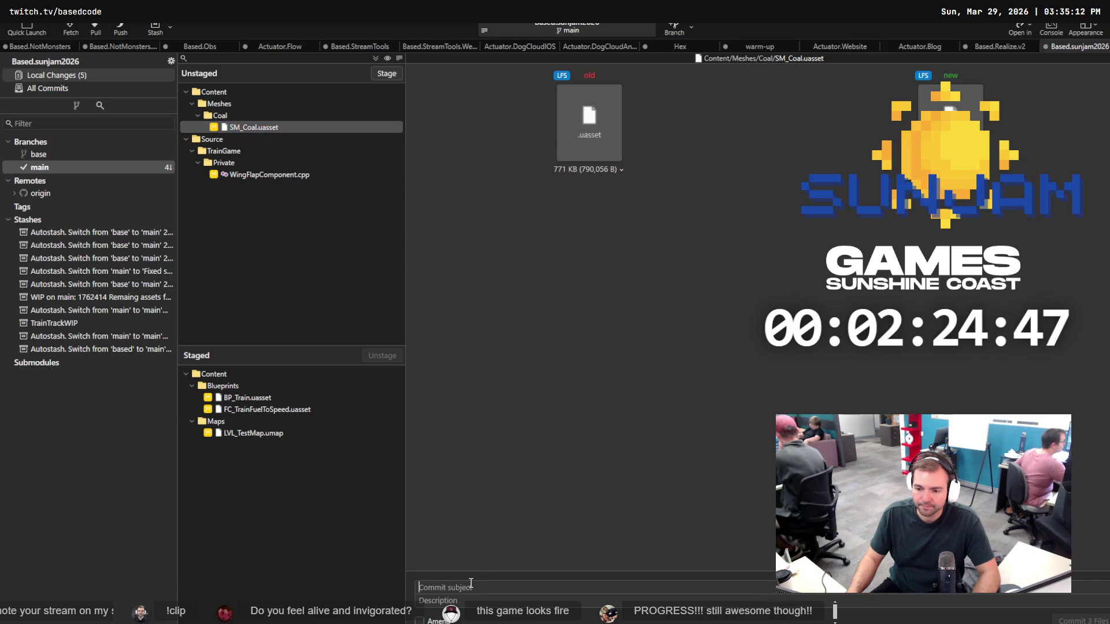
Return to main's history and select the 'Restructured our source files into meaningful directories' commit.
{"action": "left_click", "coordinate": [62, 168]}
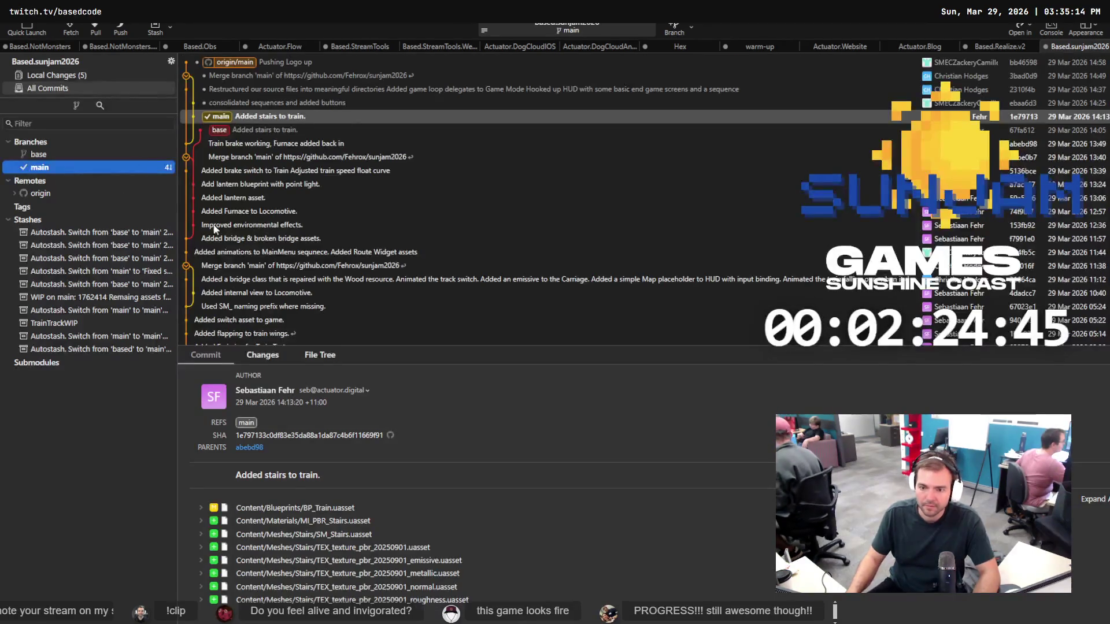
{"action": "left_click", "coordinate": [82, 73]}
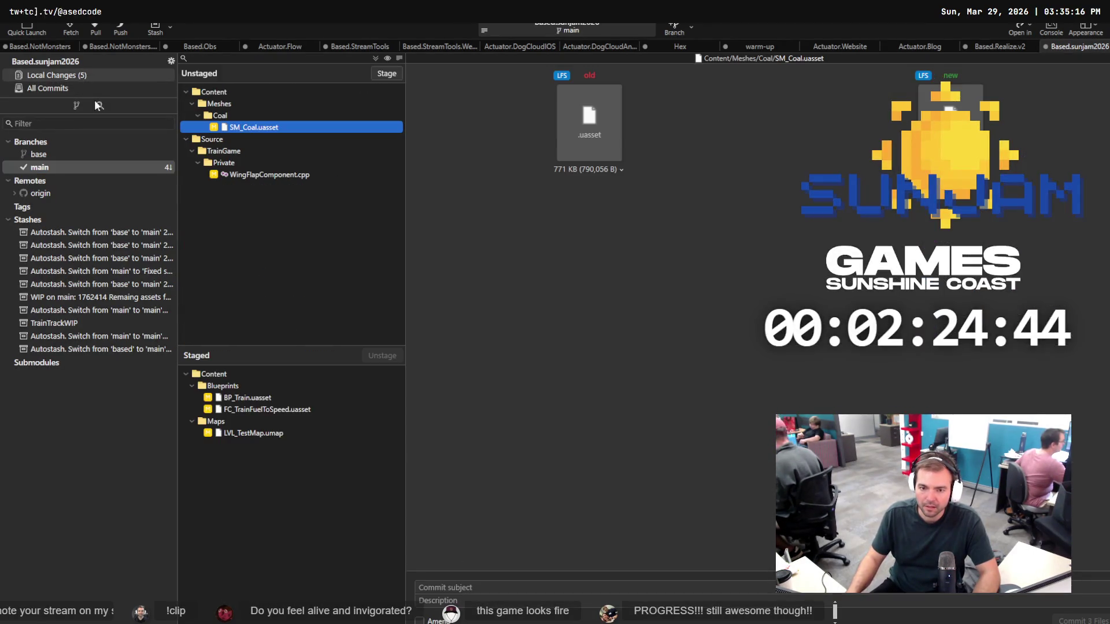
{"action": "left_click", "coordinate": [415, 587]}
{"action": "type", "text": "W"}
{"action": "key", "text": "BackSpace"}
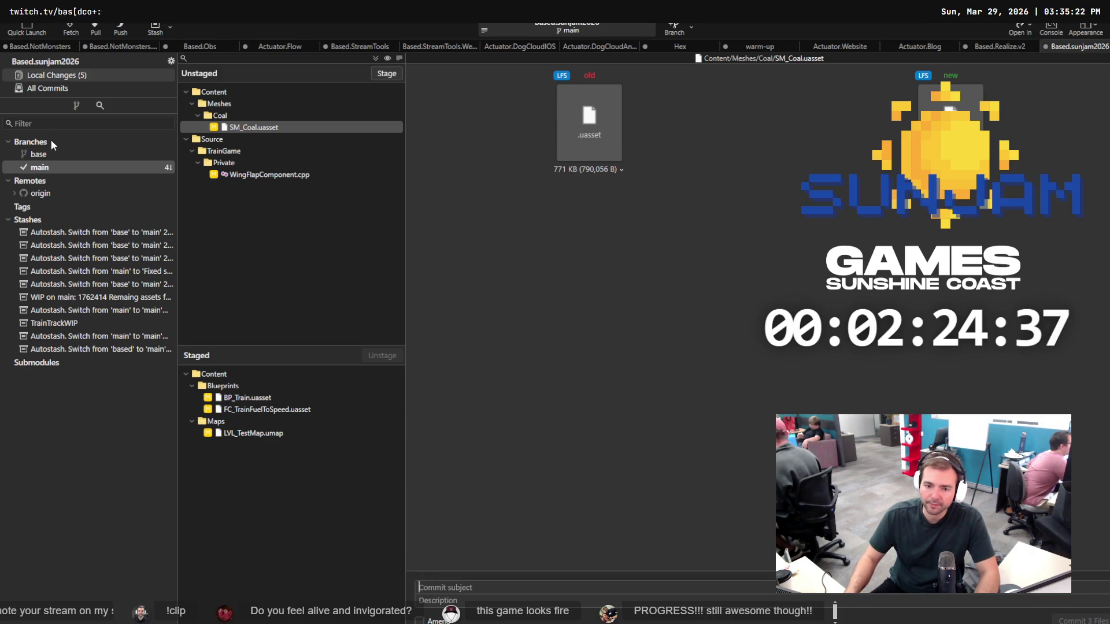
{"action": "left_click", "coordinate": [57, 164]}
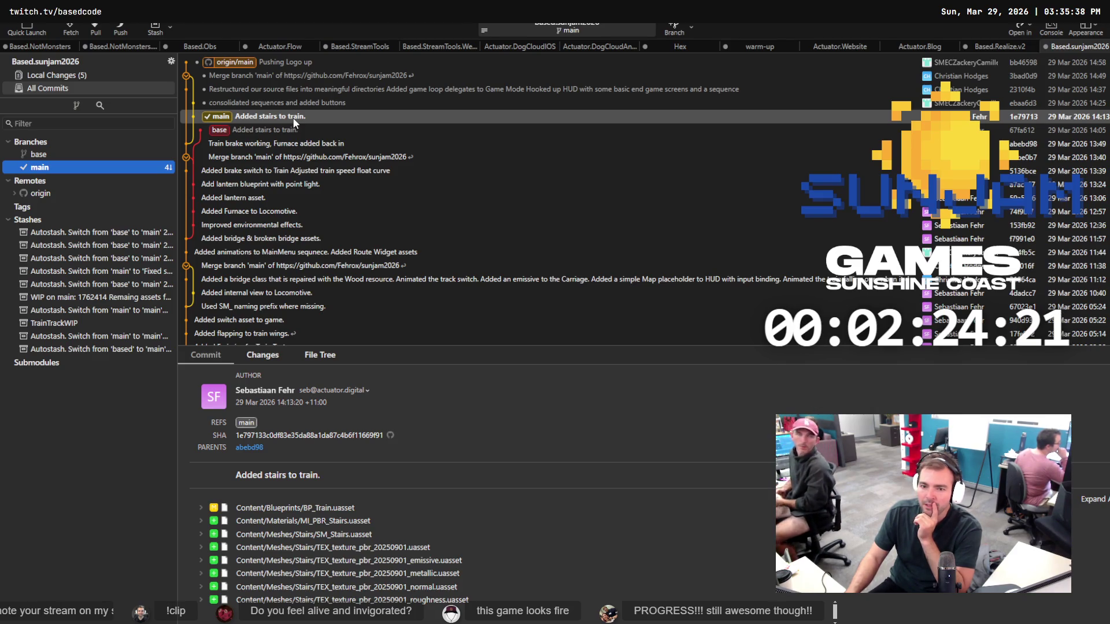
{"action": "left_click", "coordinate": [284, 92]}
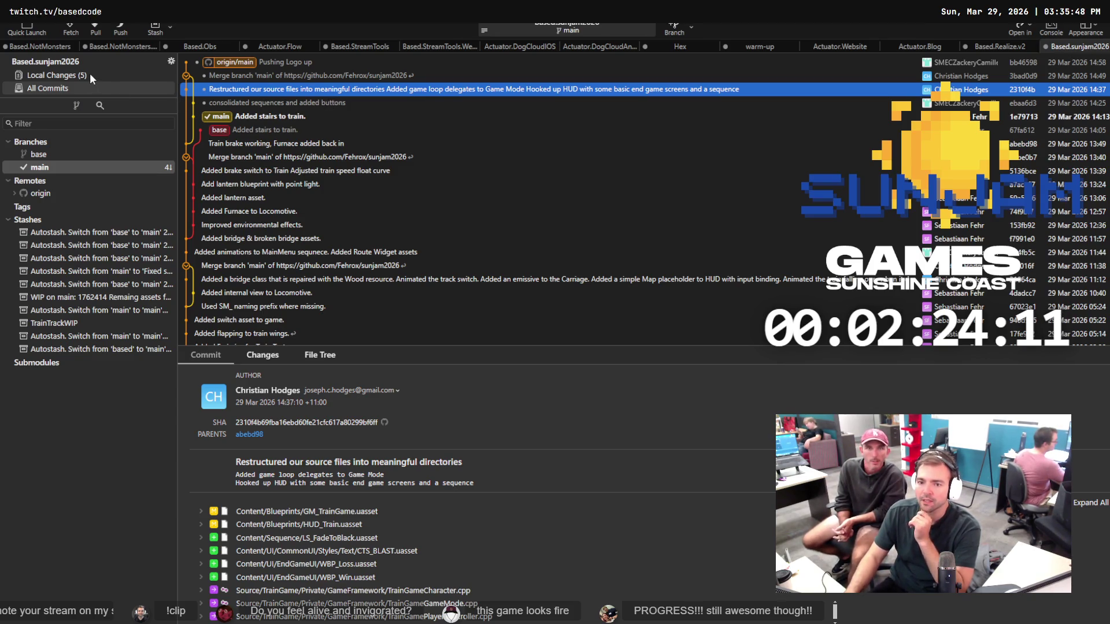
Delete the existing base branch.
{"action": "left_click", "coordinate": [40, 153]}
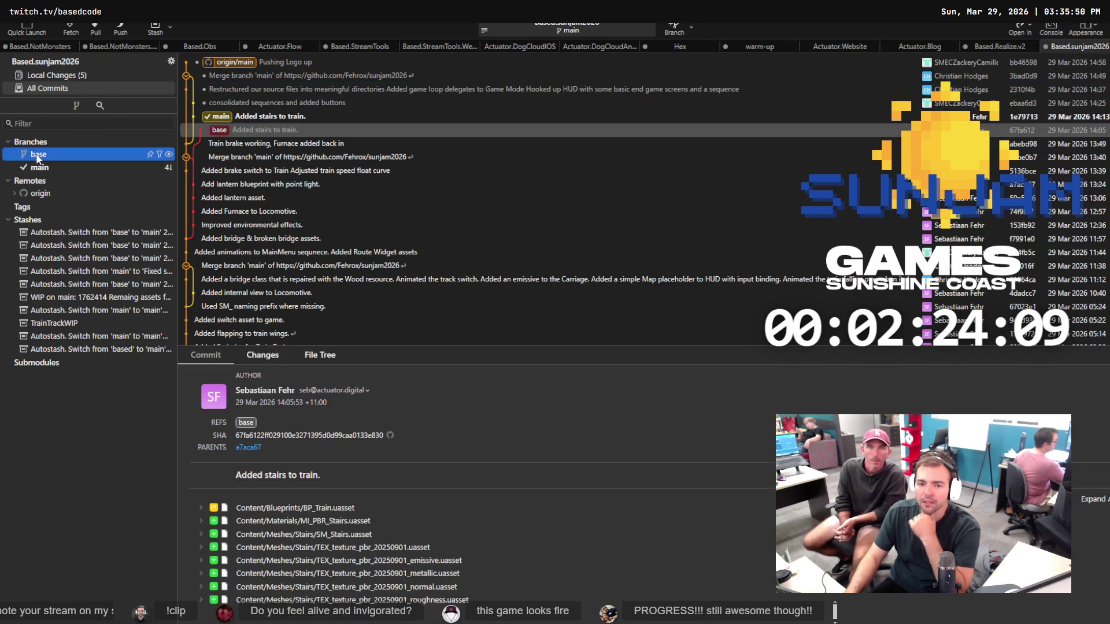
{"action": "key", "text": "Delete"}
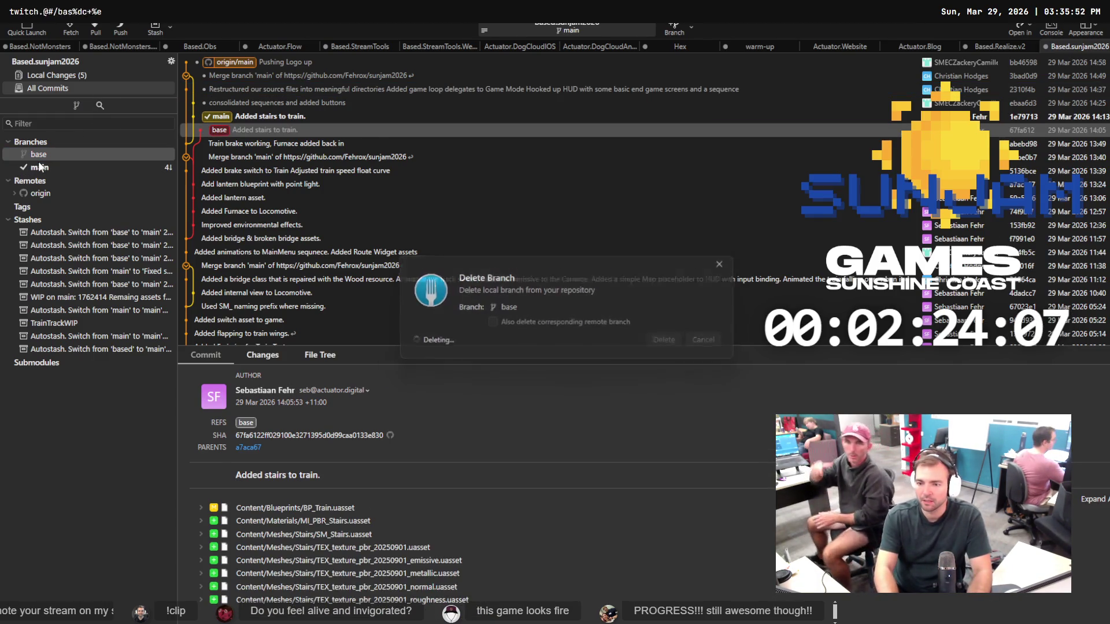
{"action": "key", "text": "Return"}
Create and check out a new base branch at 'Train brake working, Furnace added back in'.
{"action": "right_click", "coordinate": [252, 129]}
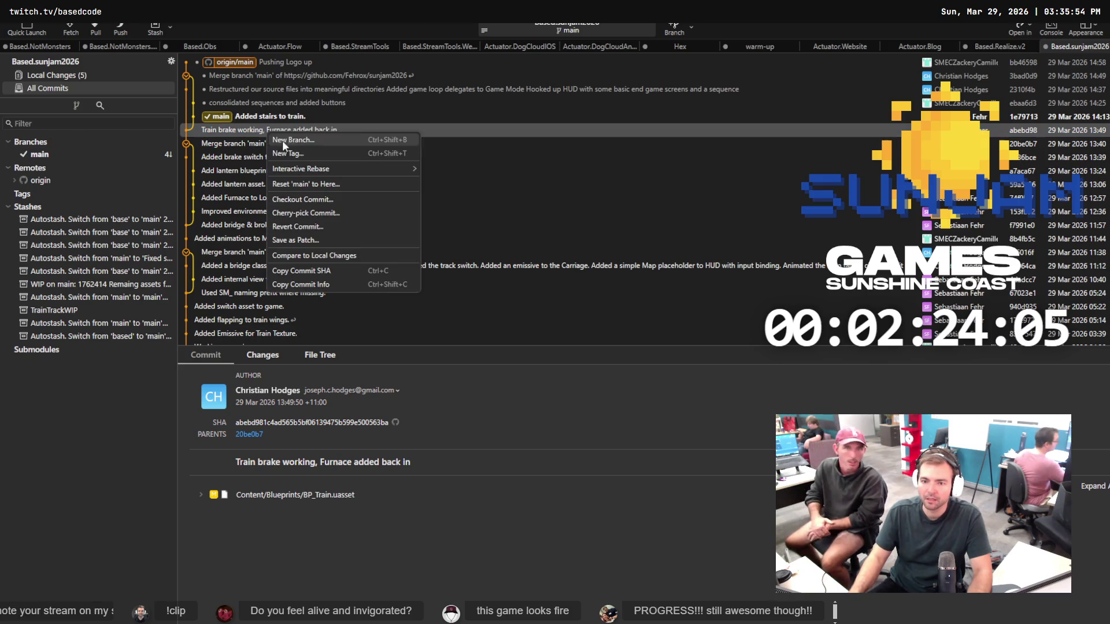
{"action": "left_click", "coordinate": [343, 149]}
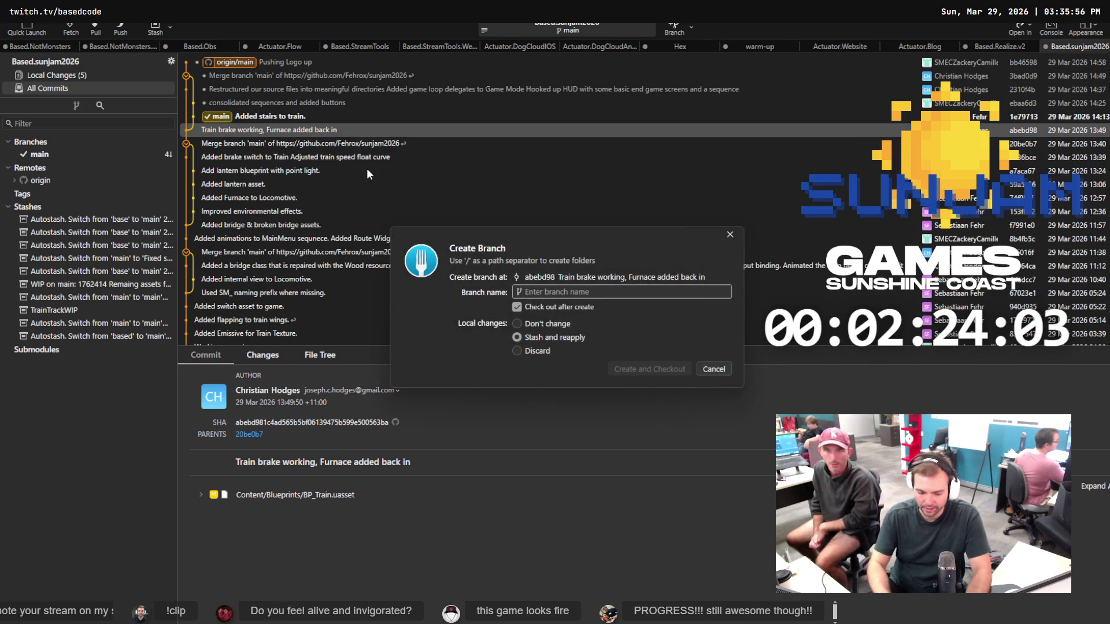
{"action": "type", "text": "base"}
{"action": "key", "text": "Return"}
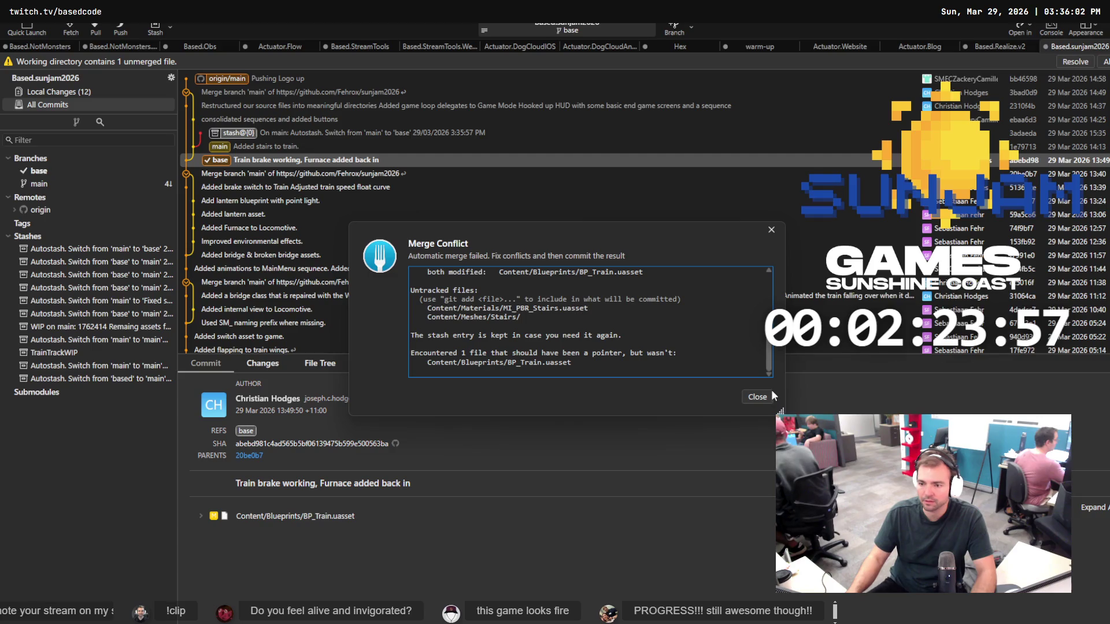
{"action": "left_click", "coordinate": [757, 397]}
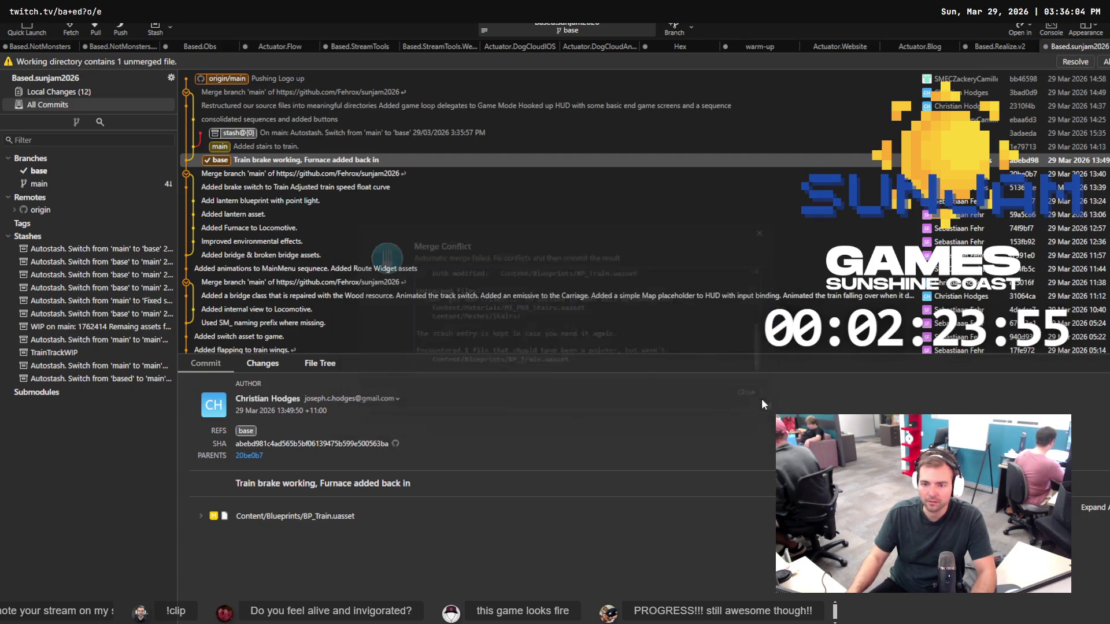
{"action": "left_click", "coordinate": [95, 91]}
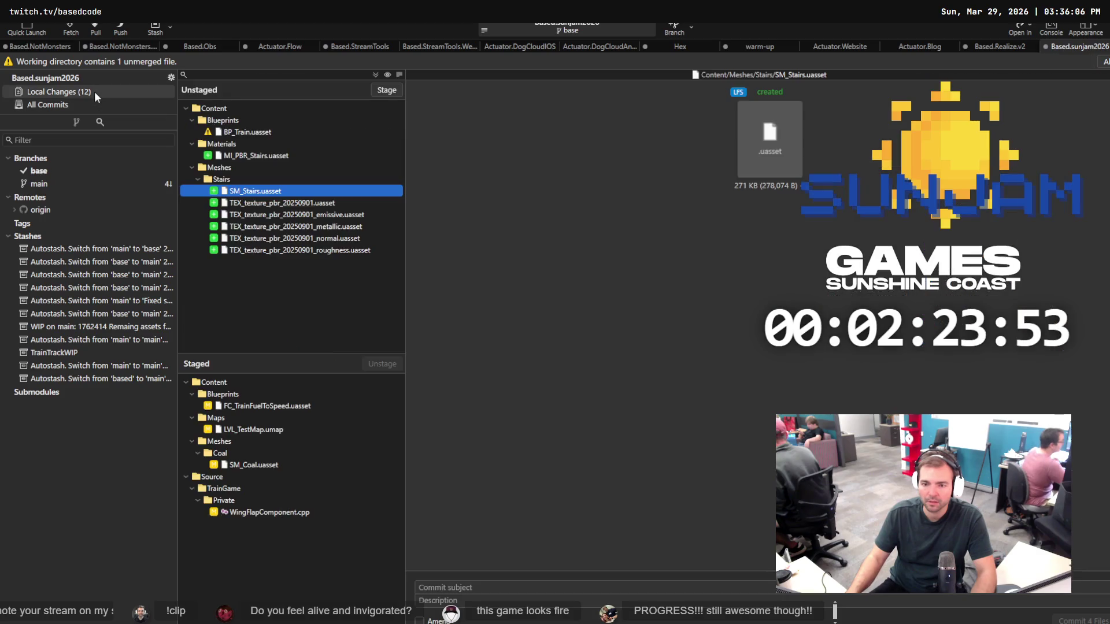
Resolve the BP_Train.uasset conflict with the stash/patch version, then show base's history.
{"action": "left_click", "coordinate": [249, 133]}
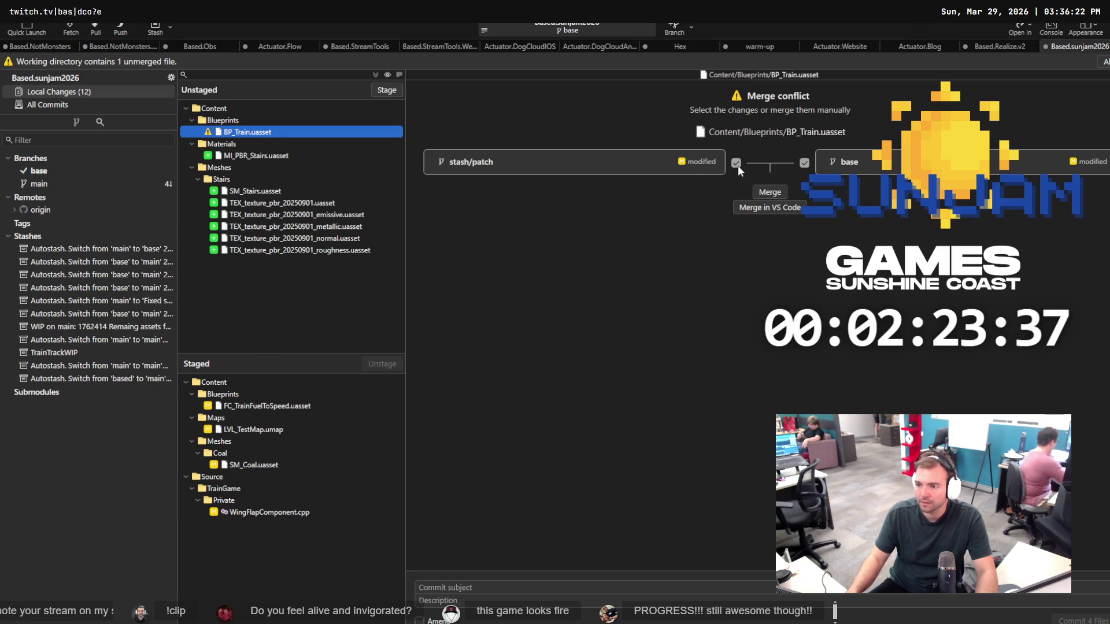
{"action": "left_click", "coordinate": [804, 164]}
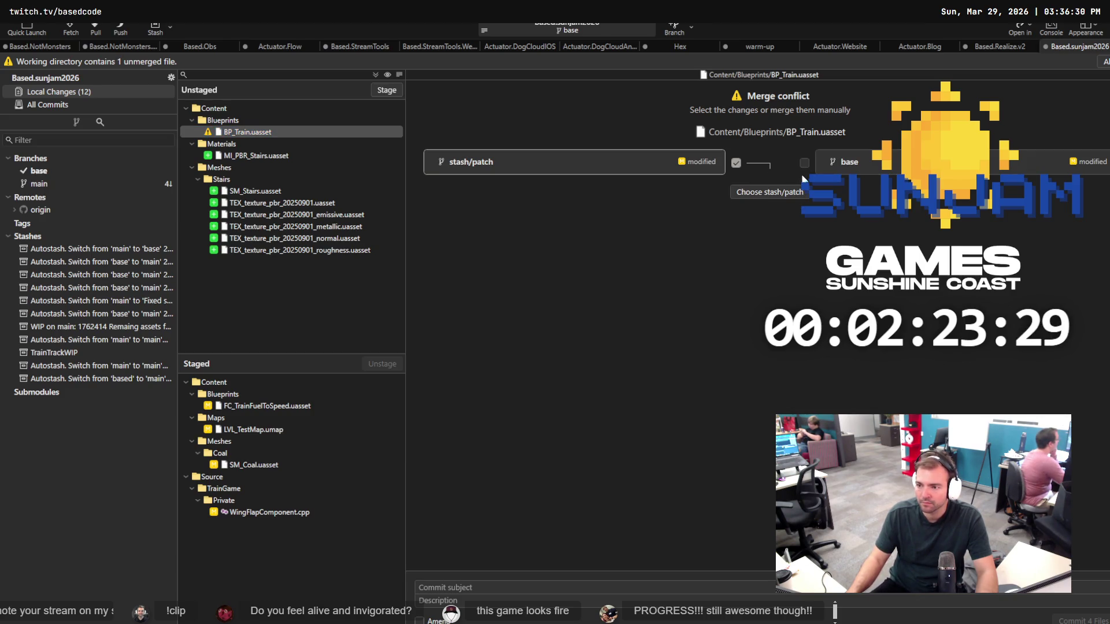
{"action": "left_click", "coordinate": [762, 191]}
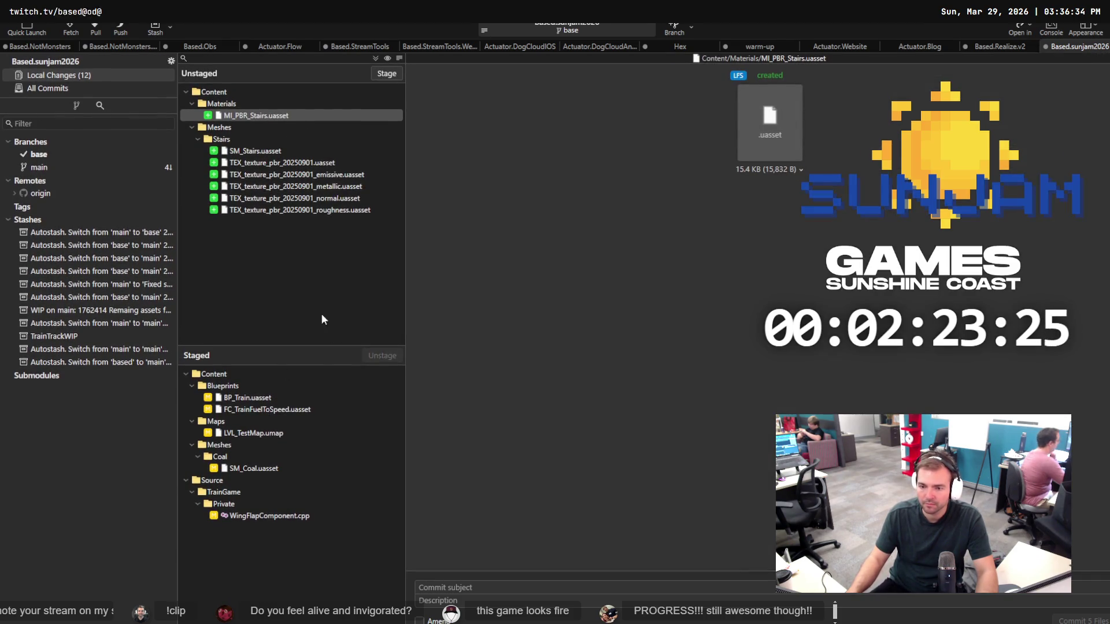
{"action": "left_click", "coordinate": [47, 154]}
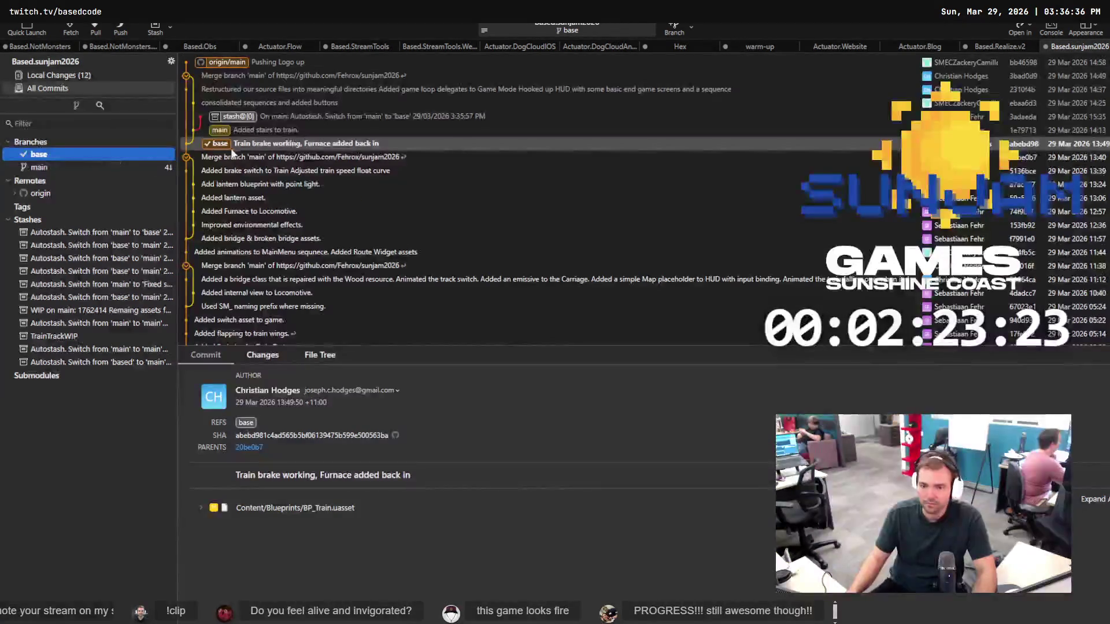
Repeatedly try checking out main with stash-and-reapply, dismissing the untracked Stairs files error.
{"action": "double_click", "coordinate": [254, 131]}
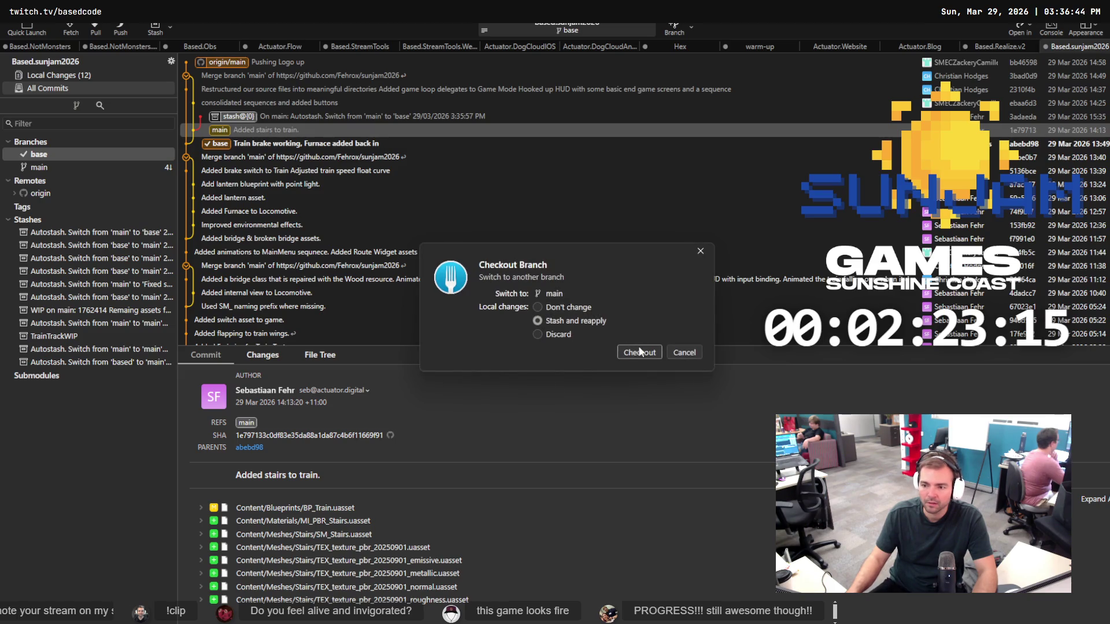
{"action": "left_click", "coordinate": [639, 352]}
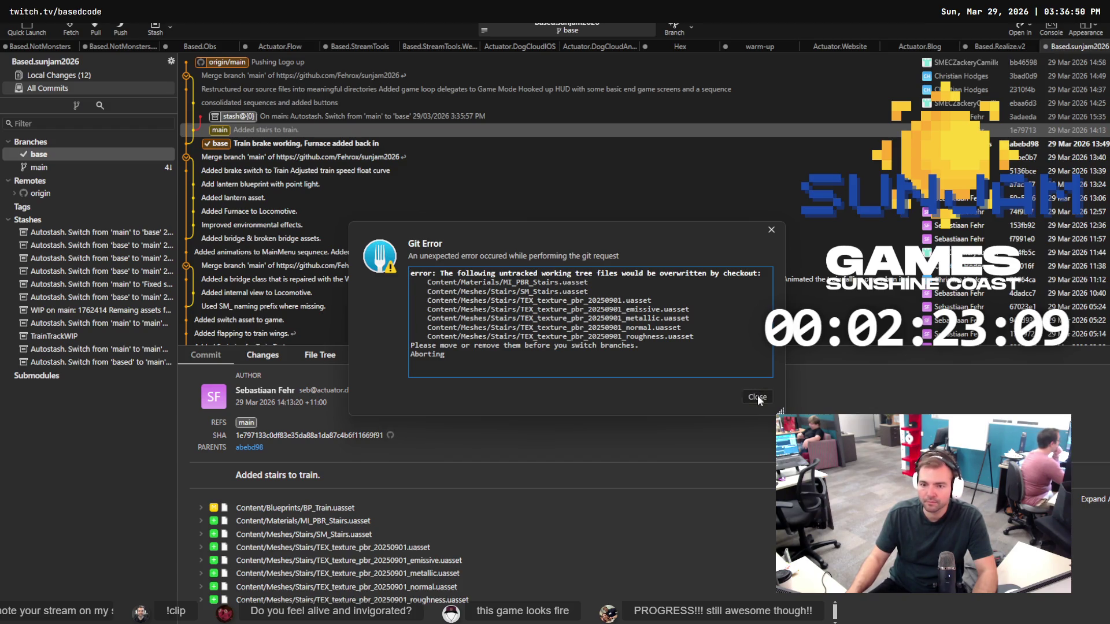
{"action": "left_click", "coordinate": [756, 396]}
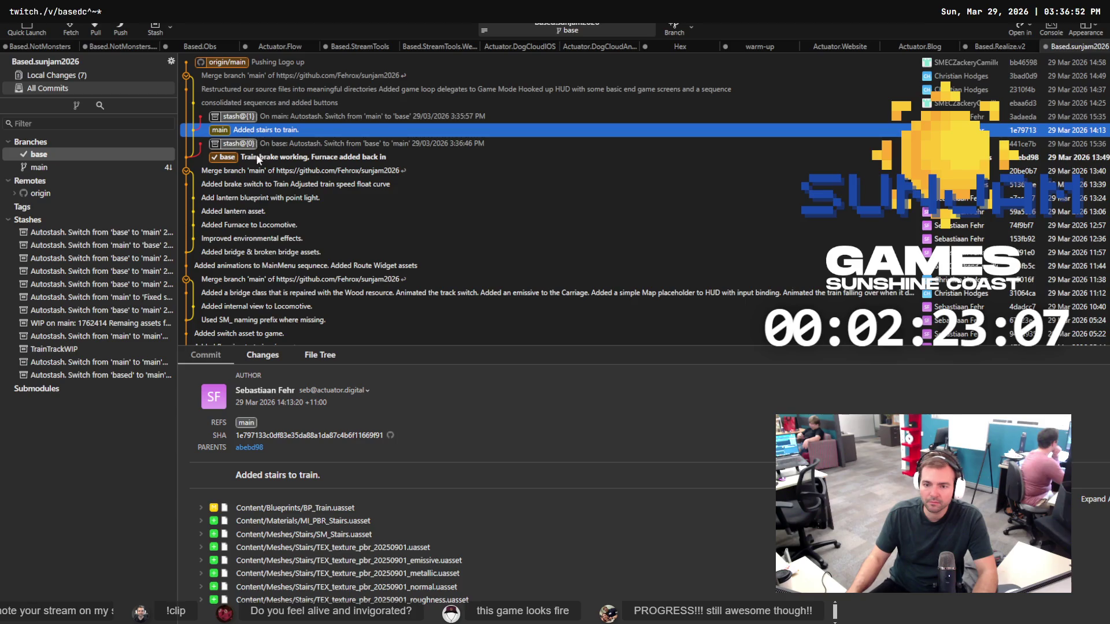
{"action": "double_click", "coordinate": [231, 130]}
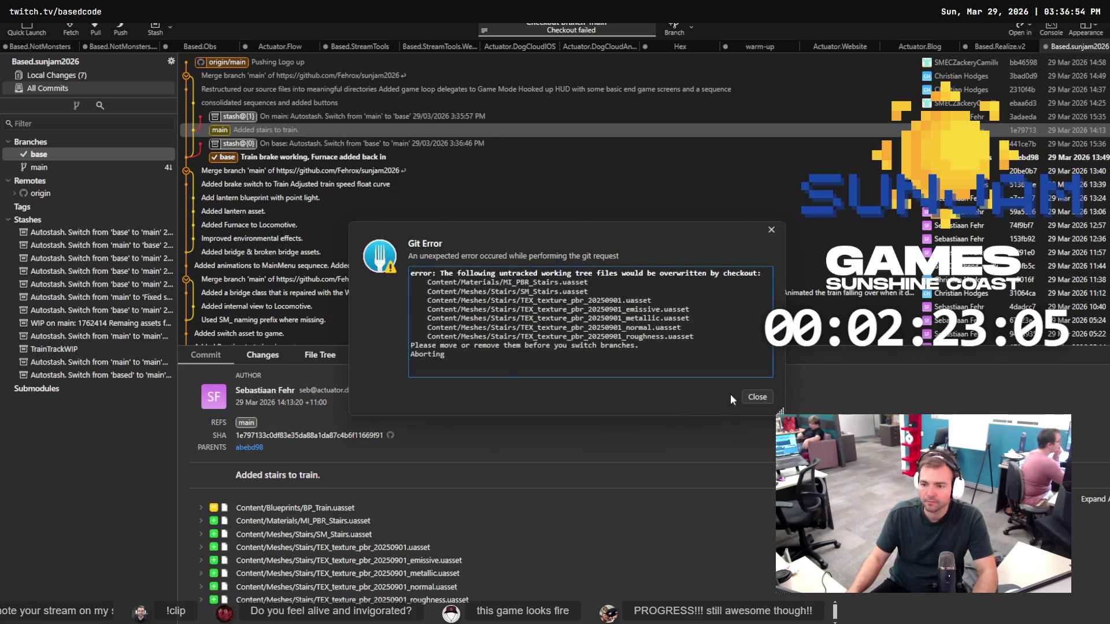
{"action": "left_click", "coordinate": [758, 396]}
{"action": "left_click", "coordinate": [227, 160]}
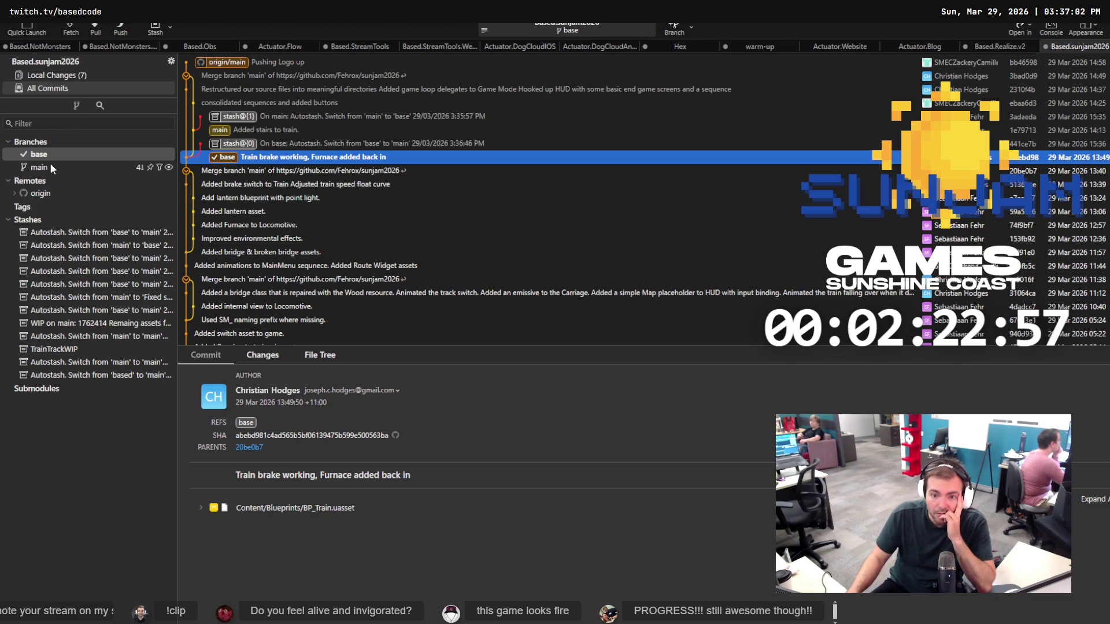
{"action": "left_click", "coordinate": [35, 166]}
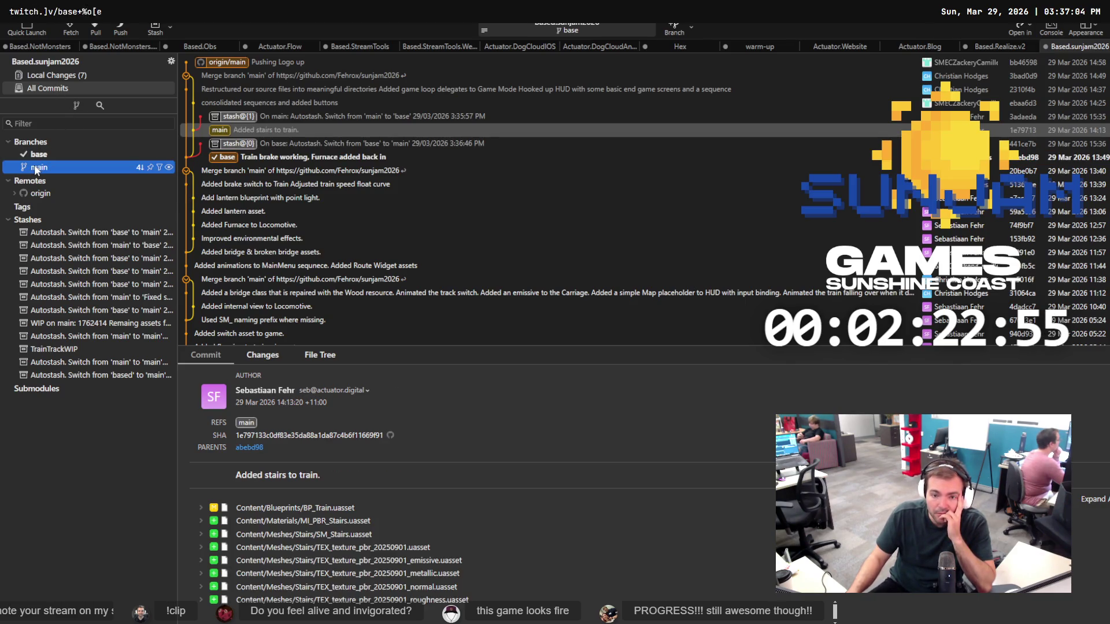
{"action": "double_click", "coordinate": [34, 164]}
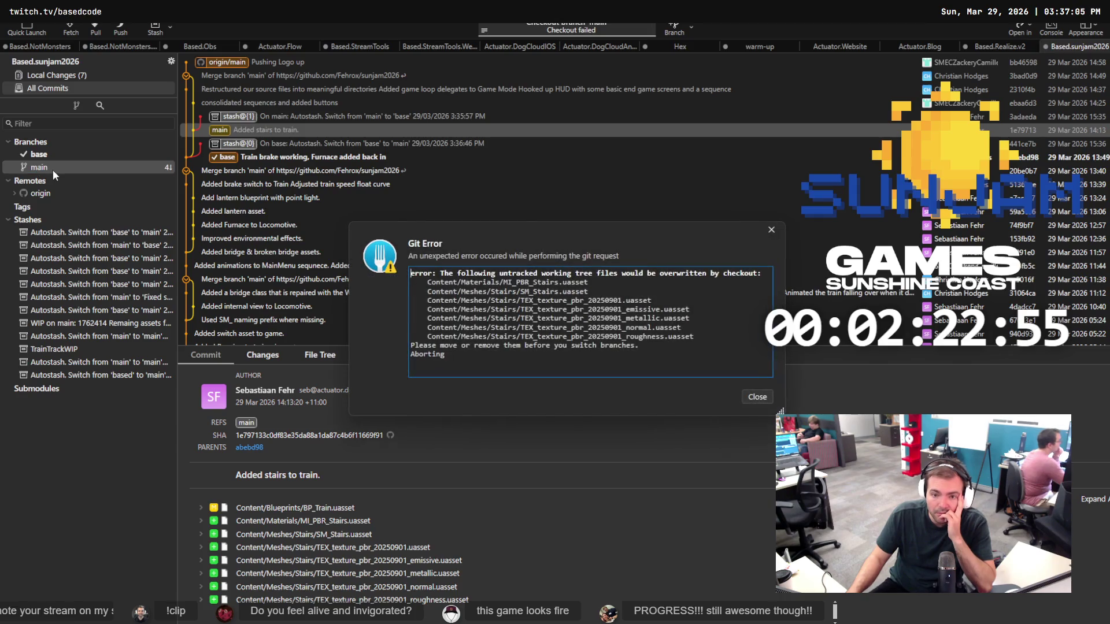
{"action": "left_click", "coordinate": [758, 396]}
Stash all seven changed Stairs asset files with the message 'Stairs?'.
{"action": "left_click", "coordinate": [68, 74]}
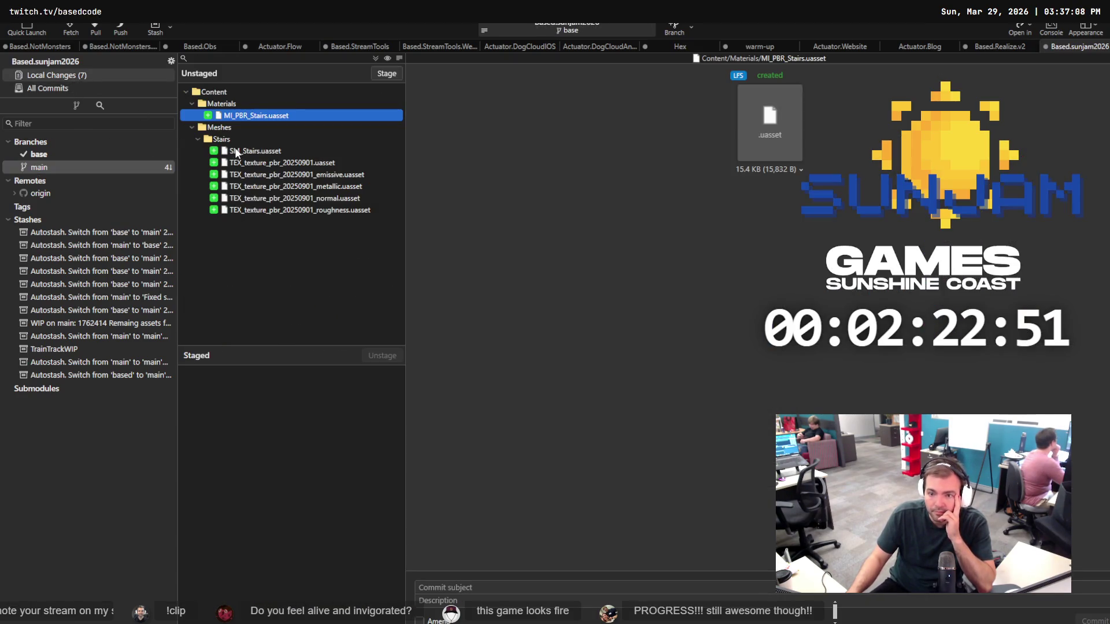
{"action": "left_click", "coordinate": [263, 209]}
{"action": "key", "text": "ctrl+a"}
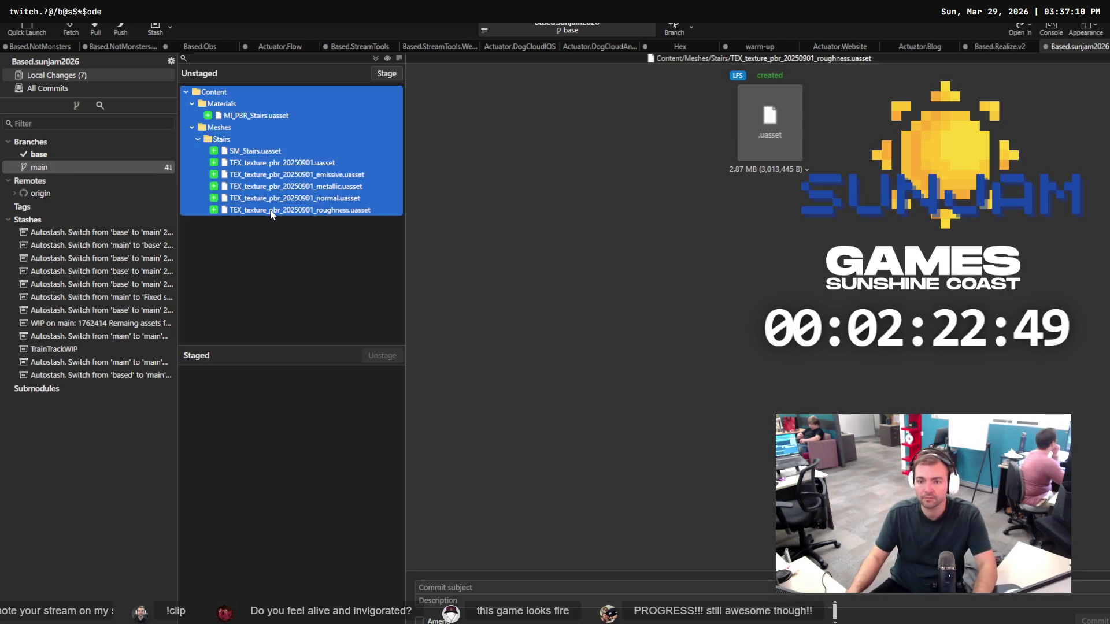
{"action": "right_click", "coordinate": [272, 211]}
{"action": "left_click", "coordinate": [323, 348]}
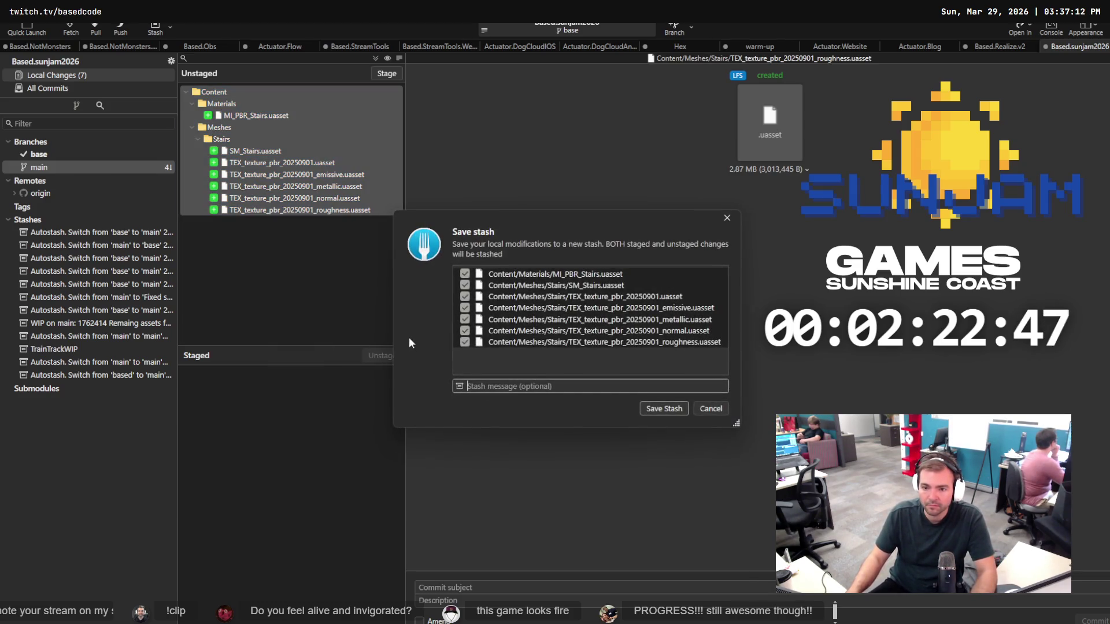
{"action": "left_click", "coordinate": [537, 386]}
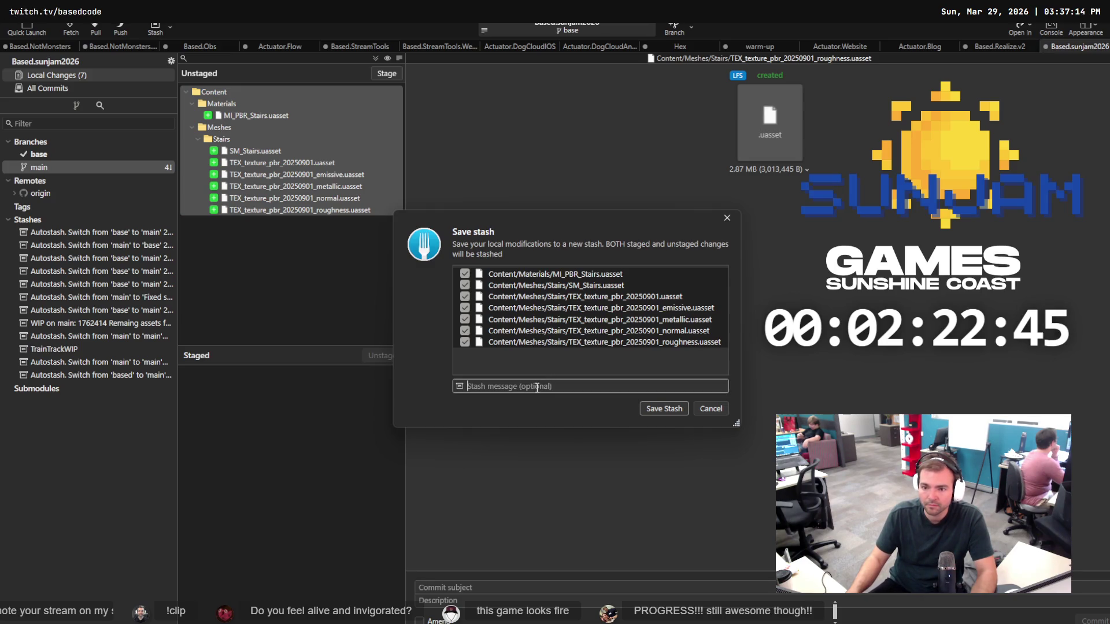
{"action": "type", "text": "Stairs?"}
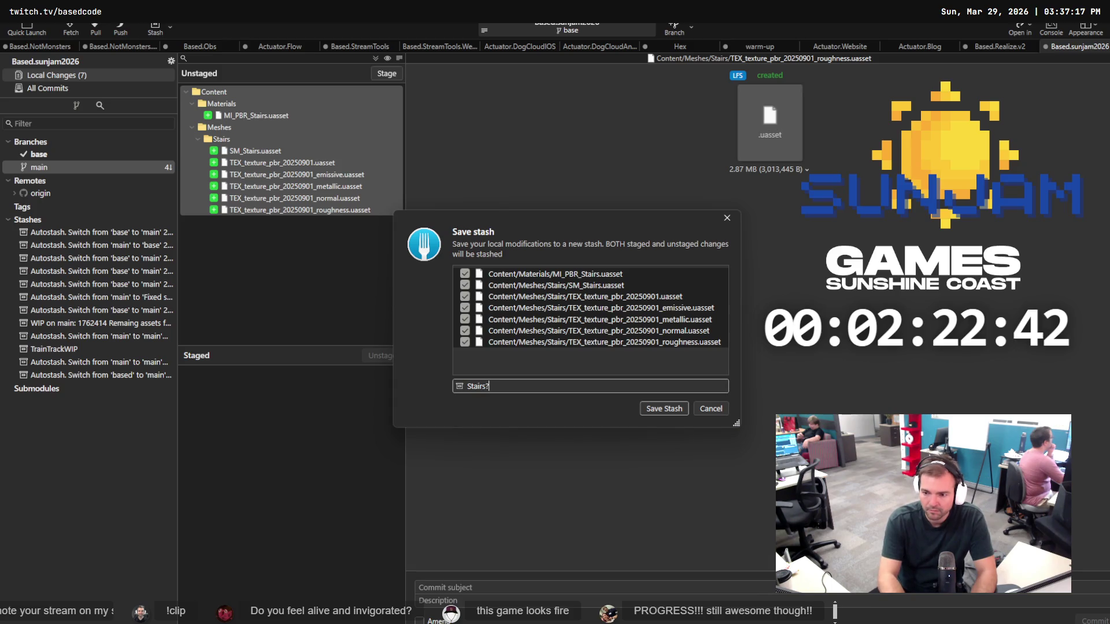
{"action": "key", "text": "Return"}
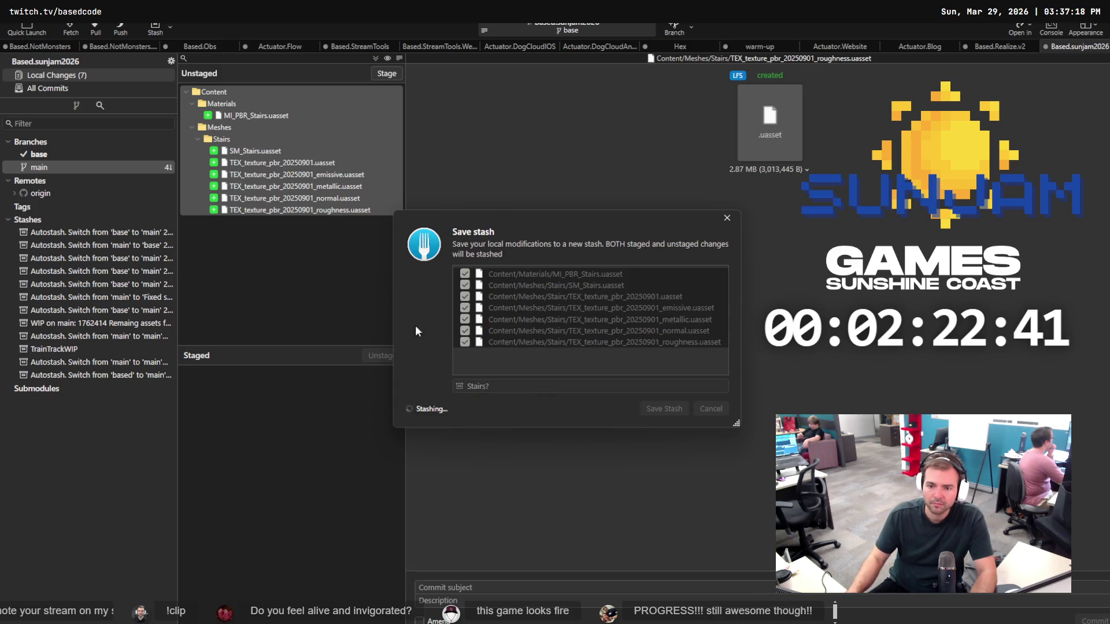
Try creating and checking out a new branch 'Base_' from the main commit.
{"action": "left_click", "coordinate": [63, 169]}
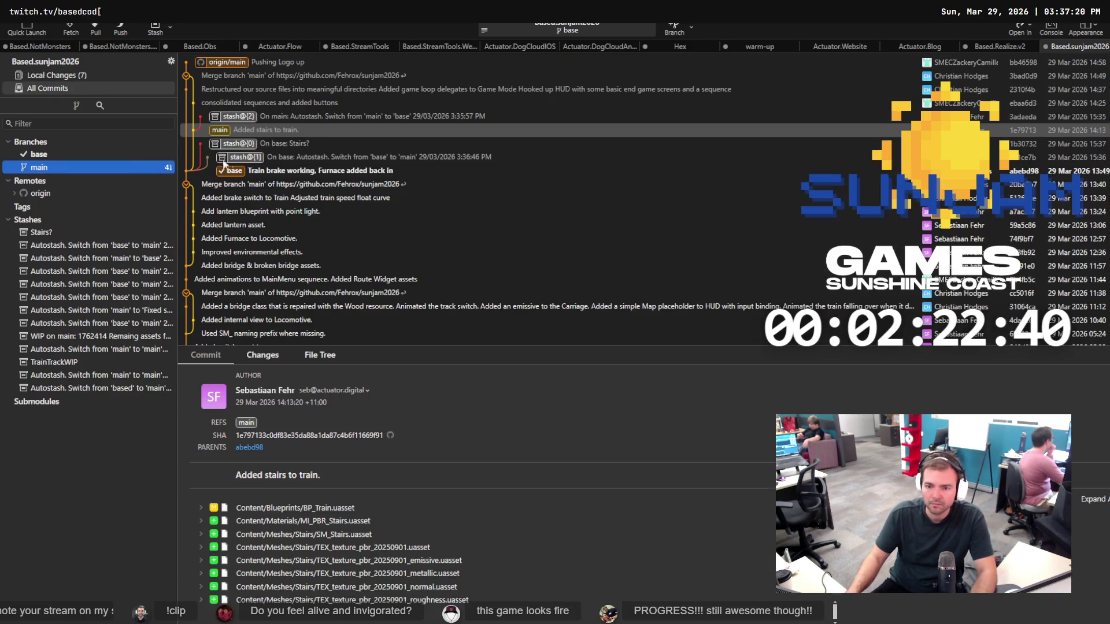
{"action": "left_click", "coordinate": [244, 116]}
{"action": "right_click", "coordinate": [245, 130]}
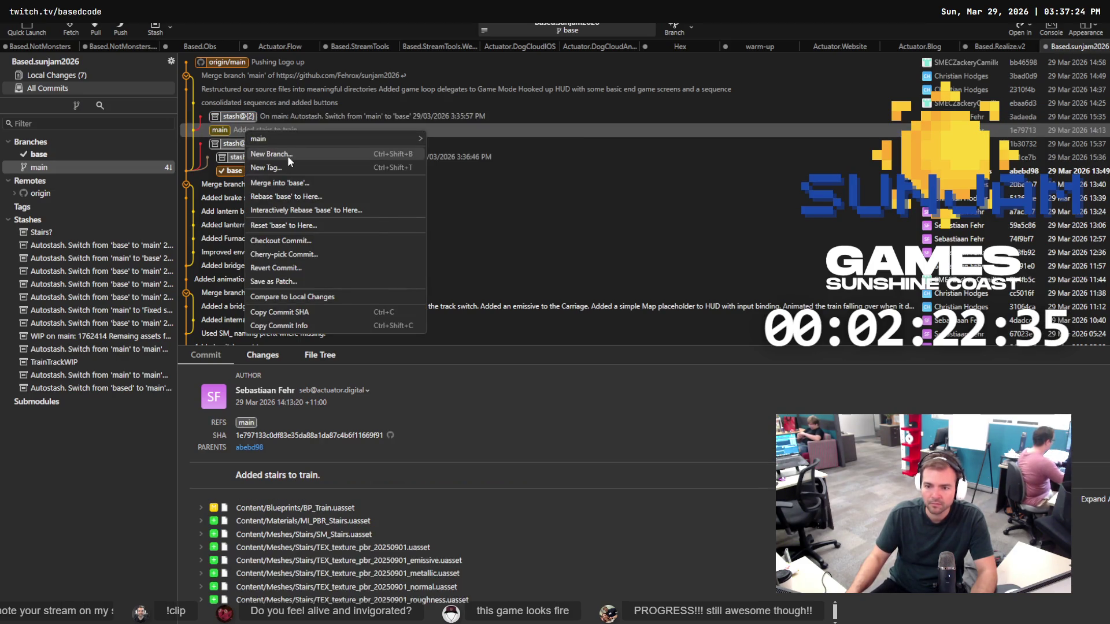
{"action": "left_click", "coordinate": [286, 155]}
{"action": "type", "text": "Base_"}
{"action": "key", "text": "Return"}
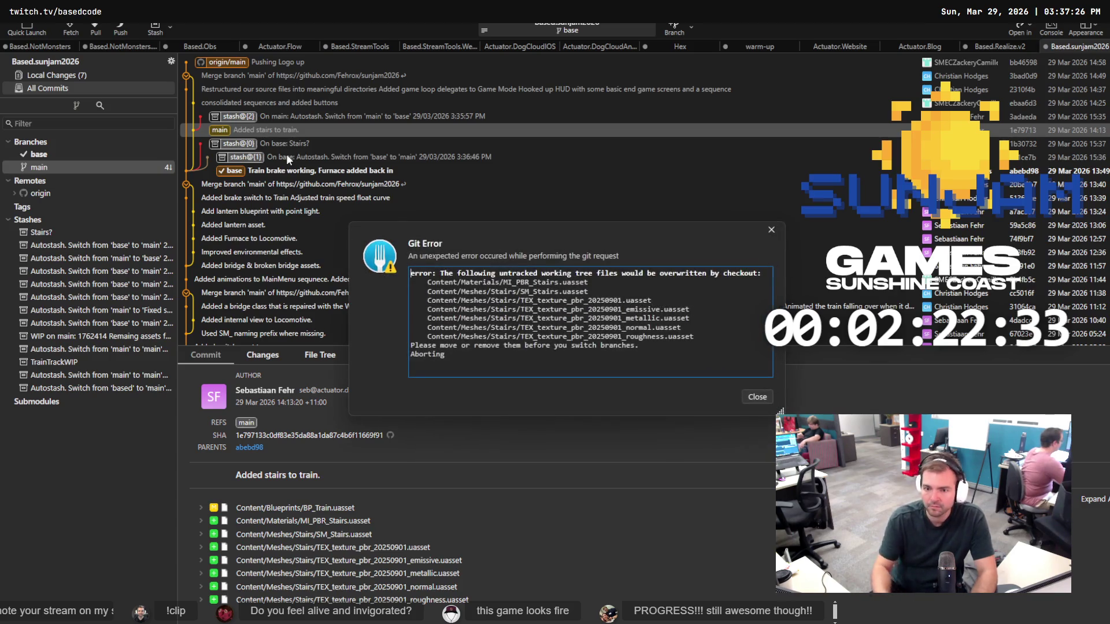
Retry the new branch from main with an edited name, dismiss the error, and reopen Local Changes.
{"action": "key", "text": "Escape"}
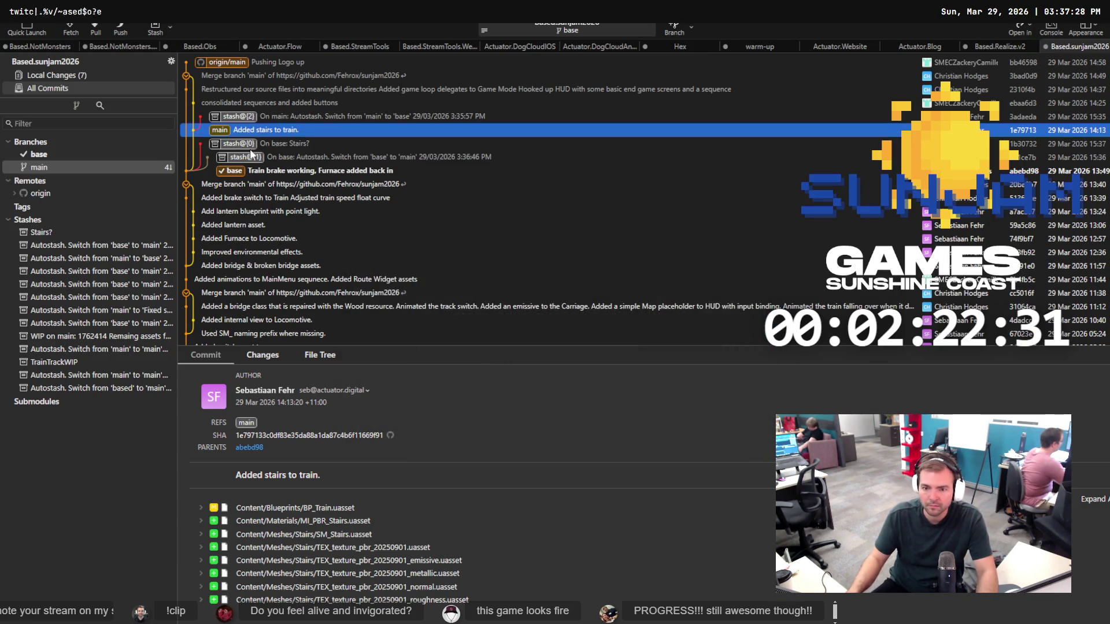
{"action": "right_click", "coordinate": [263, 133]}
{"action": "mouse_move", "coordinate": [296, 143]}
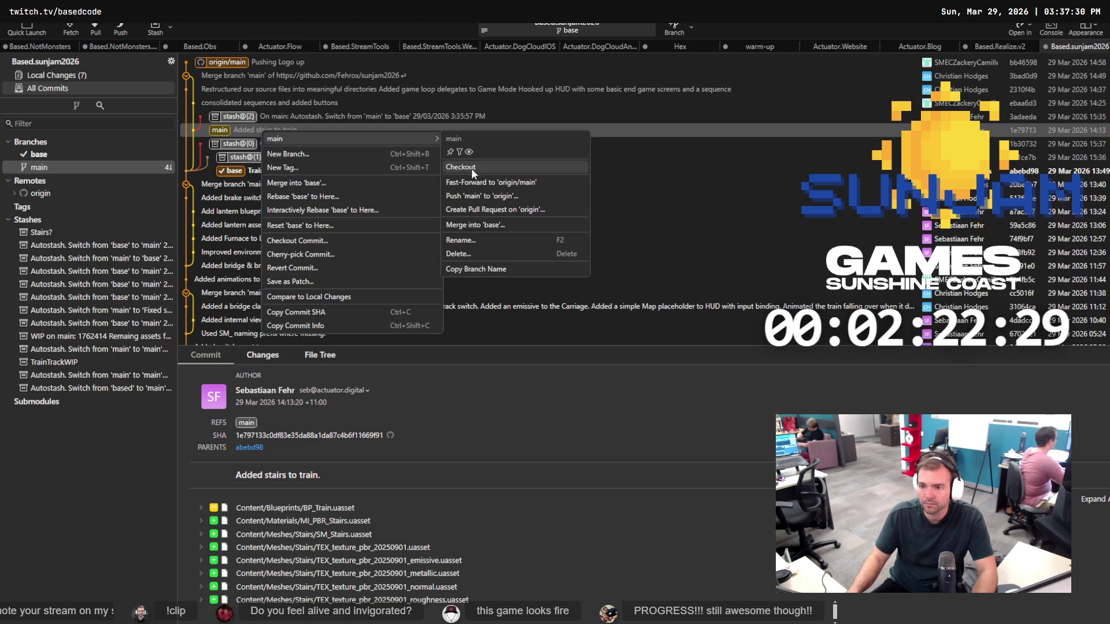
{"action": "left_click", "coordinate": [319, 156]}
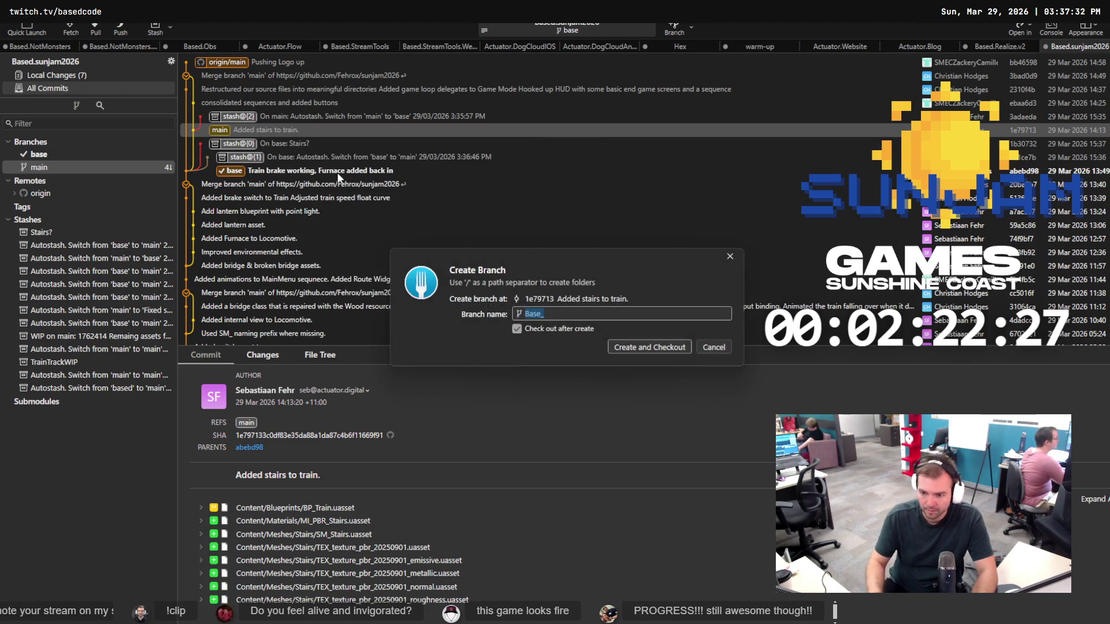
{"action": "type", "text": "la"}
{"action": "key", "text": "Return"}
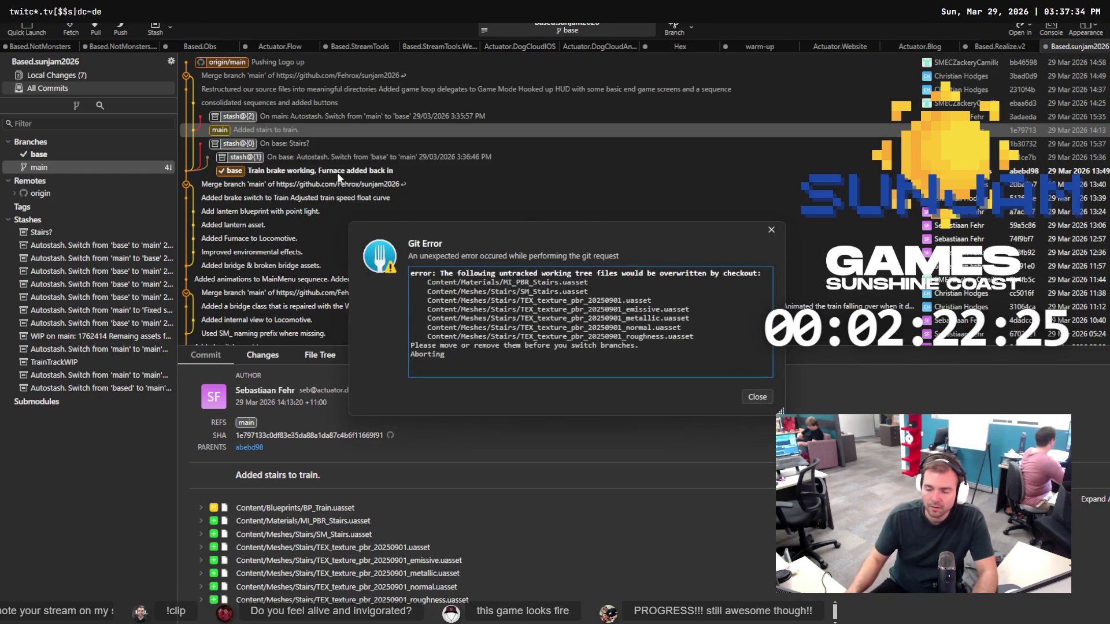
{"action": "left_click", "coordinate": [751, 397]}
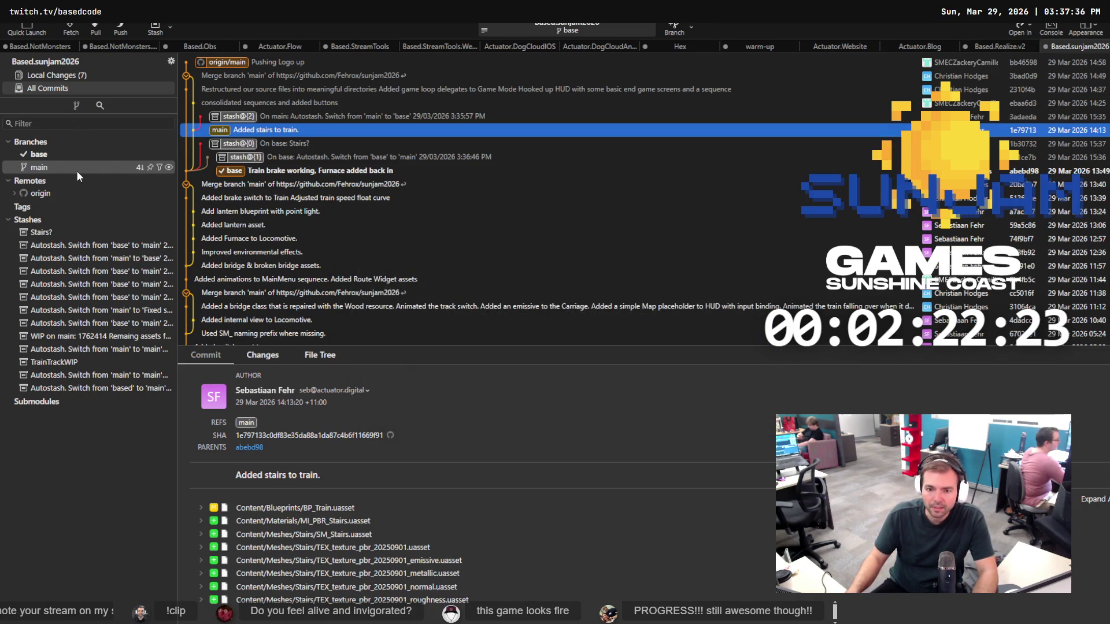
{"action": "left_click", "coordinate": [68, 79]}
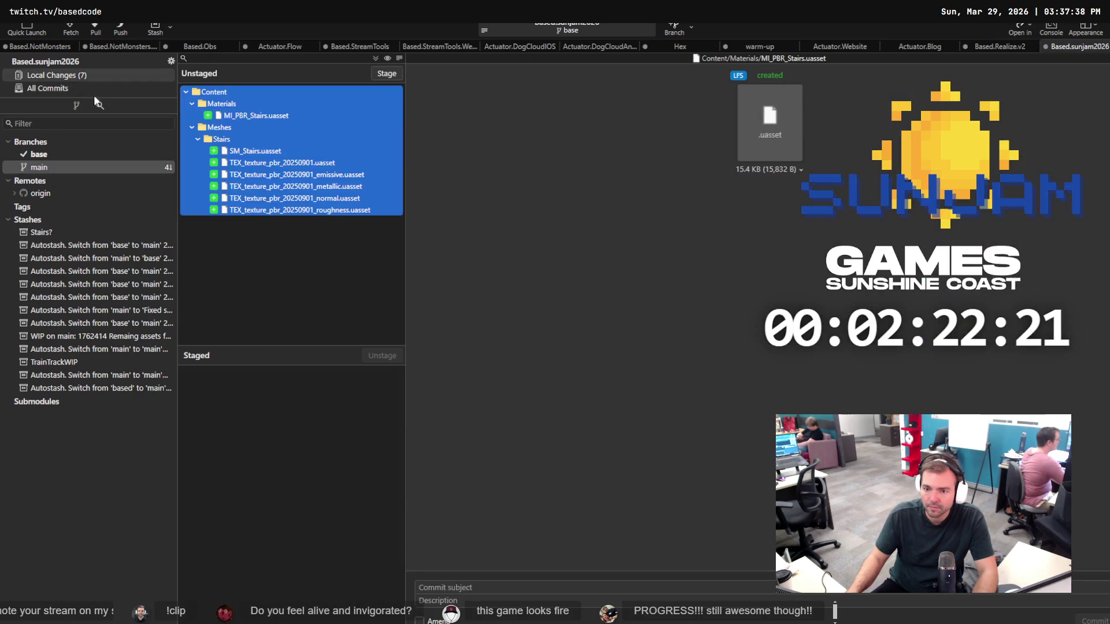
Stage all seven stair asset changes and stash them as 'Stairs?'.
{"action": "right_click", "coordinate": [300, 197]}
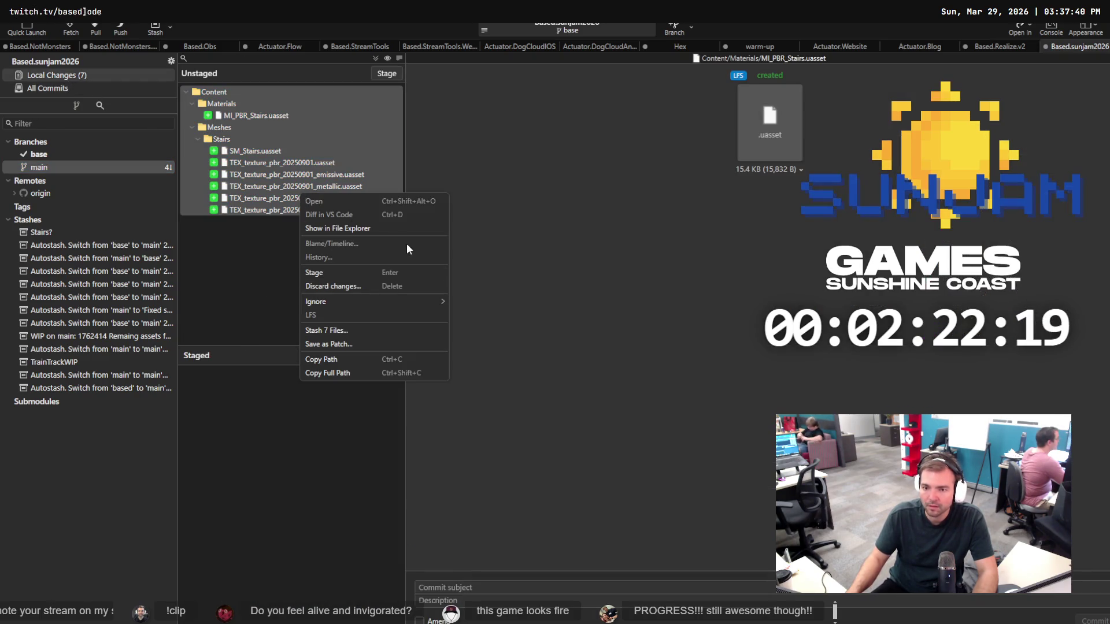
{"action": "left_click", "coordinate": [366, 272]}
{"action": "left_click", "coordinate": [294, 425]}
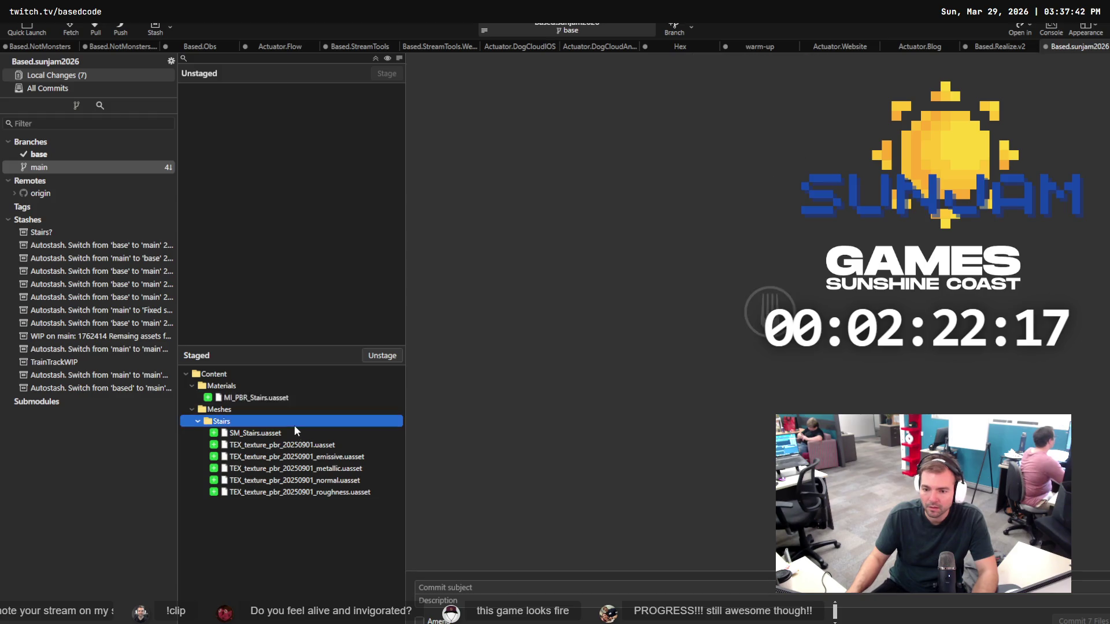
{"action": "key", "text": "ctrl+a"}
{"action": "right_click", "coordinate": [295, 429]}
{"action": "left_click", "coordinate": [335, 536]}
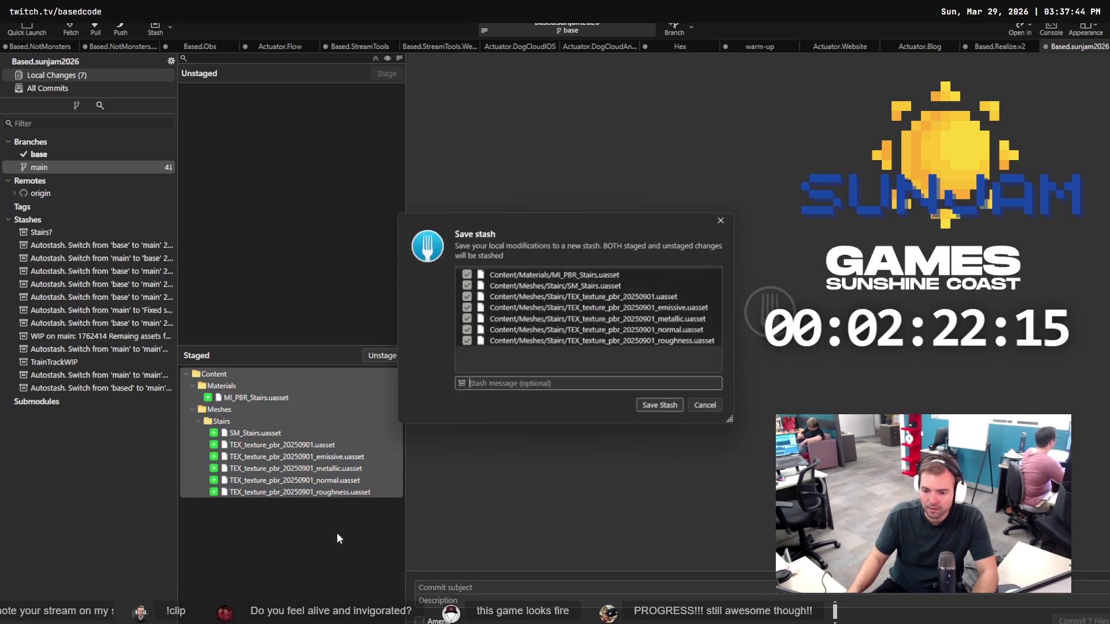
{"action": "type", "text": "Stairs?"}
{"action": "key", "text": "Return"}
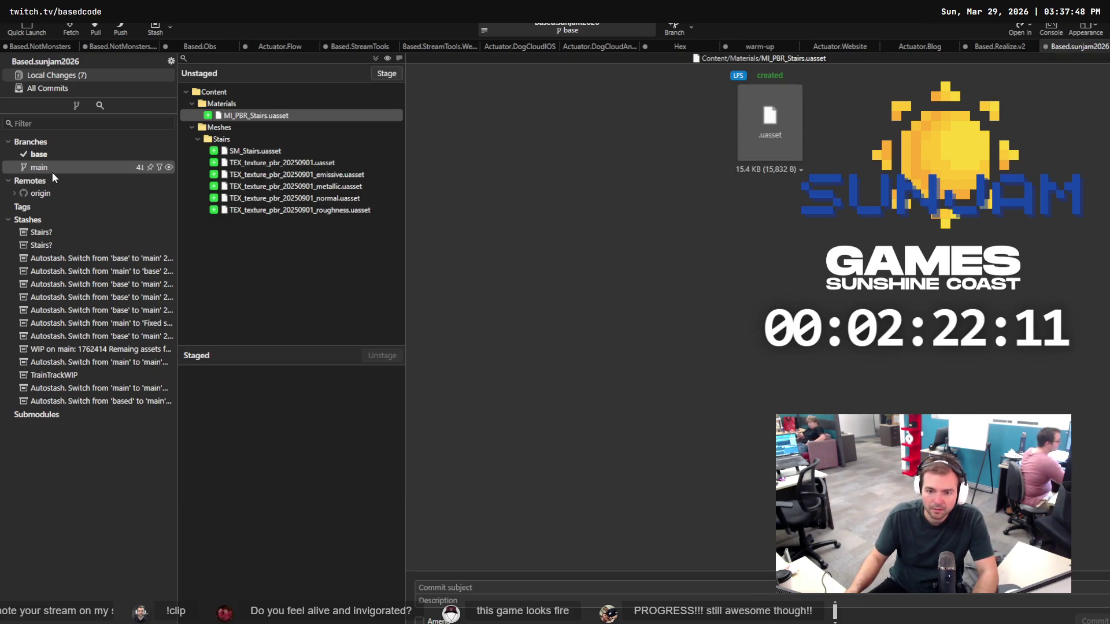
Discard changes in all seven unstaged stair files, dismissing the file-in-use error.
{"action": "left_click", "coordinate": [268, 151]}
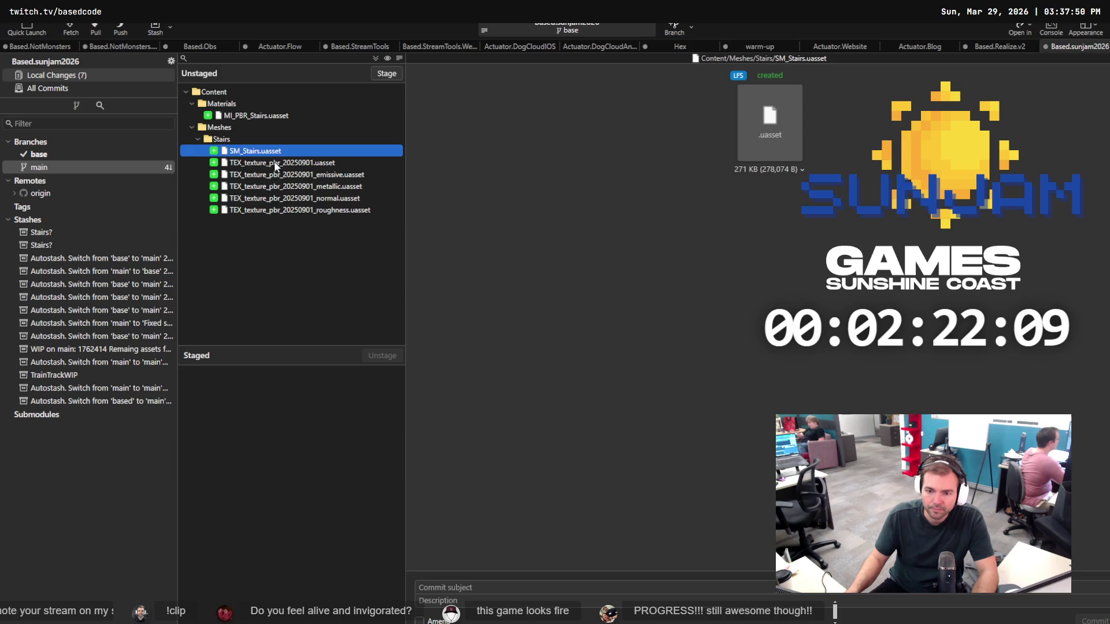
{"action": "left_click", "coordinate": [45, 168]}
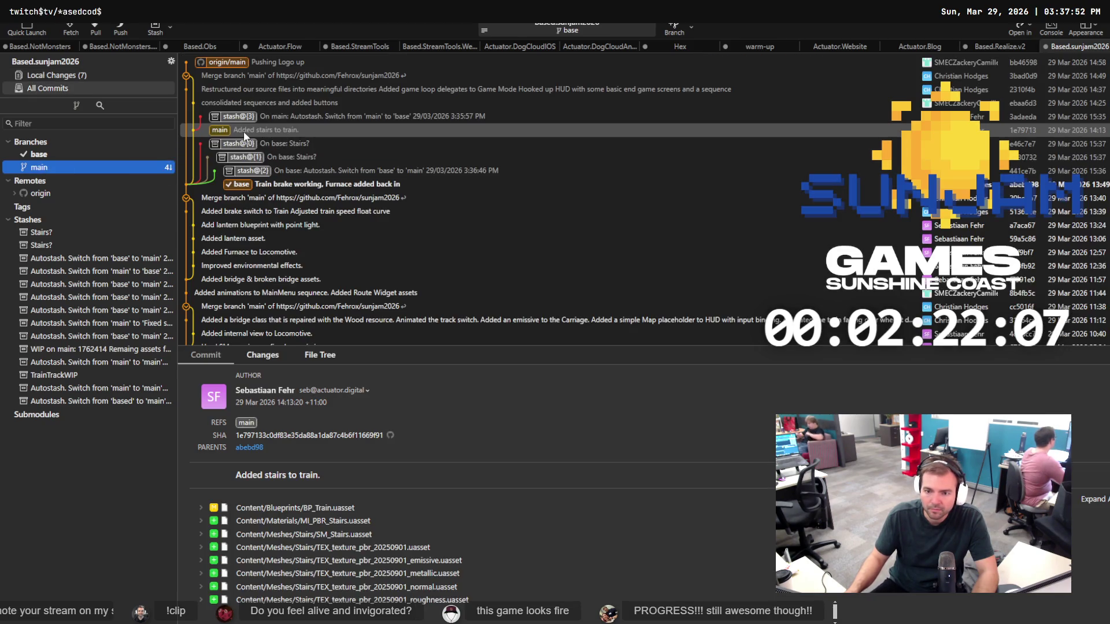
{"action": "left_click", "coordinate": [105, 76]}
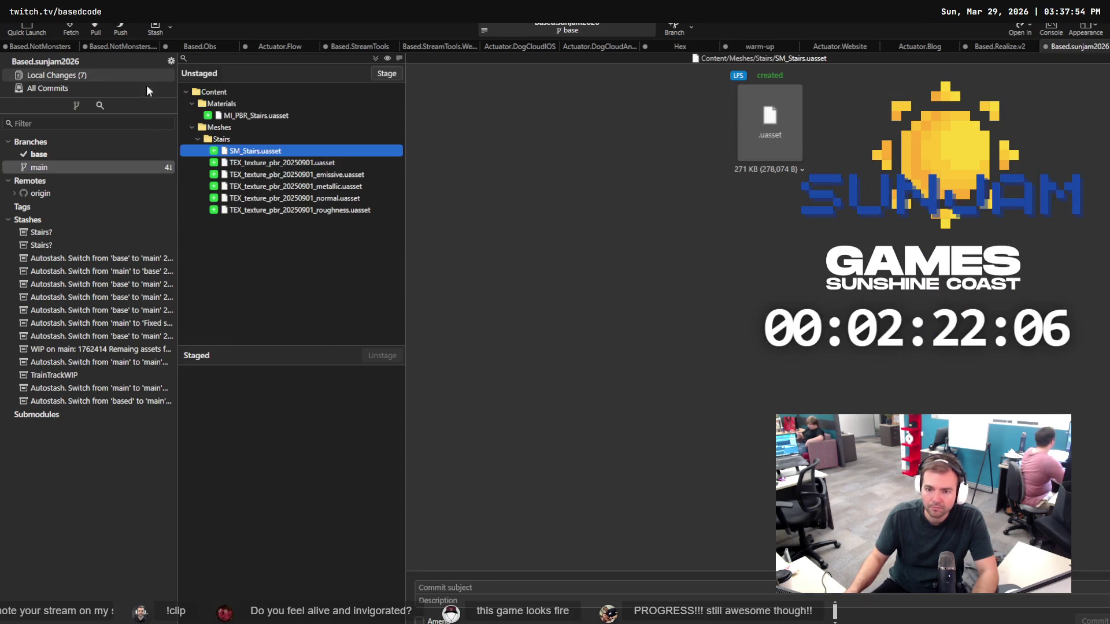
{"action": "left_click", "coordinate": [214, 92]}
{"action": "right_click", "coordinate": [290, 151]}
{"action": "left_click", "coordinate": [336, 231]}
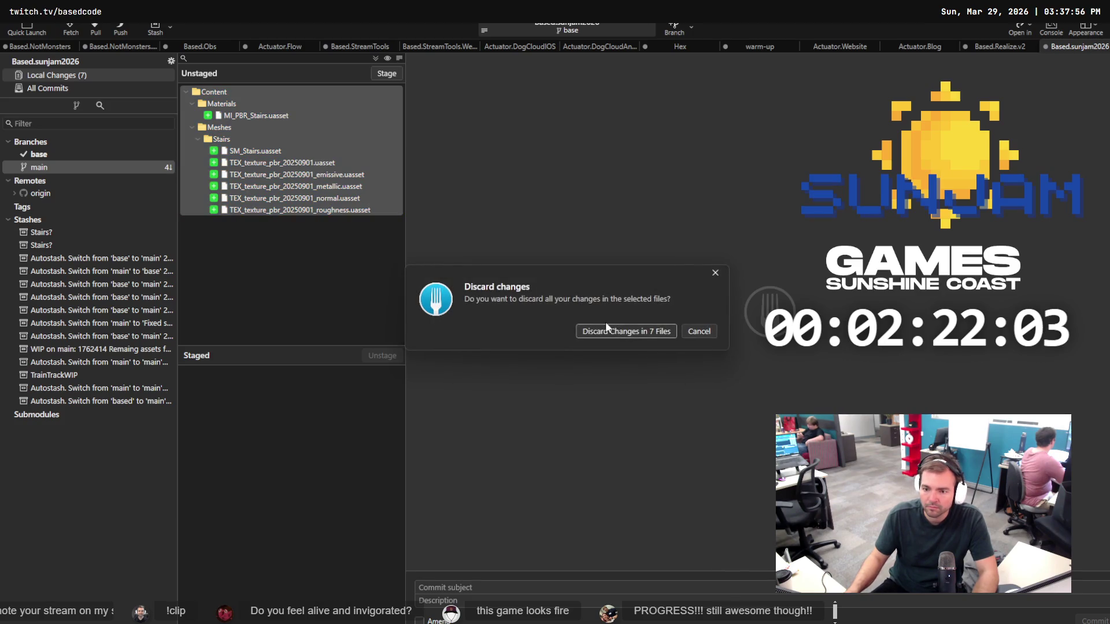
{"action": "left_click", "coordinate": [634, 332]}
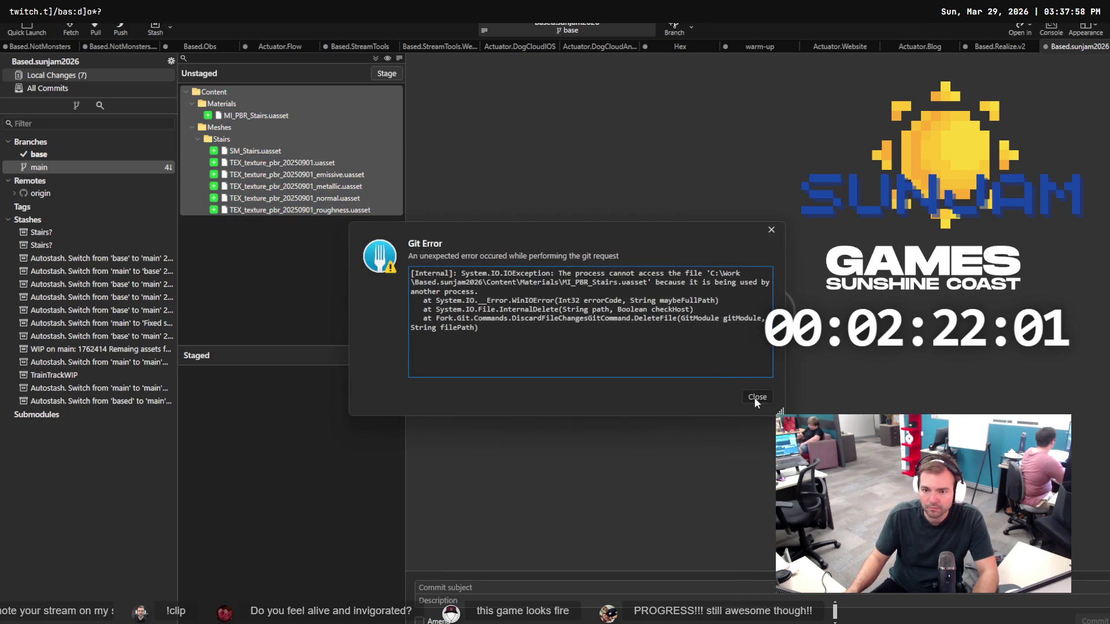
{"action": "left_click", "coordinate": [754, 398]}
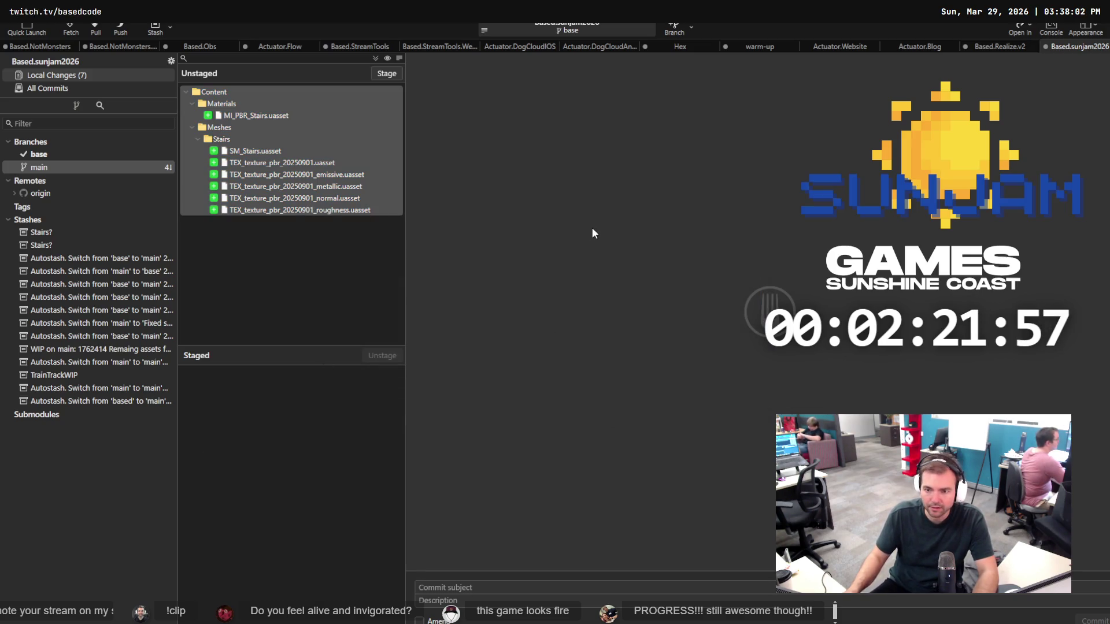
Discard the stair changes again to clear local changes, then check out main at 'Added stairs to train.'.
{"action": "right_click", "coordinate": [271, 203]}
{"action": "left_click", "coordinate": [309, 298]}
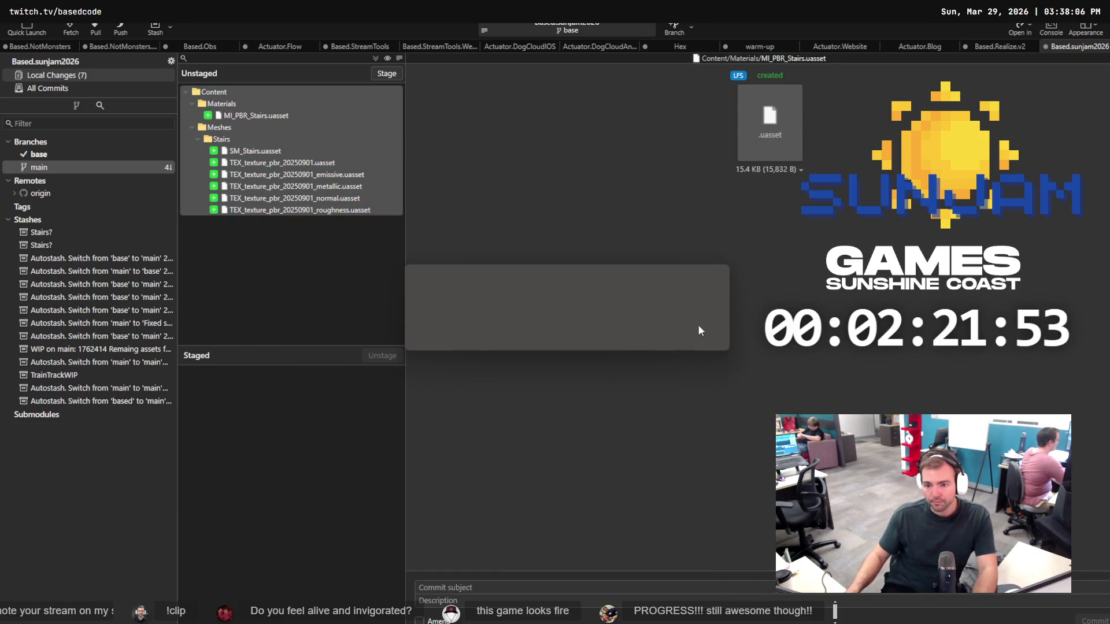
{"action": "left_click", "coordinate": [634, 336]}
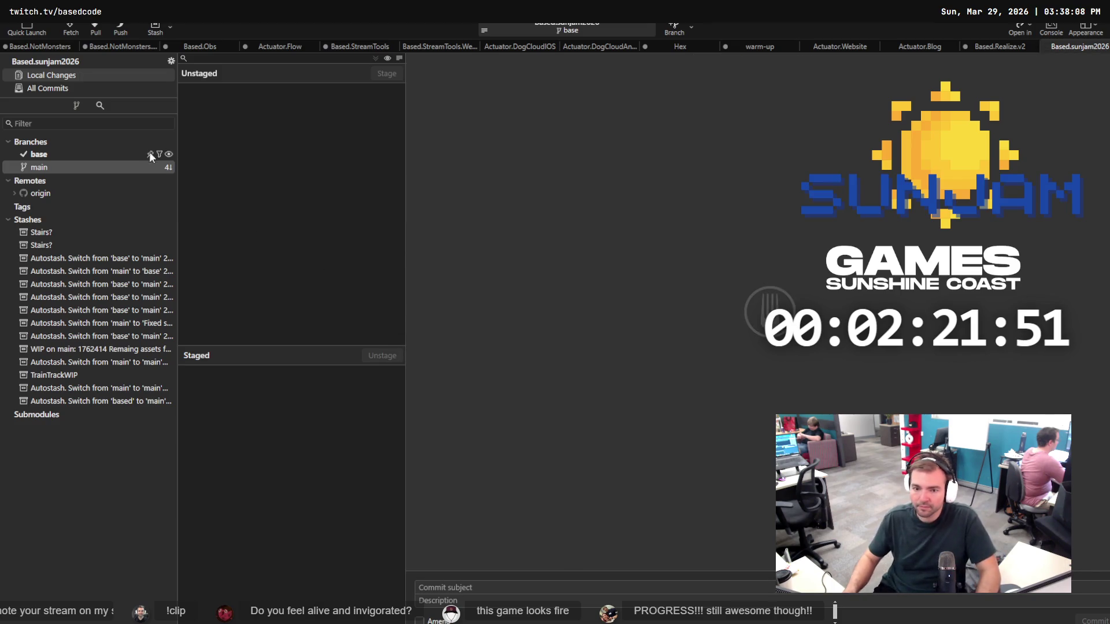
{"action": "left_click", "coordinate": [50, 175]}
{"action": "double_click", "coordinate": [222, 130]}
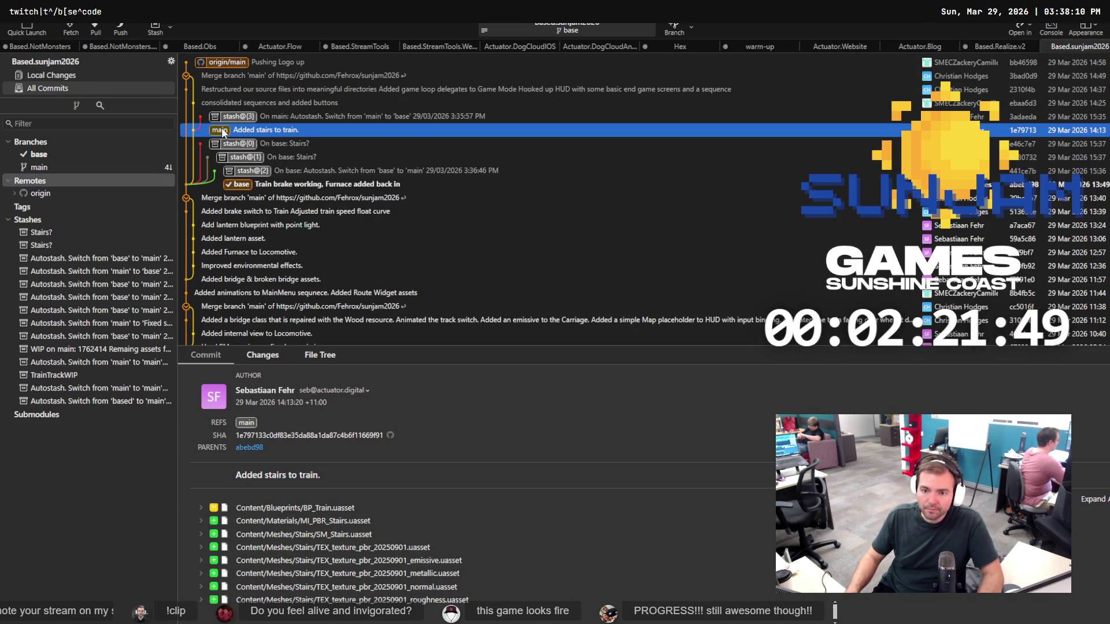
Apply main's autostash stash@{3} to restore five local changes, then switch to Rider.
{"action": "double_click", "coordinate": [233, 117]}
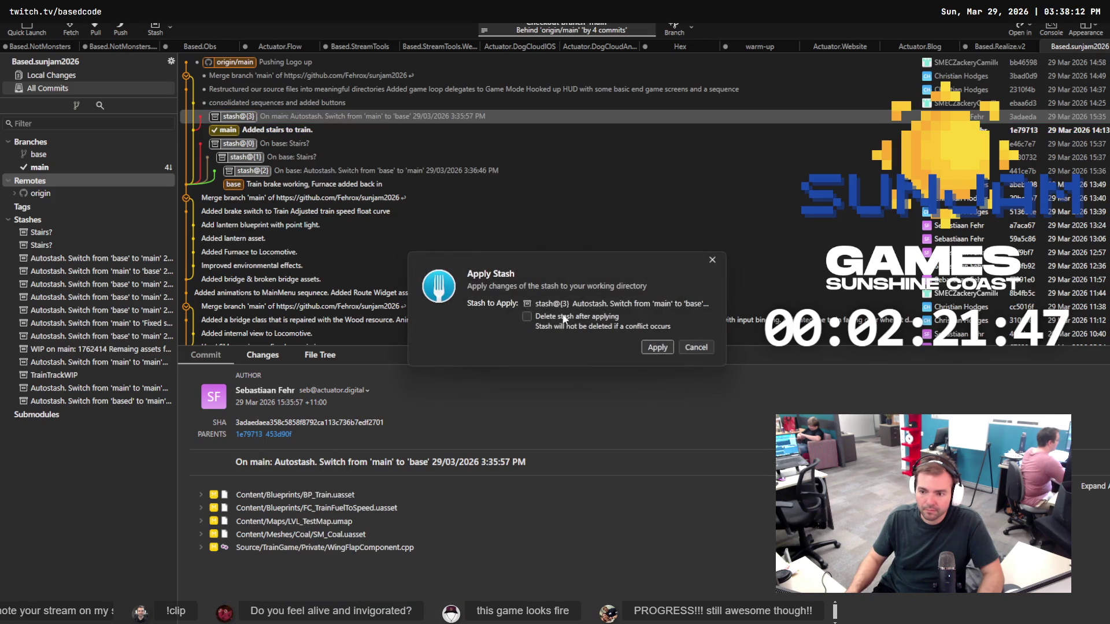
{"action": "left_click", "coordinate": [658, 352]}
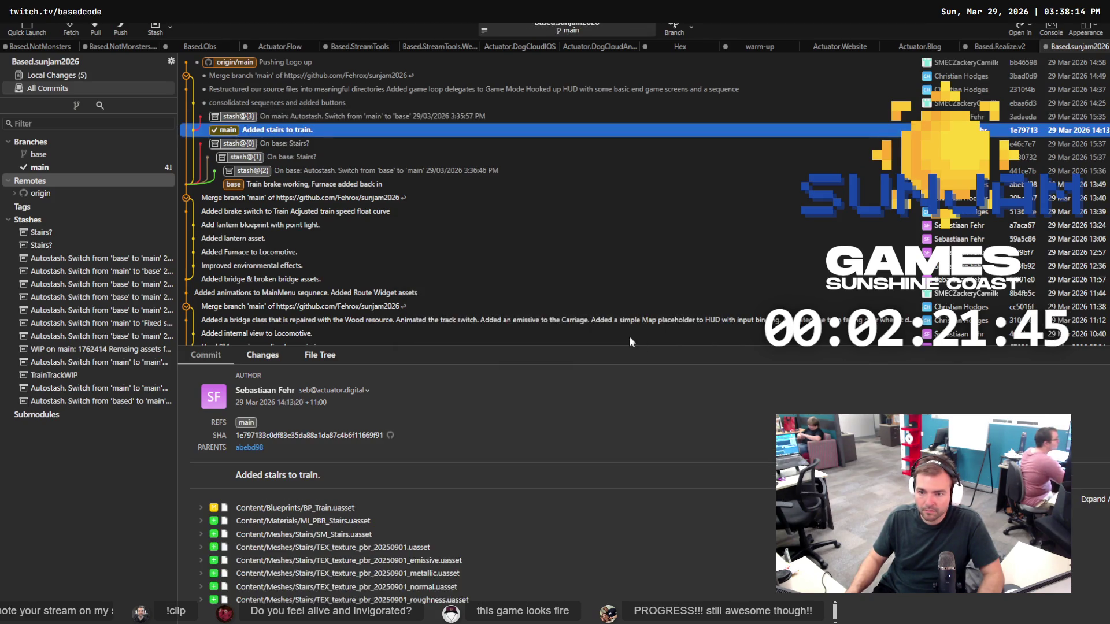
{"action": "left_click", "coordinate": [71, 75]}
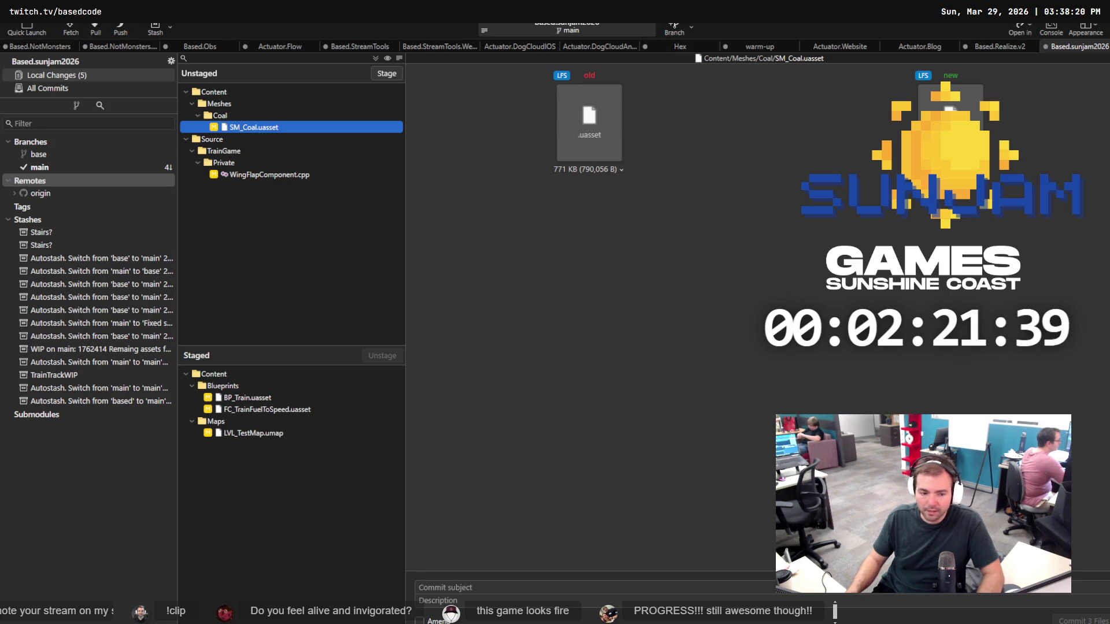
{"action": "key", "text": "alt+Tab"}
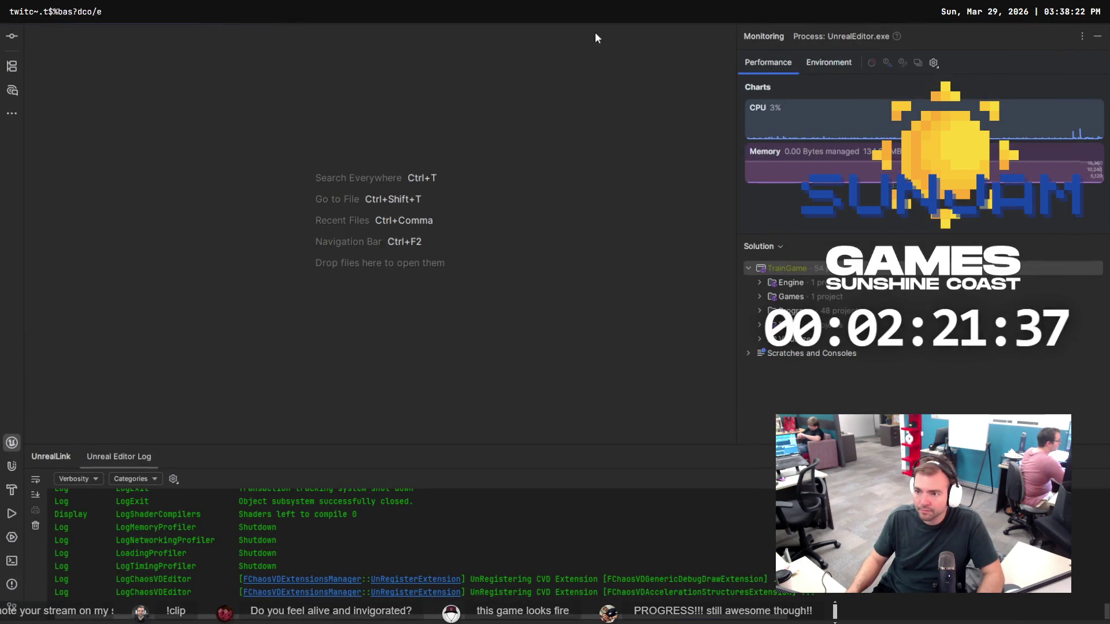
Build the TrainGame editor target twice with Ctrl+Shift+B until Unreal Editor opens LVL_TestMap.
{"action": "left_click", "coordinate": [632, 33]}
{"action": "key", "text": "Escape"}
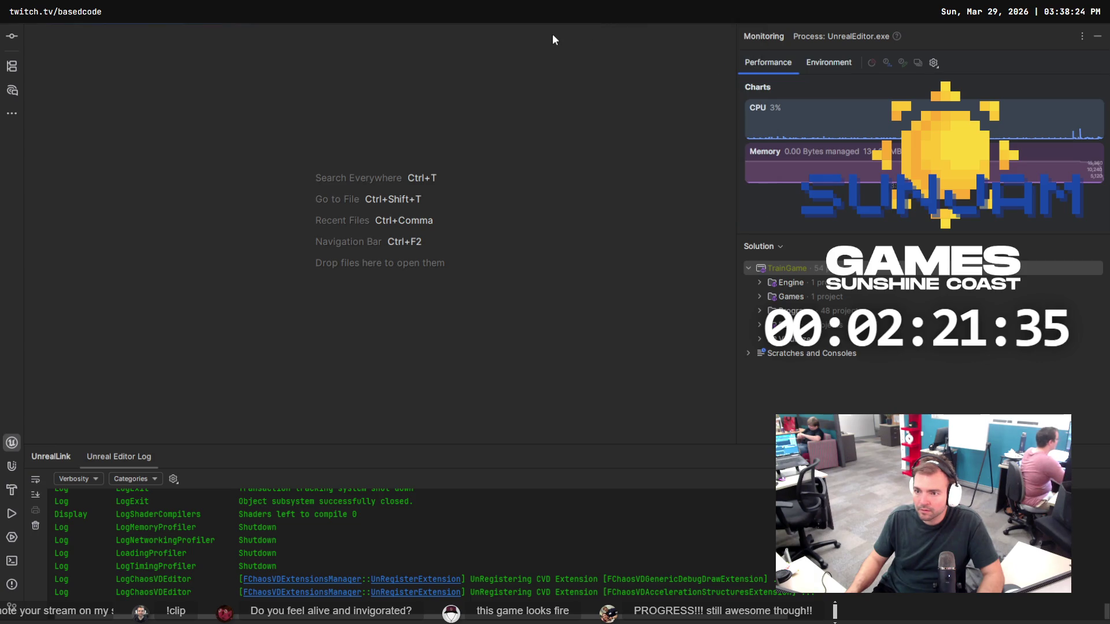
{"action": "key", "text": "ctrl+shift+b"}
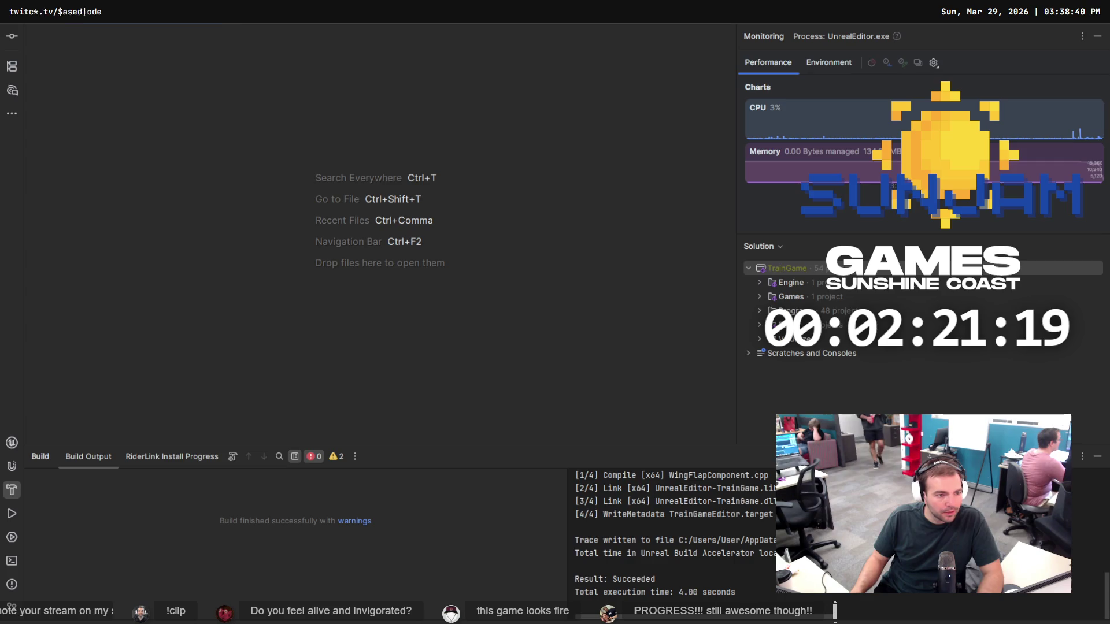
{"action": "key", "text": "alt+Tab"}
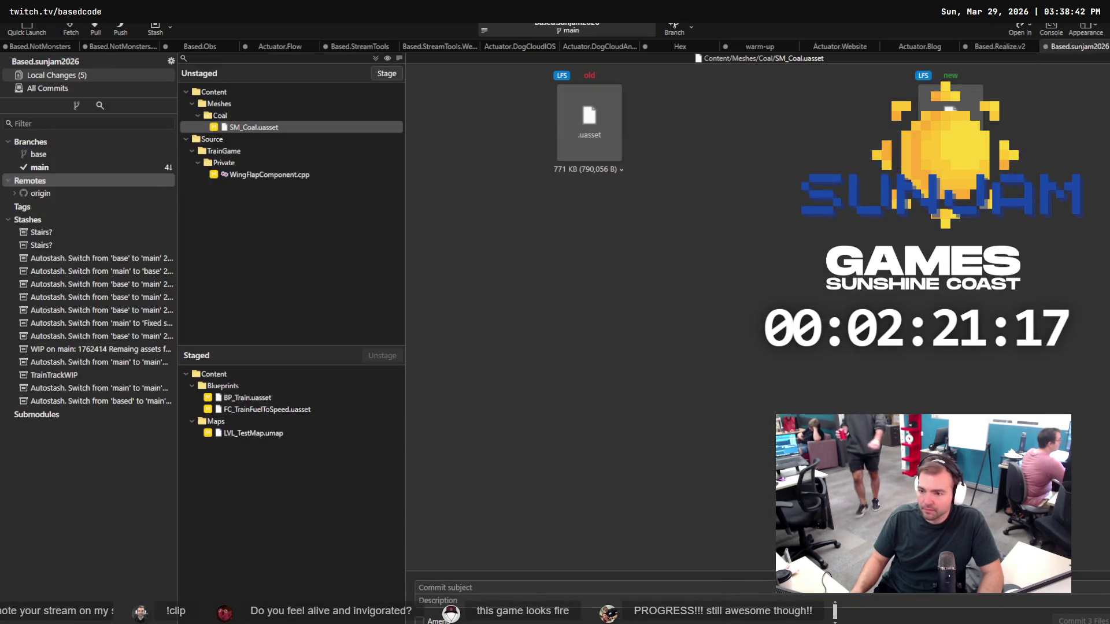
{"action": "key", "text": "alt+Tab"}
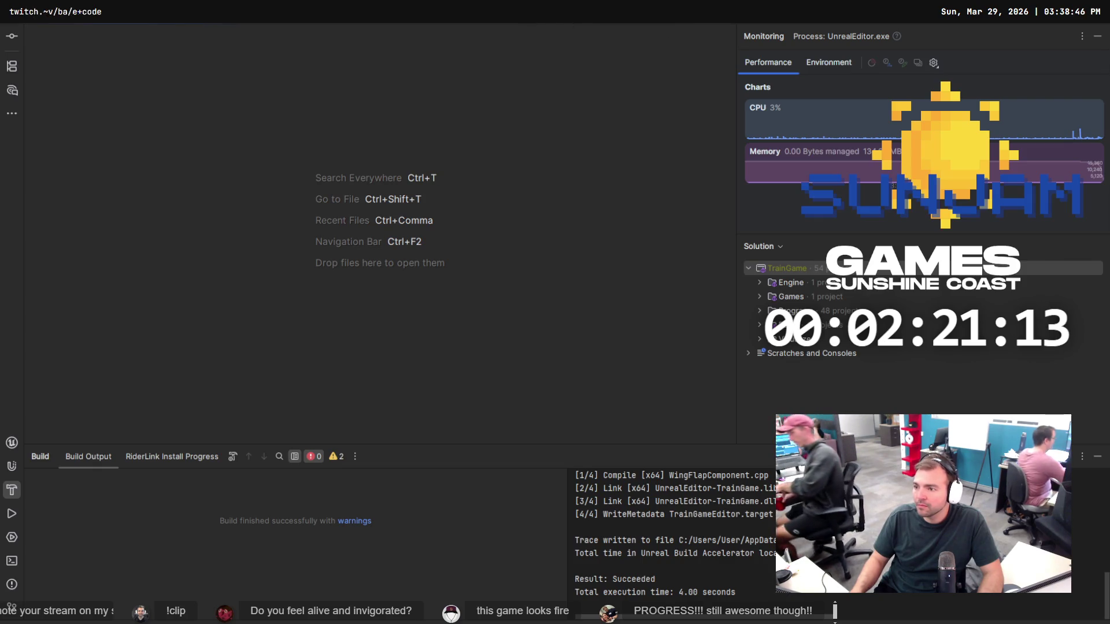
{"action": "key", "text": "ctrl+shift+b"}
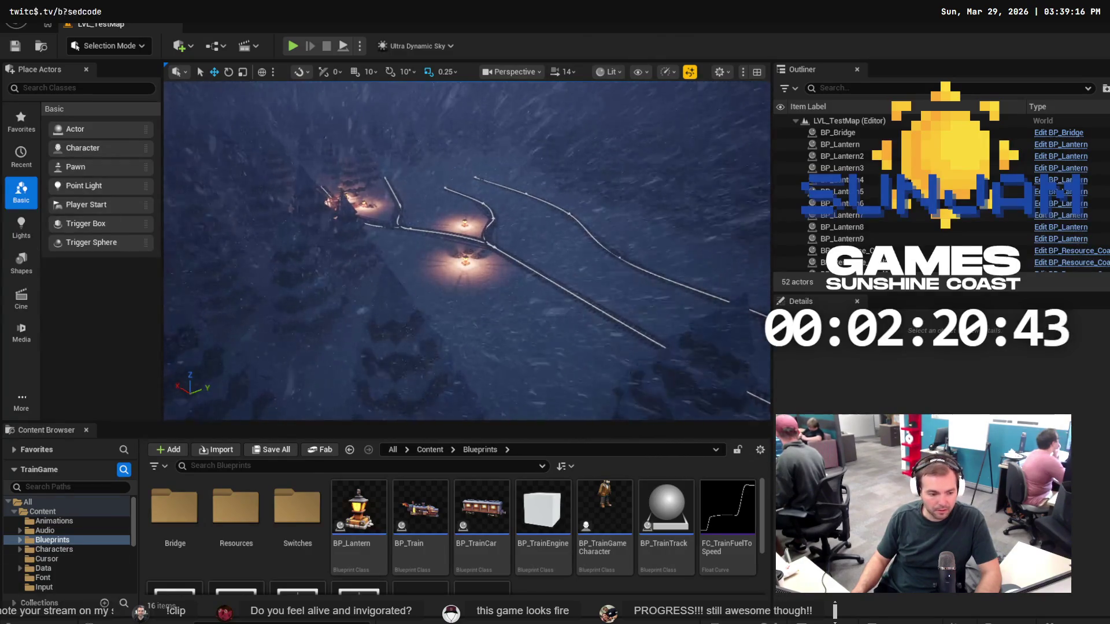
{"action": "key", "text": "alt+Tab"}
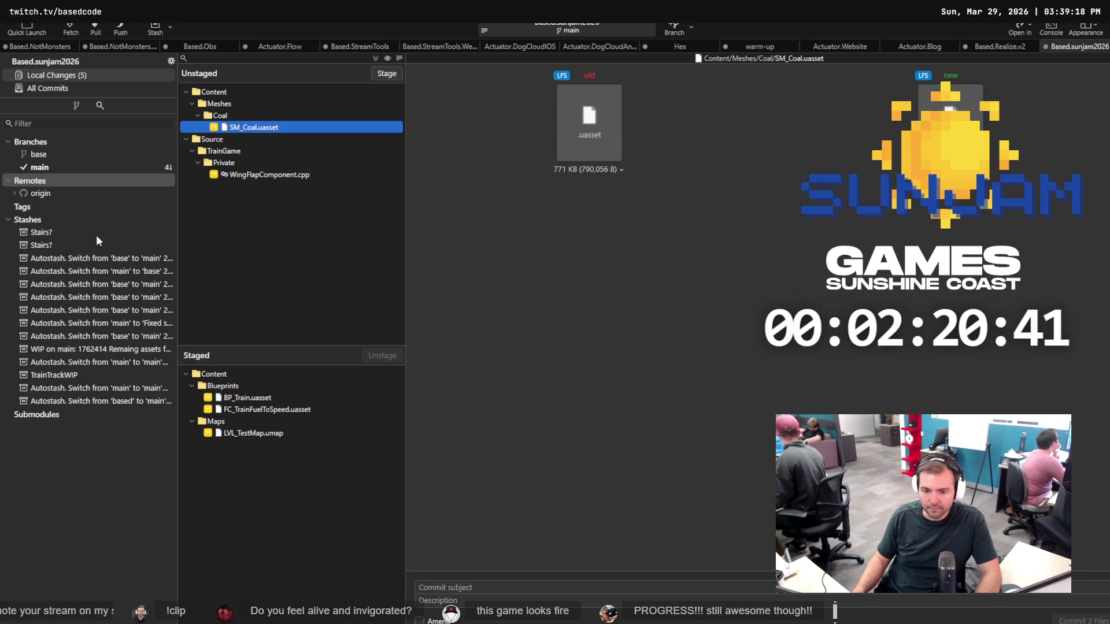
Create and check out a level-design branch from the main commit.
{"action": "left_click", "coordinate": [52, 155]}
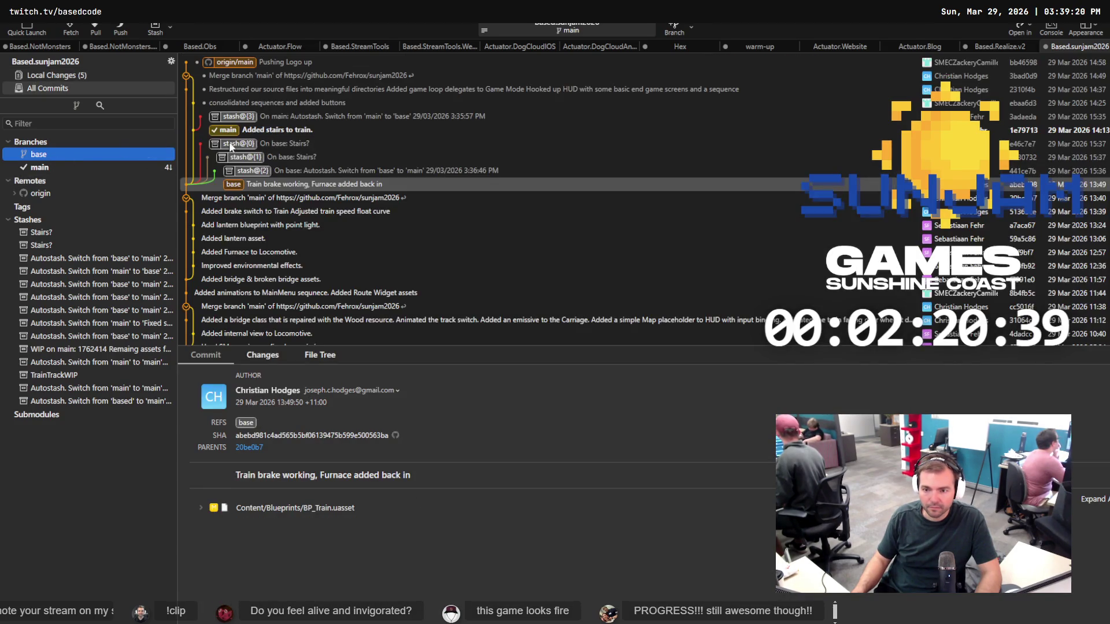
{"action": "right_click", "coordinate": [272, 132]}
{"action": "left_click", "coordinate": [310, 151]}
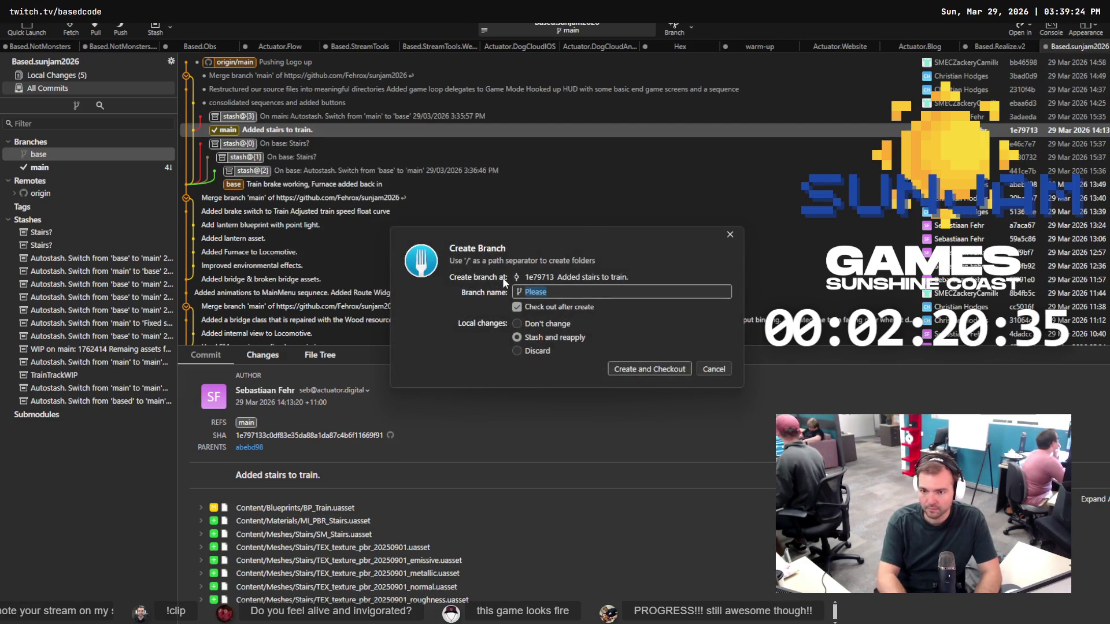
{"action": "type", "text": "level"}
{"action": "type", "text": "-design"}
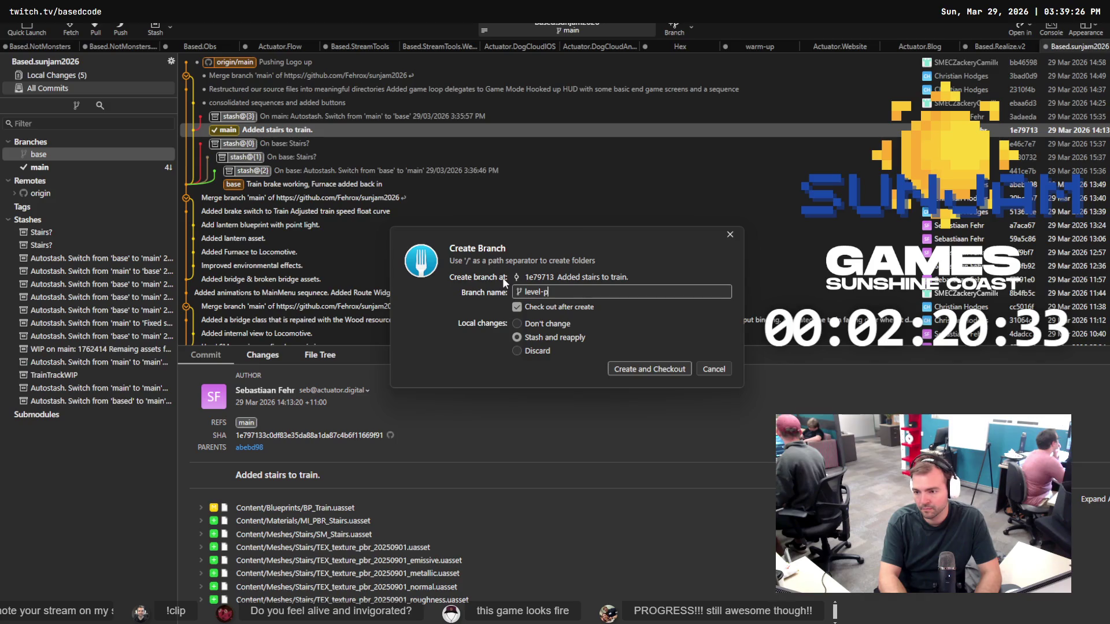
{"action": "key", "text": "Return"}
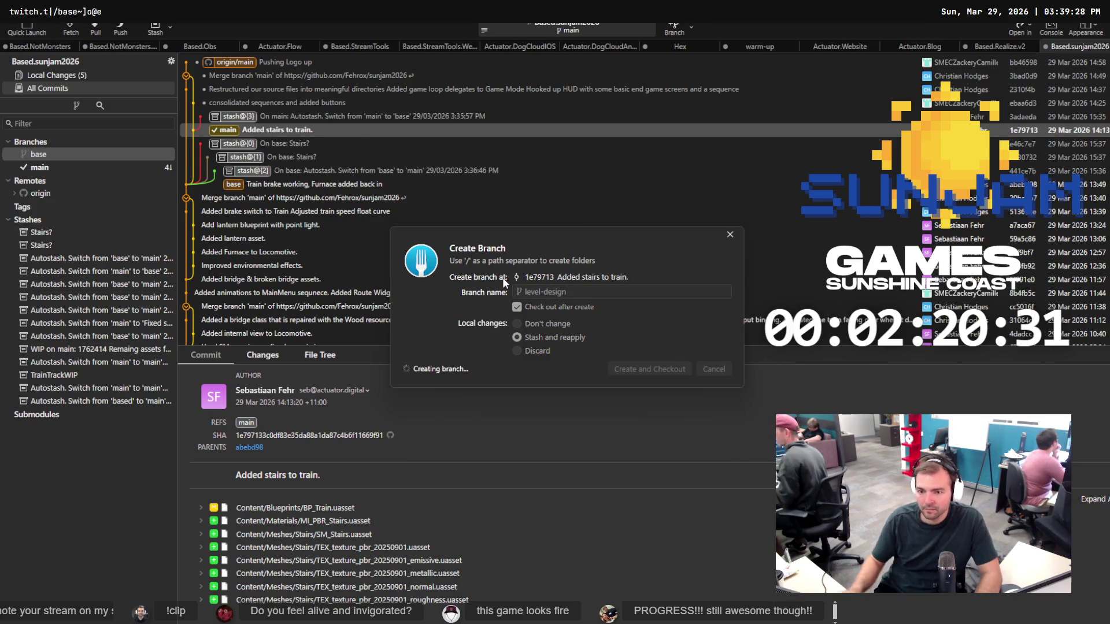
Enter the commit subject 'WIP gameplay improvments' for the three staged files.
{"action": "left_click", "coordinate": [78, 75]}
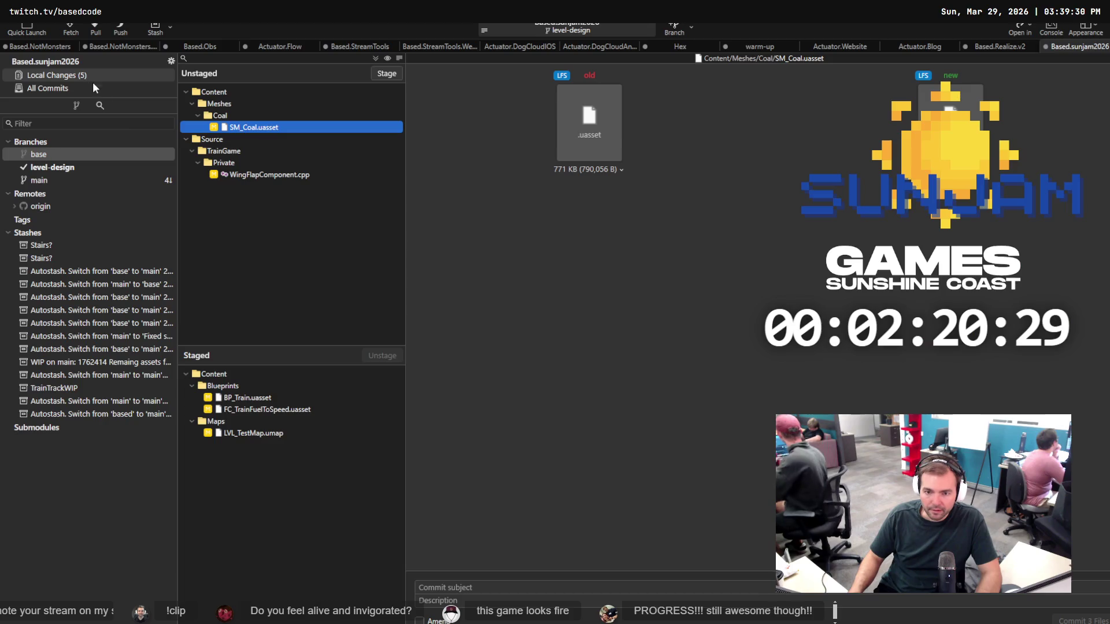
{"action": "left_click", "coordinate": [486, 589]}
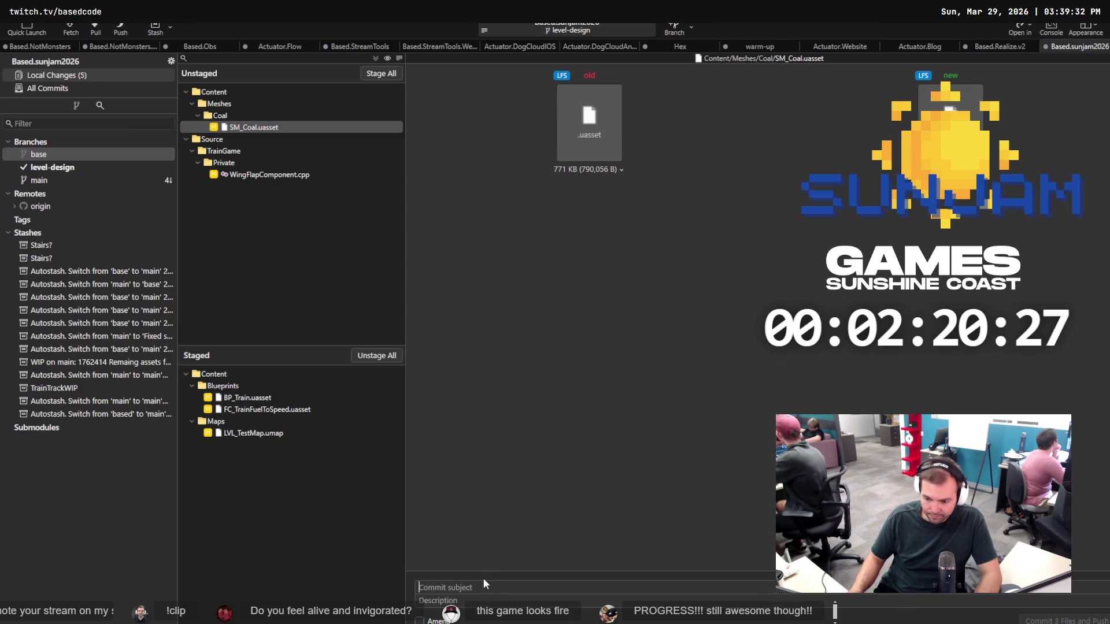
{"action": "type", "text": "WIP "}
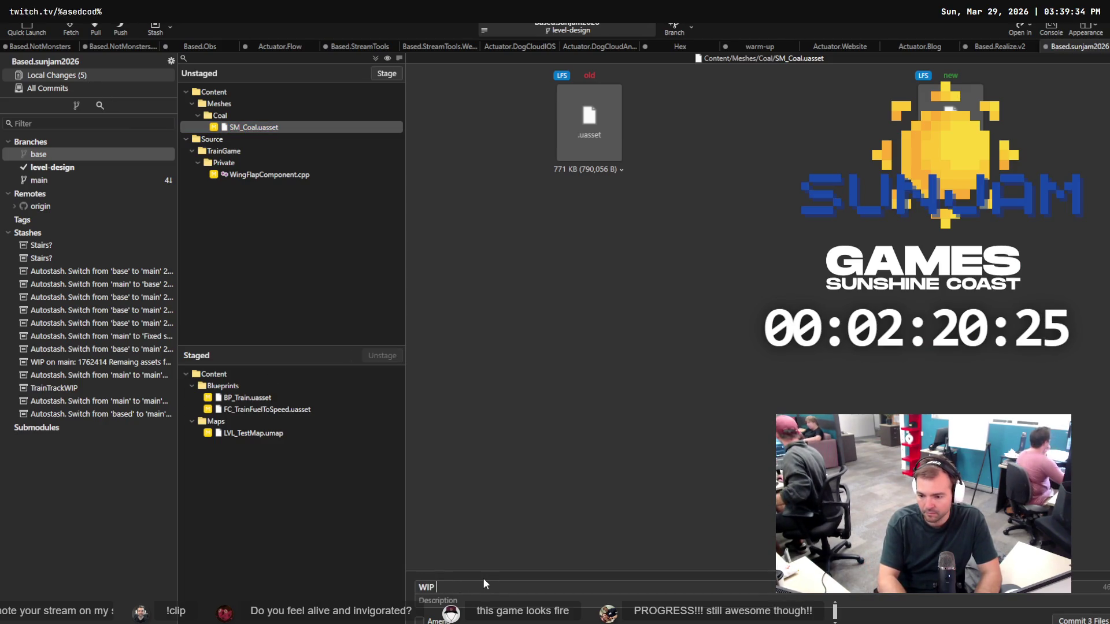
{"action": "type", "text": "gameplay improvments"}
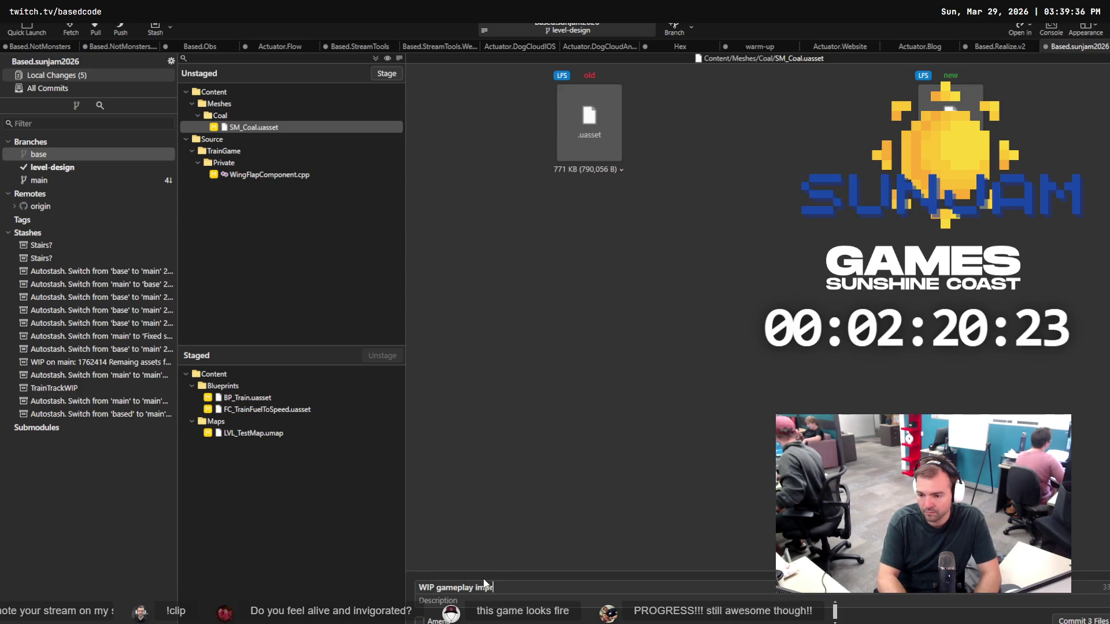
{"action": "key", "text": "Tab"}
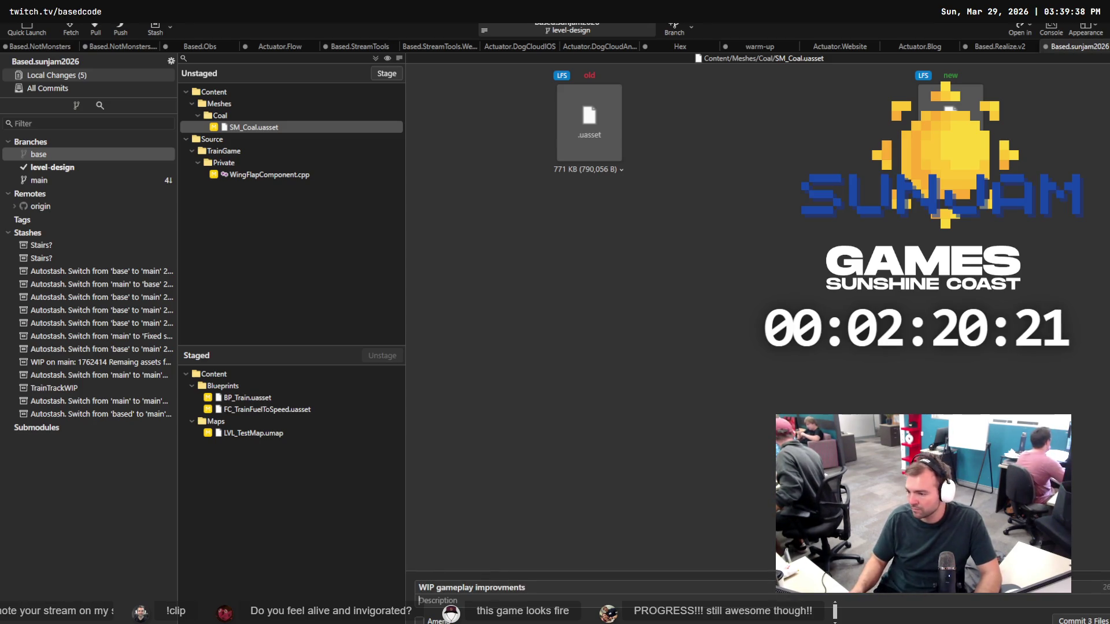